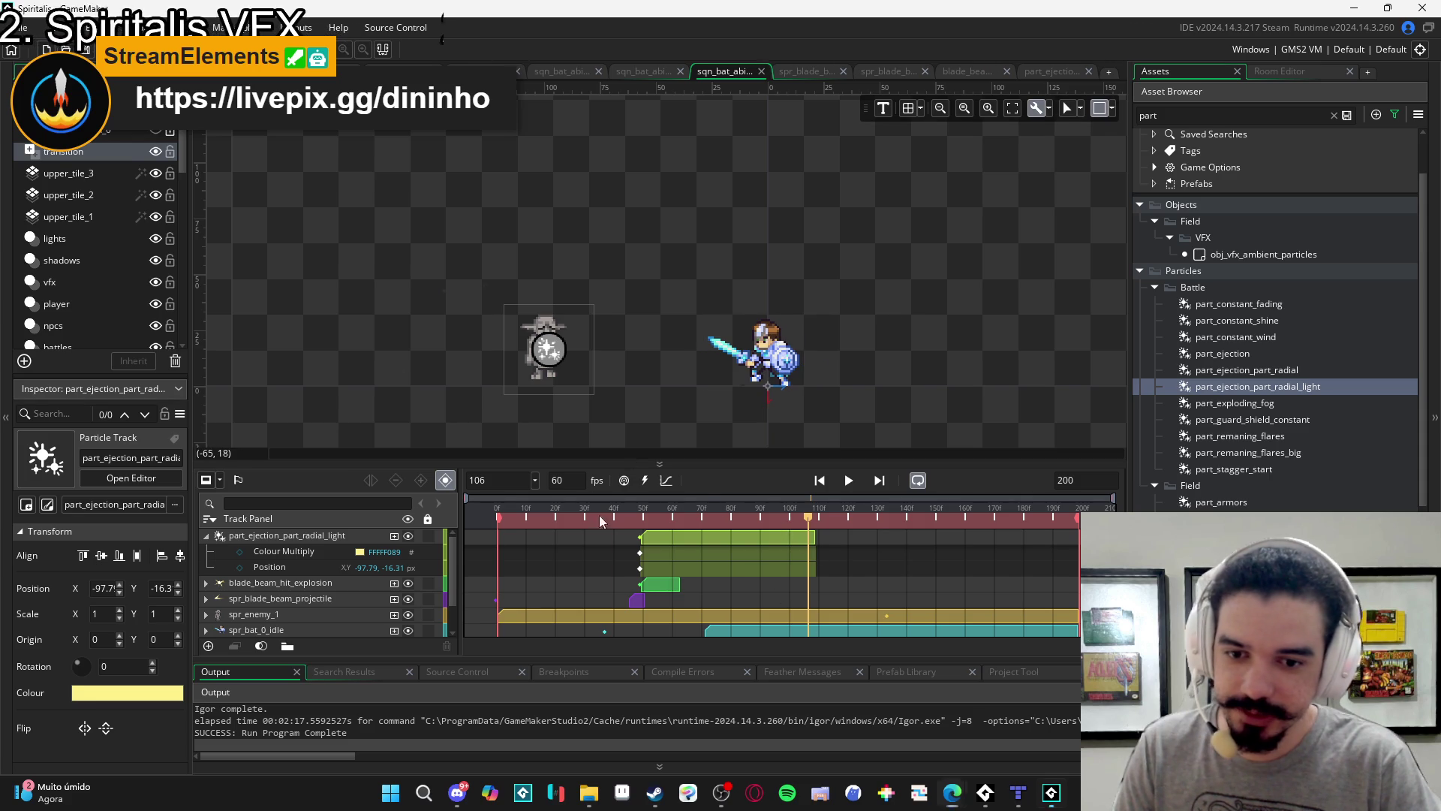
Play the battle sequence, replay the radial light particle burst twice, then show the blade_beam_hit_explosion sprite.
{"action": "key", "text": "space"}
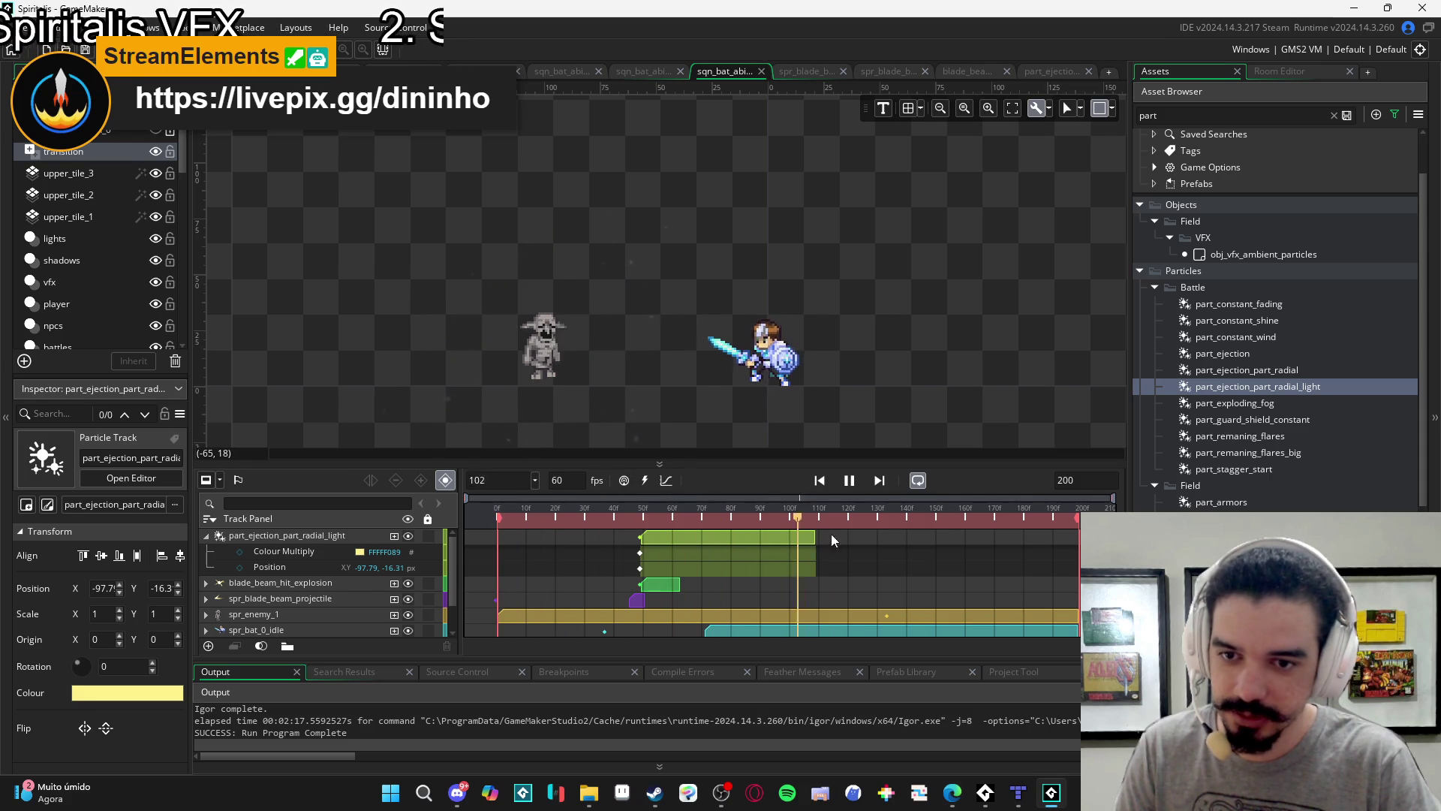
{"action": "double_click", "coordinate": [1290, 387]}
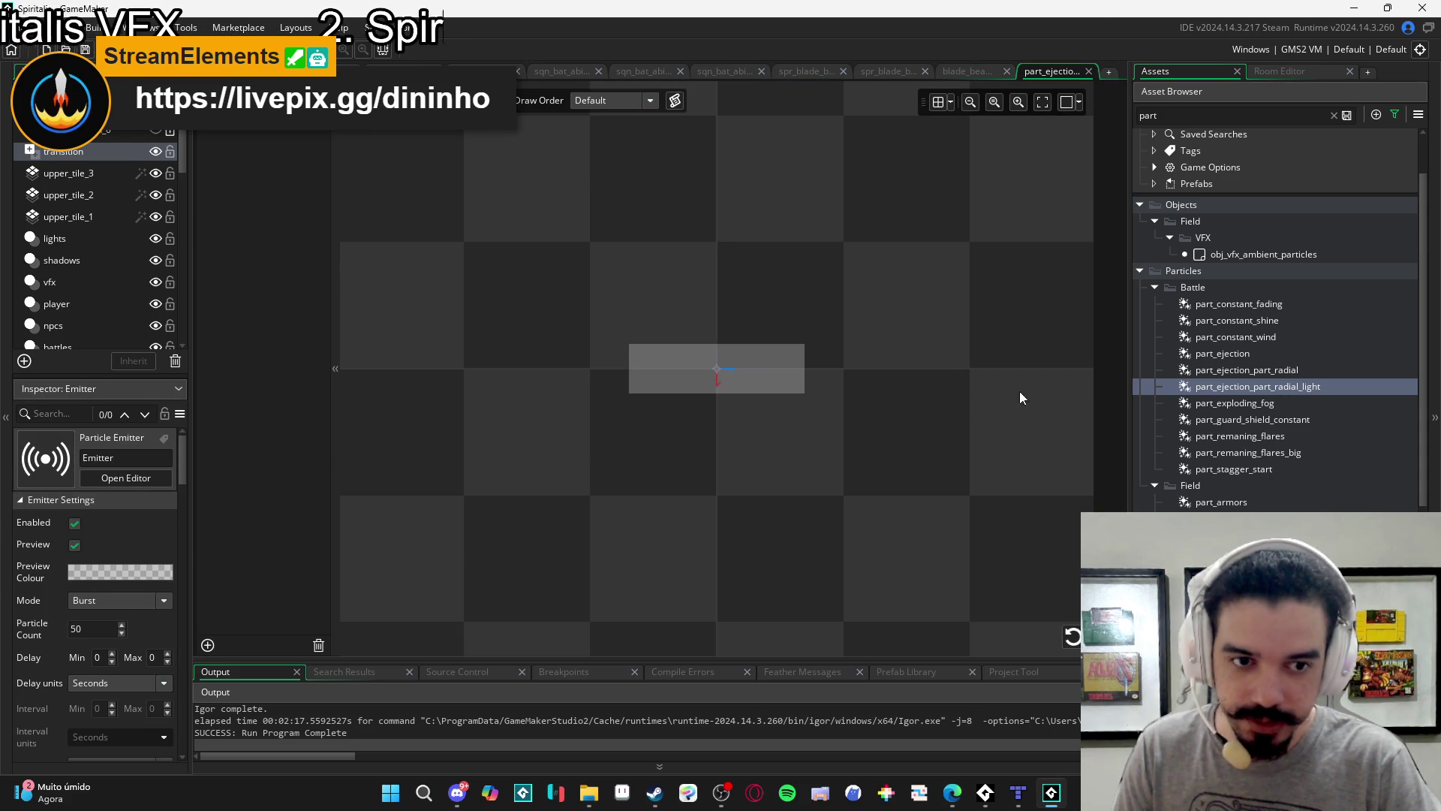
{"action": "left_click", "coordinate": [1074, 637]}
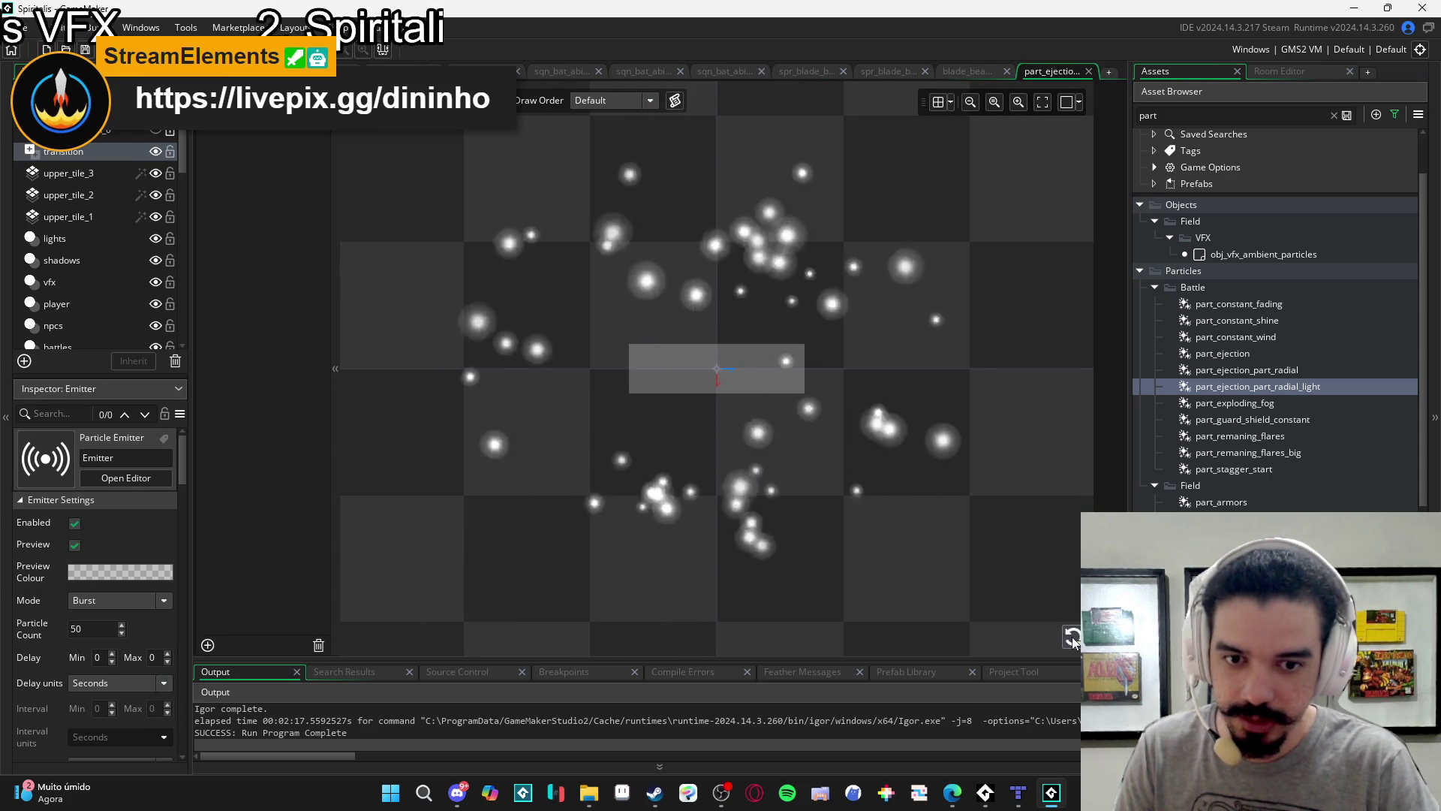
{"action": "scroll", "coordinate": [1022, 563], "scroll_direction": "down", "scroll_amount": 5}
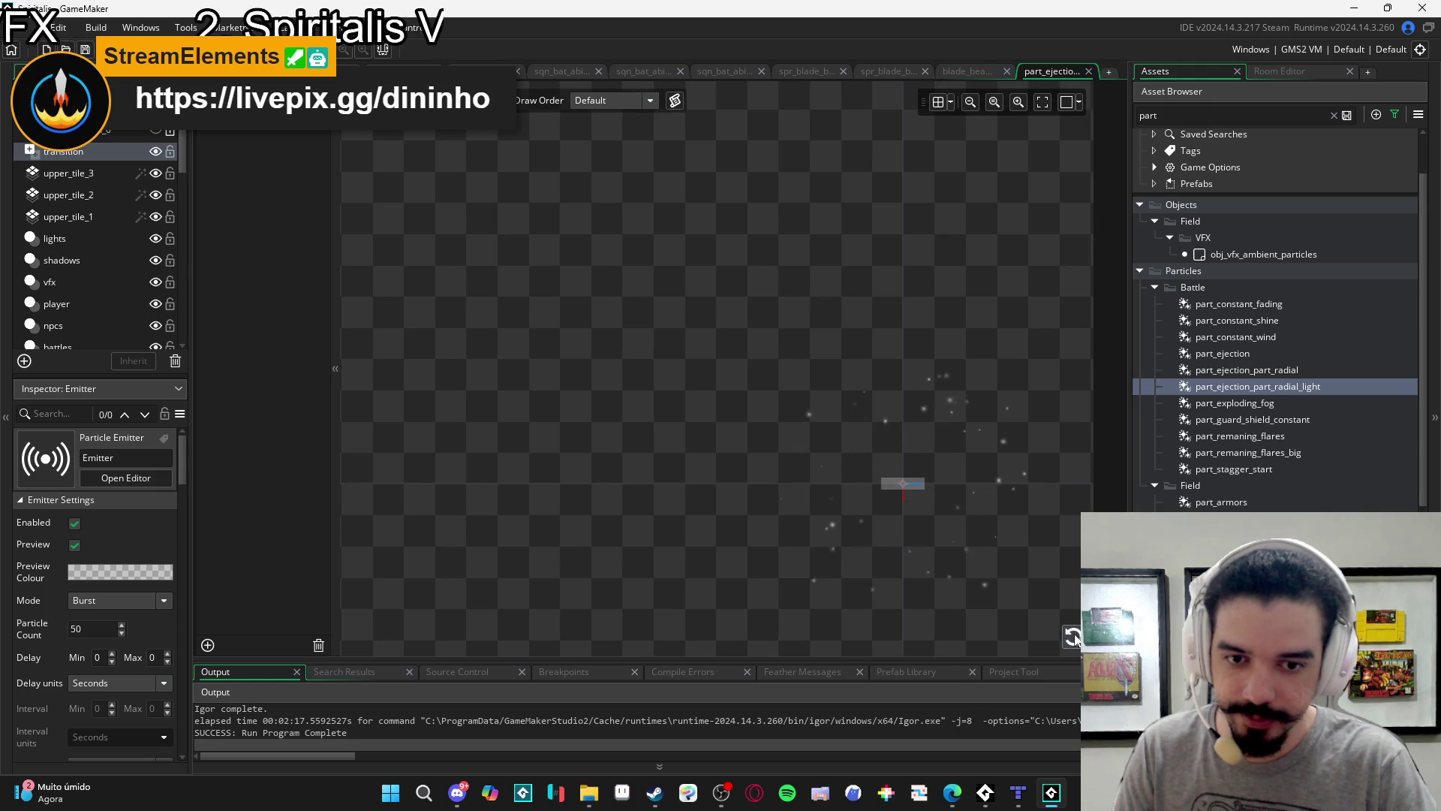
{"action": "left_click", "coordinate": [1073, 637]}
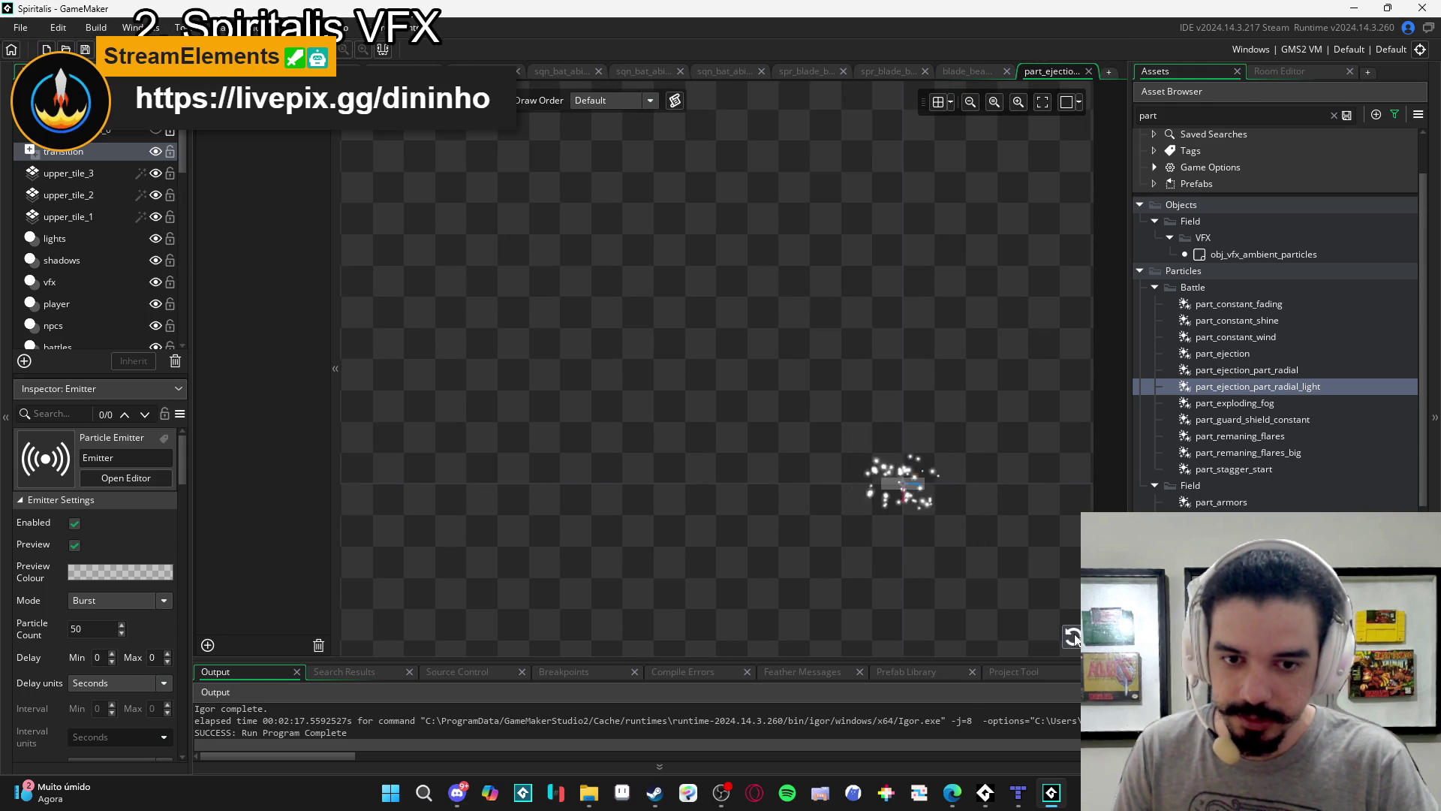
{"action": "left_click", "coordinate": [971, 78]}
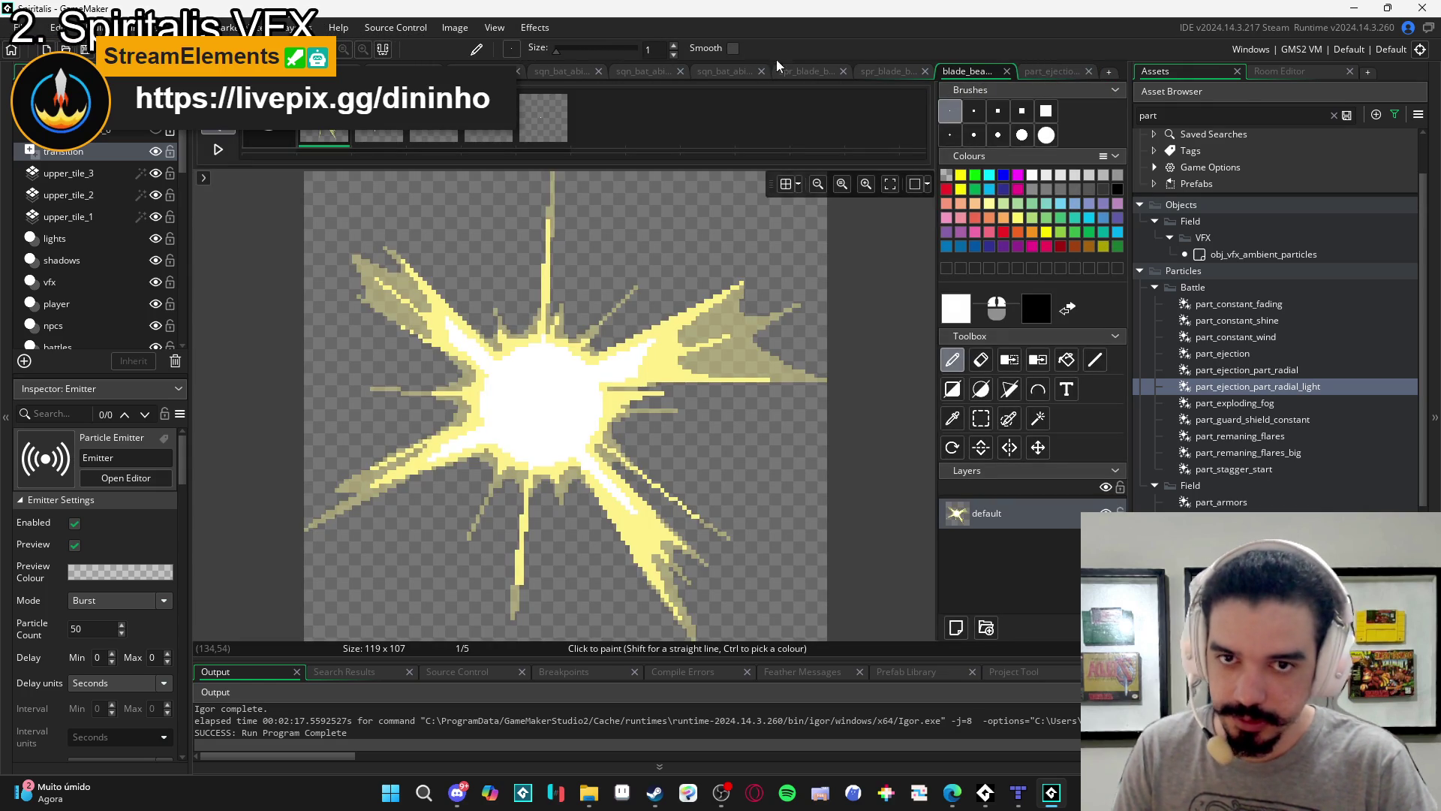
Switch back through the editor tabs to sqn_bat_abi and scrub the playhead to about frame 50.
{"action": "left_click", "coordinate": [885, 72]}
{"action": "left_click", "coordinate": [805, 72]}
{"action": "left_click", "coordinate": [723, 72]}
{"action": "left_click", "coordinate": [647, 71]}
{"action": "left_click", "coordinate": [724, 71]}
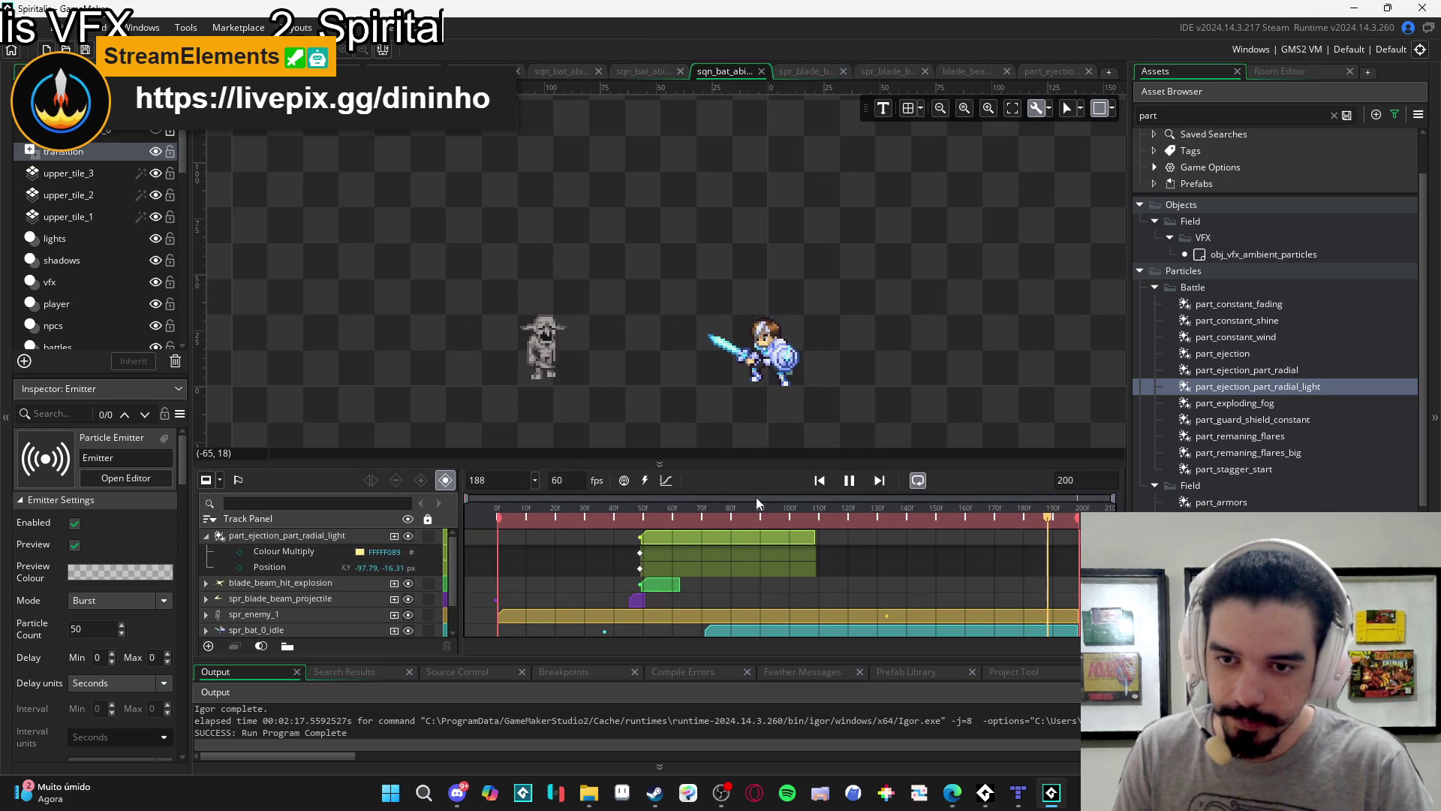
{"action": "mouse_move", "coordinate": [768, 525]}
{"action": "left_mouse_down"}
{"action": "mouse_move", "coordinate": [587, 502]}
{"action": "mouse_move", "coordinate": [655, 523]}
{"action": "mouse_move", "coordinate": [644, 529]}
{"action": "left_mouse_up"}
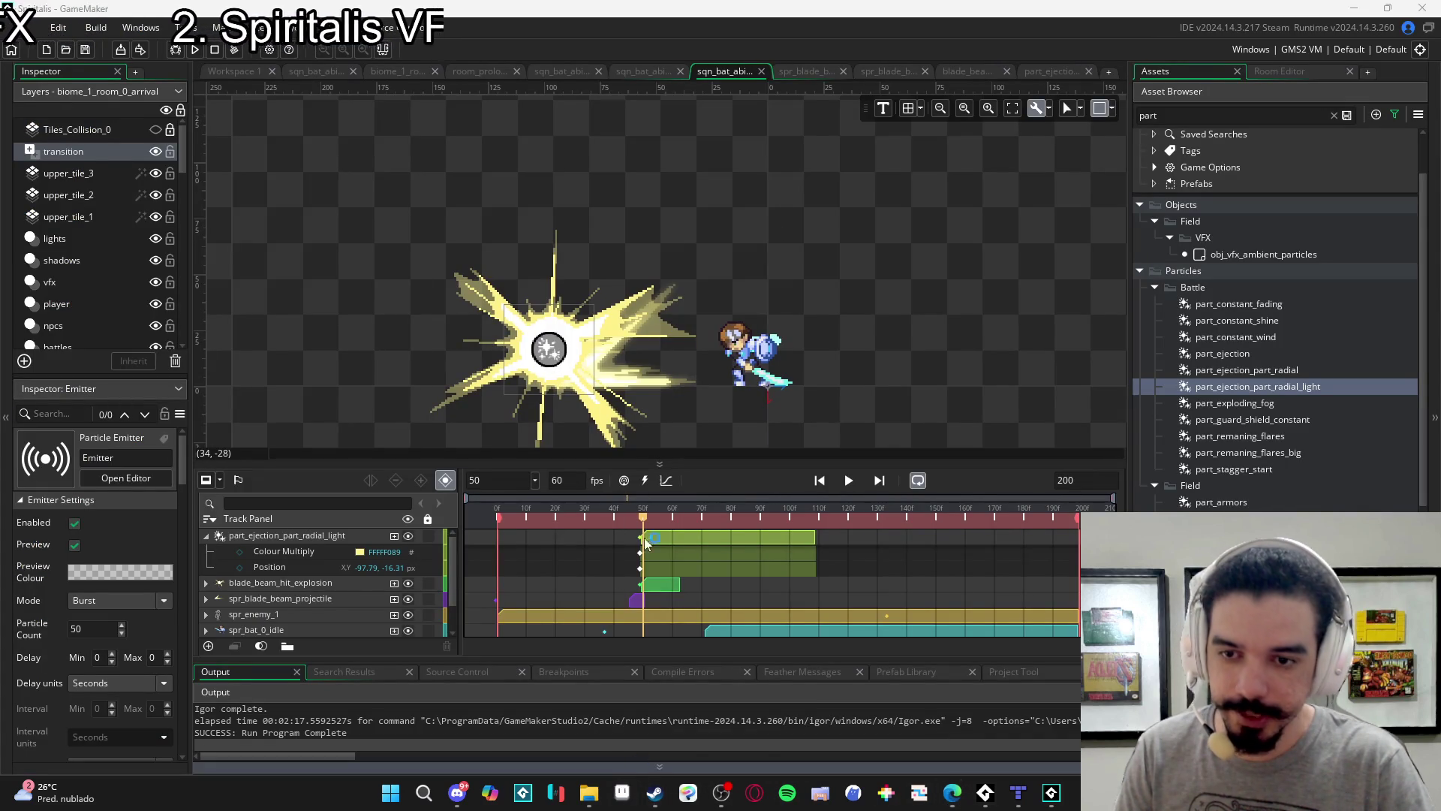
Bring Aseprite forward and open spr_blade_beam_ref from the blade_beam folder in File Explorer.
{"action": "left_click", "coordinate": [622, 792]}
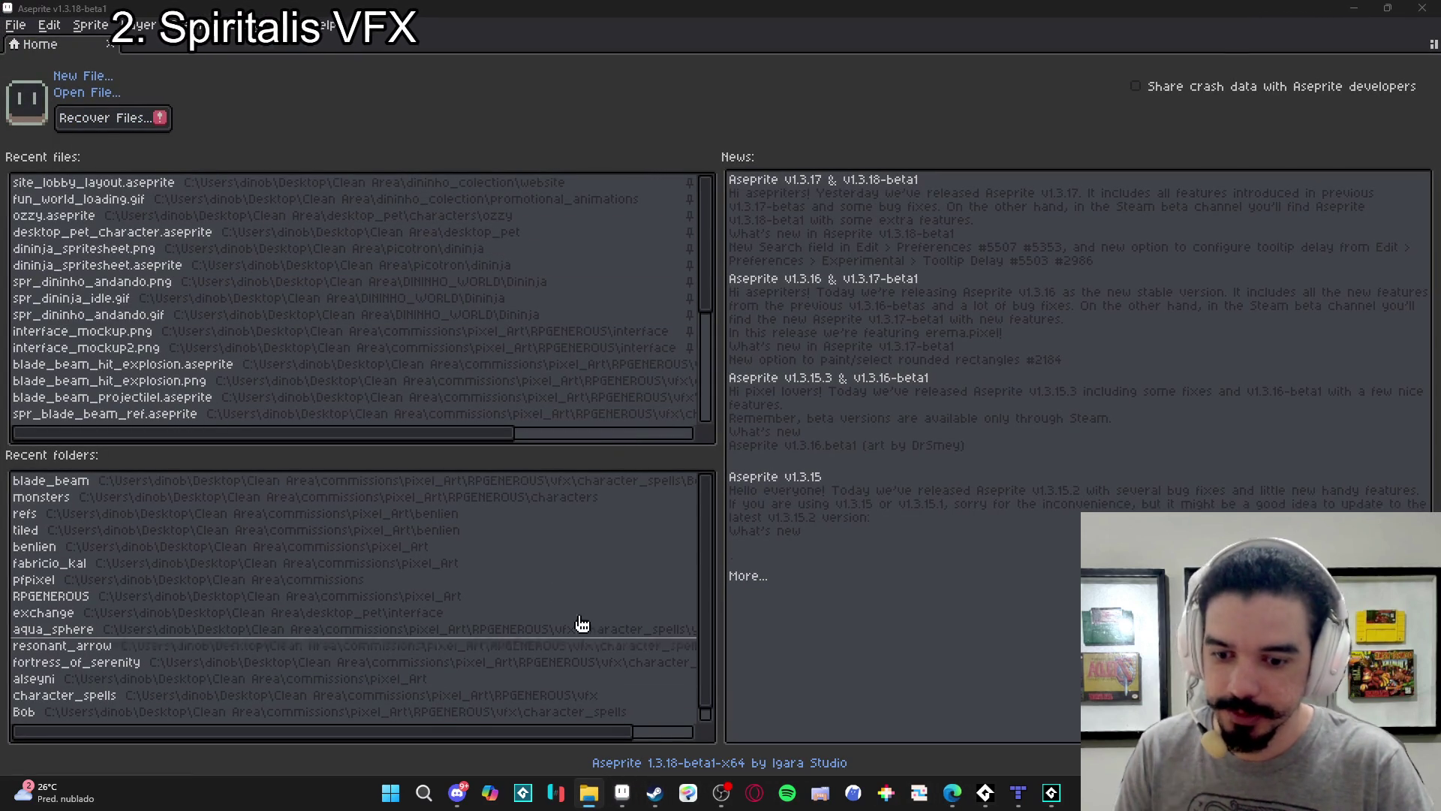
{"action": "left_click", "coordinate": [588, 793]}
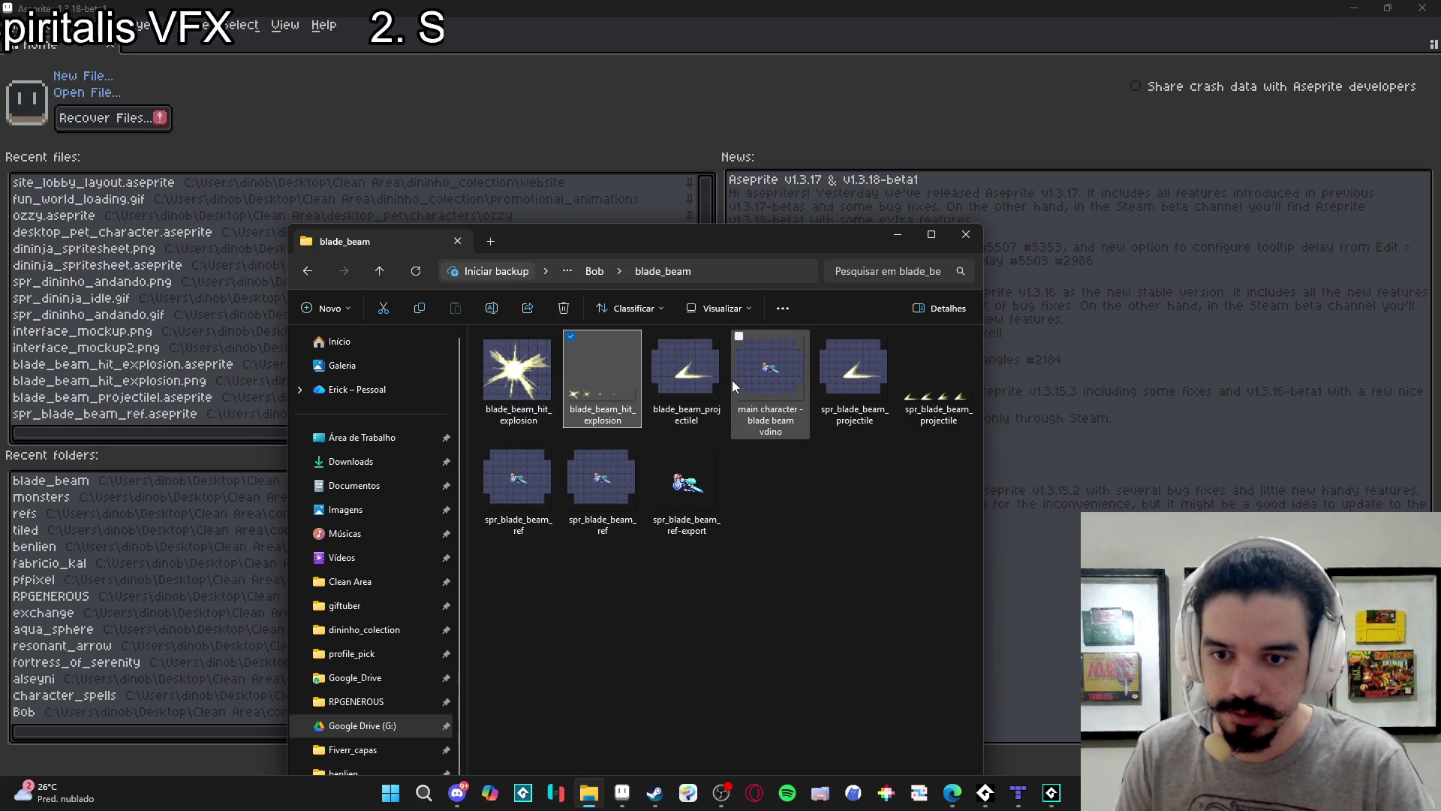
{"action": "left_click", "coordinate": [805, 506]}
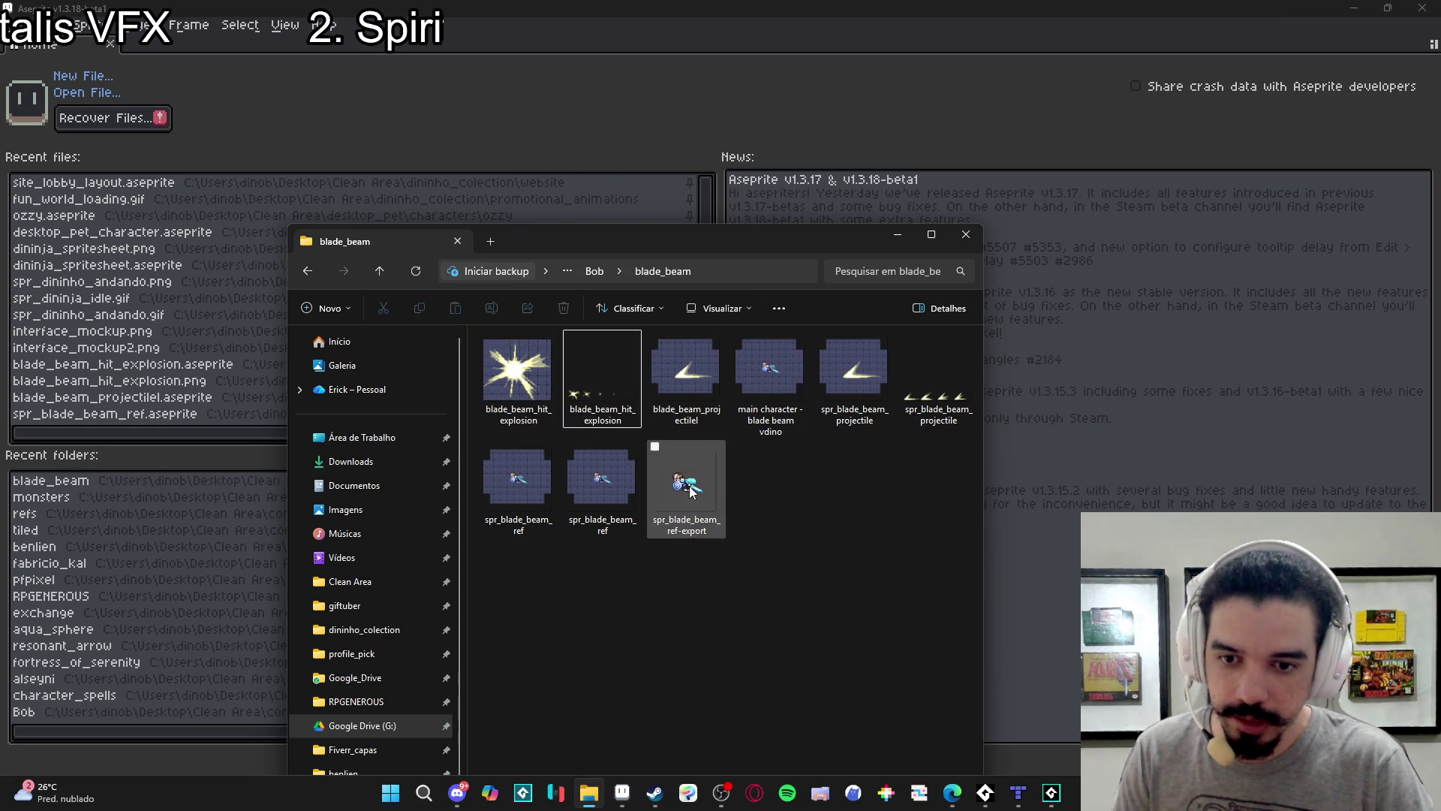
{"action": "double_click", "coordinate": [502, 478]}
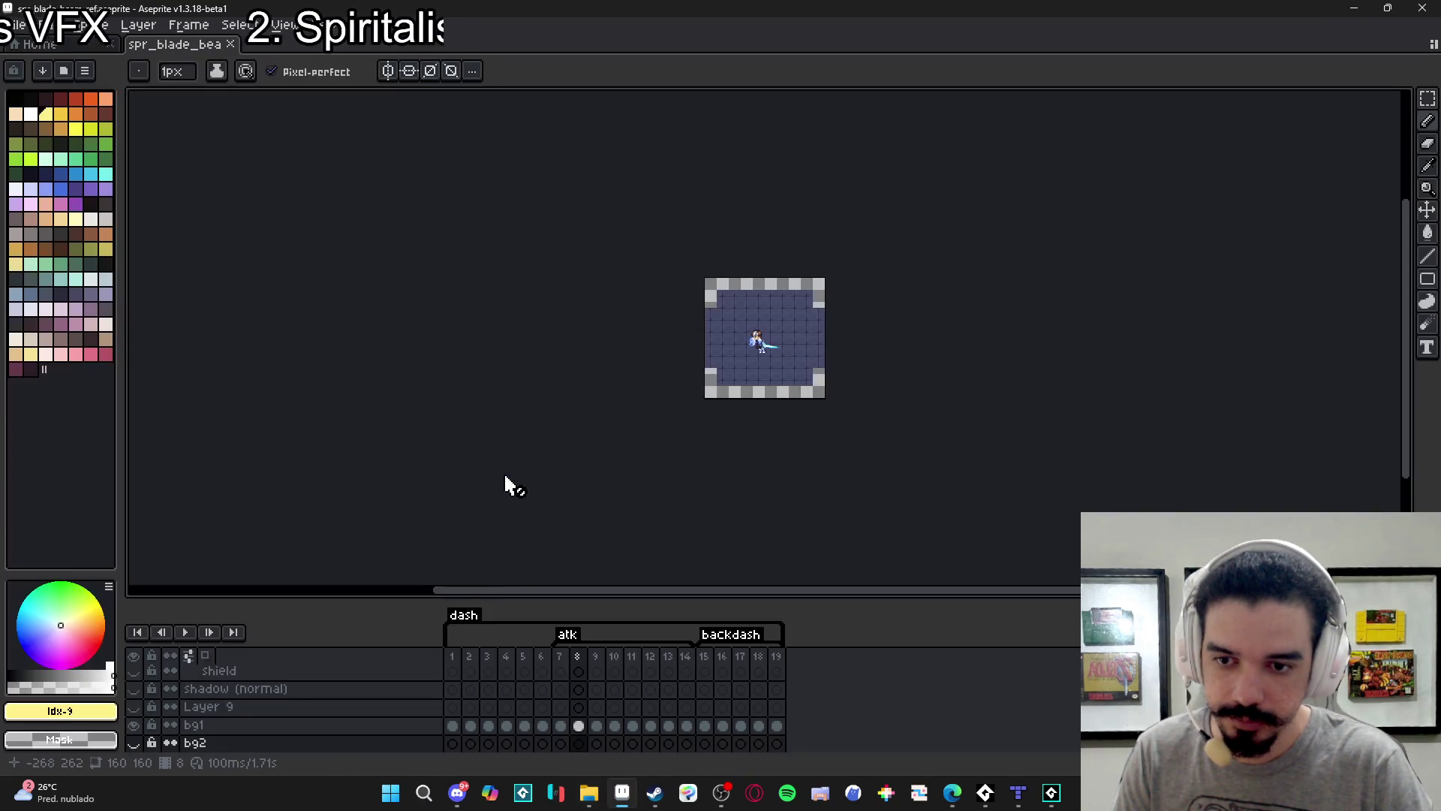
Step through the atk frames up to frame 13, where the sword swing is extended.
{"action": "scroll", "coordinate": [804, 364], "scroll_direction": "up", "scroll_amount": 2}
{"action": "left_click", "coordinate": [561, 657]}
{"action": "left_click", "coordinate": [578, 657]}
{"action": "left_click", "coordinate": [596, 657]}
{"action": "left_click", "coordinate": [614, 657]}
{"action": "left_click", "coordinate": [632, 657]}
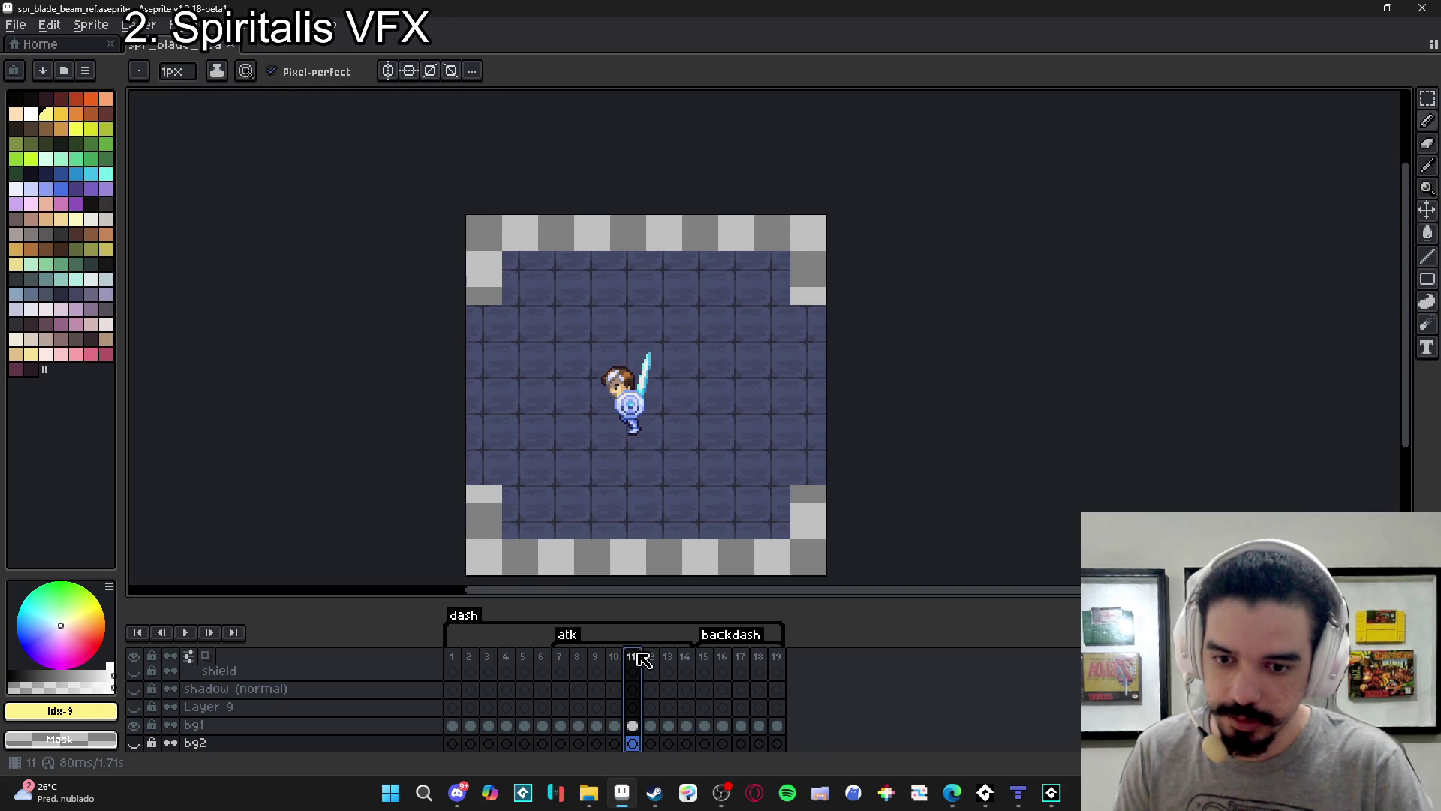
{"action": "left_click", "coordinate": [649, 657]}
{"action": "left_click", "coordinate": [667, 657]}
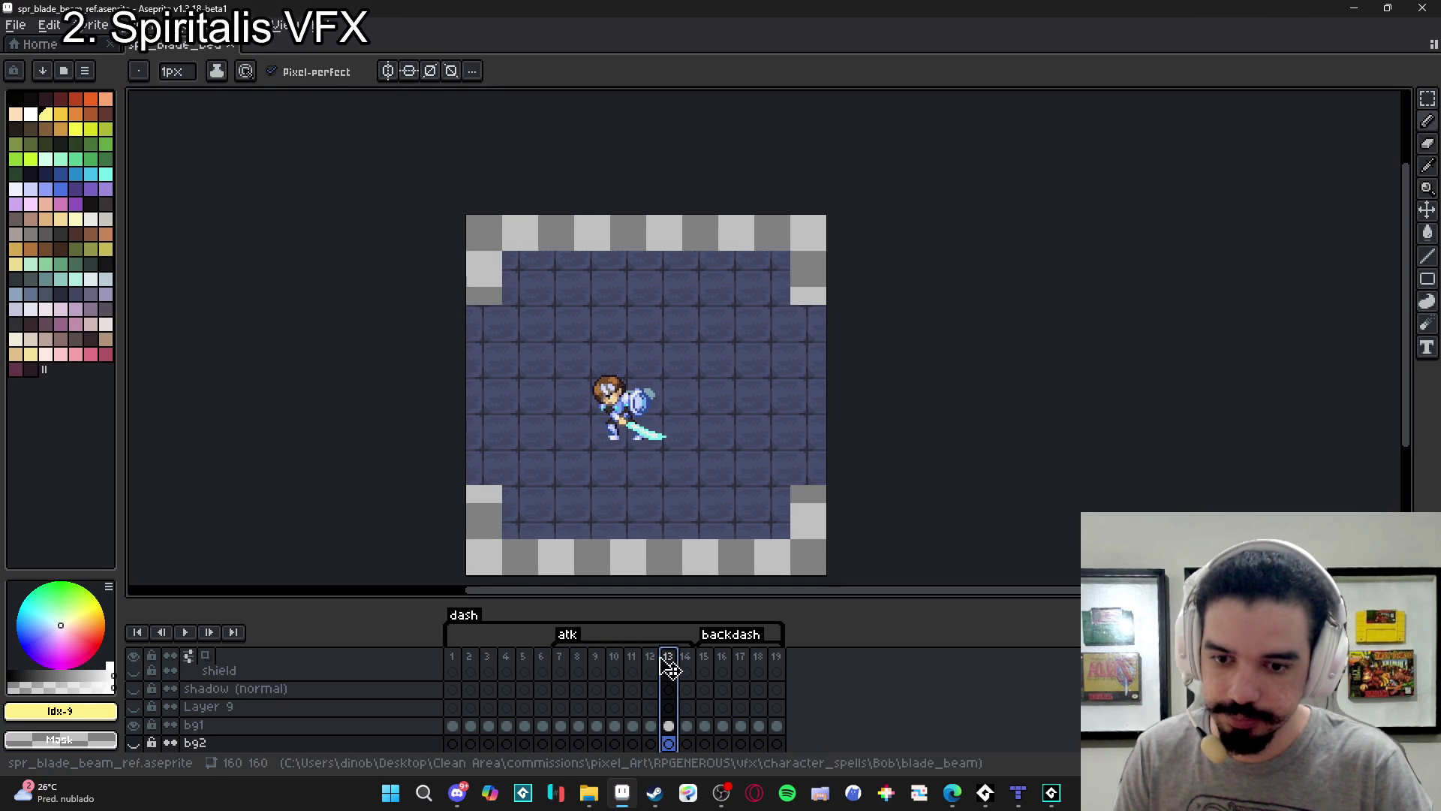
On frame 13, hide Layer 9, toggle the sword layer, and show Layer 17.
{"action": "left_click", "coordinate": [669, 707]}
{"action": "scroll", "coordinate": [653, 573], "scroll_direction": "up", "scroll_amount": 2}
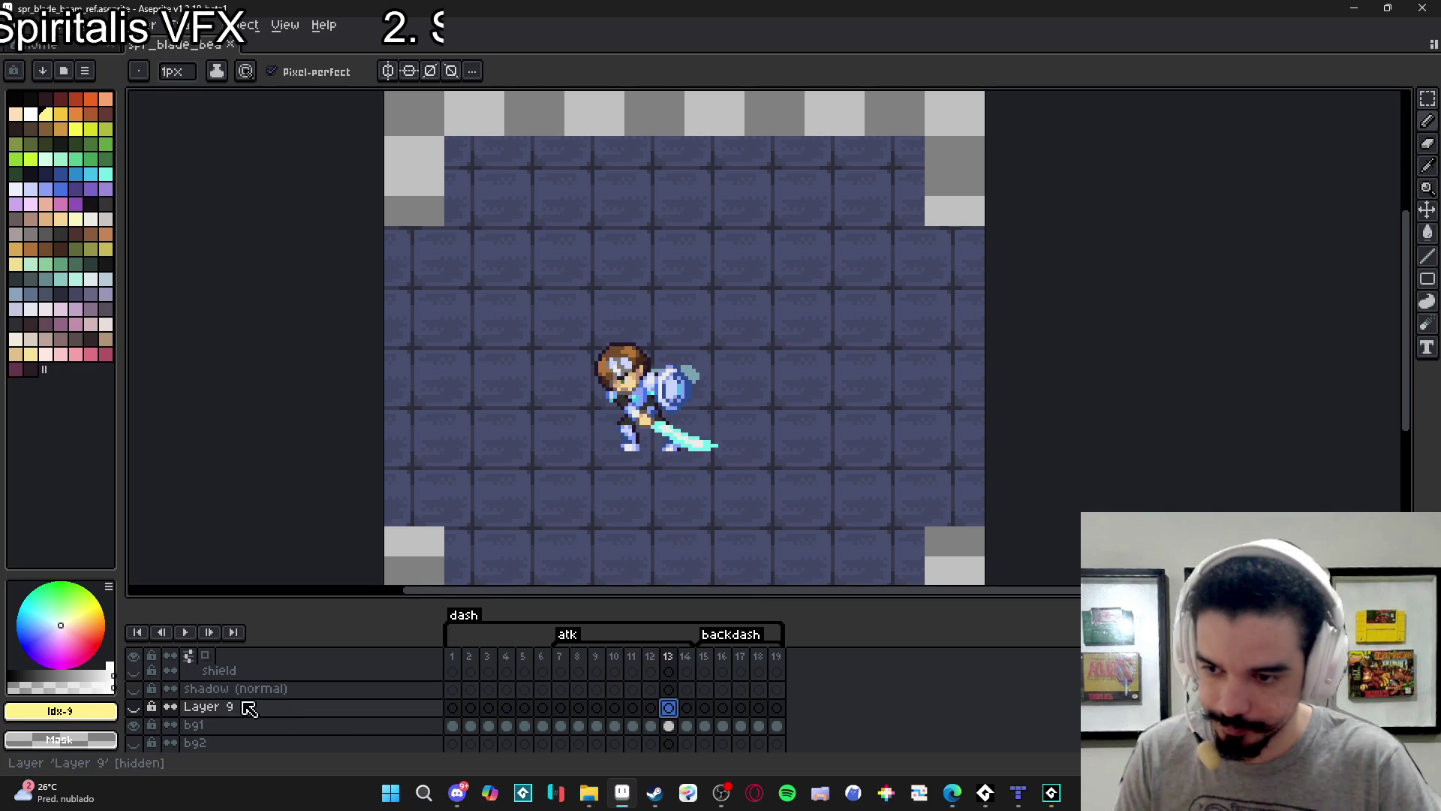
{"action": "left_click", "coordinate": [139, 707]}
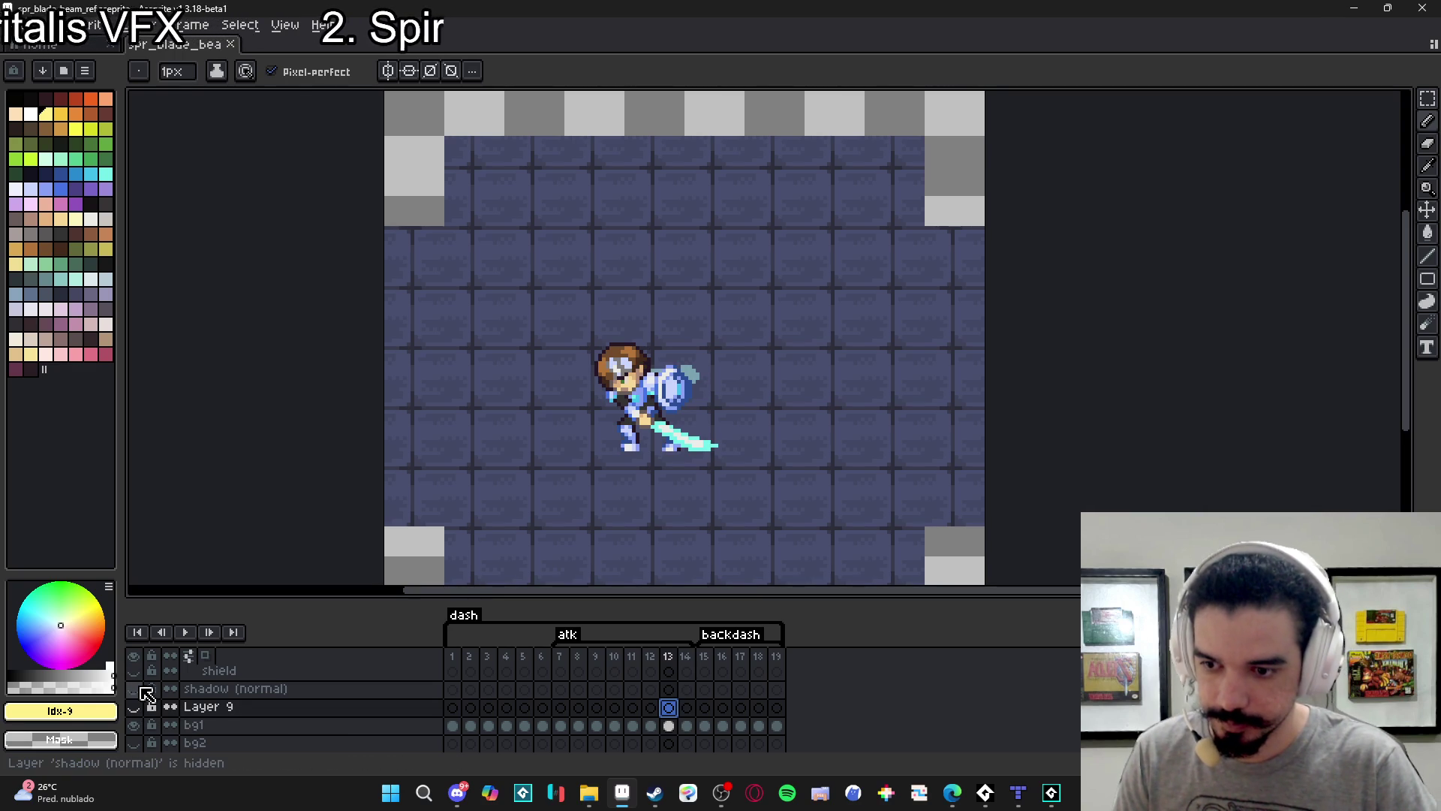
{"action": "scroll", "coordinate": [147, 690], "scroll_direction": "up", "scroll_amount": 3}
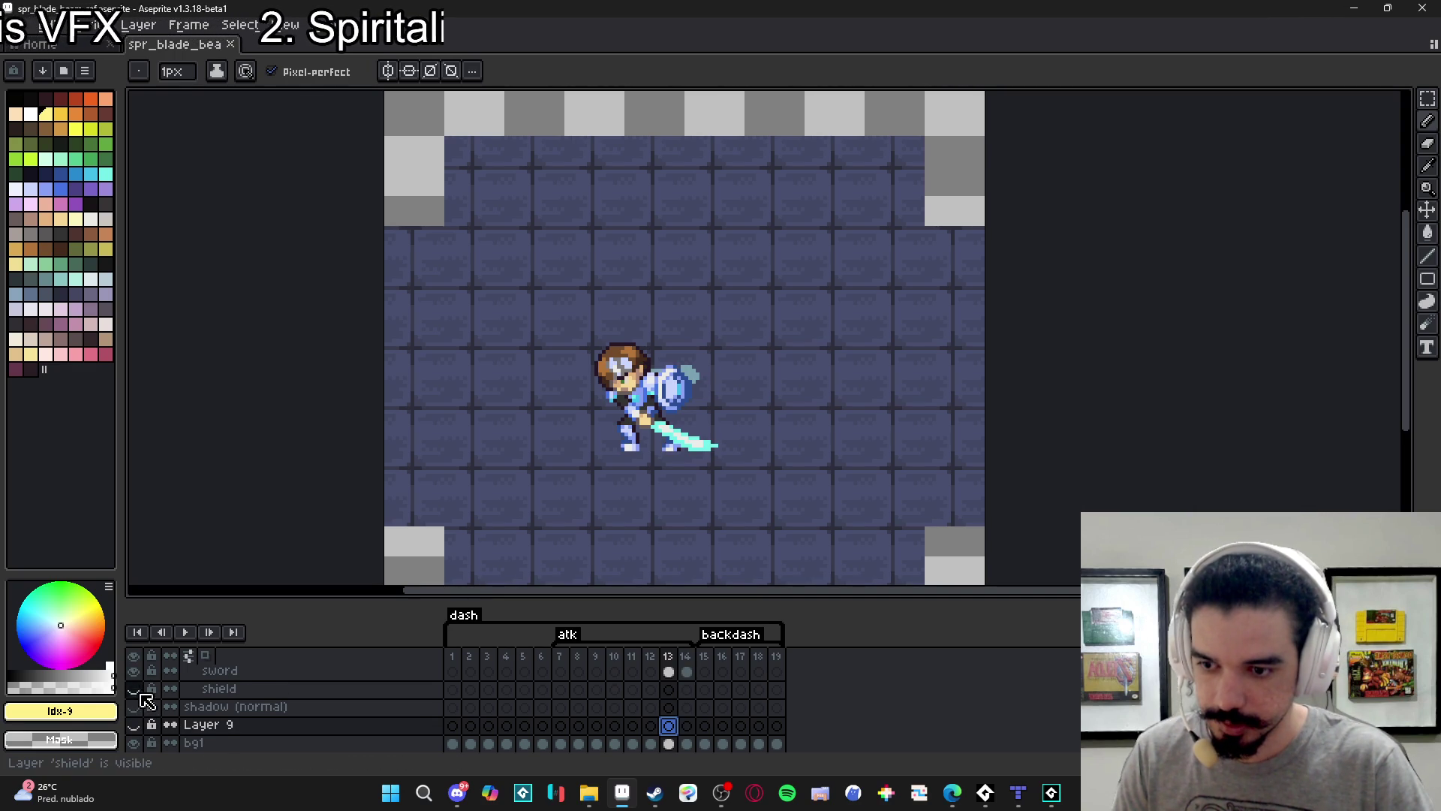
{"action": "left_click", "coordinate": [145, 710]}
{"action": "left_click", "coordinate": [145, 709]}
{"action": "left_click", "coordinate": [136, 688]}
Scroll the layer list, select Layer 22's frame 13 cel, then choose Layer 39.
{"action": "scroll", "coordinate": [146, 697], "scroll_direction": "up", "scroll_amount": 5}
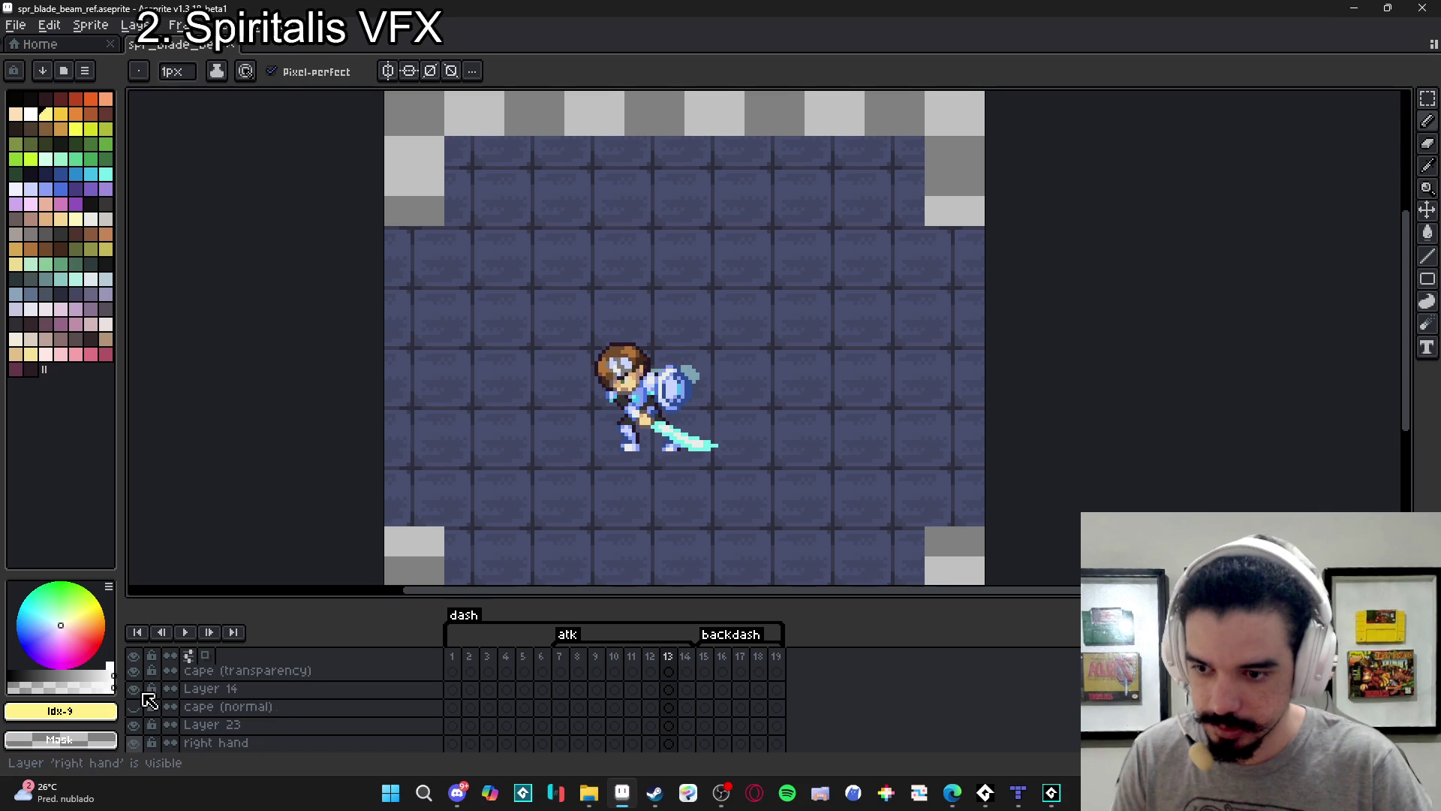
{"action": "scroll", "coordinate": [579, 694], "scroll_direction": "up", "scroll_amount": 6}
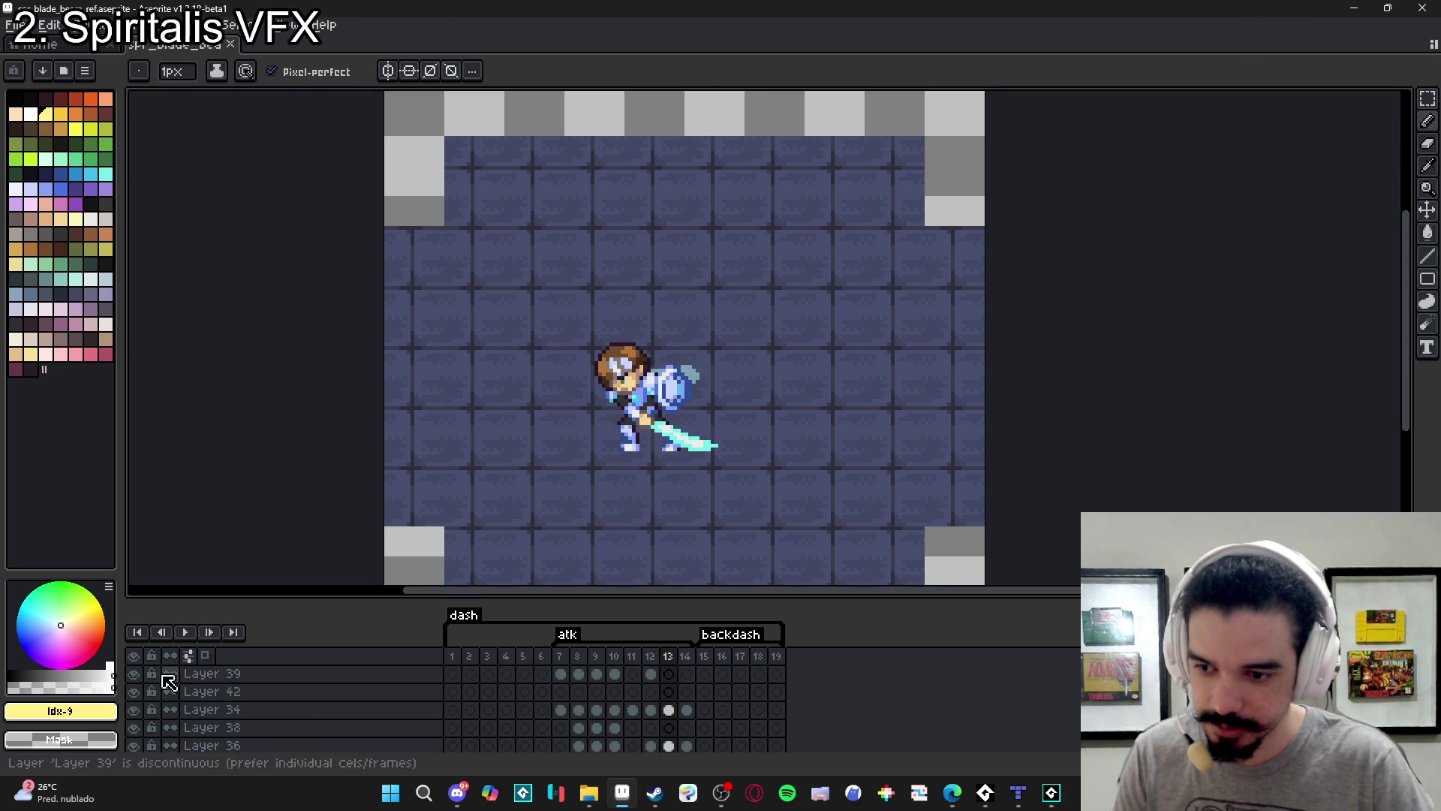
{"action": "scroll", "coordinate": [666, 680], "scroll_direction": "up", "scroll_amount": 3}
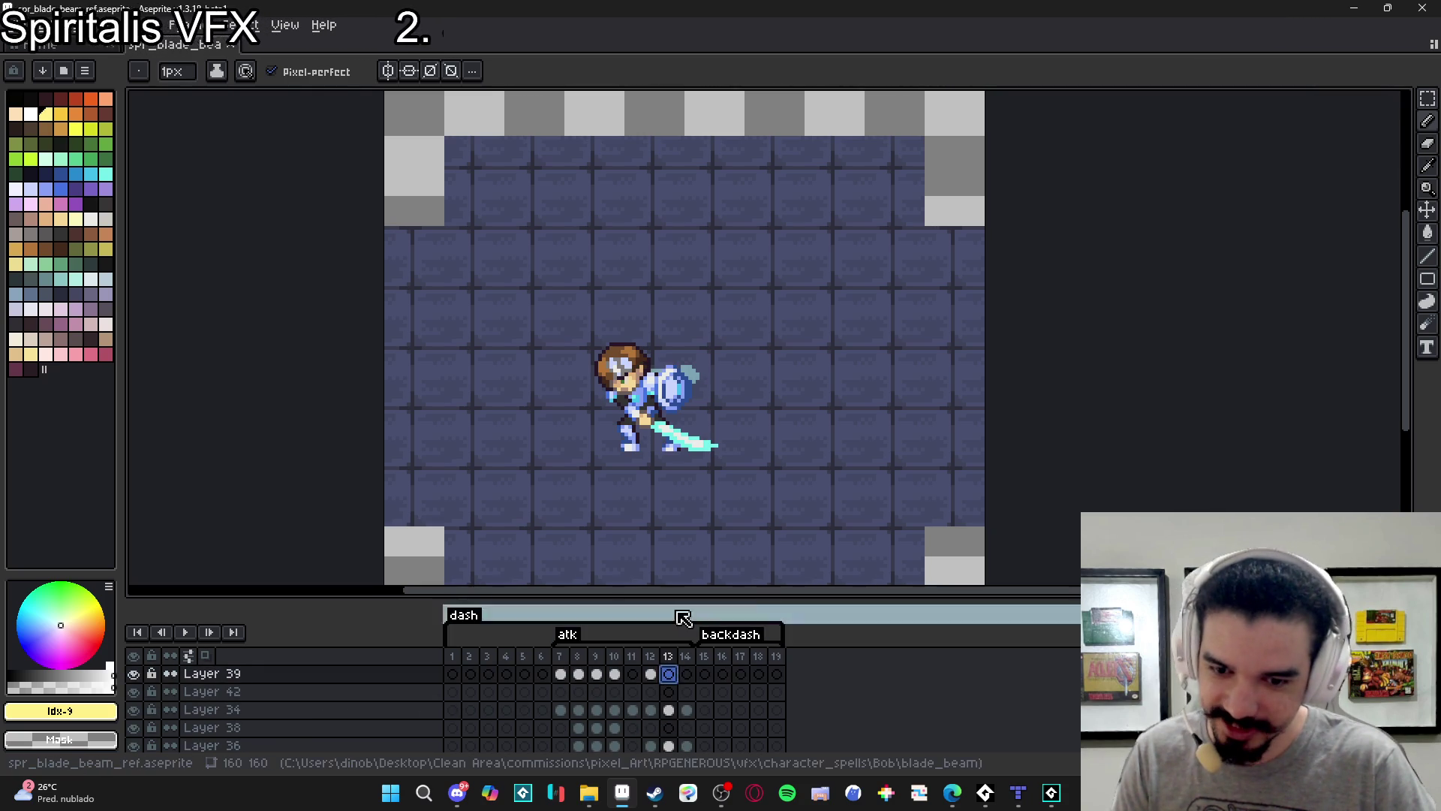
{"action": "scroll", "coordinate": [656, 671], "scroll_direction": "up", "scroll_amount": 3}
{"action": "scroll", "coordinate": [668, 687], "scroll_direction": "down", "scroll_amount": 5}
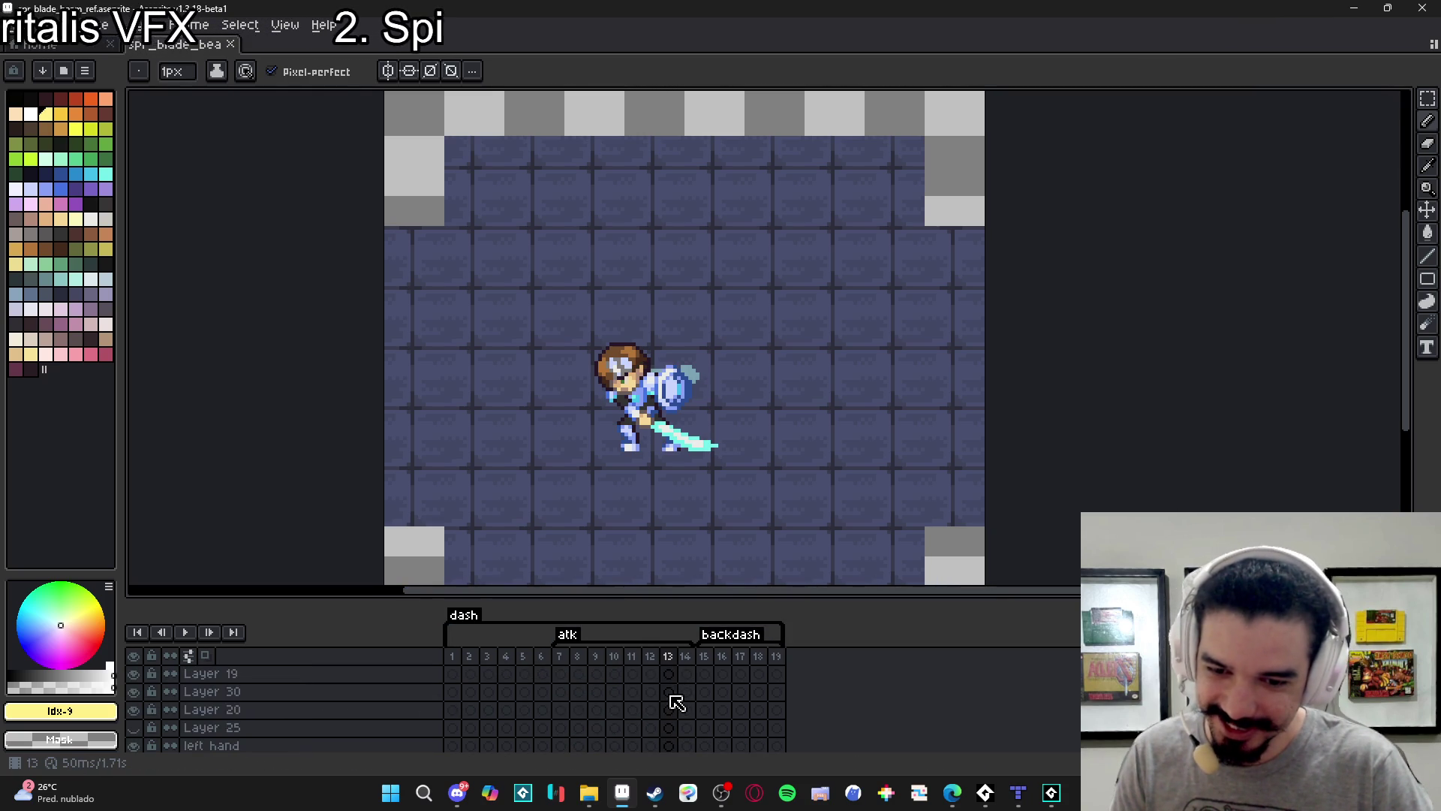
{"action": "left_click", "coordinate": [669, 674]}
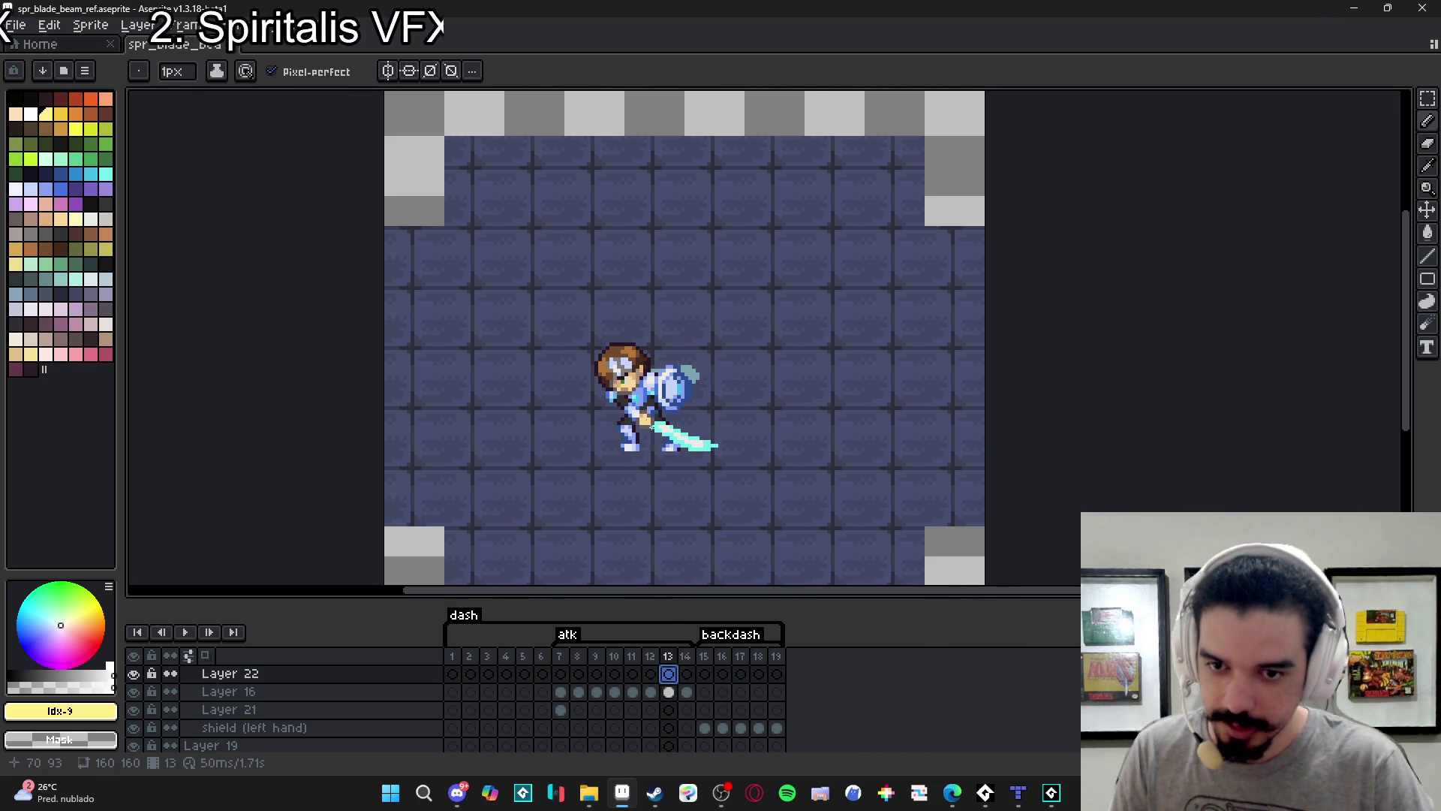
{"action": "scroll", "coordinate": [675, 683], "scroll_direction": "up", "scroll_amount": 3}
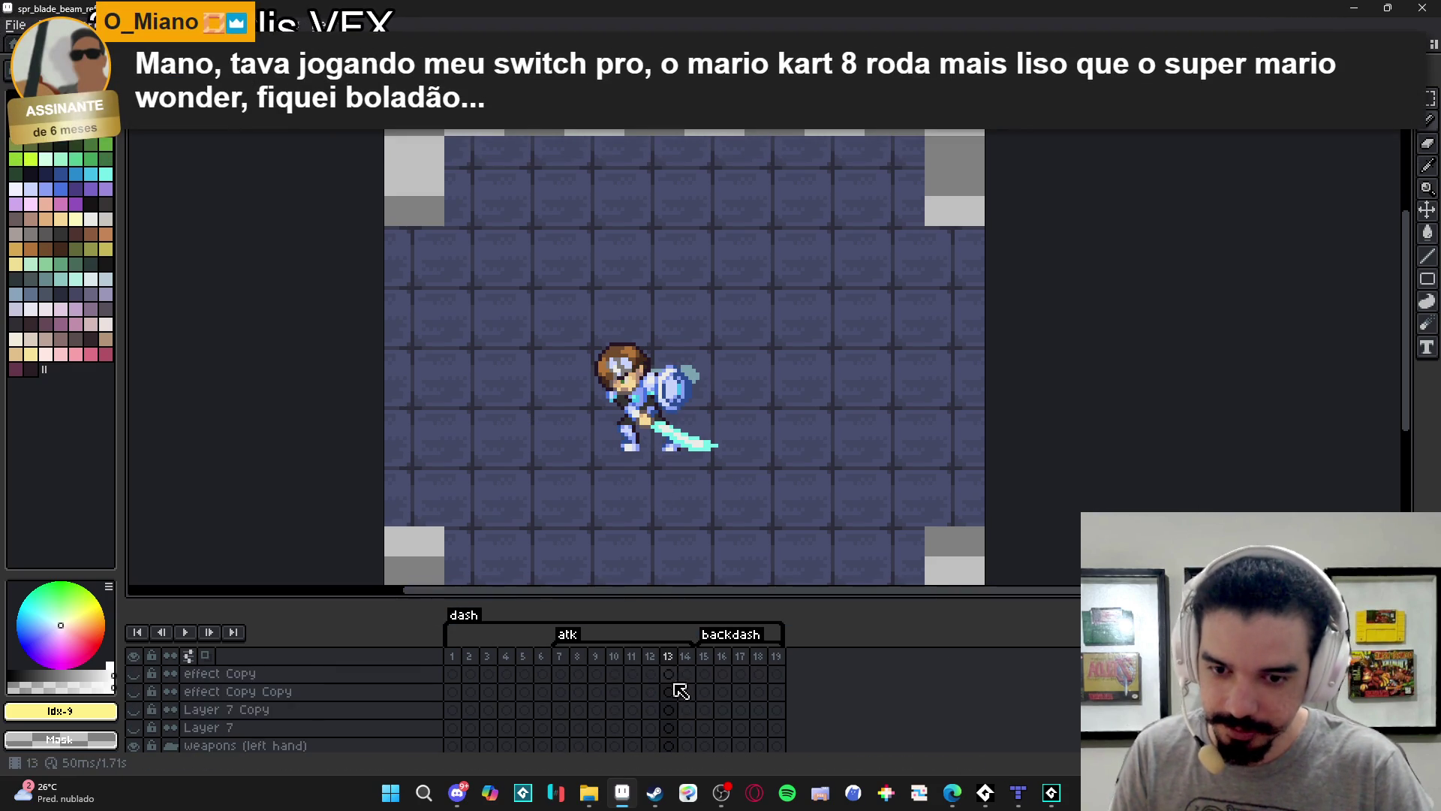
{"action": "scroll", "coordinate": [675, 697], "scroll_direction": "up", "scroll_amount": 1}
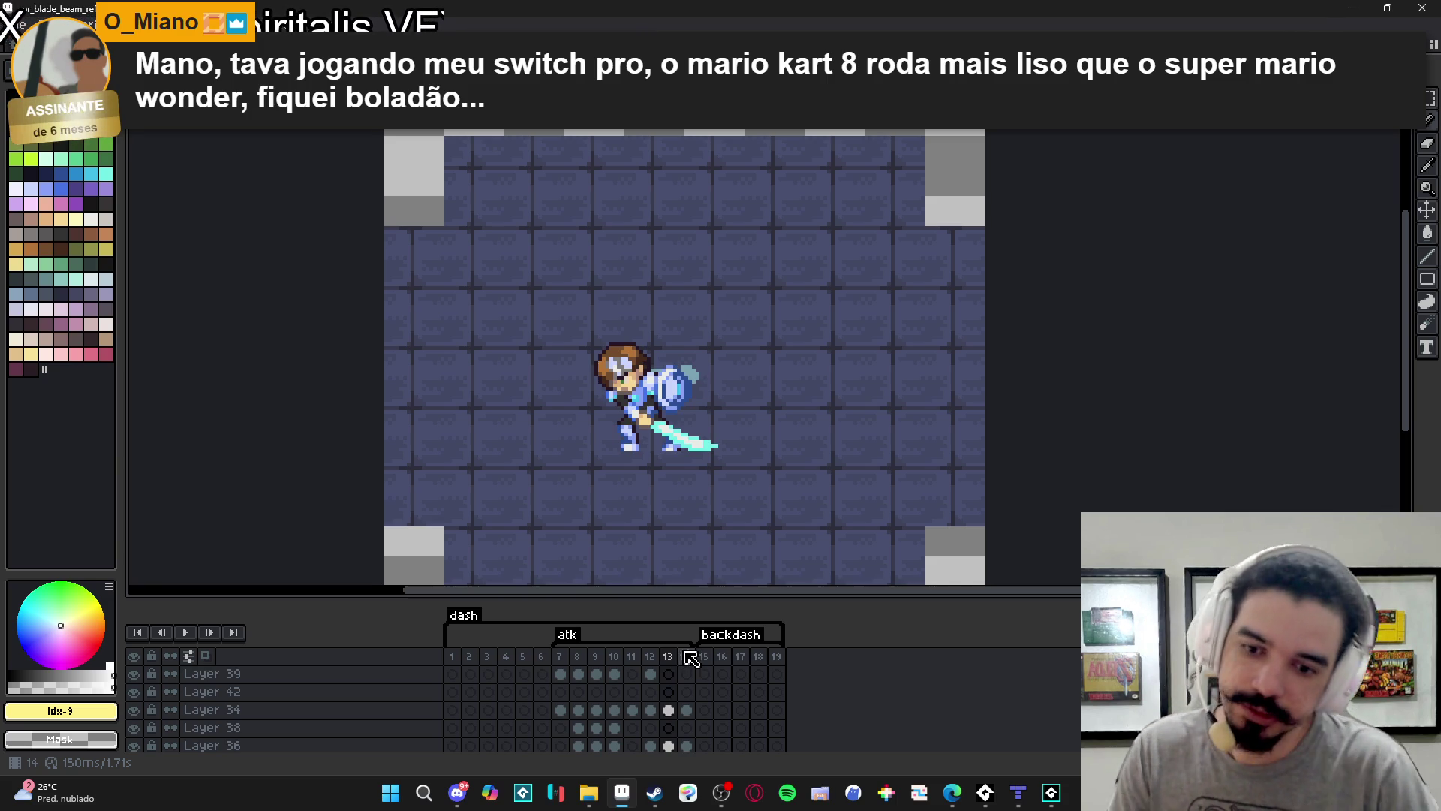
{"action": "left_click", "coordinate": [424, 678]}
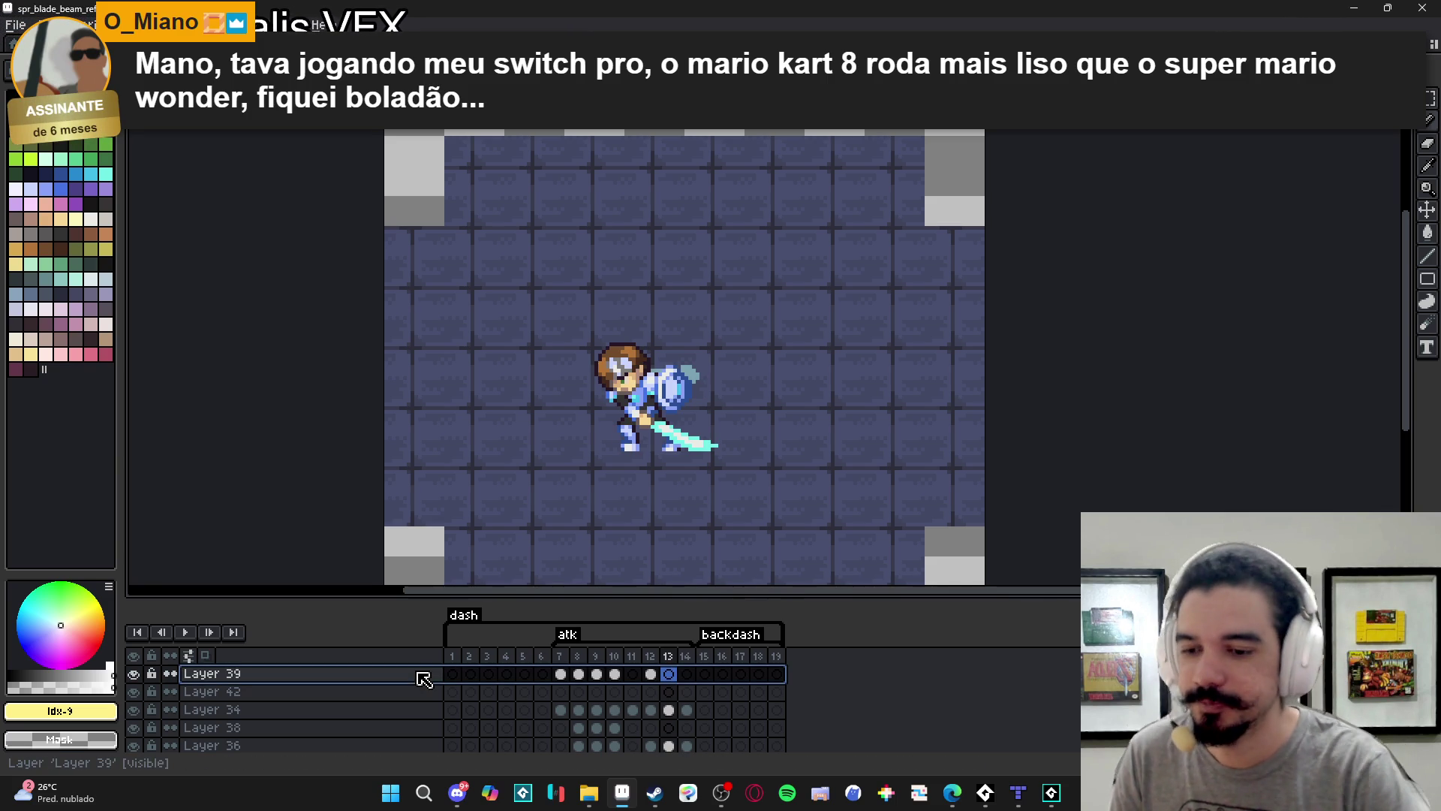
Add a new Layer 43 above Layer 39 and sketch a yellow slash arc from sword tip to head.
{"action": "key", "text": "shift+n"}
{"action": "left_click", "coordinate": [667, 675]}
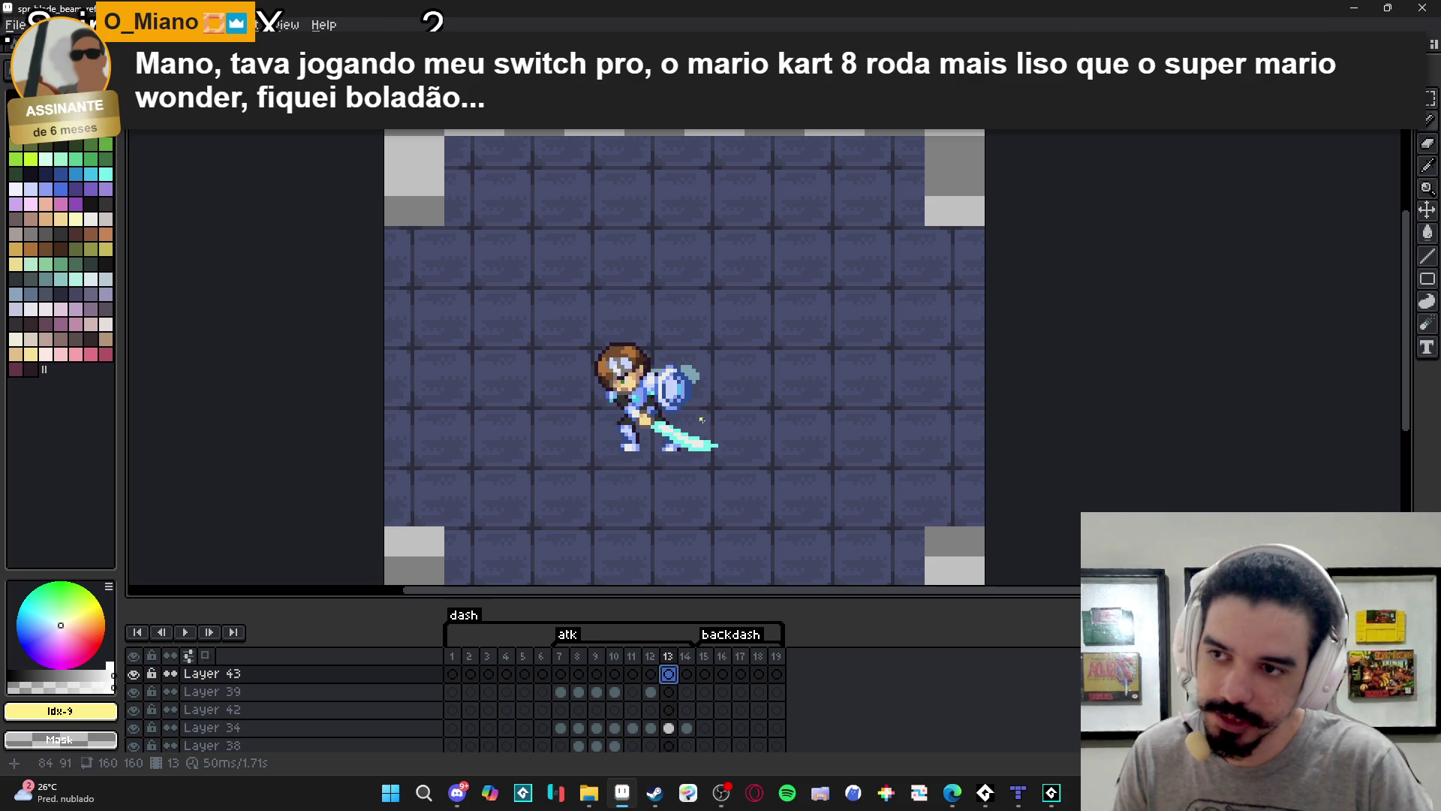
{"action": "mouse_move", "coordinate": [697, 448]}
{"action": "left_mouse_down"}
{"action": "mouse_move", "coordinate": [589, 444]}
{"action": "mouse_move", "coordinate": [614, 363]}
{"action": "left_mouse_up"}
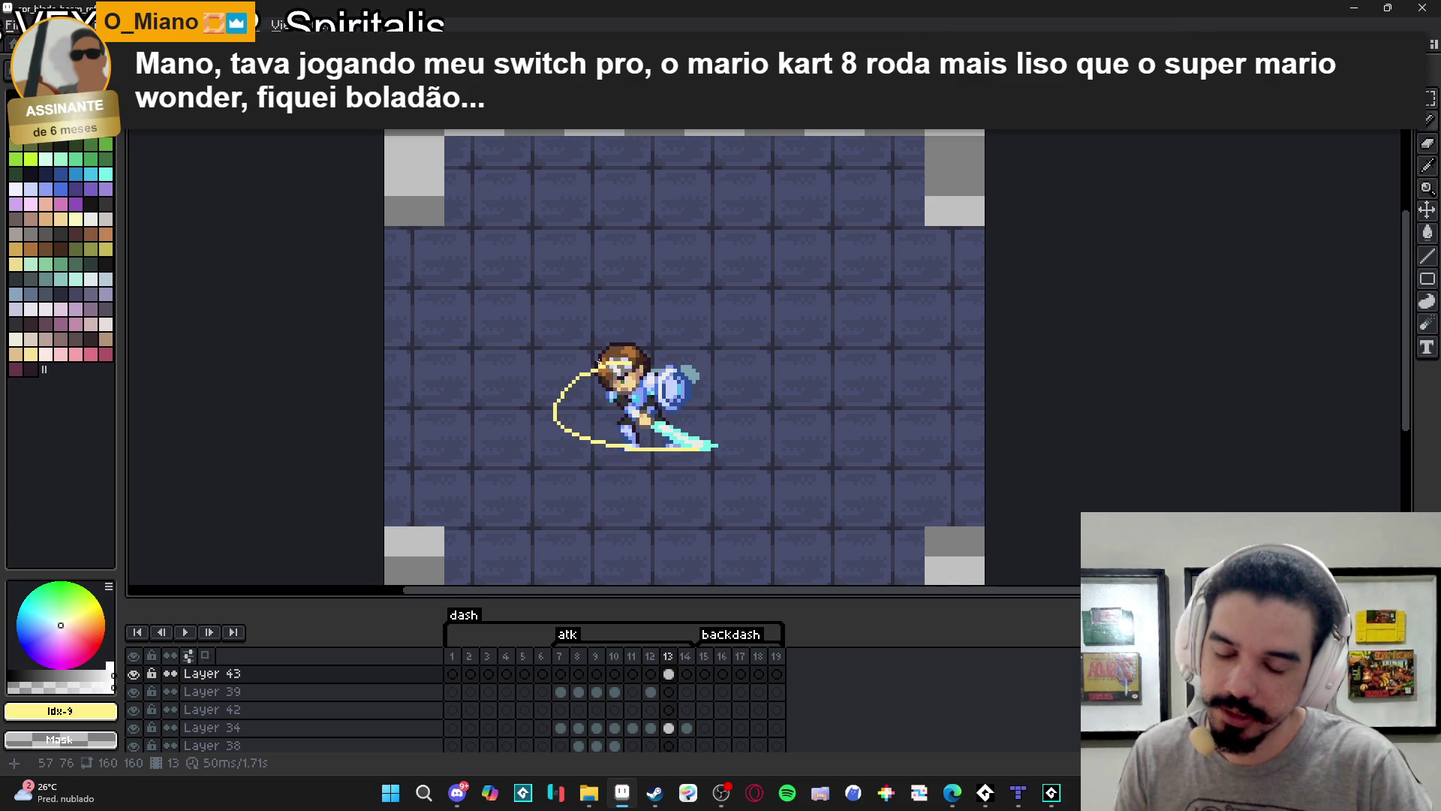
{"action": "left_click", "coordinate": [623, 364]}
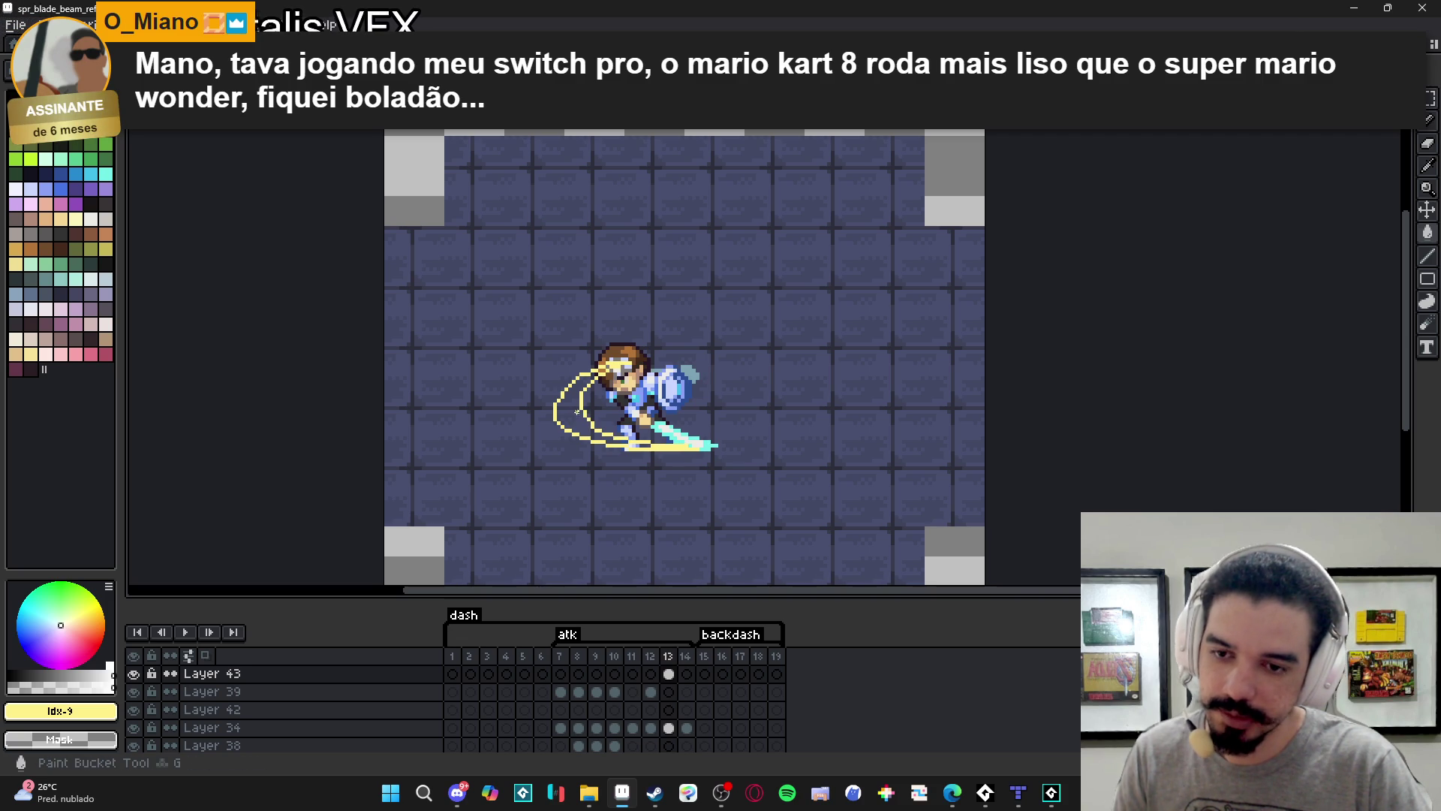
Fill the crescent slash with solid yellow, undoing an accidental full-canvas fill.
{"action": "left_click", "coordinate": [582, 404]}
{"action": "scroll", "coordinate": [583, 403], "scroll_direction": "up", "scroll_amount": 2}
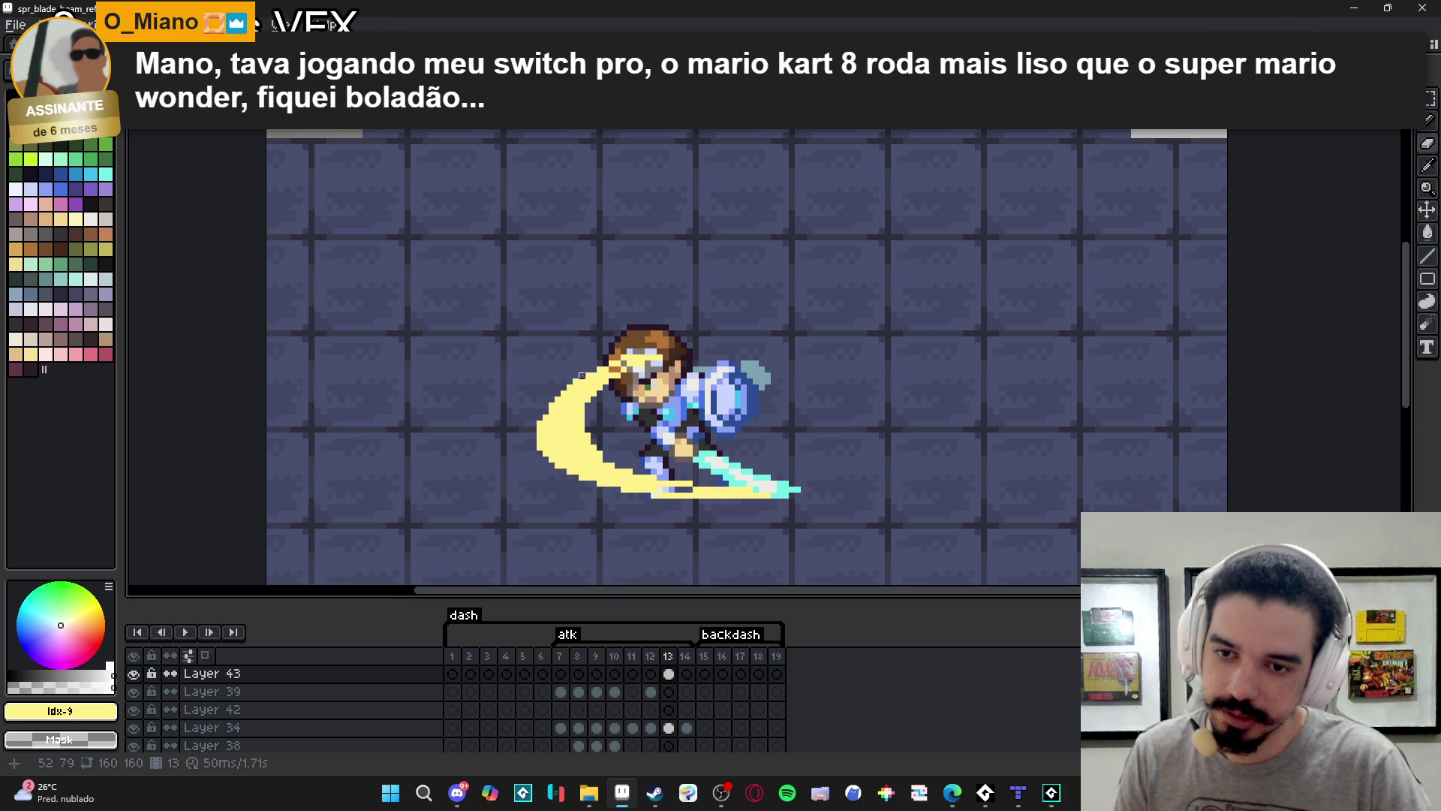
{"action": "left_click", "coordinate": [625, 364]}
{"action": "key", "text": "ctrl+z"}
{"action": "key", "text": "b"}
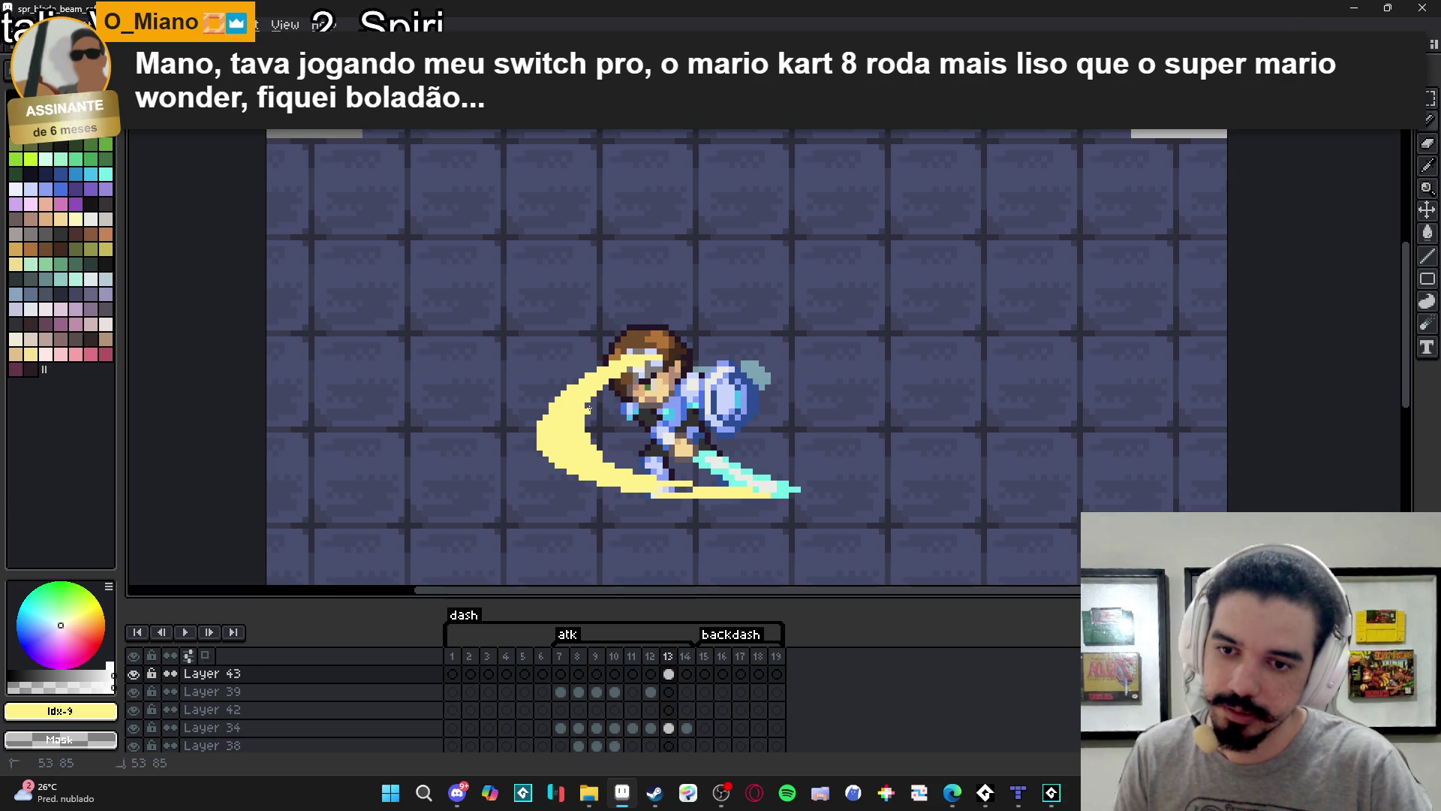
Add a short stroke to the slash and open the Preview window with F7.
{"action": "left_click_drag", "start_coordinate": [658, 492], "coordinate": [694, 488]}
{"action": "scroll", "coordinate": [693, 488], "scroll_direction": "down", "scroll_amount": 1}
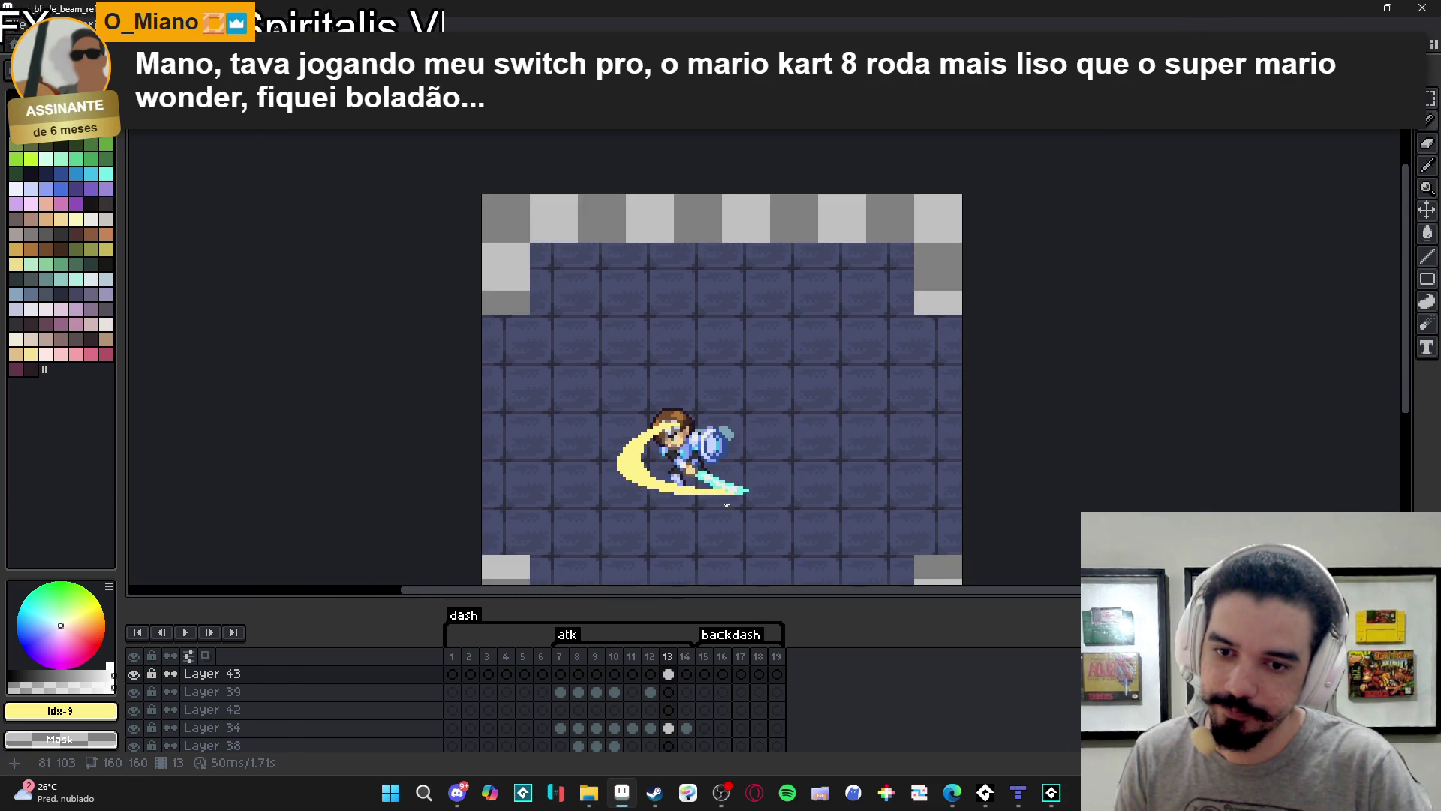
{"action": "scroll", "coordinate": [726, 505], "scroll_direction": "up", "scroll_amount": 2}
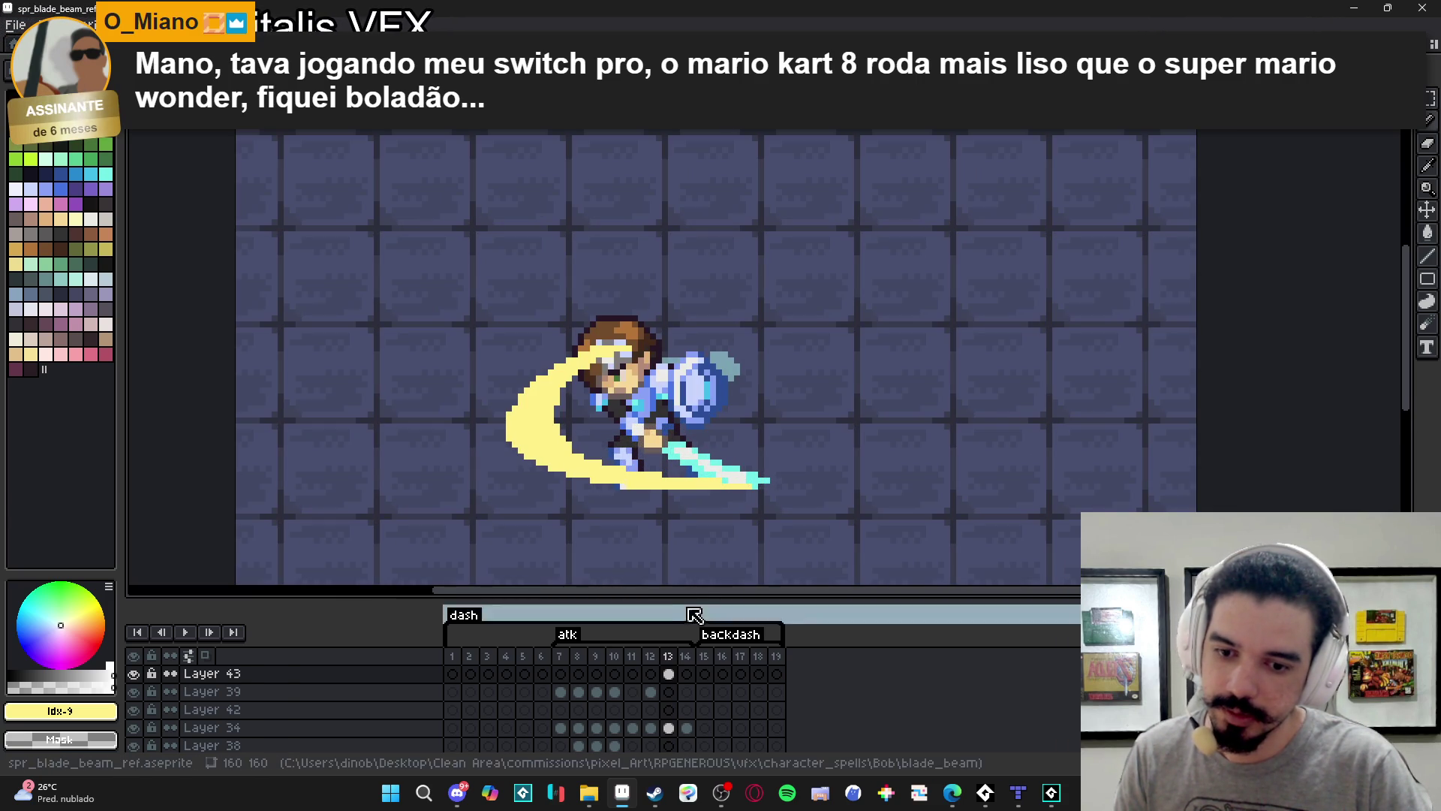
{"action": "key", "text": "F7"}
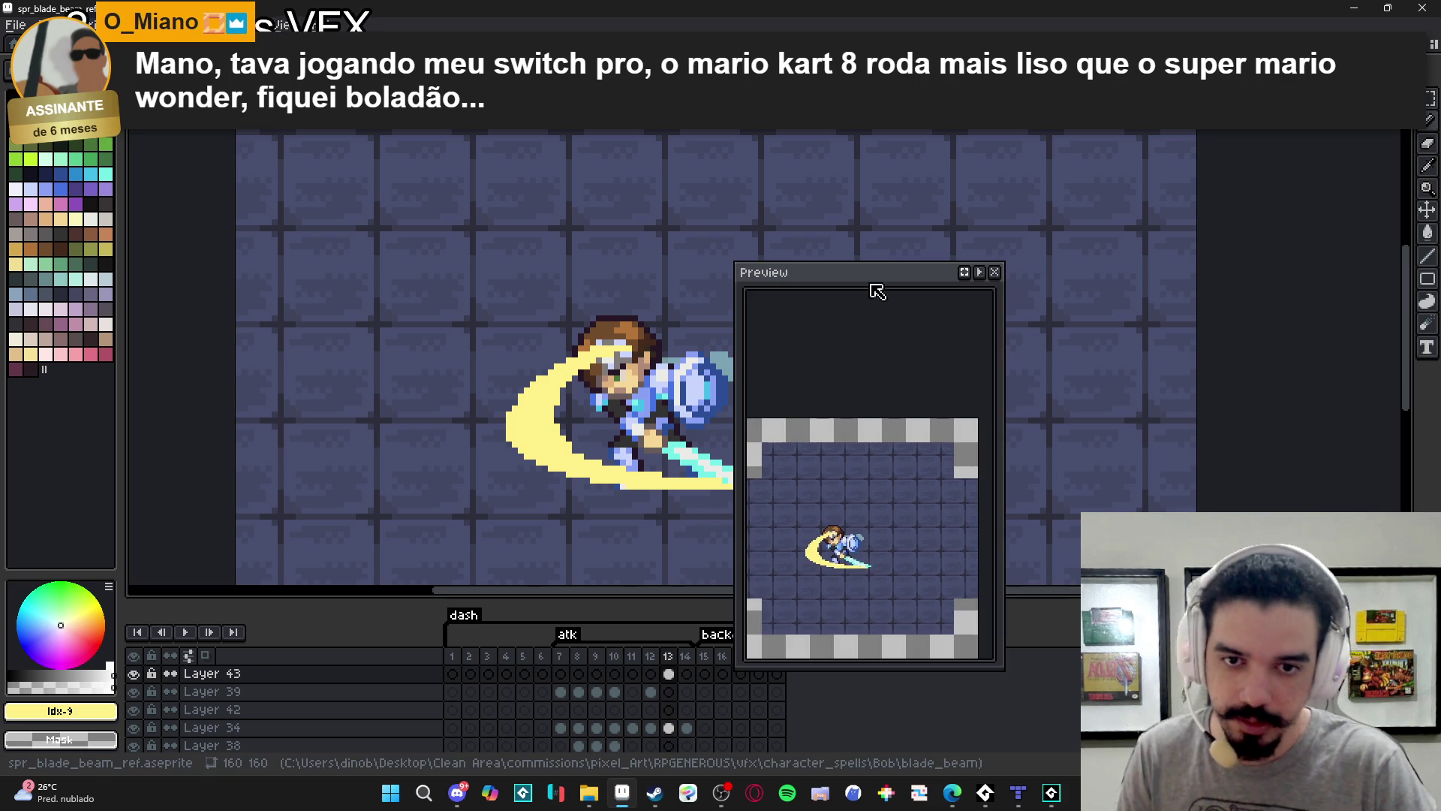
Move the Preview window right of the hero and start the animation playing.
{"action": "left_click_drag", "start_coordinate": [870, 284], "coordinate": [1105, 209]}
{"action": "left_click", "coordinate": [1213, 198]}
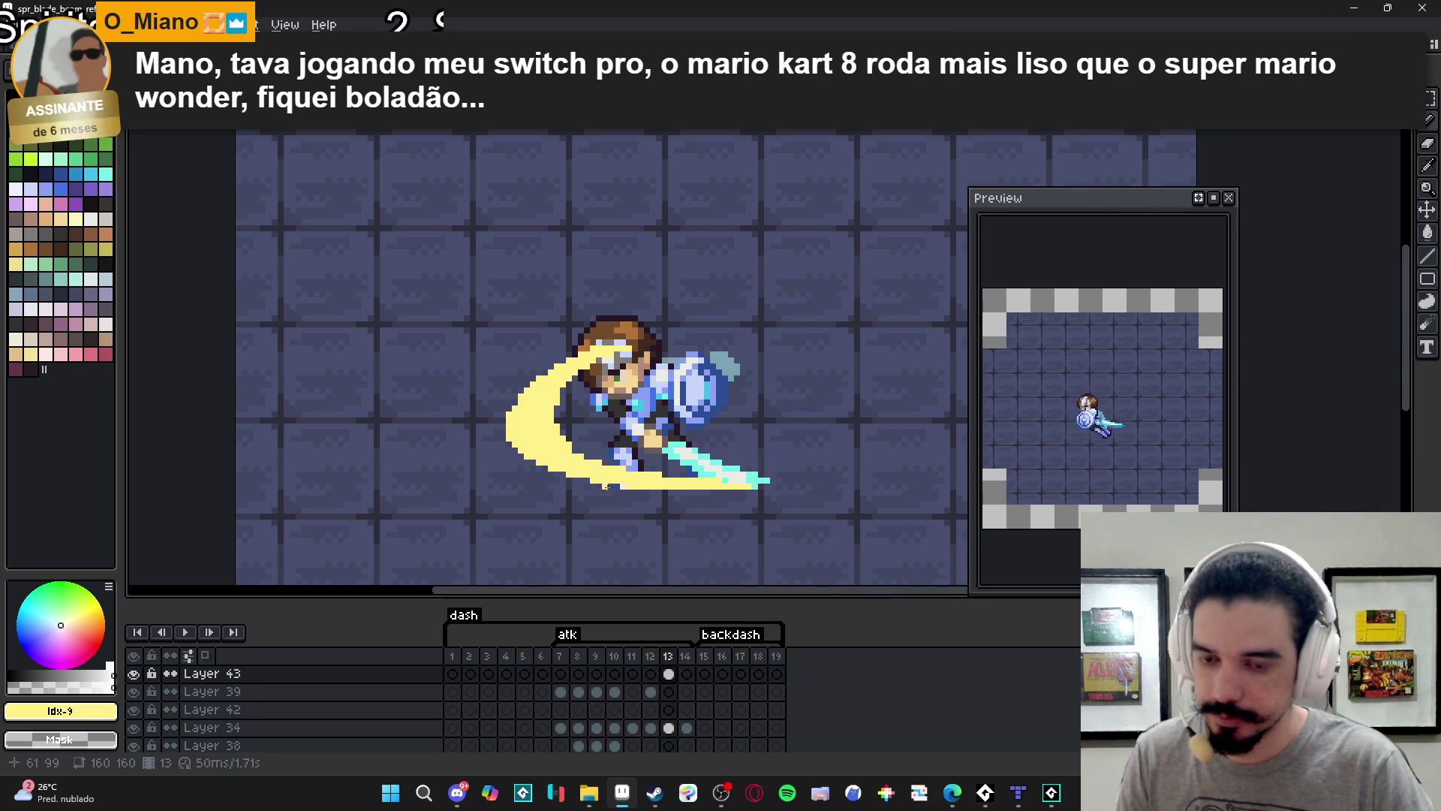
{"action": "scroll", "coordinate": [597, 440], "scroll_direction": "up", "scroll_amount": 1}
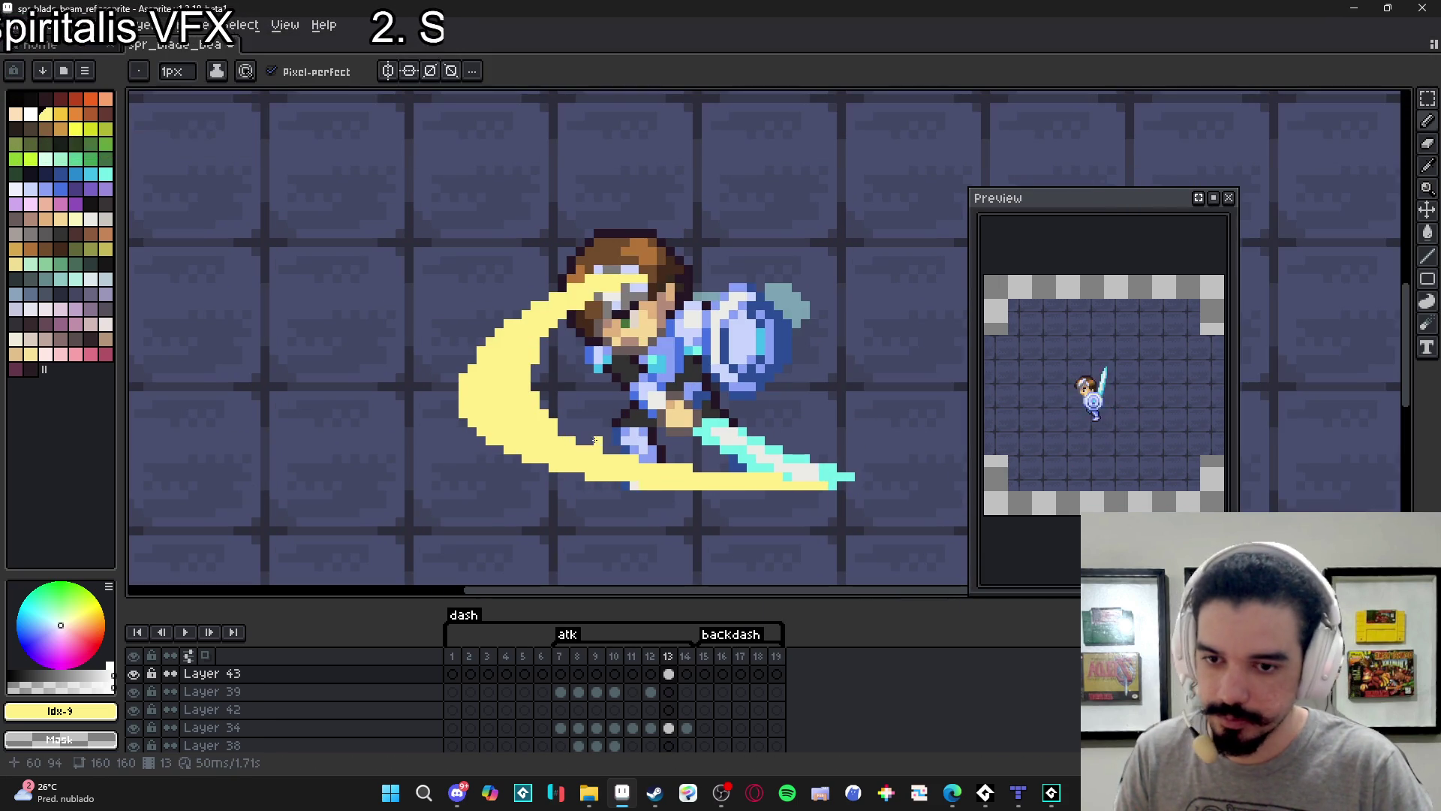
Draw a yellow line along the slash's lower edge and fill the dark gap under the sword yellow.
{"action": "left_click", "coordinate": [710, 437], "text": "shift"}
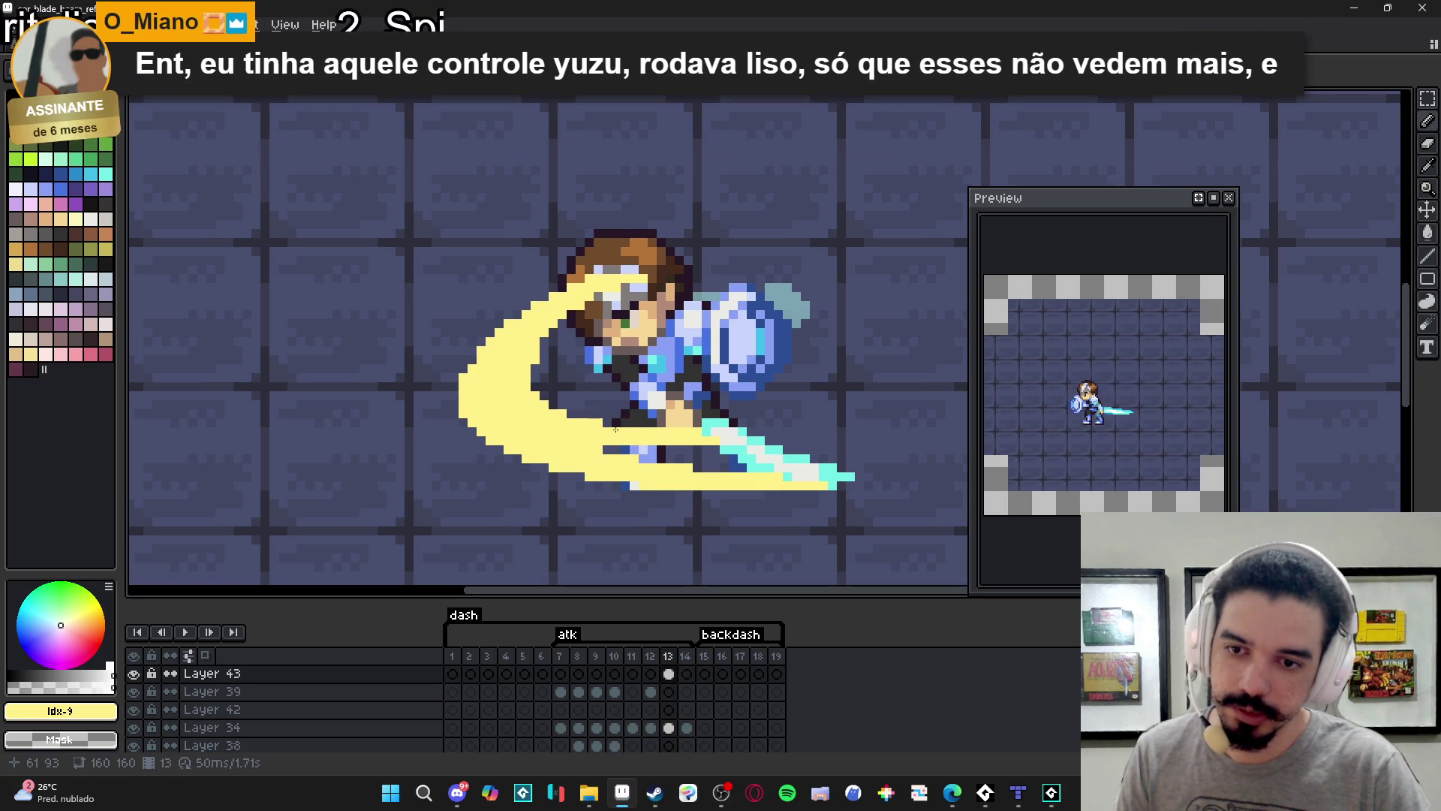
{"action": "key", "text": "g"}
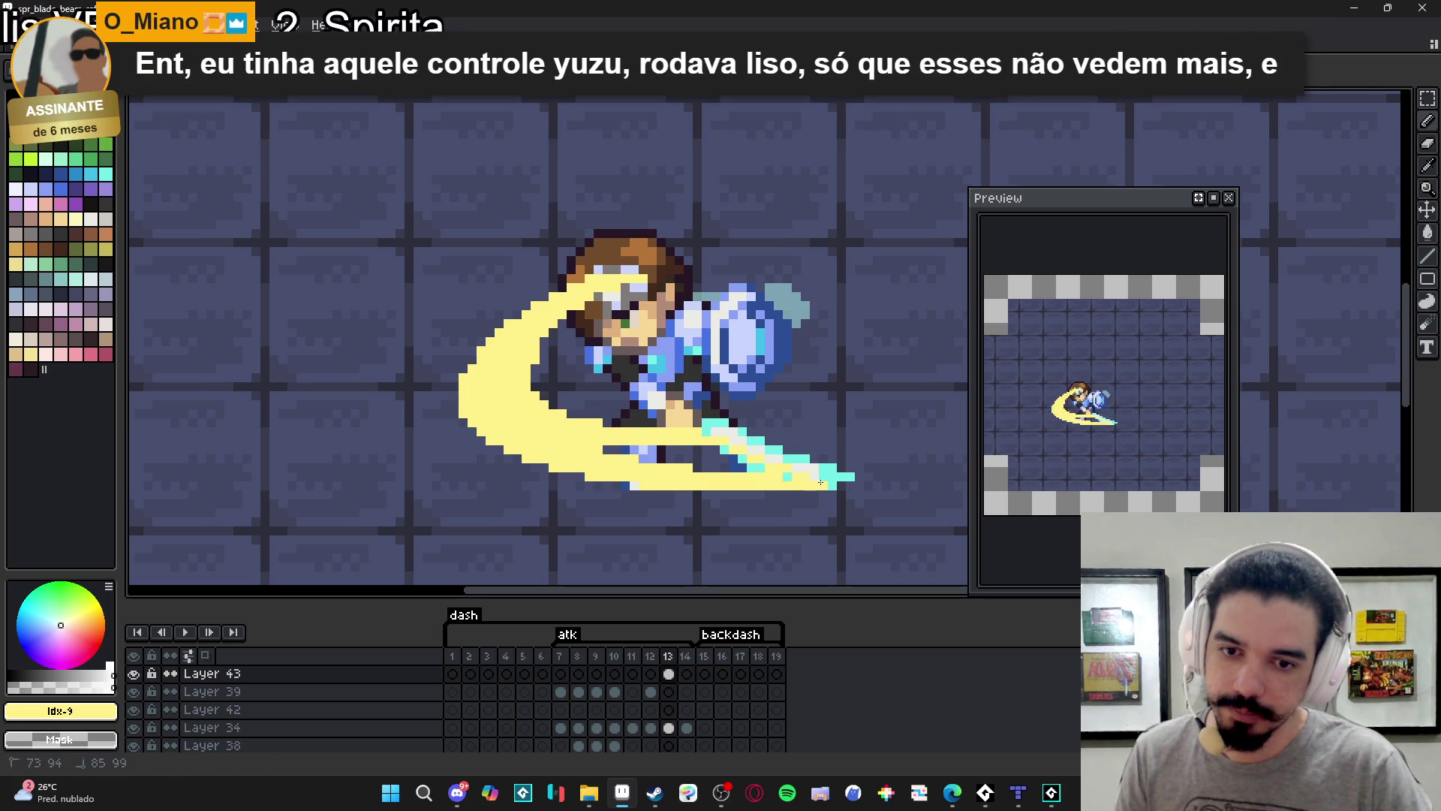
{"action": "left_click", "coordinate": [715, 459]}
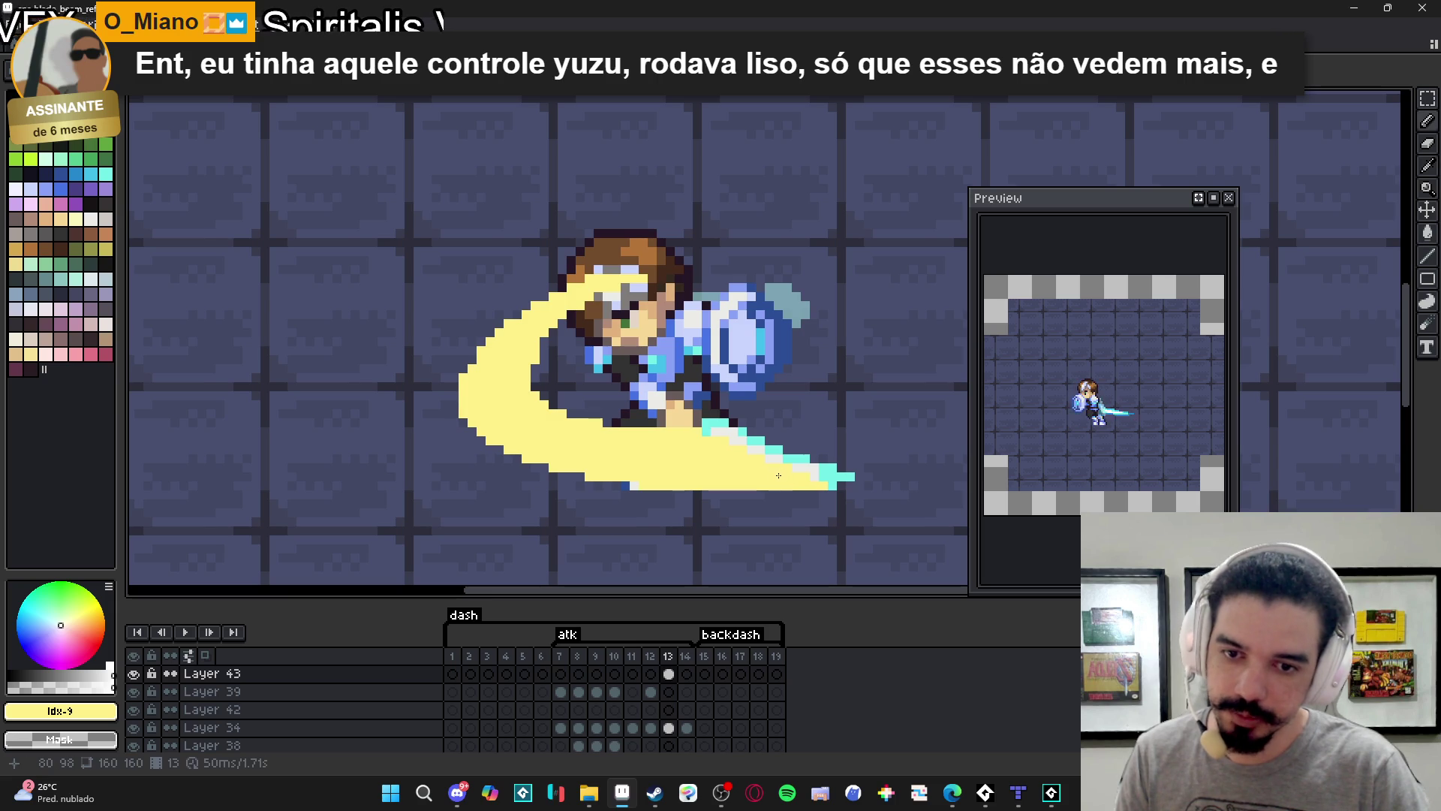
{"action": "left_click_drag", "start_coordinate": [741, 434], "coordinate": [820, 474]}
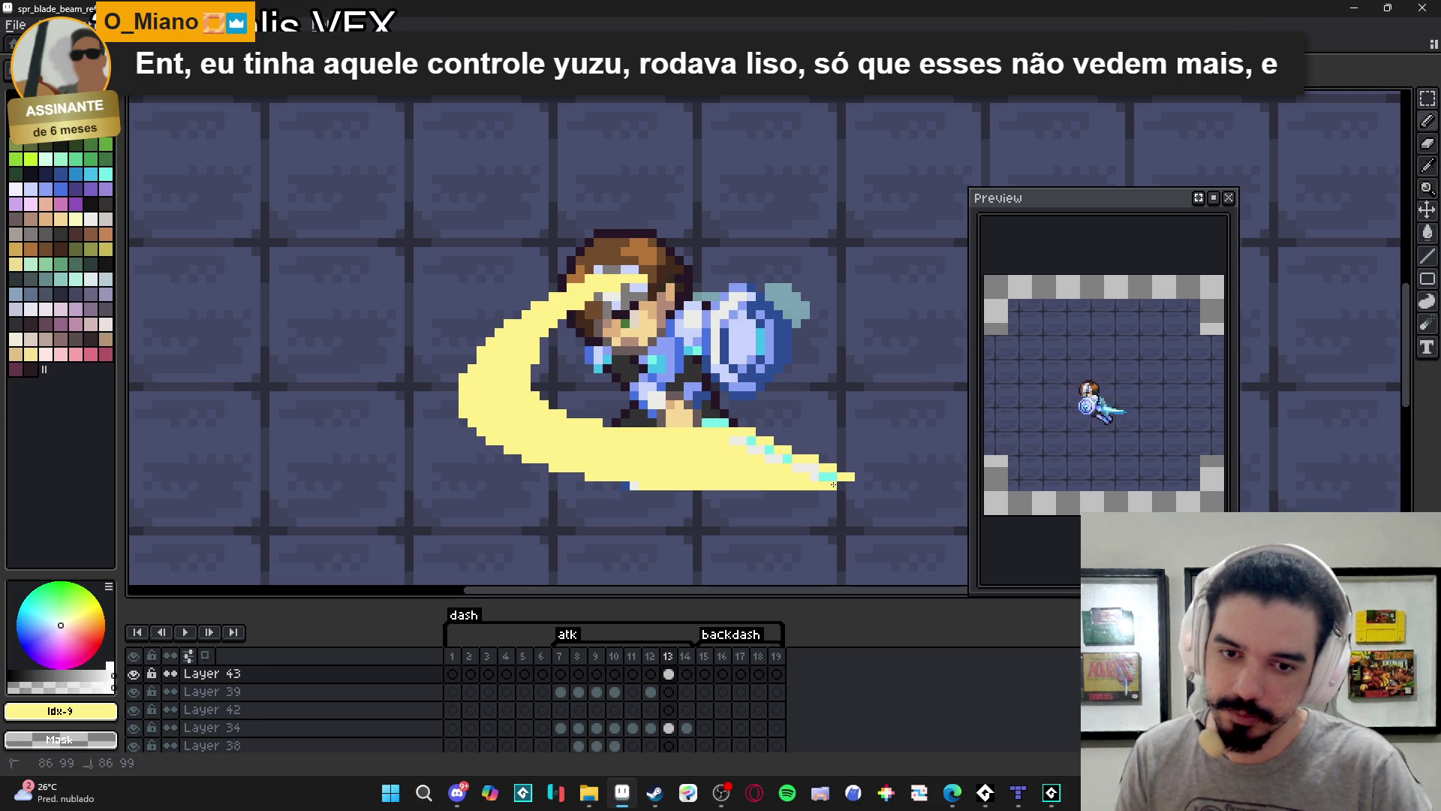
{"action": "key", "text": "ctrl+z"}
{"action": "key", "text": "b"}
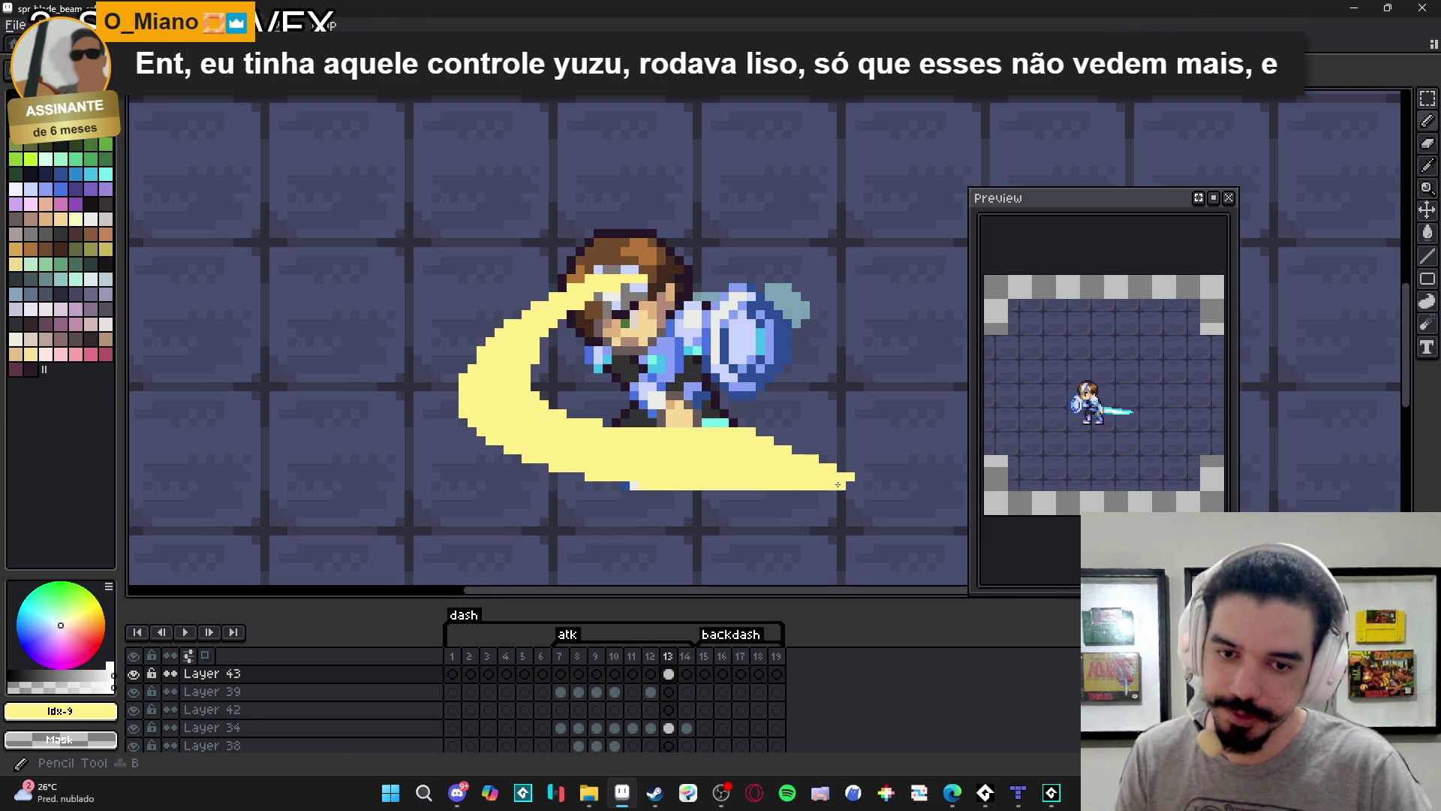
Erase stray yellow pixels along the slash's lower edge.
{"action": "key", "text": "e"}
{"action": "left_click_drag", "start_coordinate": [642, 485], "coordinate": [553, 468]}
{"action": "key", "text": "b"}
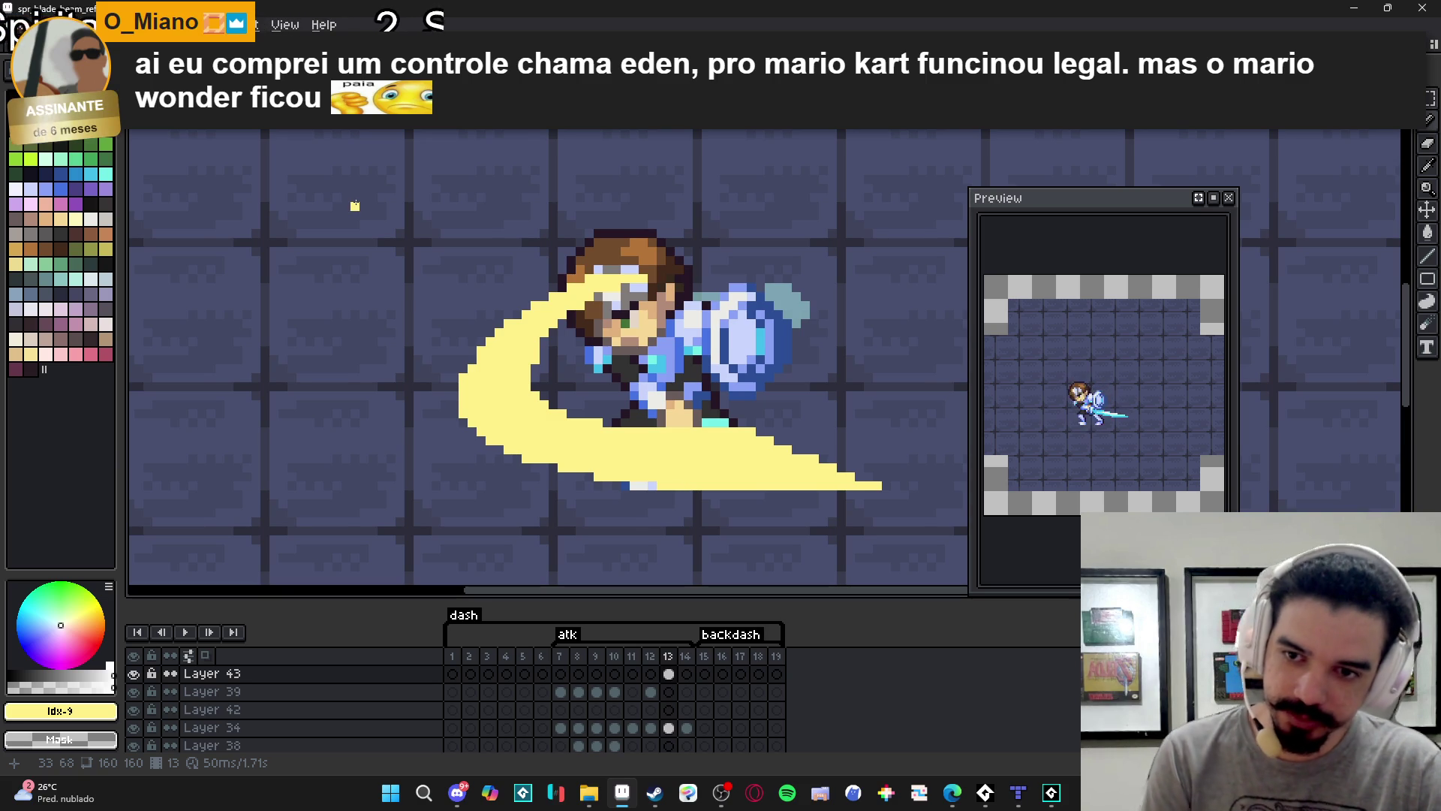
{"action": "key", "text": "e"}
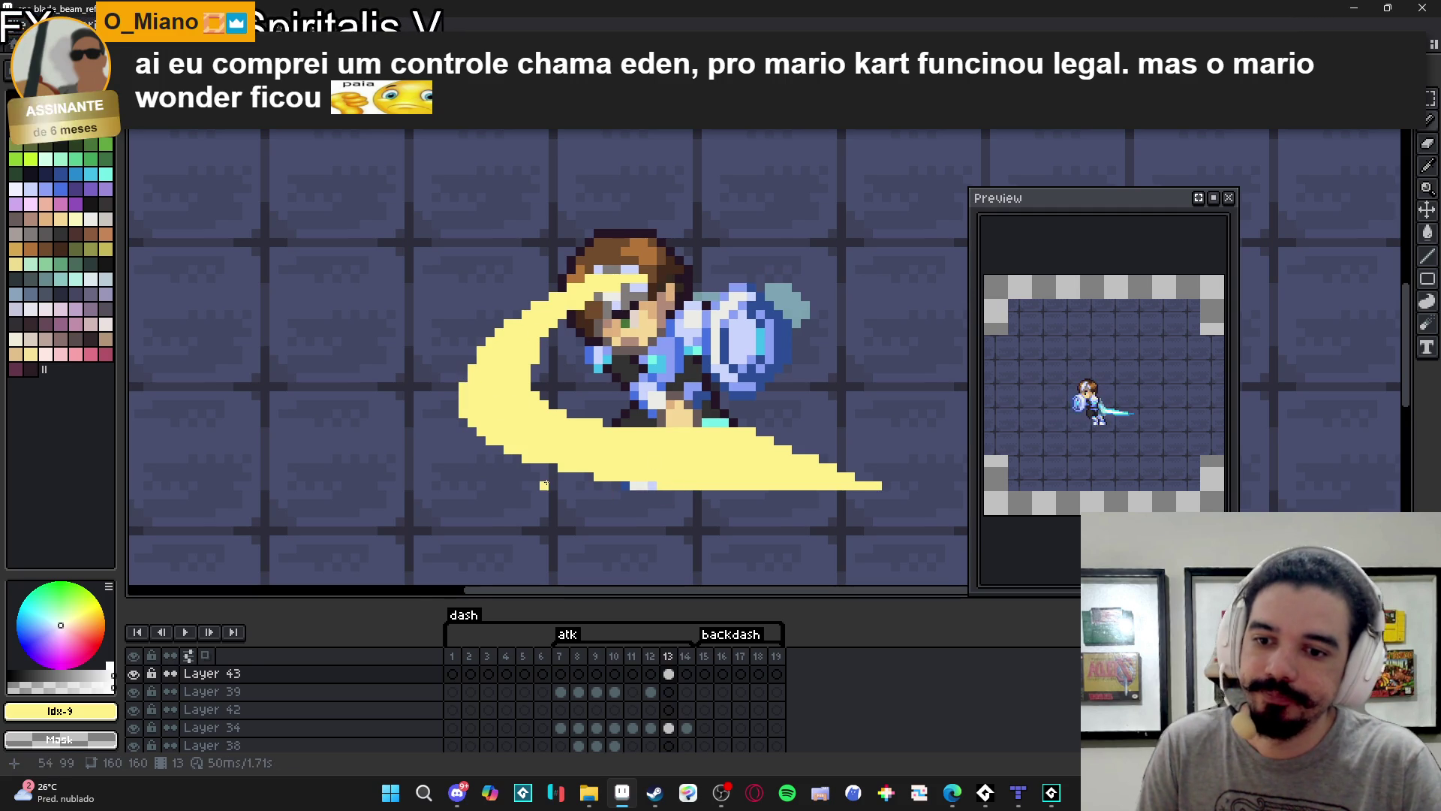
{"action": "scroll", "coordinate": [544, 484], "scroll_direction": "down", "scroll_amount": 2}
{"action": "scroll", "coordinate": [681, 483], "scroll_direction": "up", "scroll_amount": 1}
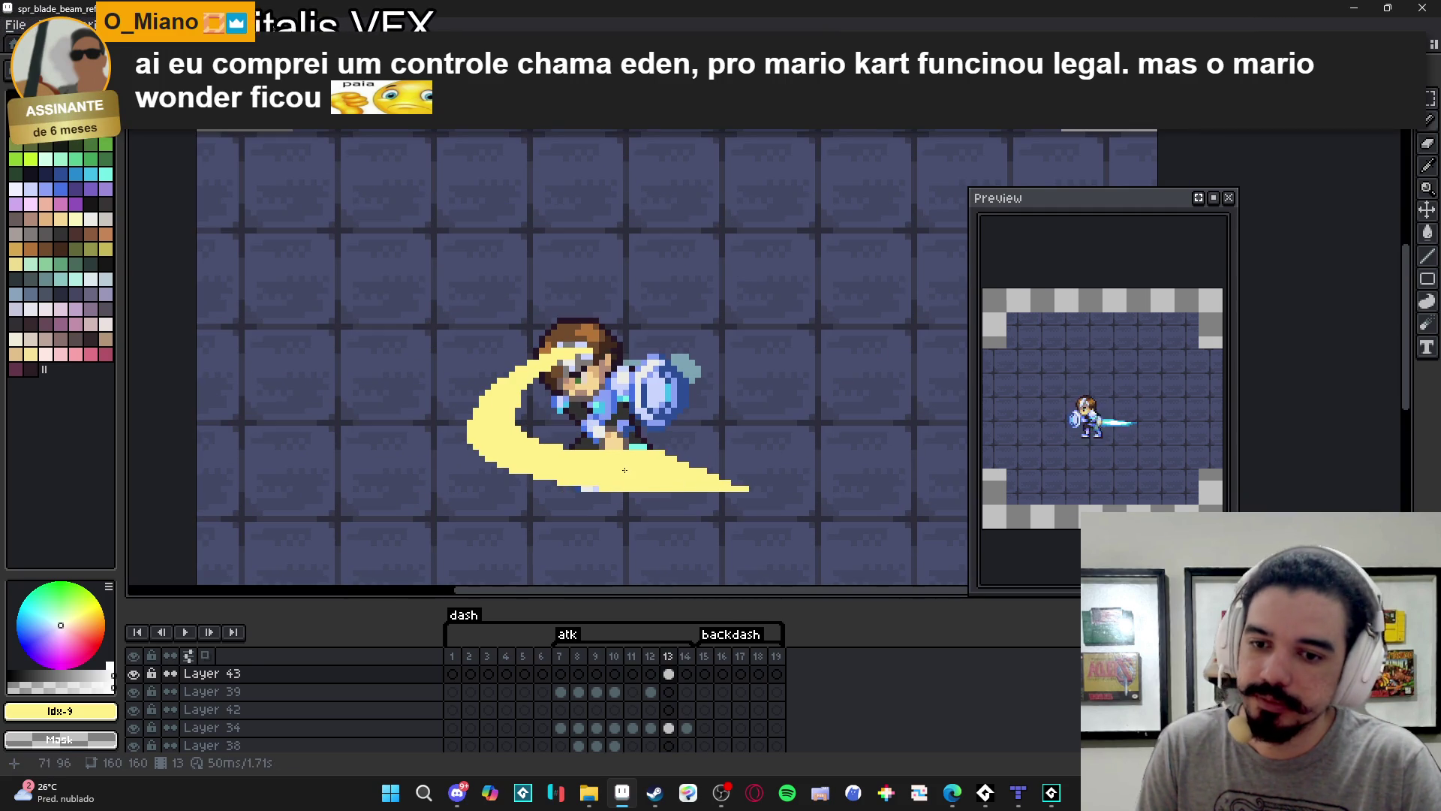
Switch to white and draw strokes across the slash and up from its left tip.
{"action": "key", "text": "["}
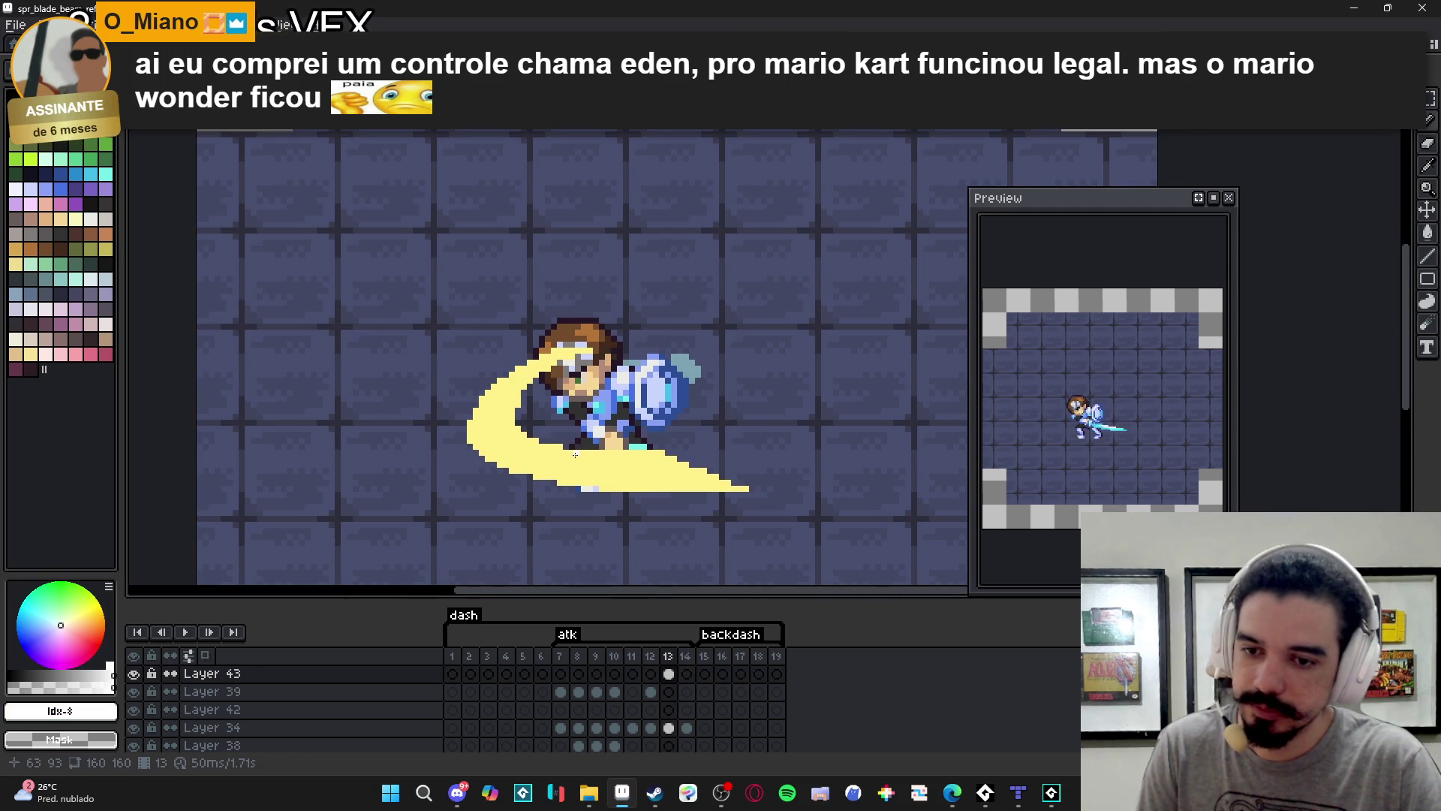
{"action": "scroll", "coordinate": [583, 455], "scroll_direction": "up", "scroll_amount": 1}
{"action": "left_click_drag", "start_coordinate": [556, 443], "coordinate": [465, 435]}
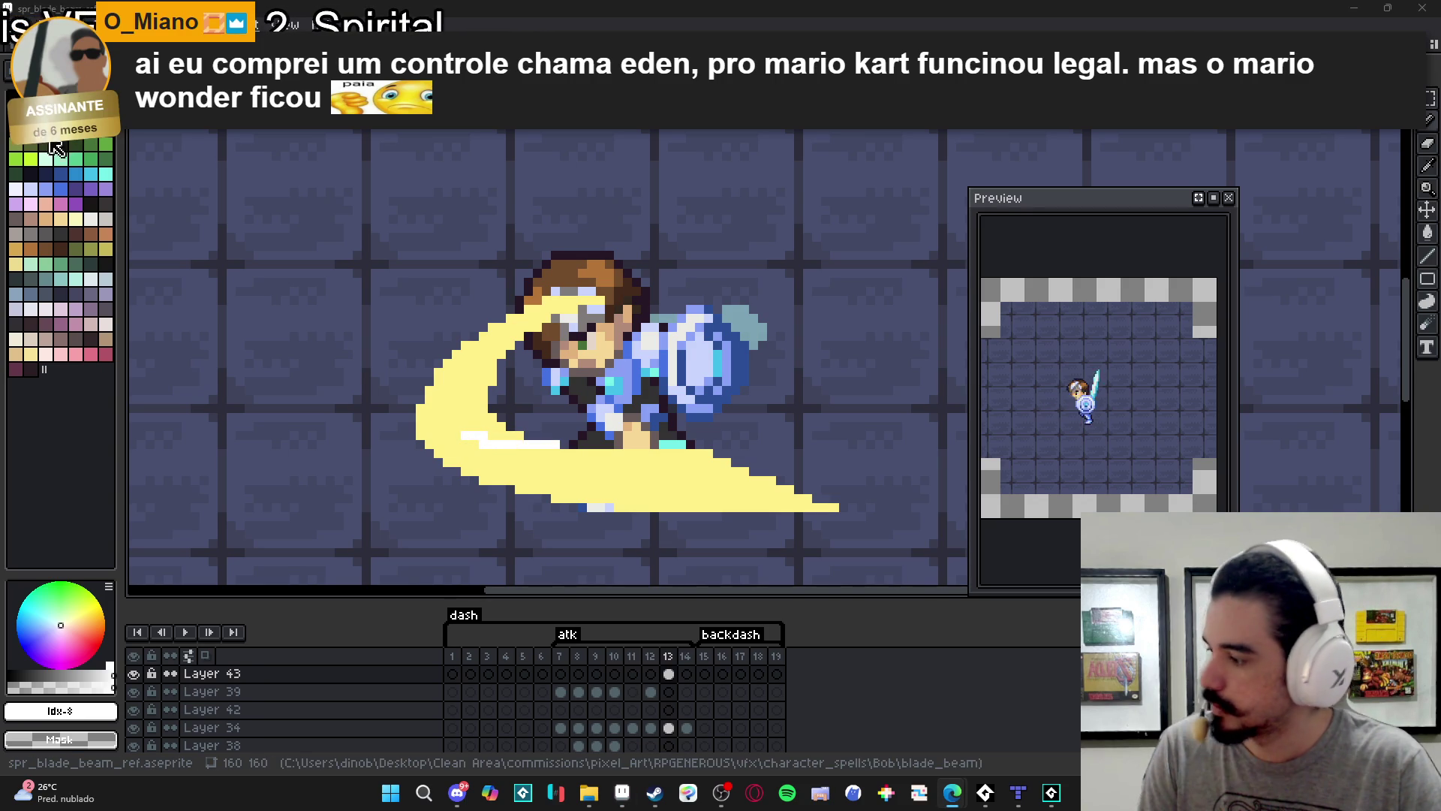
{"action": "left_click", "coordinate": [459, 429]}
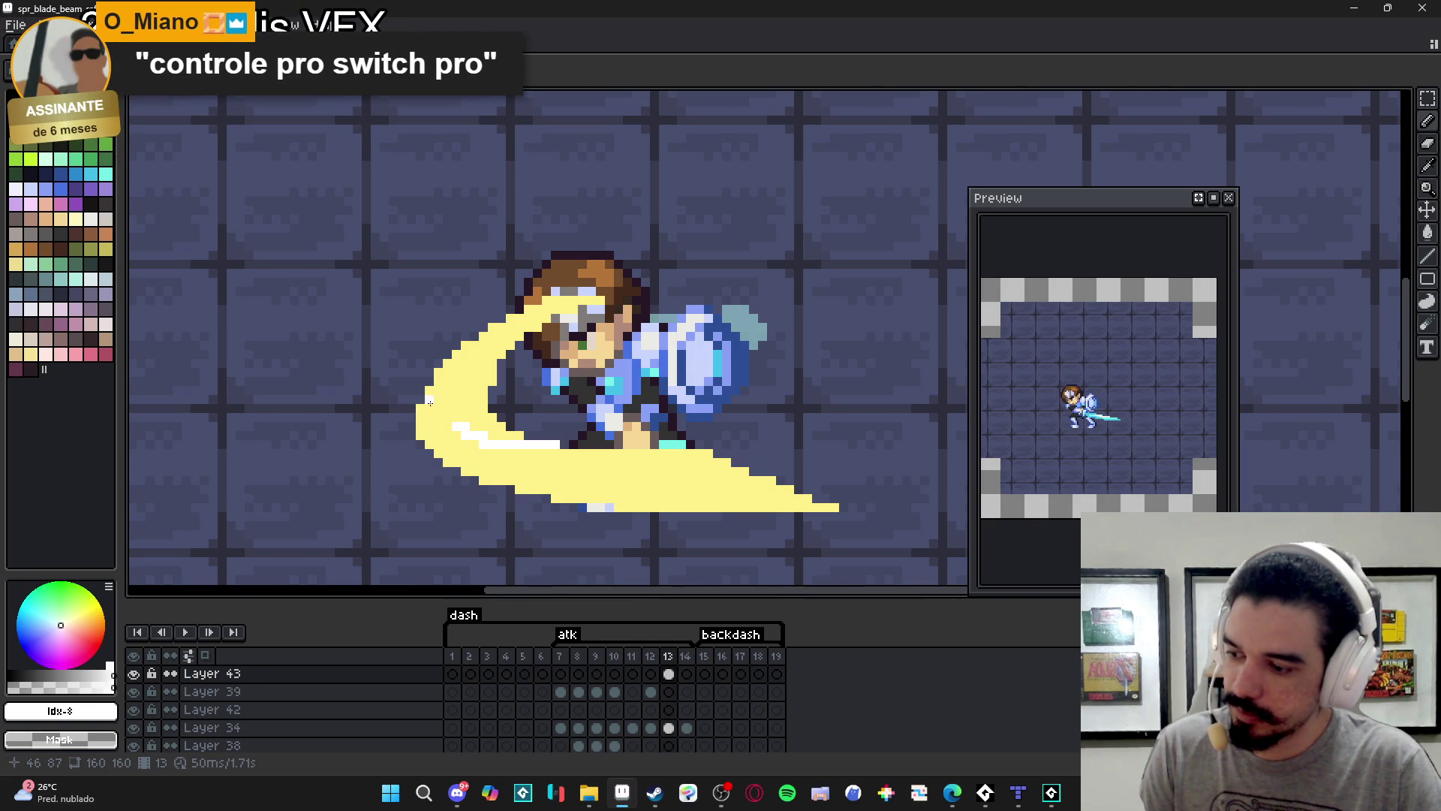
{"action": "scroll", "coordinate": [460, 420], "scroll_direction": "up", "scroll_amount": 1}
{"action": "mouse_move", "coordinate": [452, 423]}
{"action": "left_mouse_down"}
{"action": "mouse_move", "coordinate": [448, 391]}
{"action": "mouse_move", "coordinate": [455, 466]}
{"action": "left_mouse_up"}
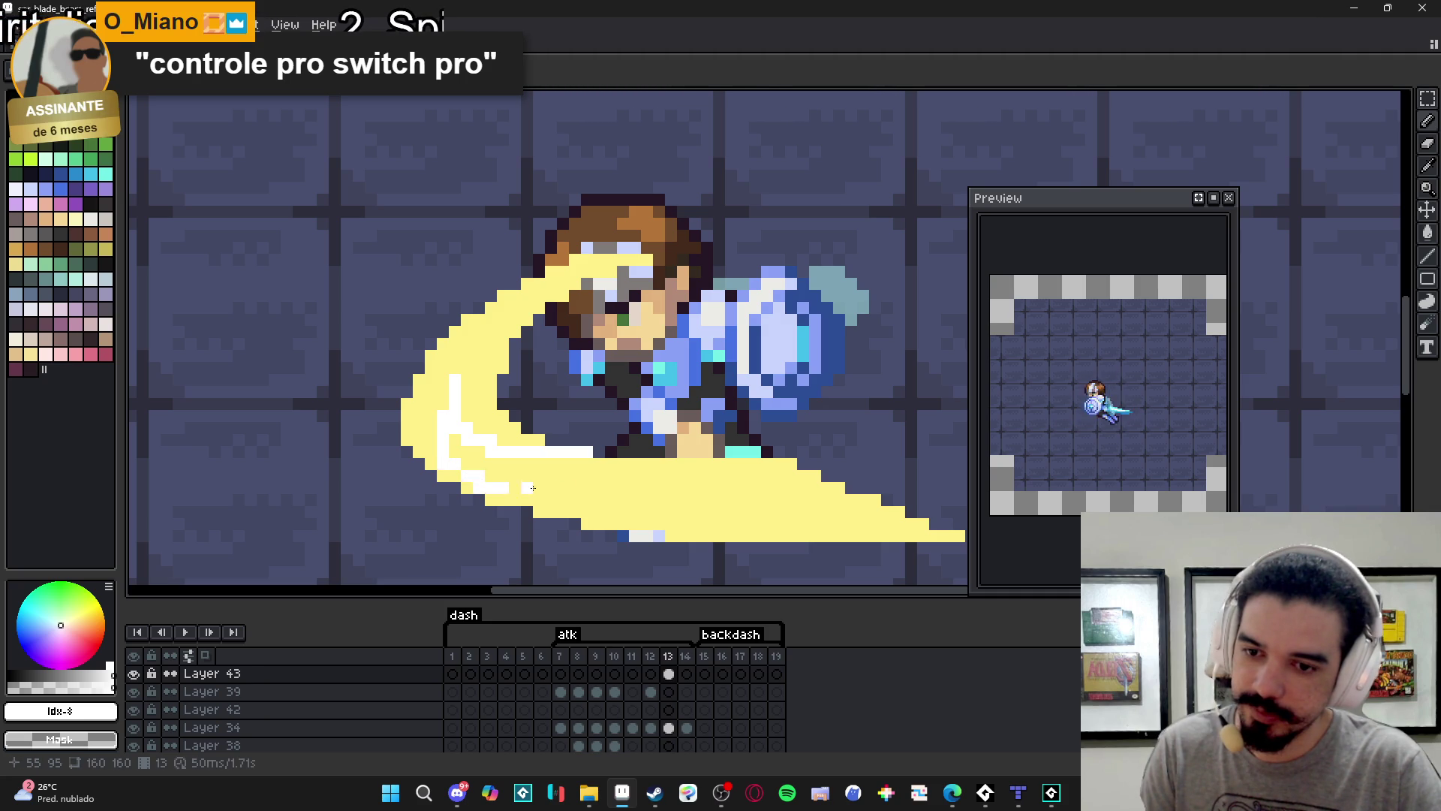
Paint Bucket-fill the slash's lower band with white.
{"action": "key", "text": "g"}
{"action": "left_click", "coordinate": [577, 491]}
{"action": "scroll", "coordinate": [578, 491], "scroll_direction": "down", "scroll_amount": 1}
{"action": "scroll", "coordinate": [547, 430], "scroll_direction": "up", "scroll_amount": 1}
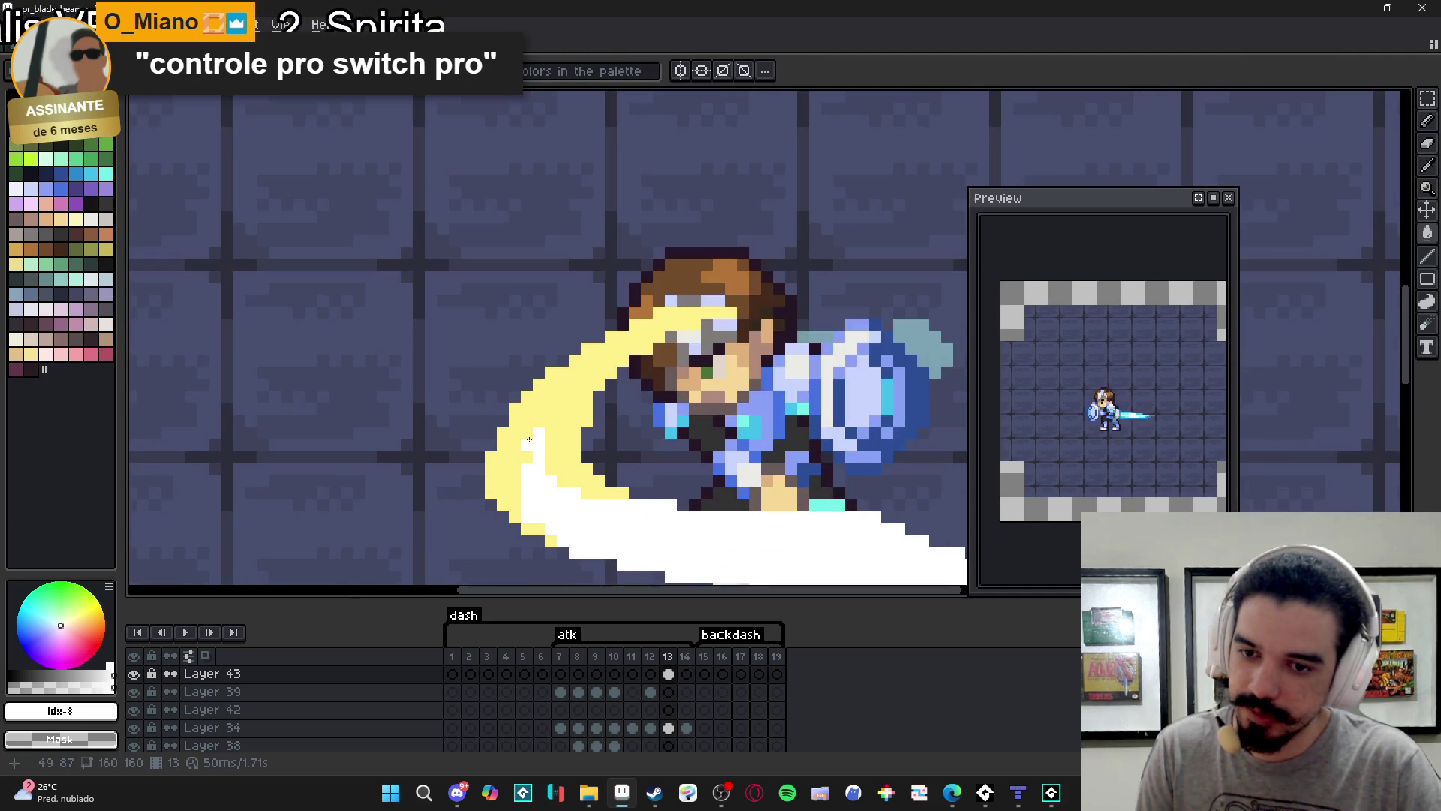
Recolour individual pixels along the slash's inner edge white with the Pencil.
{"action": "key", "text": "b"}
{"action": "left_click", "coordinate": [548, 444]}
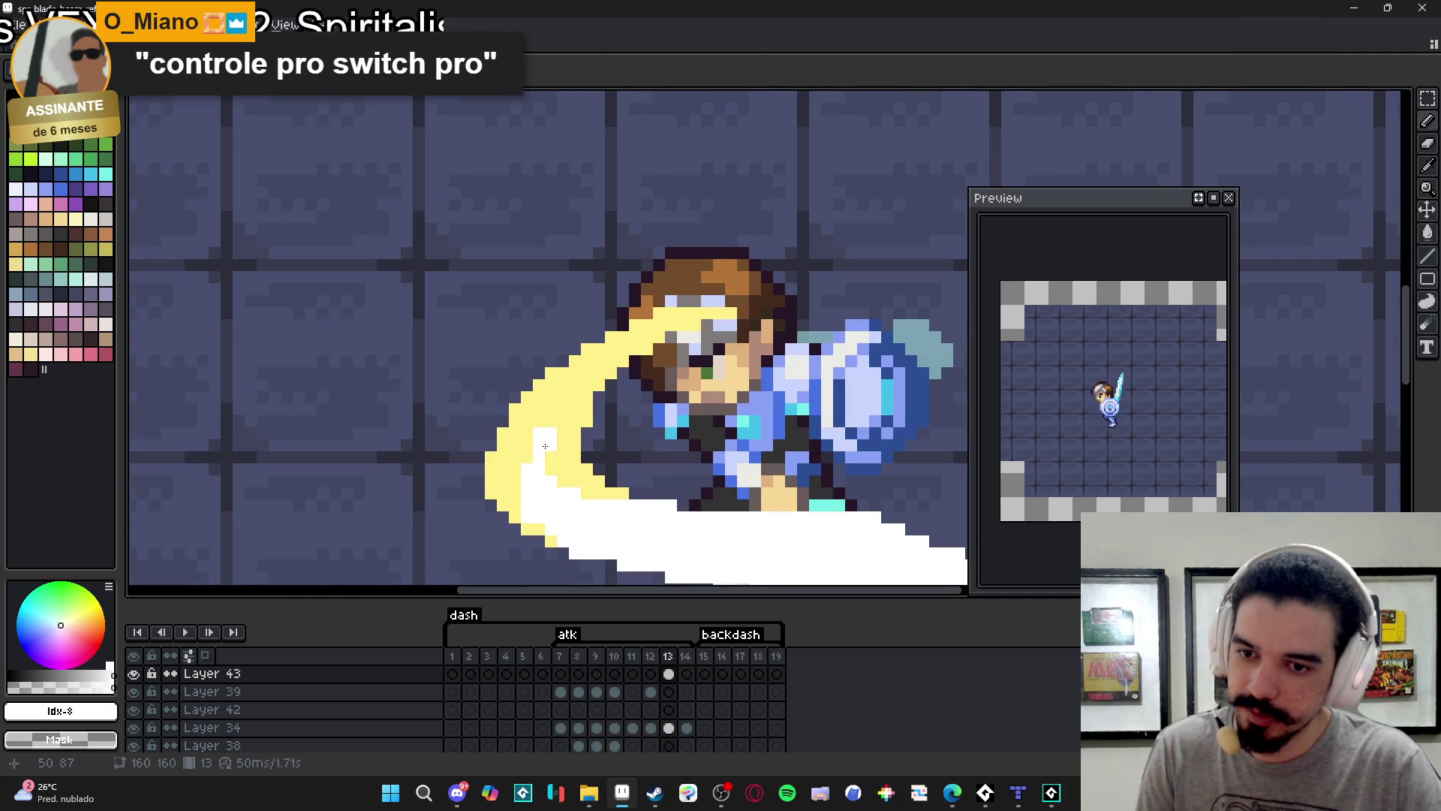
{"action": "left_click", "coordinate": [529, 512], "text": "alt"}
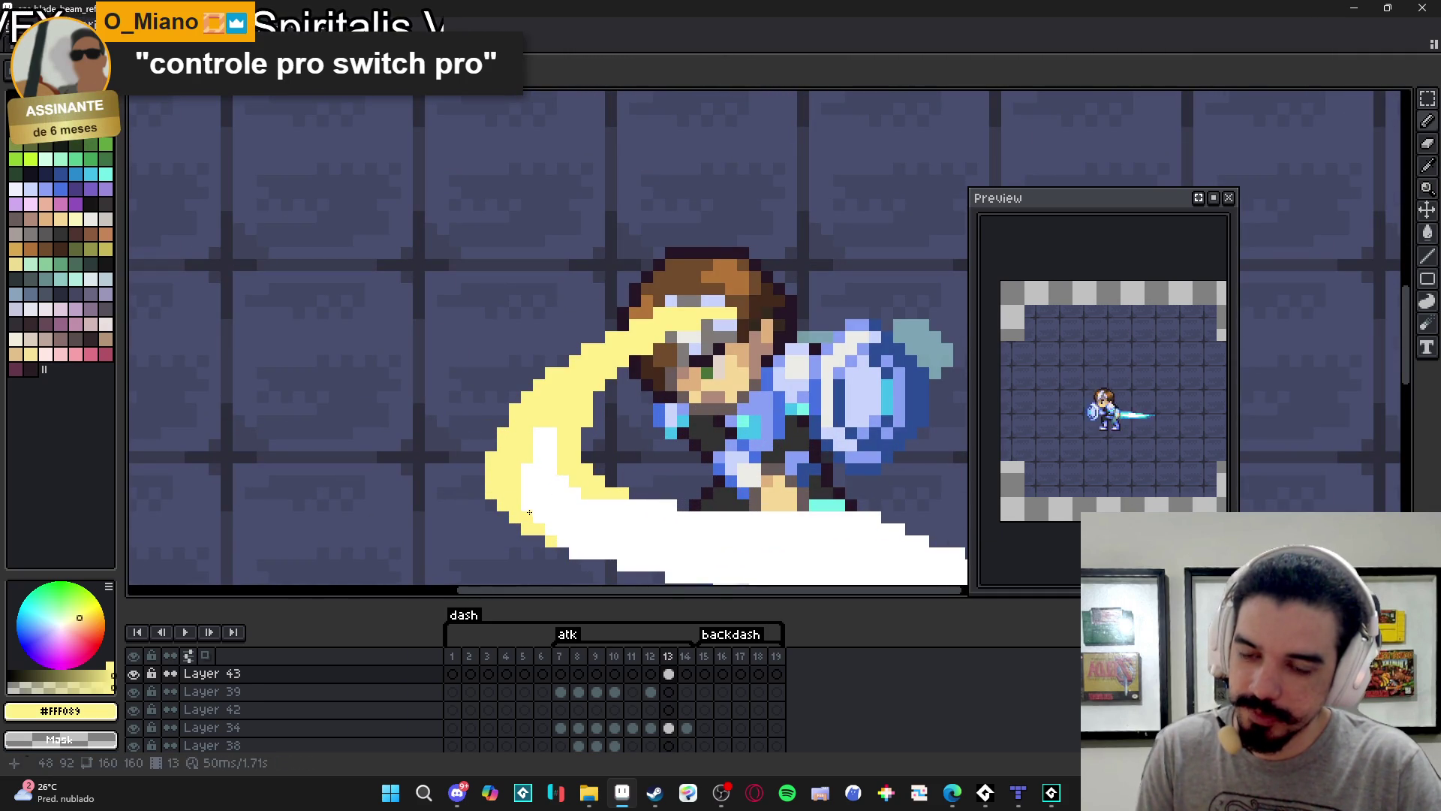
{"action": "left_click", "coordinate": [550, 437], "text": "alt"}
{"action": "left_click", "coordinate": [560, 412]}
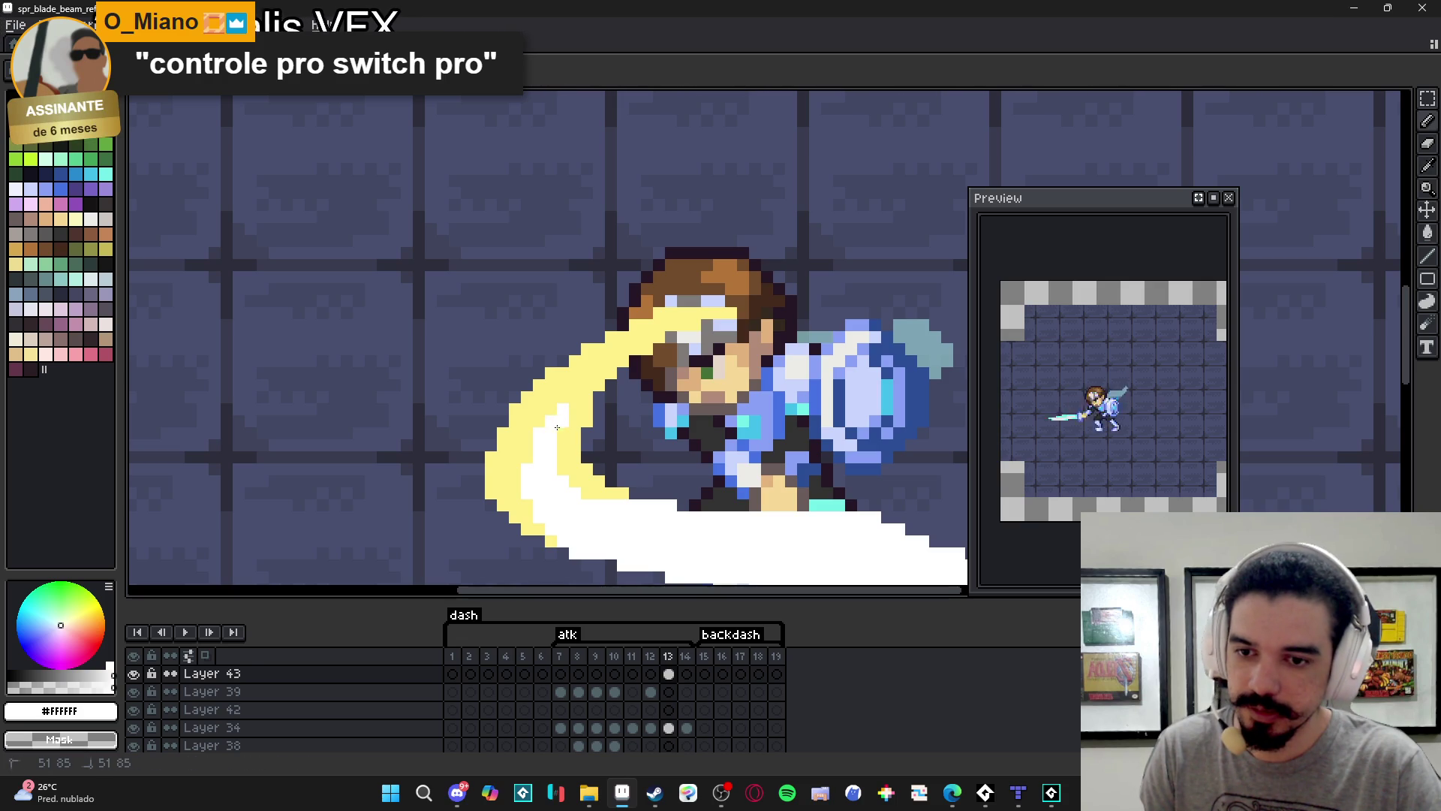
{"action": "left_click", "coordinate": [573, 403]}
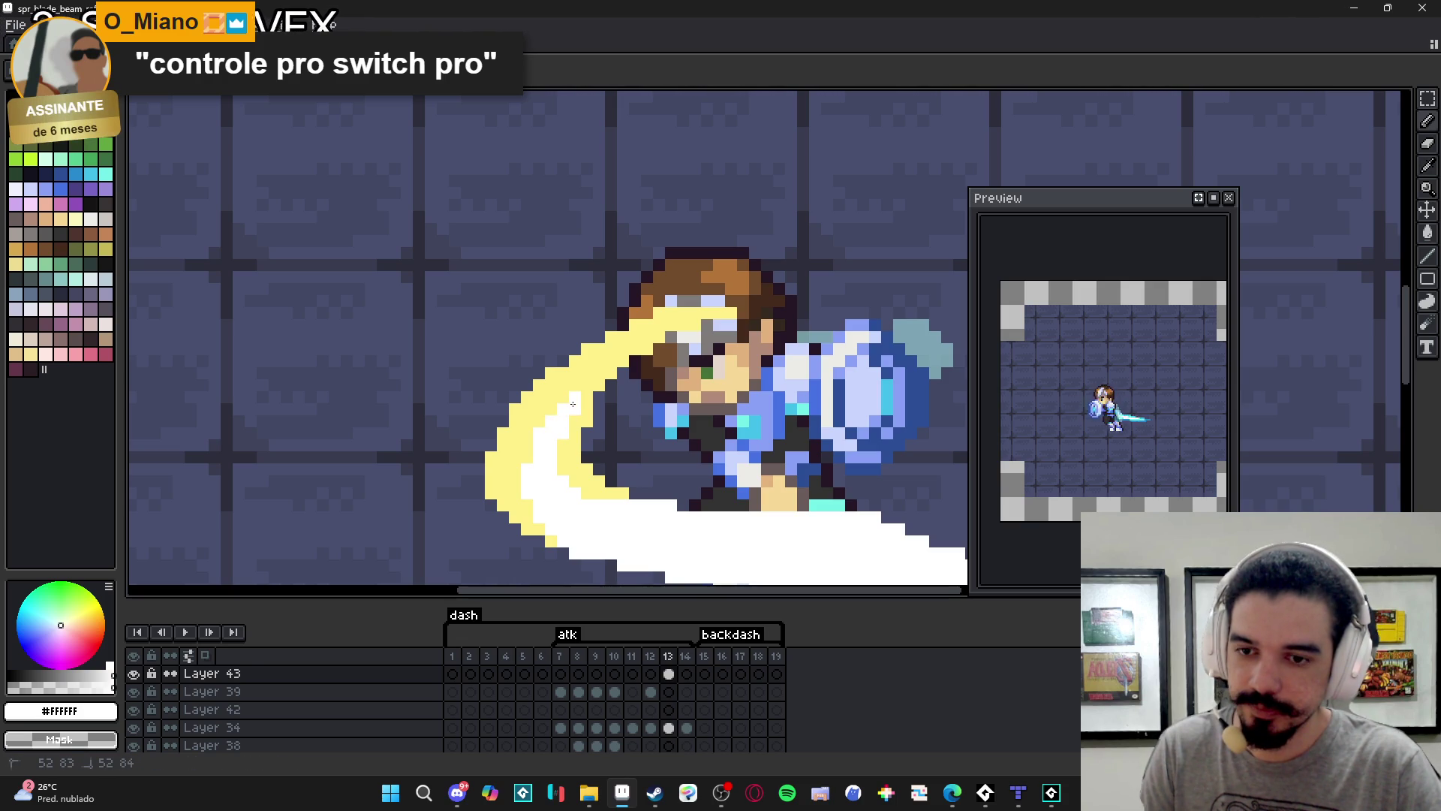
{"action": "left_click", "coordinate": [527, 457]}
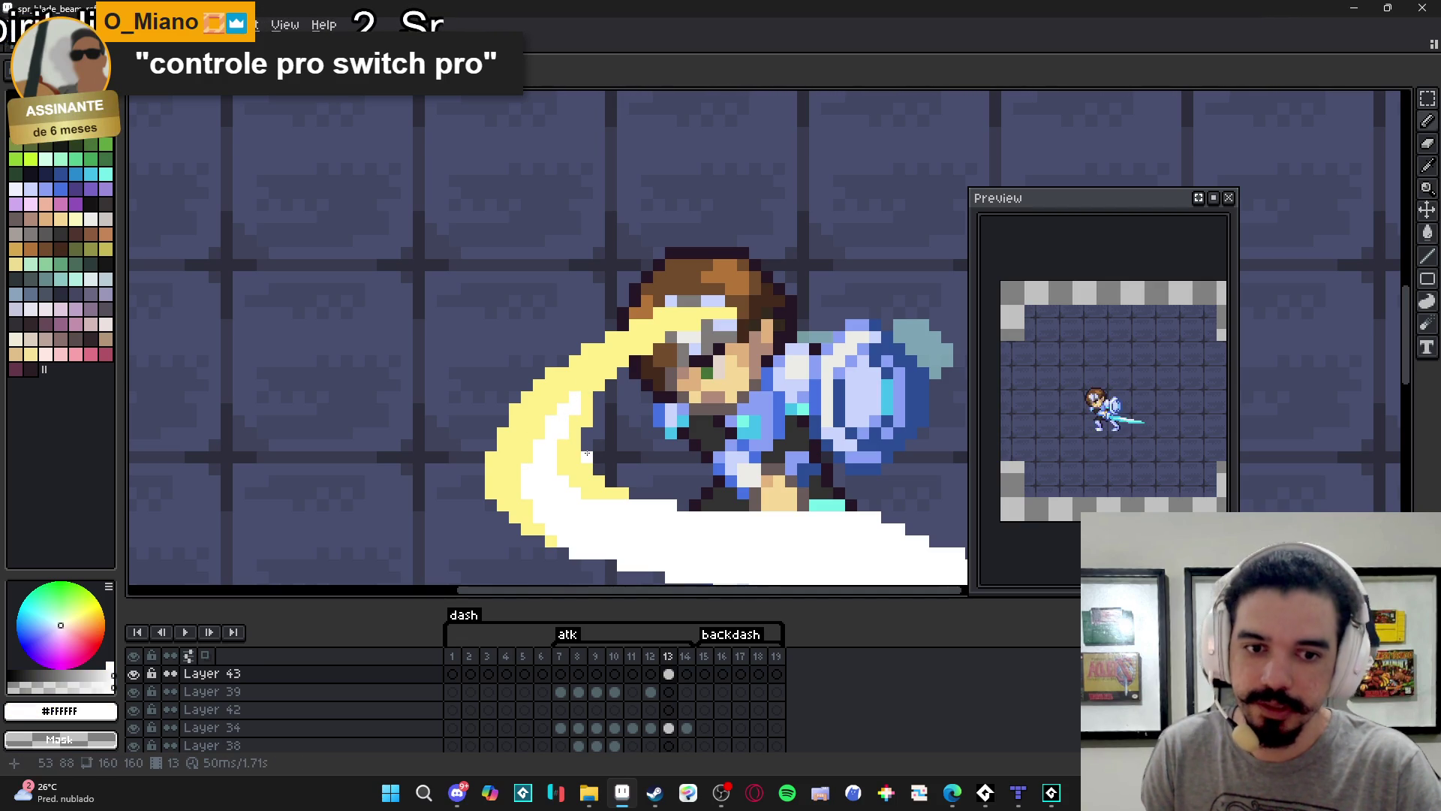
Add #FFF089 yellow pixels at the blade's lower edge, alternating with white along the slash's left side.
{"action": "left_click", "coordinate": [593, 488], "text": "alt"}
{"action": "left_click_drag", "start_coordinate": [623, 556], "coordinate": [590, 491]}
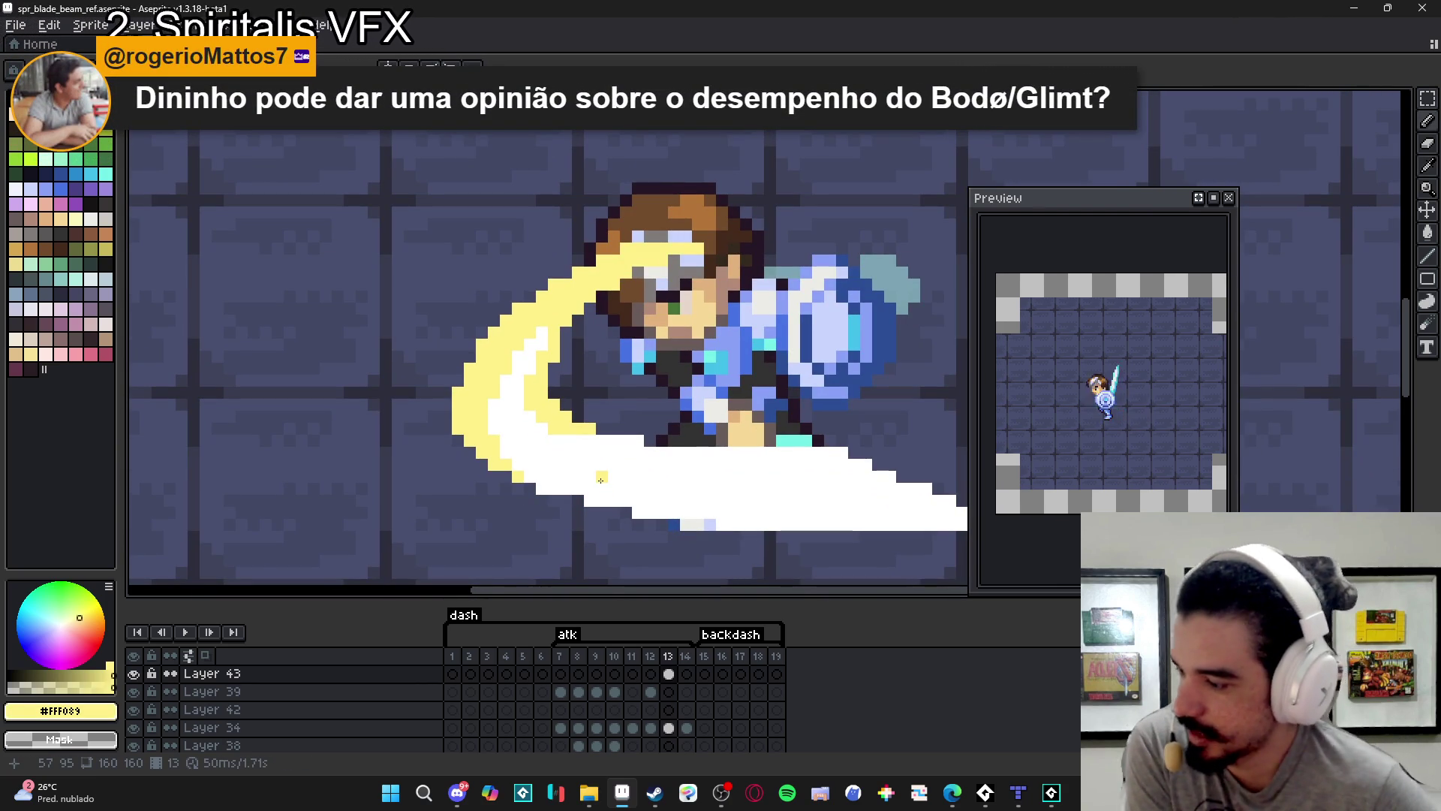
{"action": "scroll", "coordinate": [601, 480], "scroll_direction": "up", "scroll_amount": 2}
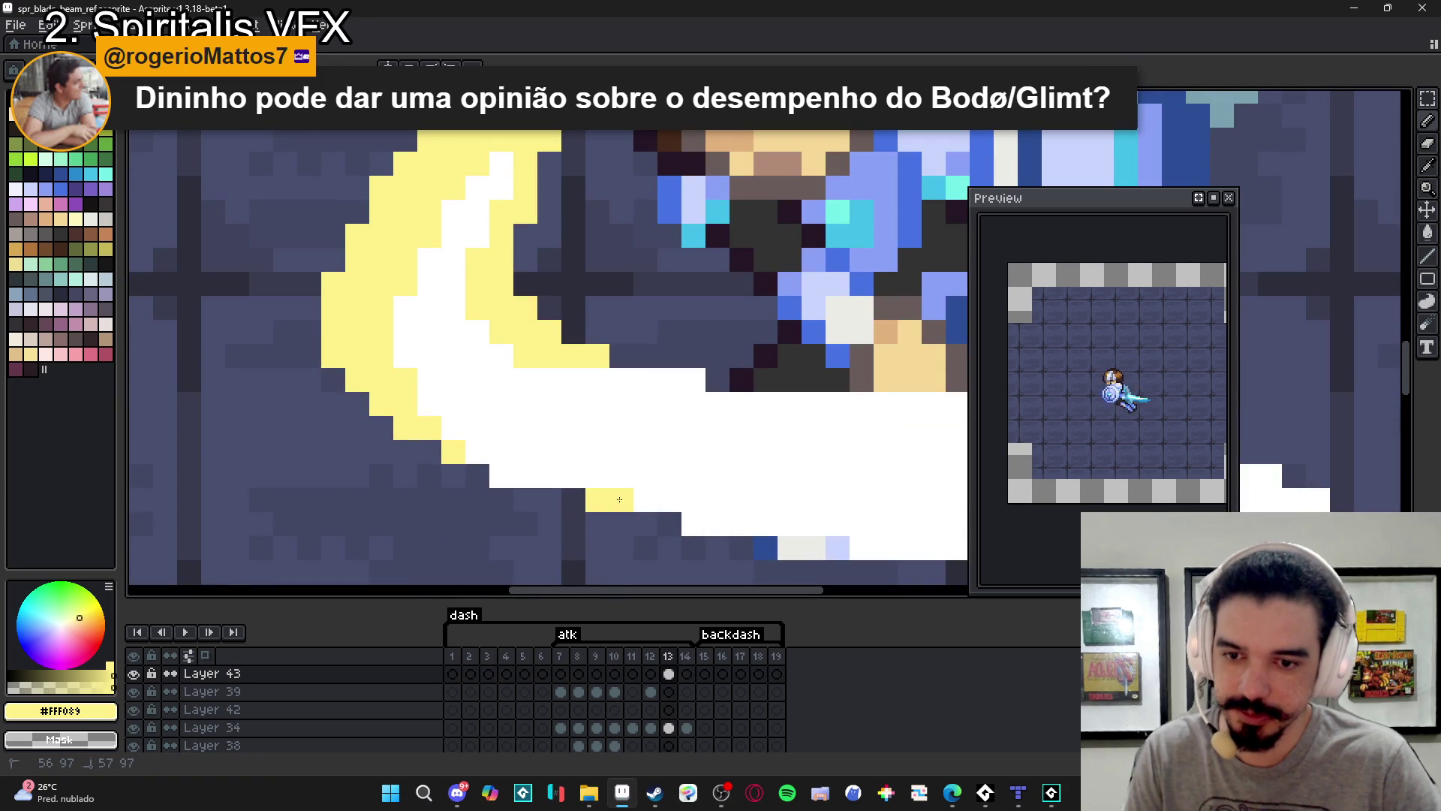
{"action": "scroll", "coordinate": [588, 502], "scroll_direction": "down", "scroll_amount": 2}
{"action": "left_click", "coordinate": [719, 512]}
{"action": "left_click_drag", "start_coordinate": [725, 443], "coordinate": [559, 415]}
{"action": "left_click", "coordinate": [606, 428], "text": "alt"}
{"action": "left_click", "coordinate": [554, 420], "text": "alt"}
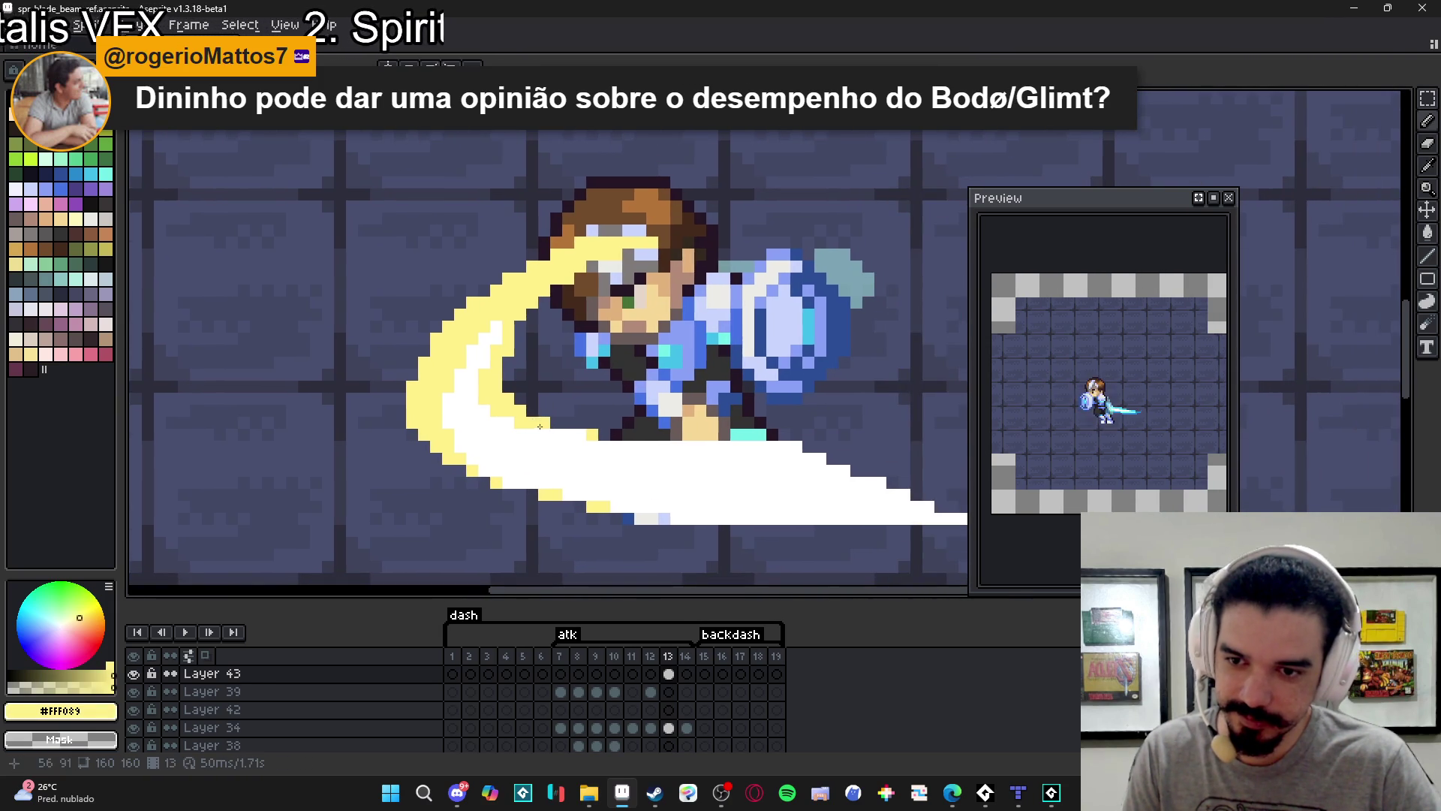
{"action": "scroll", "coordinate": [636, 462], "scroll_direction": "down", "scroll_amount": 2}
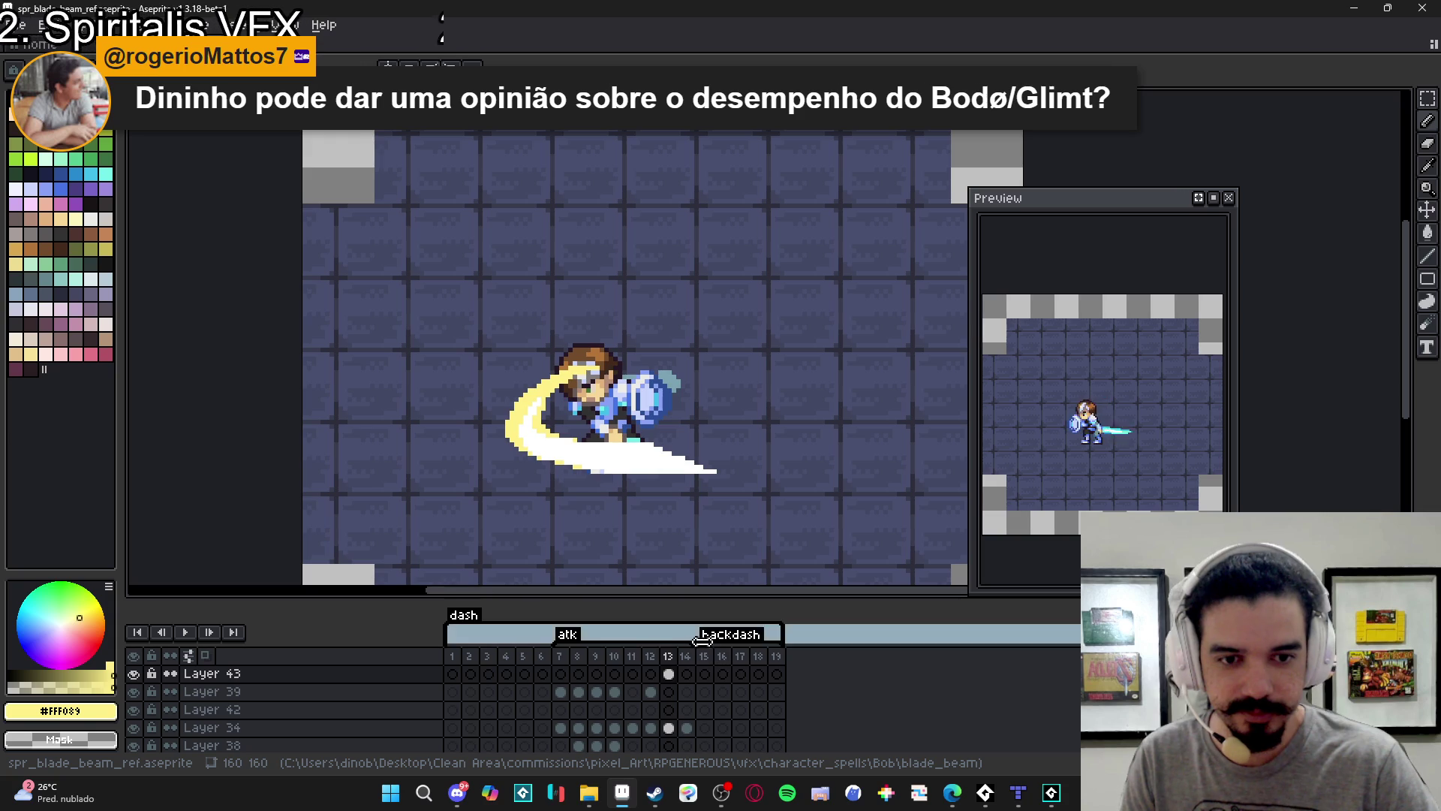
Compare frames 14 and 13, trying and undoing a one-pixel nudge of the slash.
{"action": "left_click", "coordinate": [685, 679]}
{"action": "left_click", "coordinate": [669, 673]}
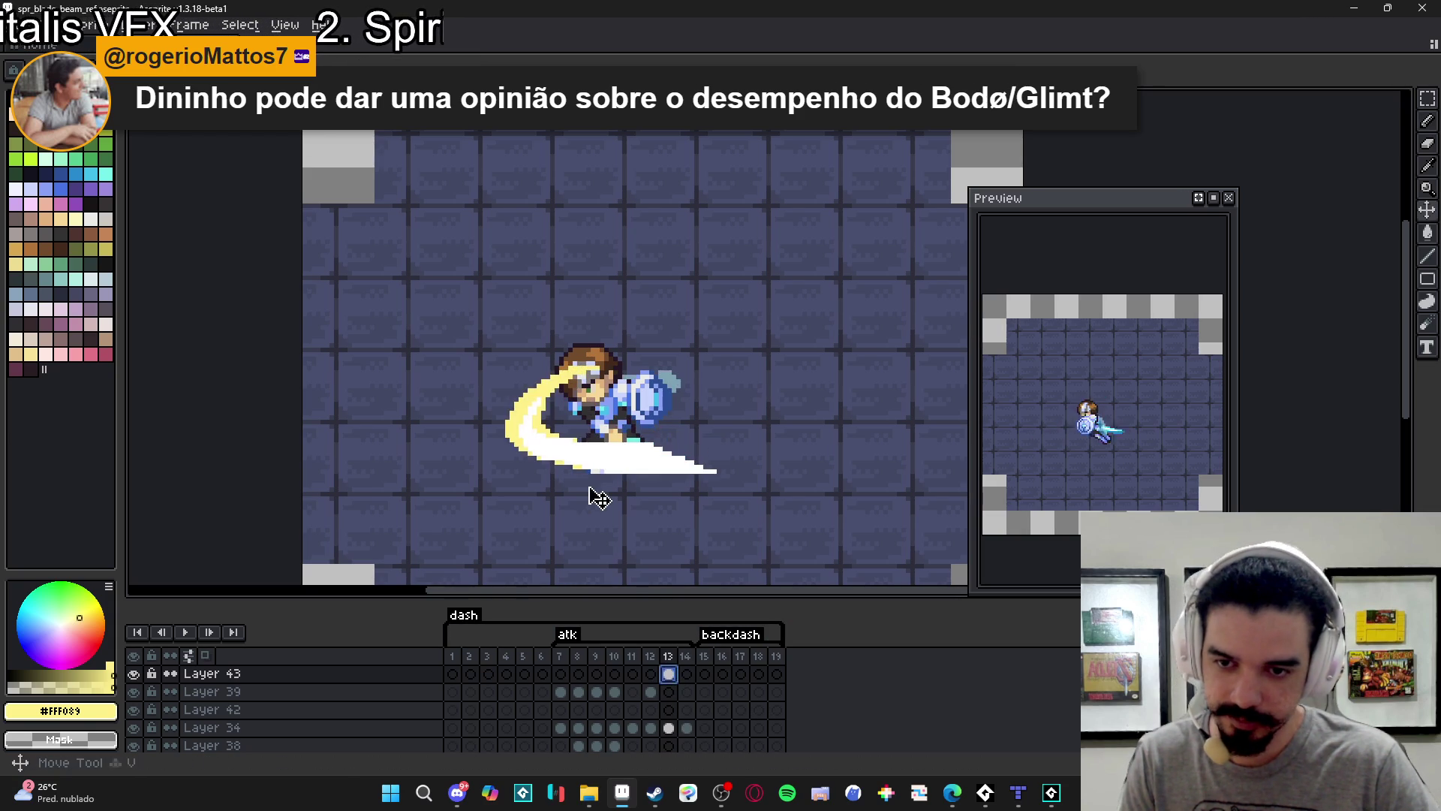
{"action": "left_click_drag", "start_coordinate": [610, 466], "coordinate": [605, 470]}
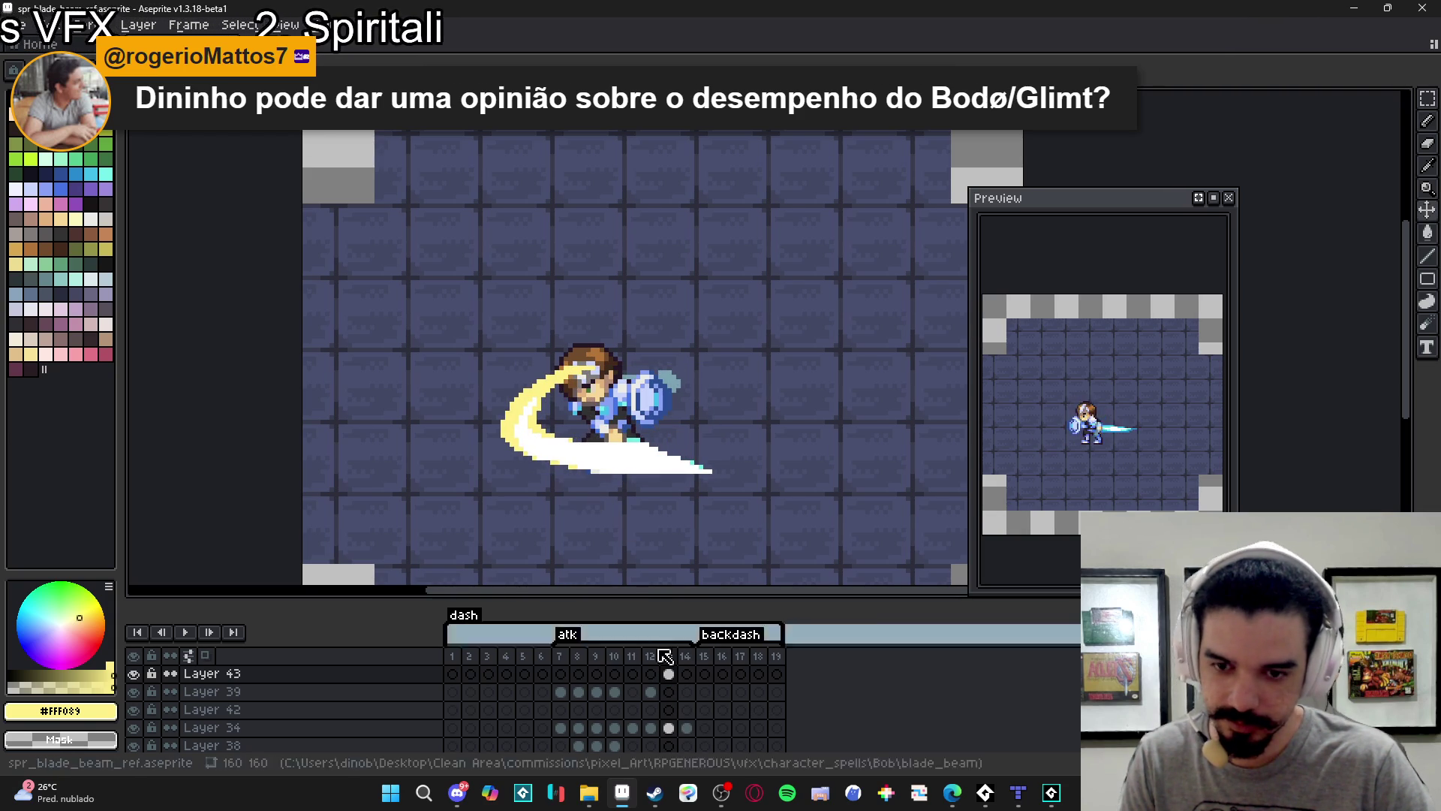
{"action": "key", "text": "ctrl+z"}
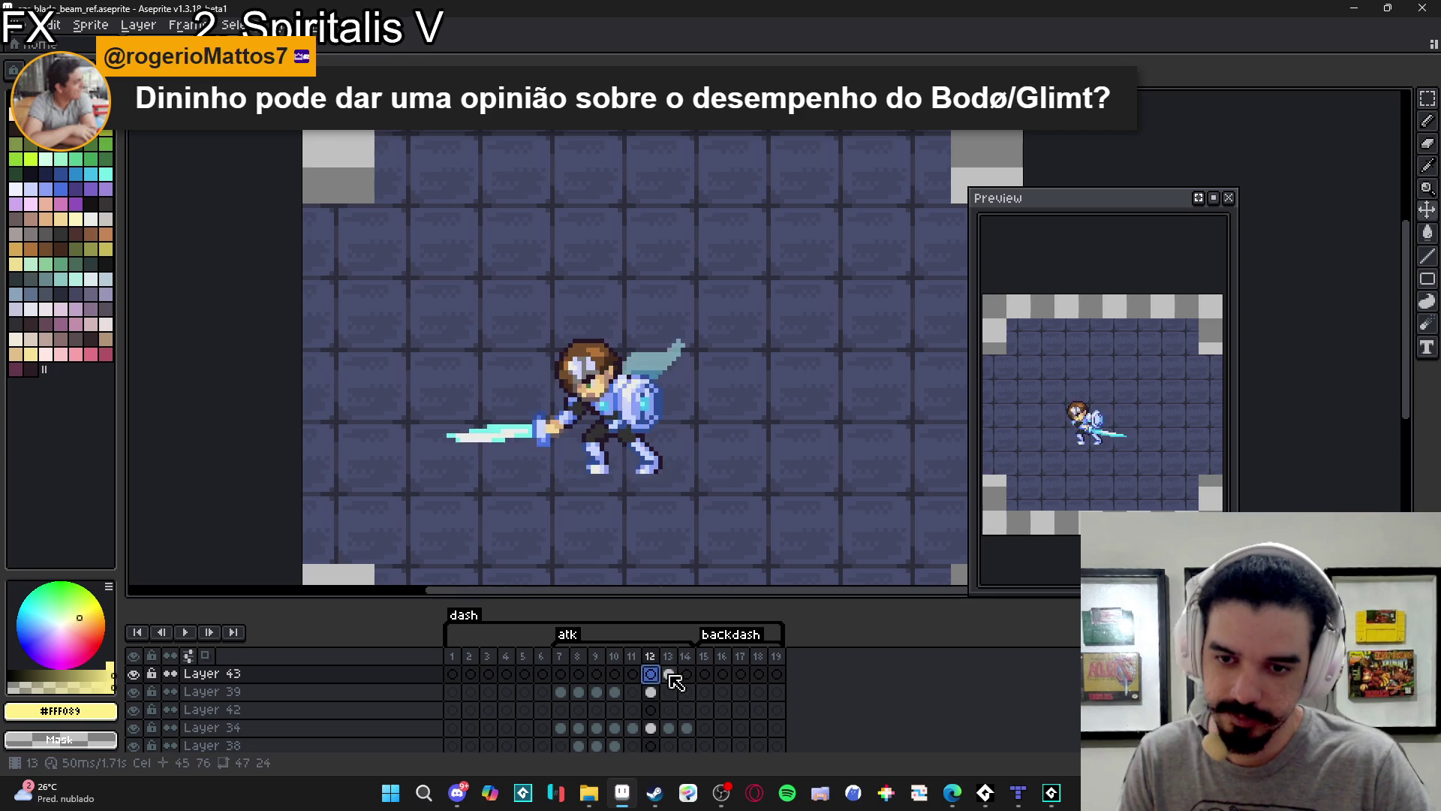
Paste the yellow-white slash onto Layer 43's frame 14 and nudge it slightly left.
{"action": "left_click", "coordinate": [689, 677]}
{"action": "key", "text": "ctrl+v"}
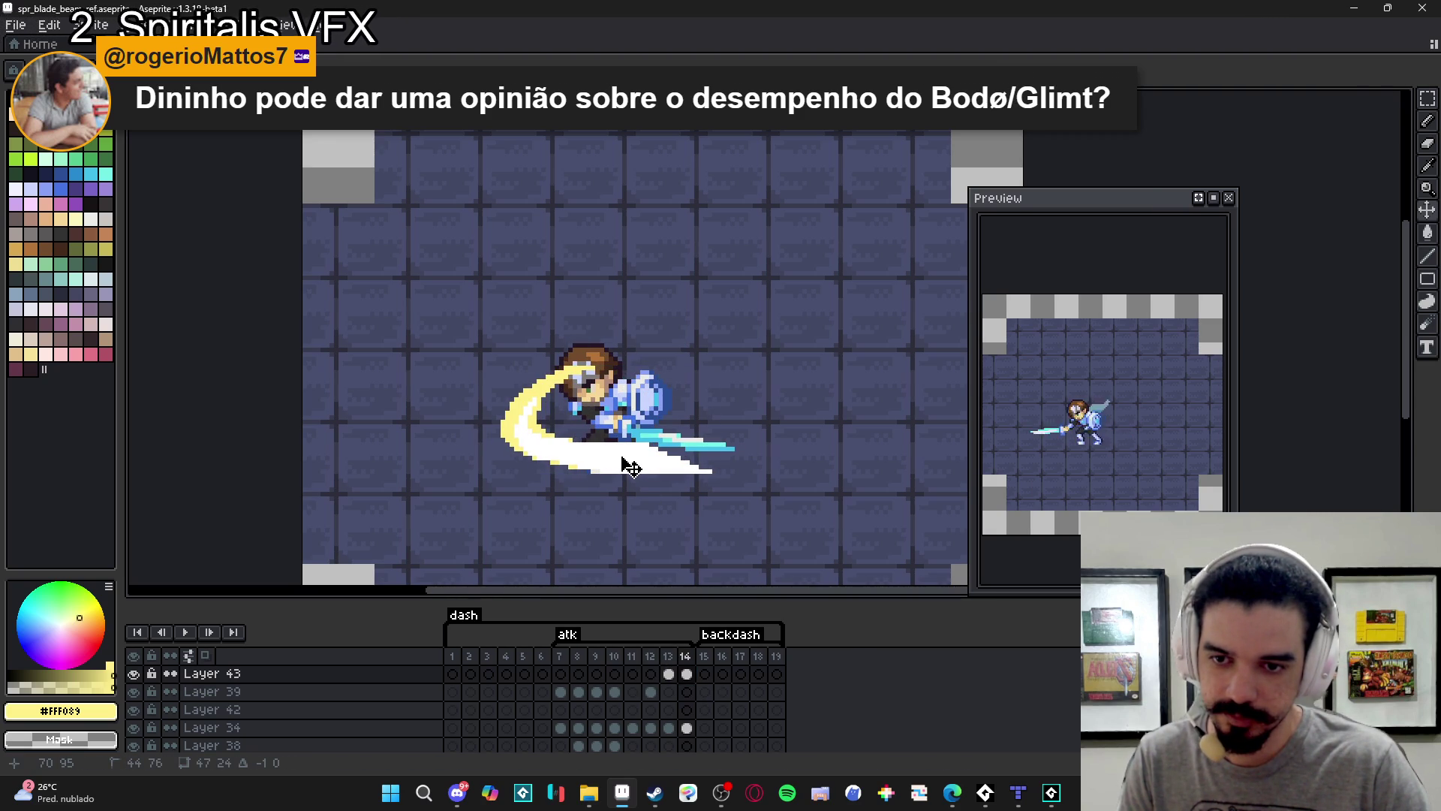
{"action": "key", "text": "Left"}
{"action": "key", "text": "Return"}
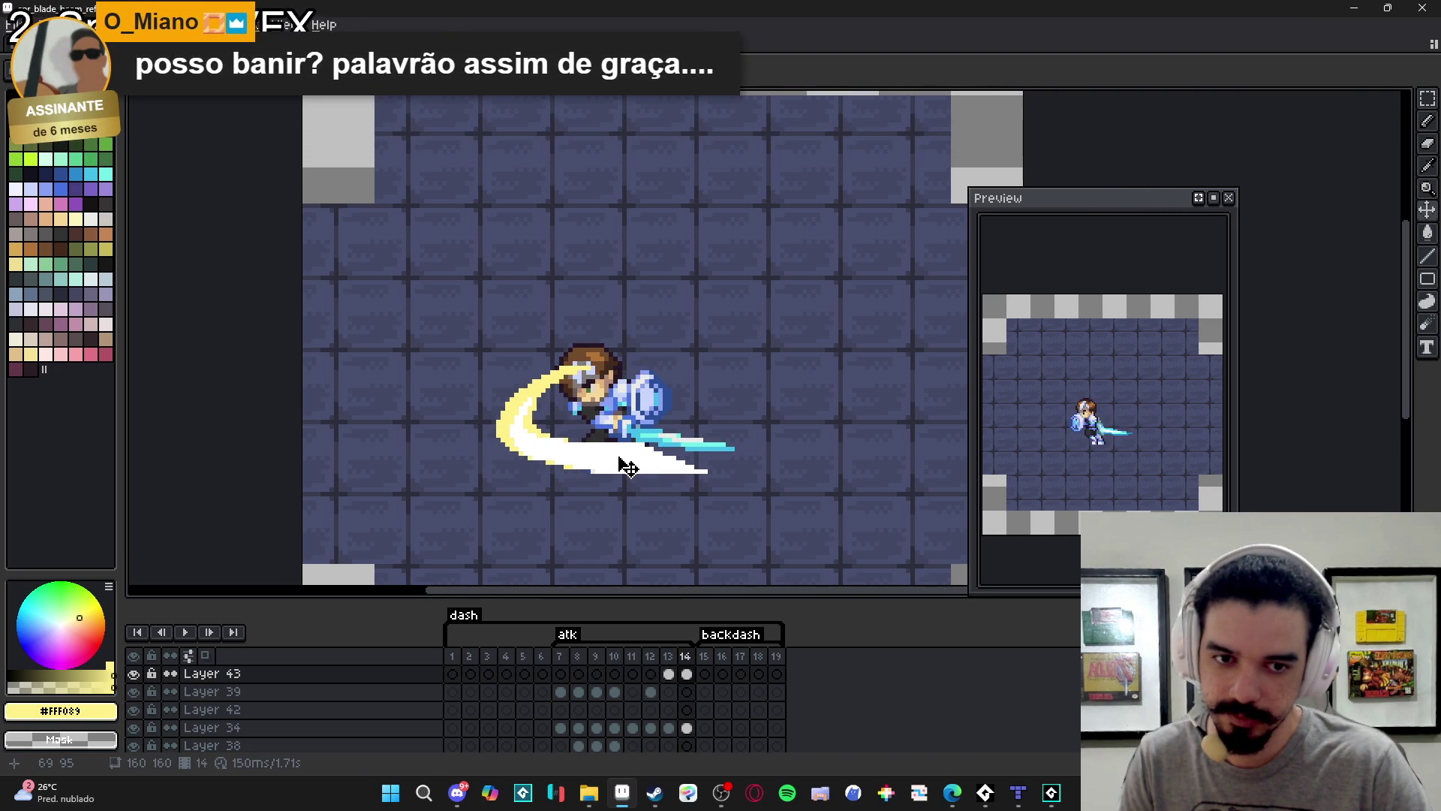
{"action": "left_click_drag", "start_coordinate": [627, 467], "coordinate": [625, 467]}
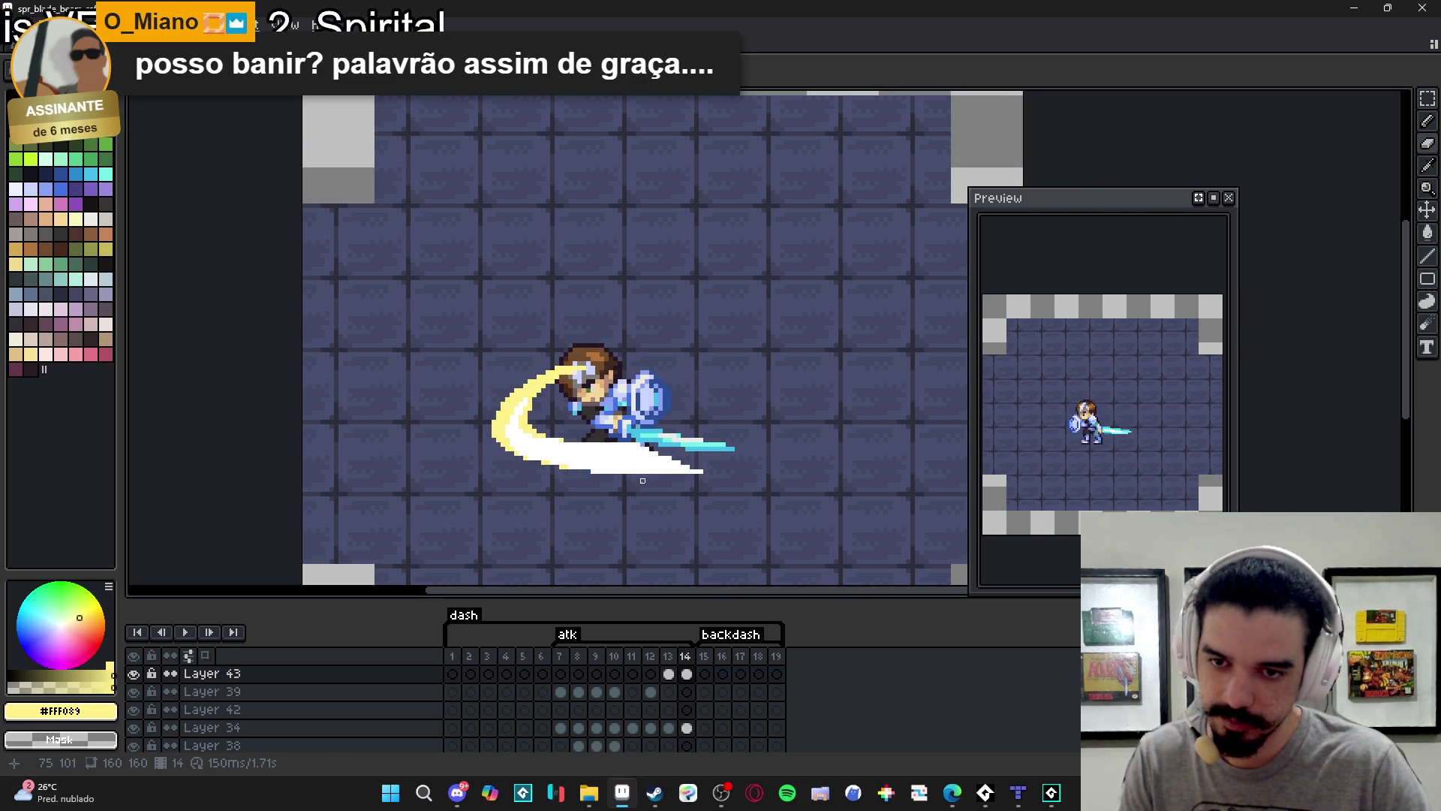
{"action": "key", "text": "b"}
{"action": "scroll", "coordinate": [641, 462], "scroll_direction": "up", "scroll_amount": 2}
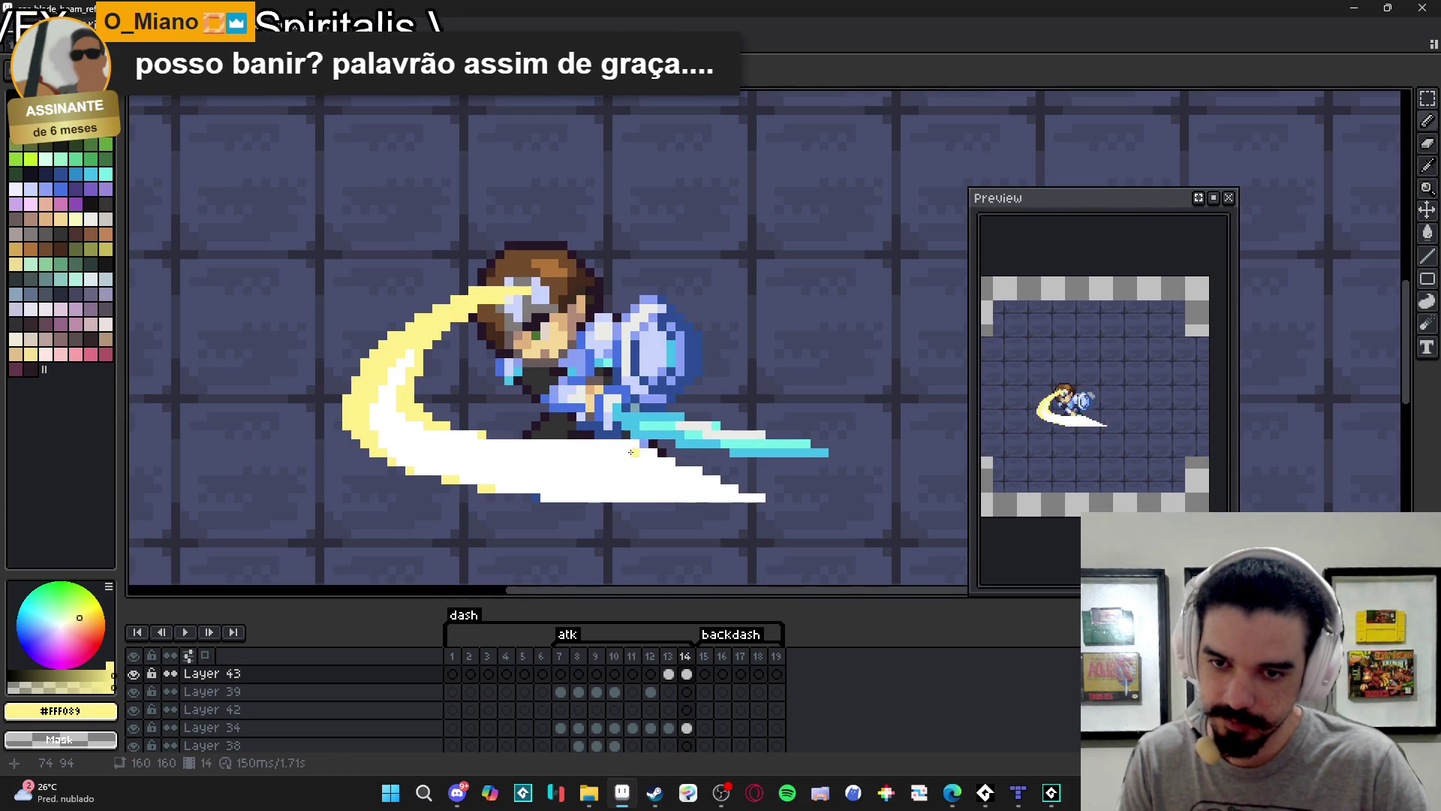
Whiten a short streak along the blade and clean up its tail pixels.
{"action": "key", "text": "x"}
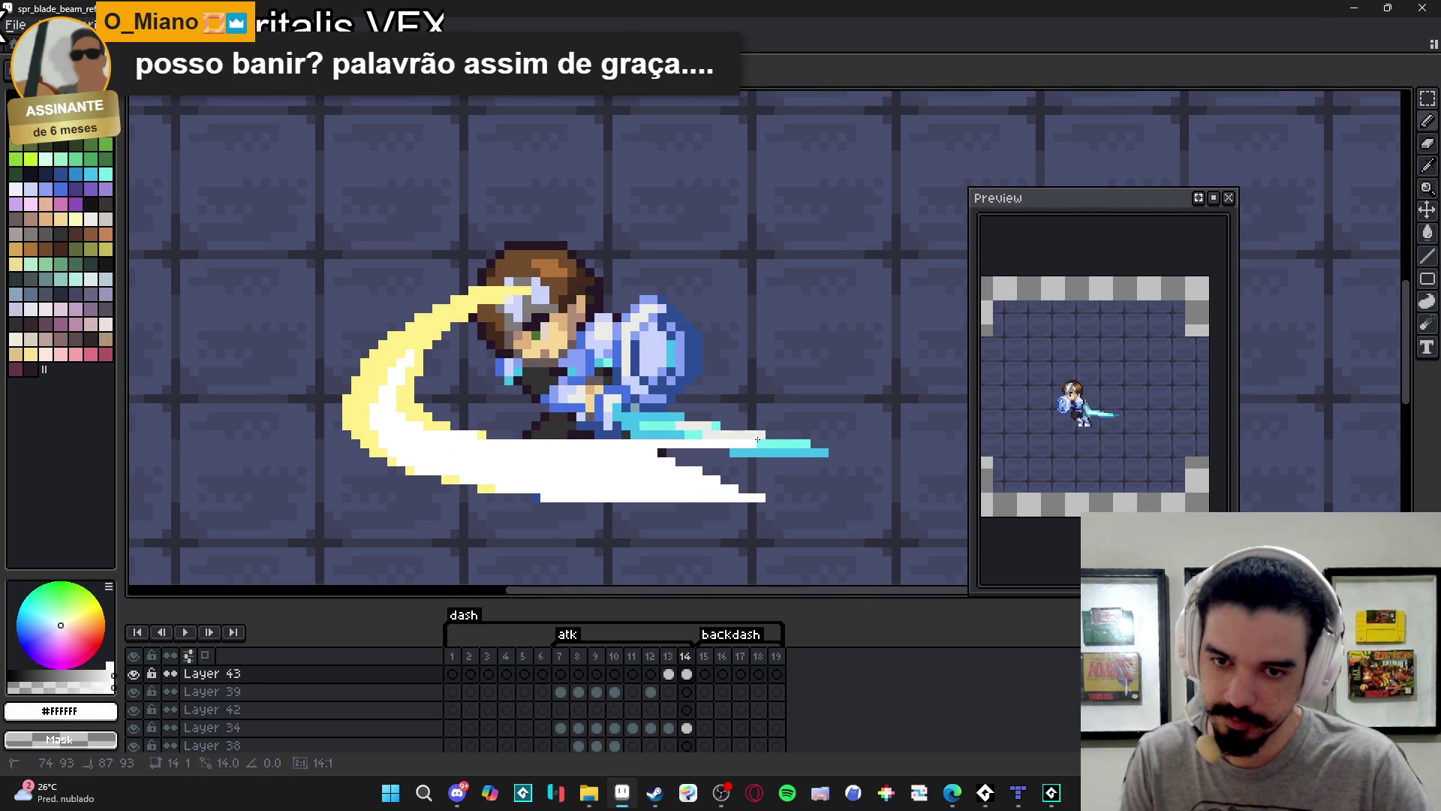
{"action": "left_click", "coordinate": [809, 445], "text": "shift"}
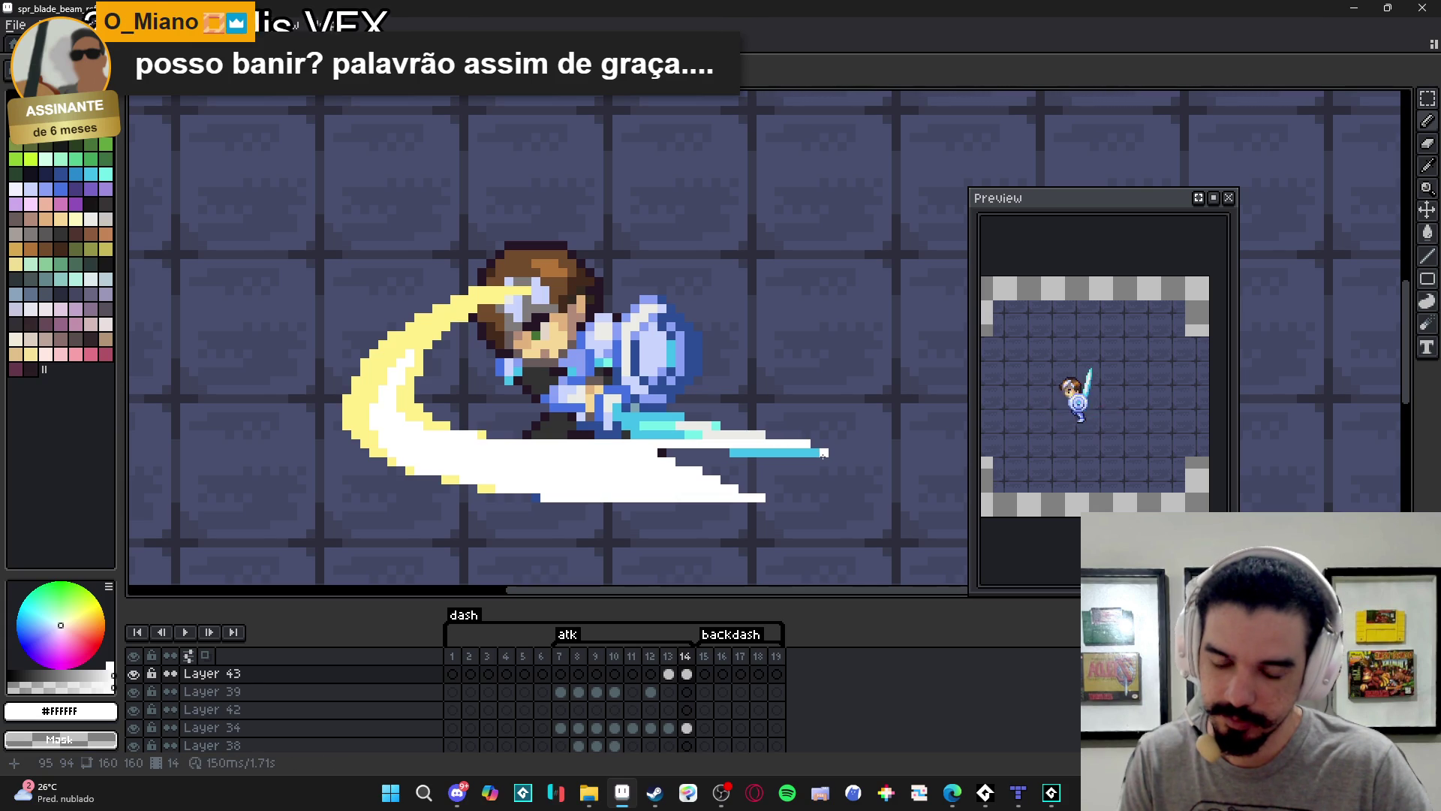
{"action": "left_click_drag", "start_coordinate": [765, 470], "coordinate": [721, 470]}
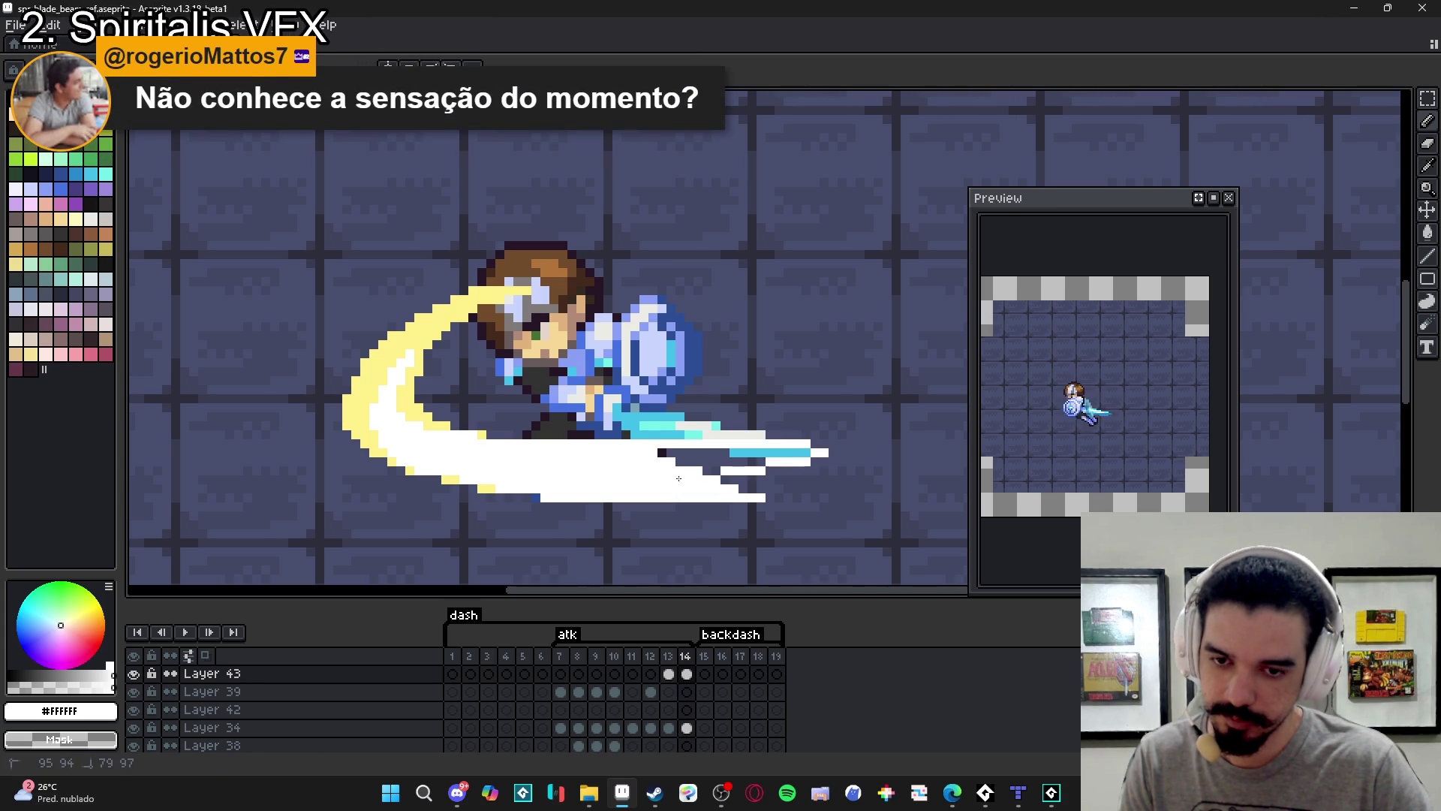
{"action": "key", "text": "e"}
{"action": "mouse_move", "coordinate": [782, 505]}
{"action": "left_mouse_down"}
{"action": "mouse_move", "coordinate": [679, 497]}
{"action": "mouse_move", "coordinate": [788, 459]}
{"action": "left_mouse_up"}
{"action": "key", "text": "b"}
Thin the yellow arc's inner edge toward the head and erase white pixels over the cyan beam.
{"action": "key", "text": "e"}
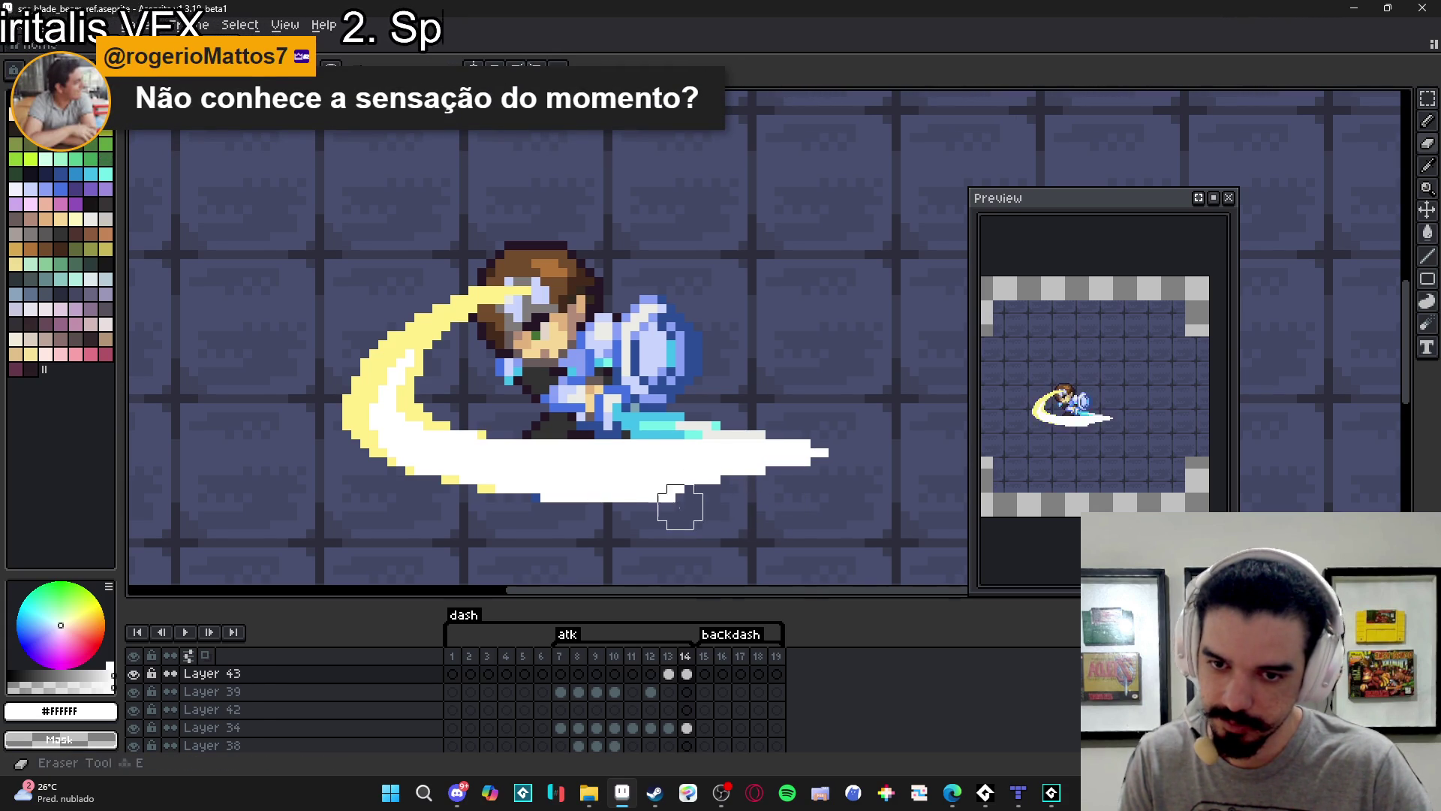
{"action": "left_click_drag", "start_coordinate": [491, 416], "coordinate": [464, 416]}
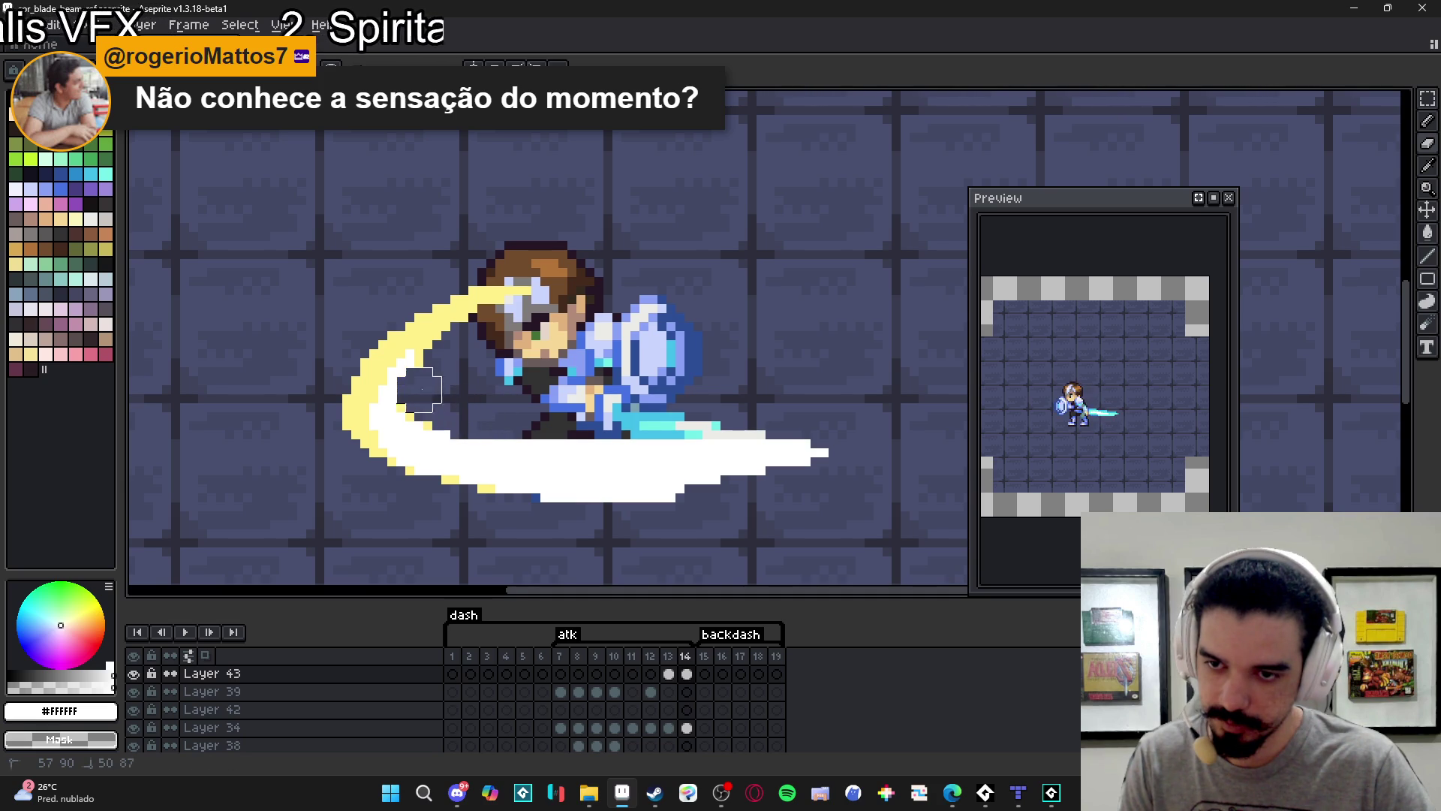
{"action": "left_click_drag", "start_coordinate": [437, 352], "coordinate": [509, 309]}
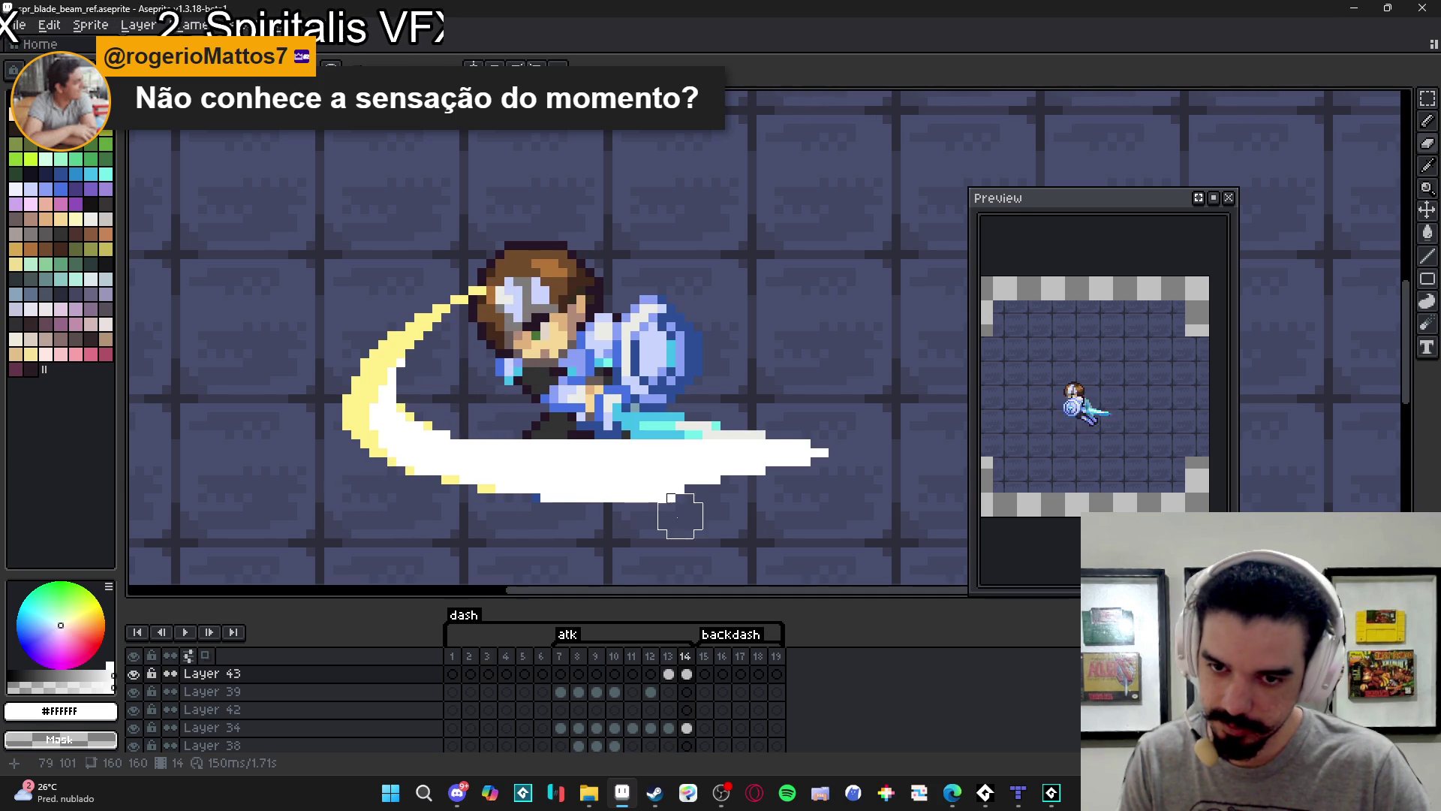
{"action": "left_click_drag", "start_coordinate": [779, 425], "coordinate": [526, 435]}
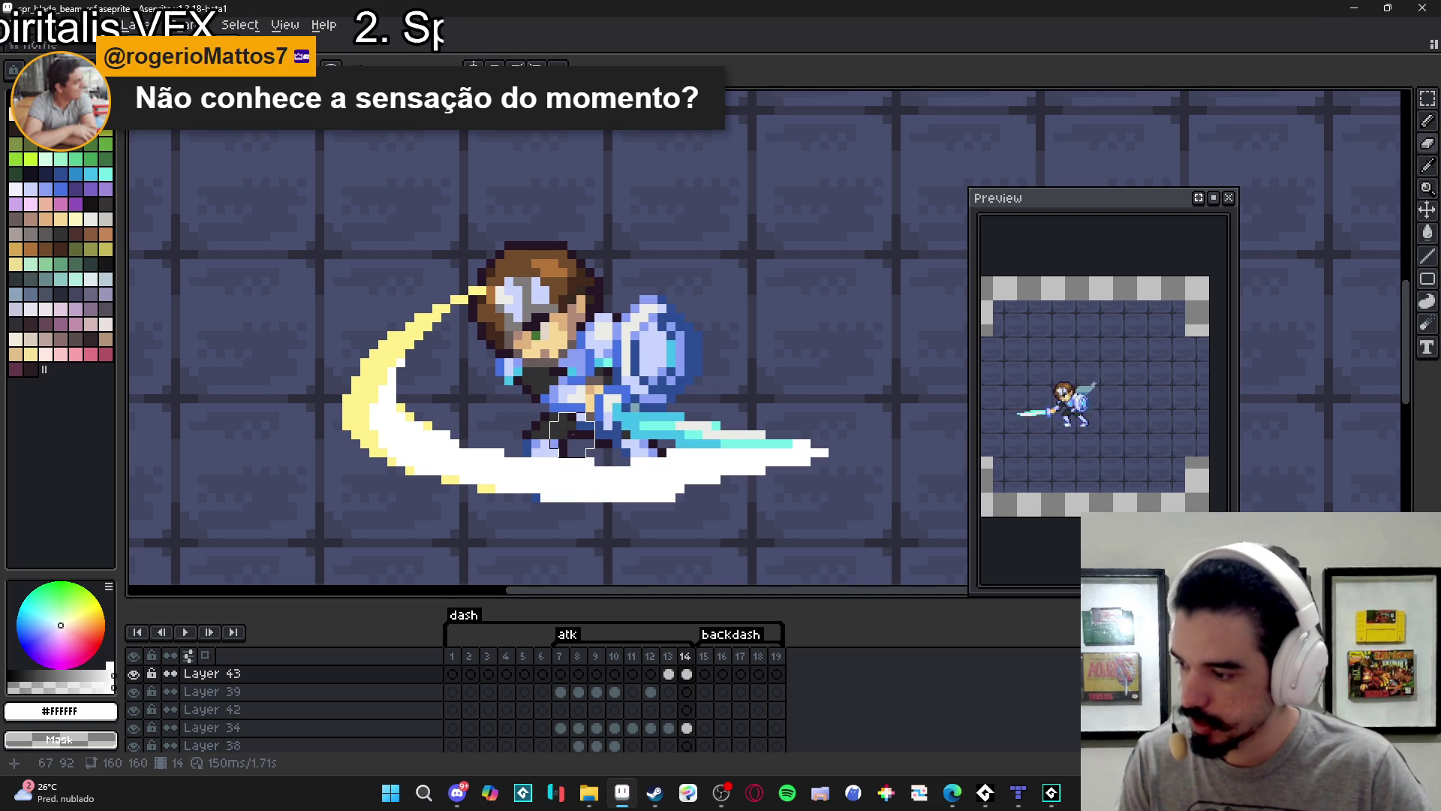
Compare with frame 13, add light pixels near the feet, and erase the slash's upper tip.
{"action": "left_click", "coordinate": [668, 674]}
{"action": "left_click", "coordinate": [660, 510]}
{"action": "left_click", "coordinate": [547, 507]}
{"action": "left_click", "coordinate": [535, 508], "text": "shift"}
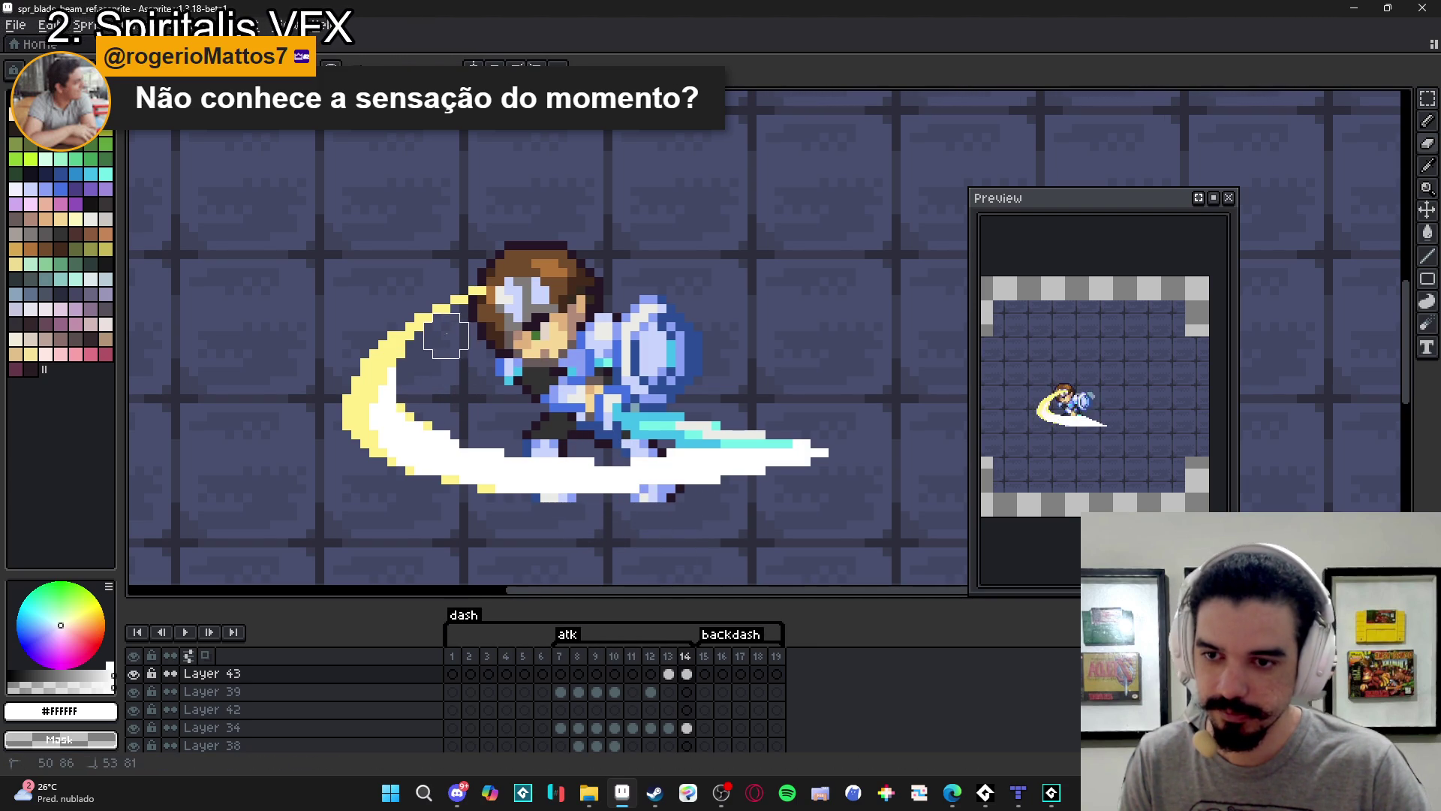
{"action": "left_click_drag", "start_coordinate": [492, 297], "coordinate": [450, 334]}
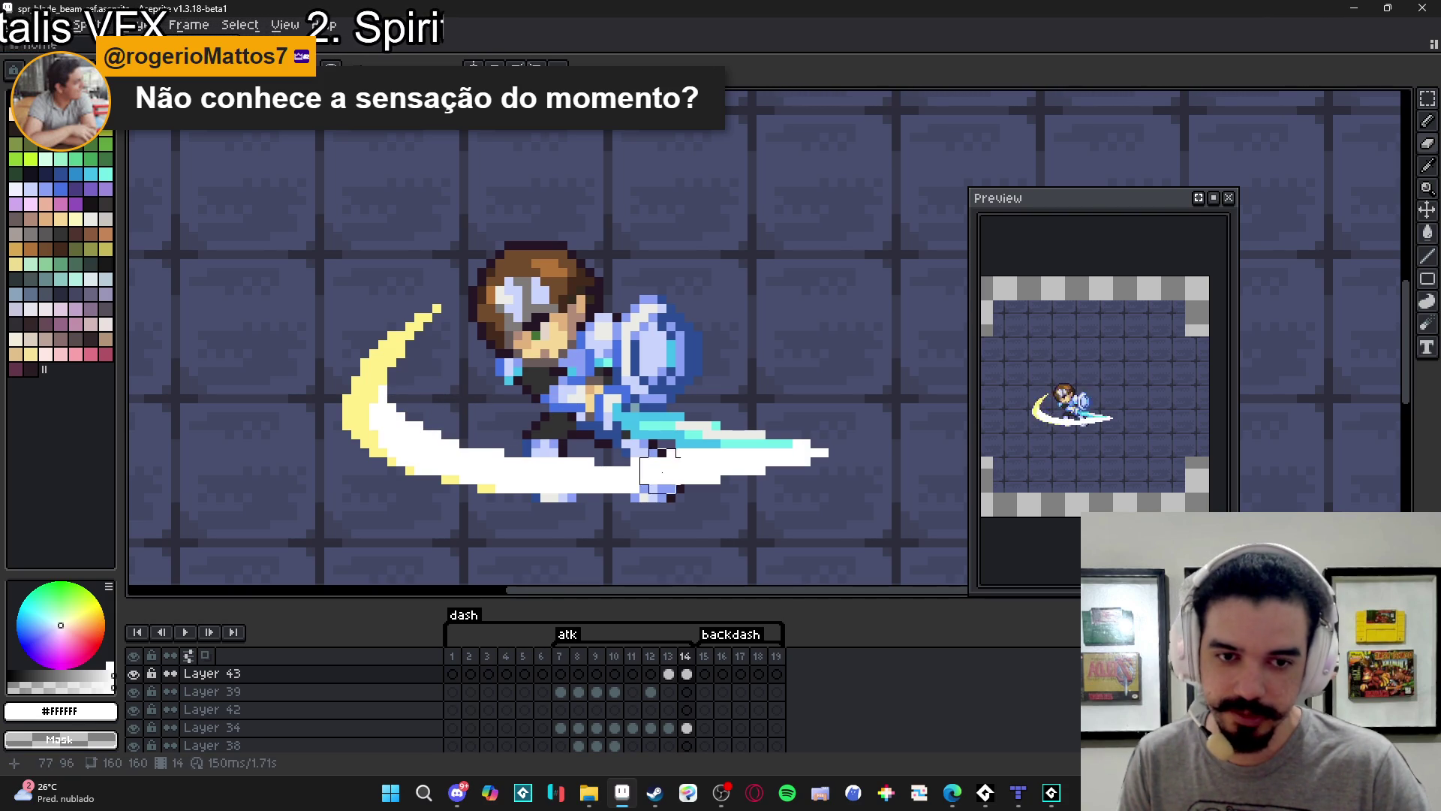
{"action": "left_click", "coordinate": [668, 673]}
{"action": "left_click", "coordinate": [687, 674]}
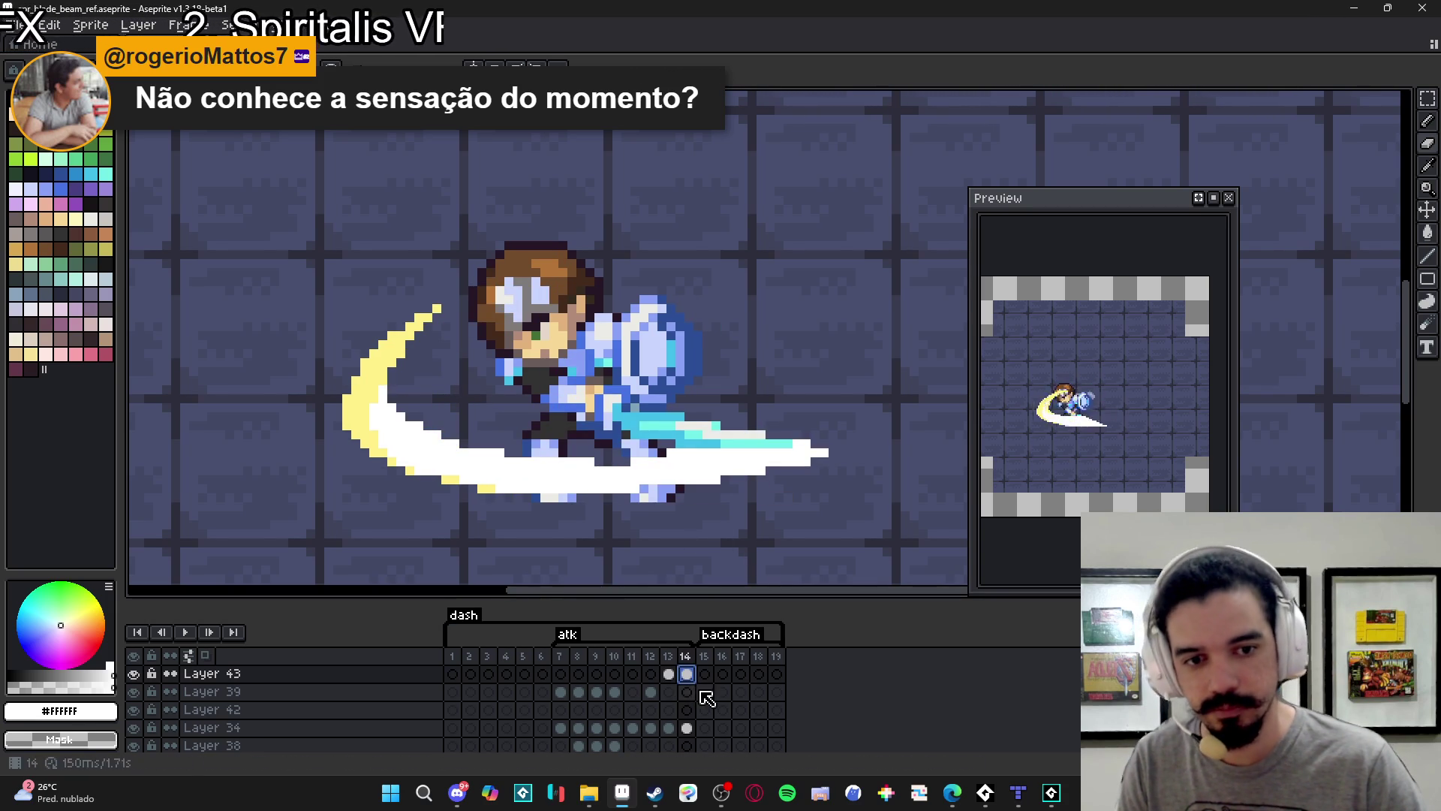
Insert a new frame after frame 14 and check the durations of frames 12–14.
{"action": "key", "text": "alt+n"}
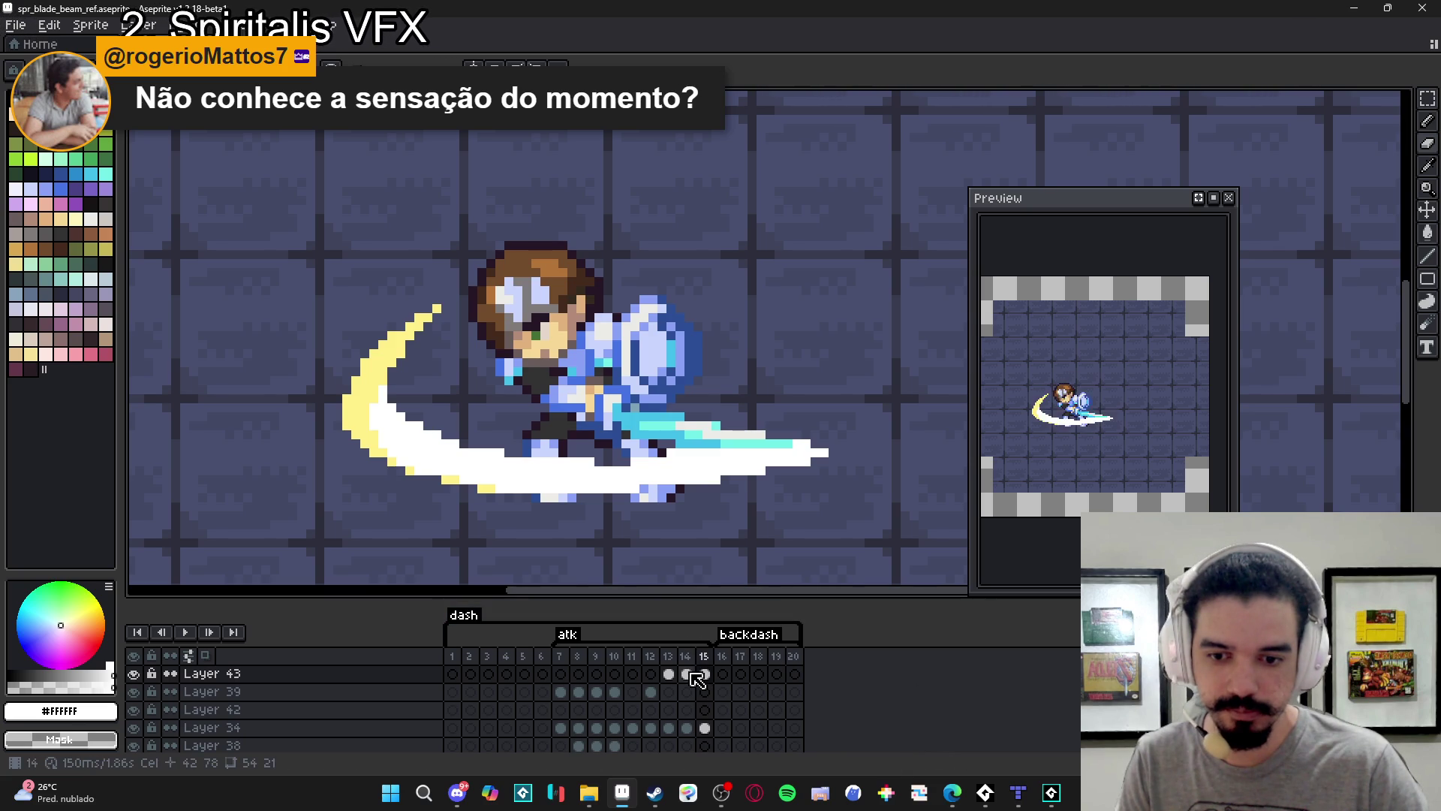
{"action": "double_click", "coordinate": [685, 658]}
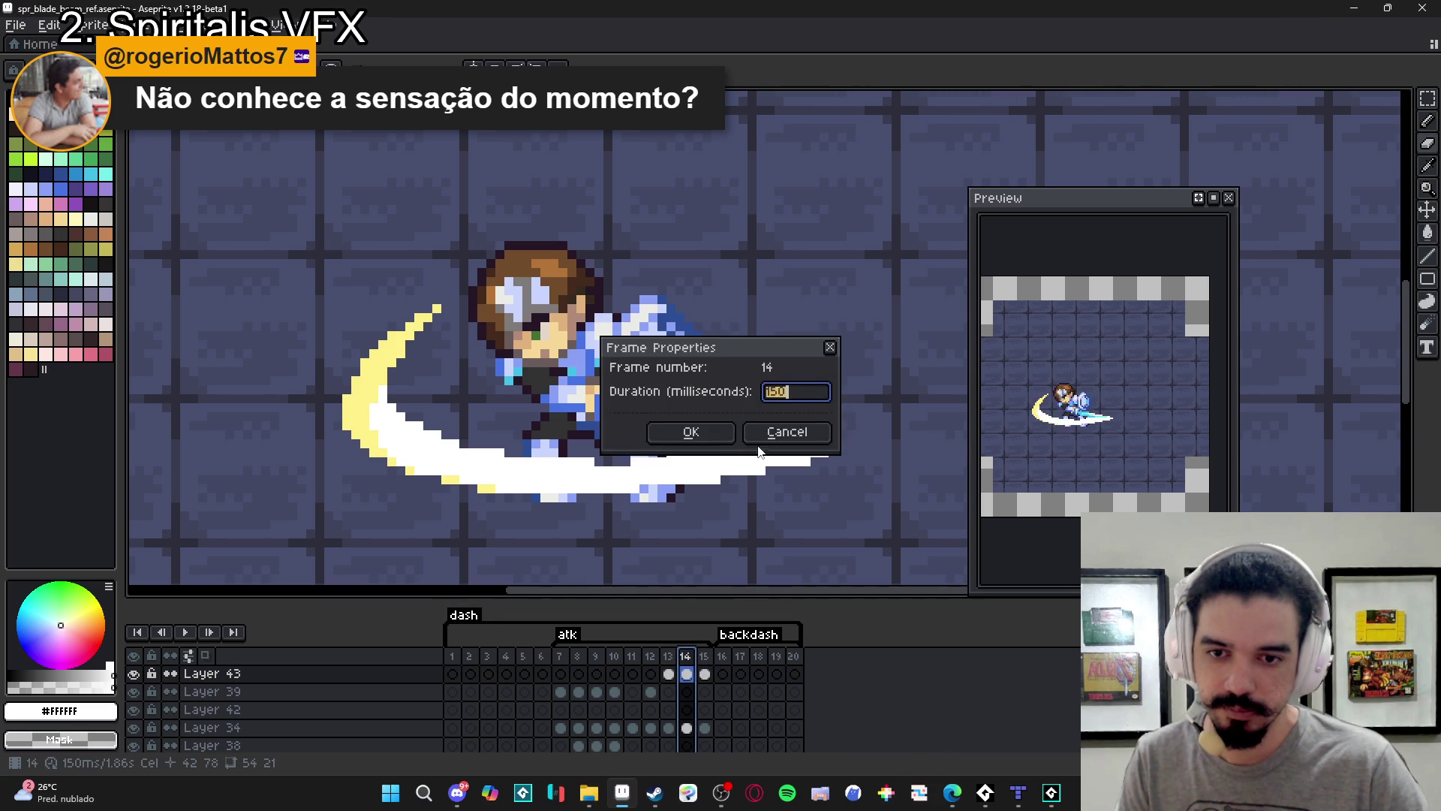
{"action": "left_click", "coordinate": [799, 436]}
{"action": "double_click", "coordinate": [650, 658]}
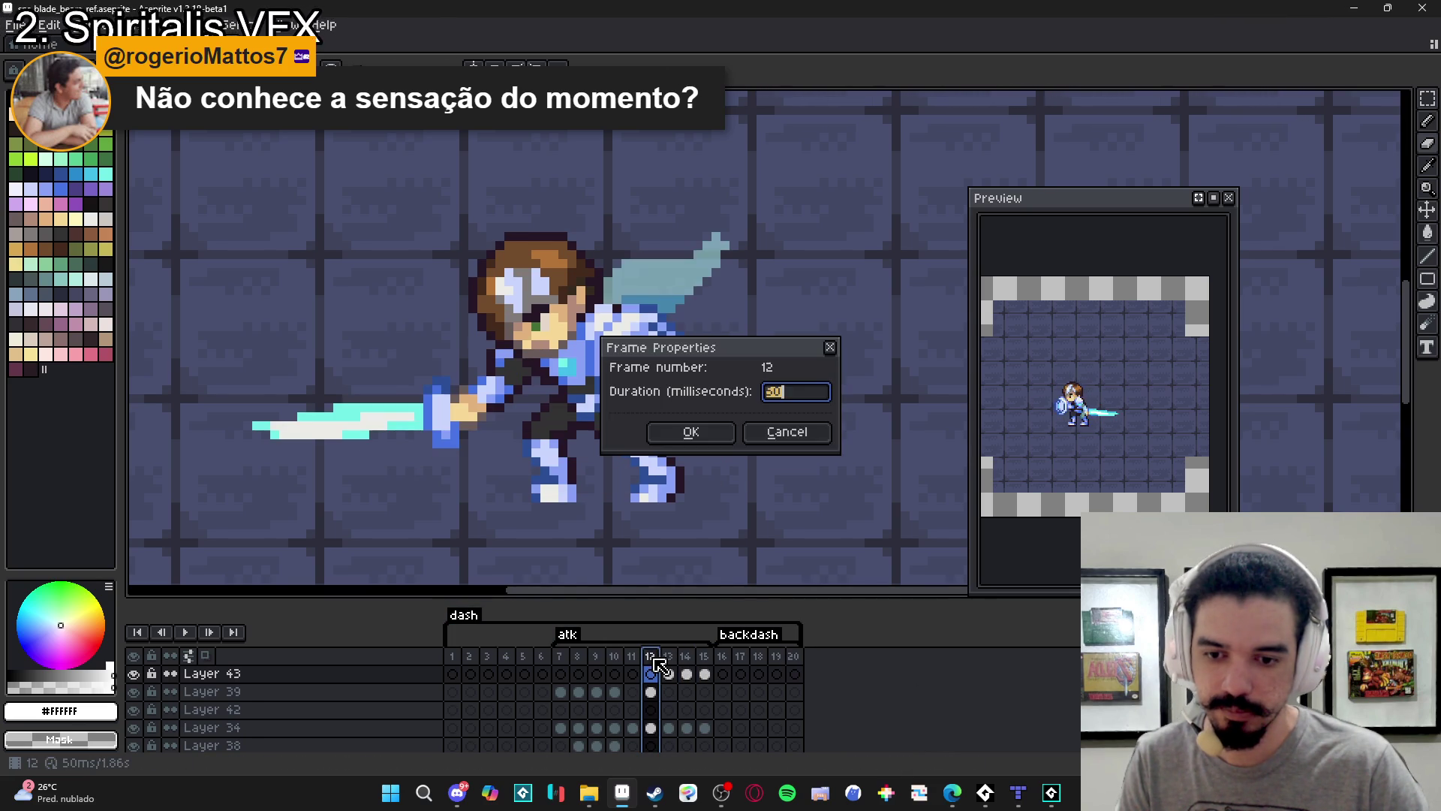
{"action": "left_click", "coordinate": [786, 434]}
{"action": "double_click", "coordinate": [668, 657]}
{"action": "left_click", "coordinate": [787, 434]}
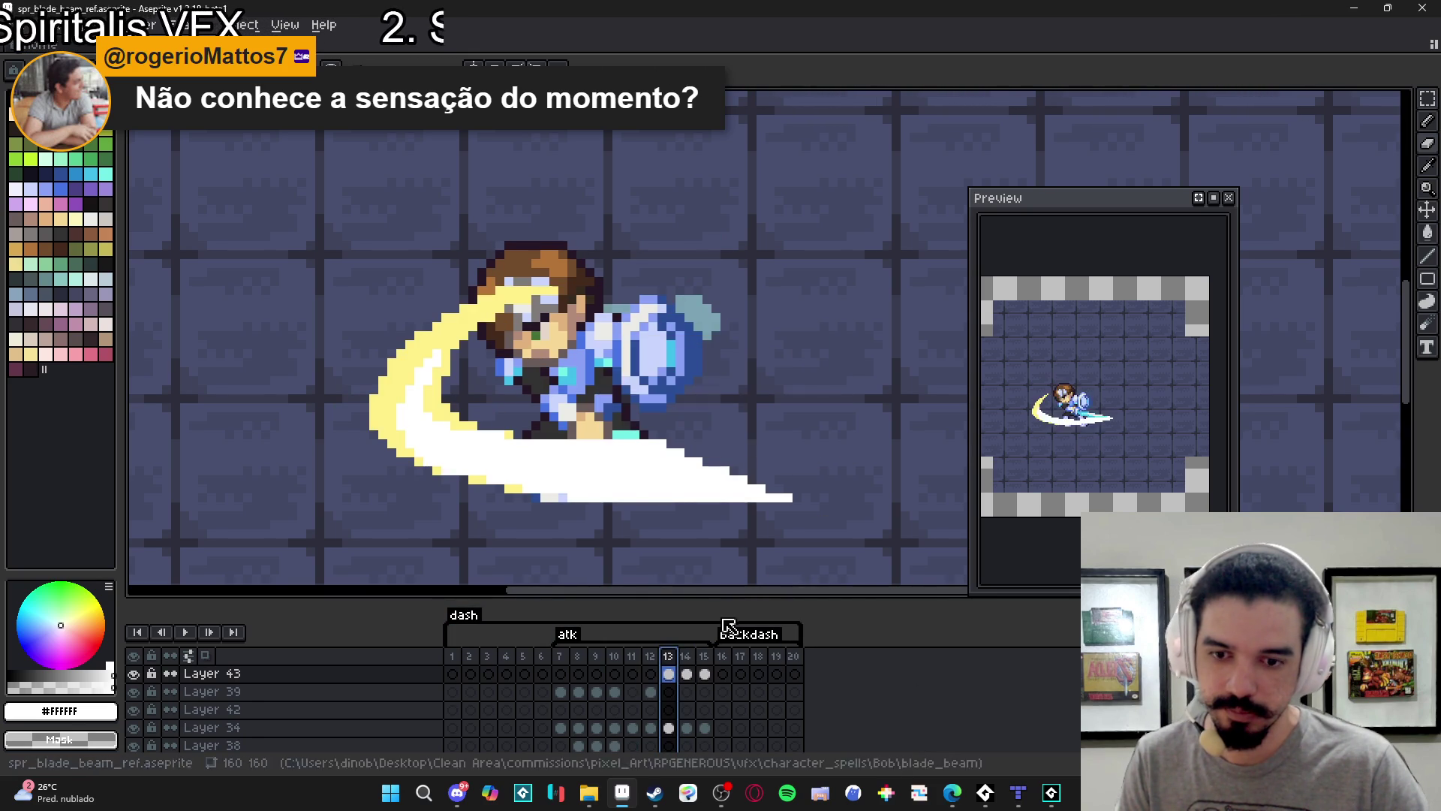
{"action": "double_click", "coordinate": [687, 658]}
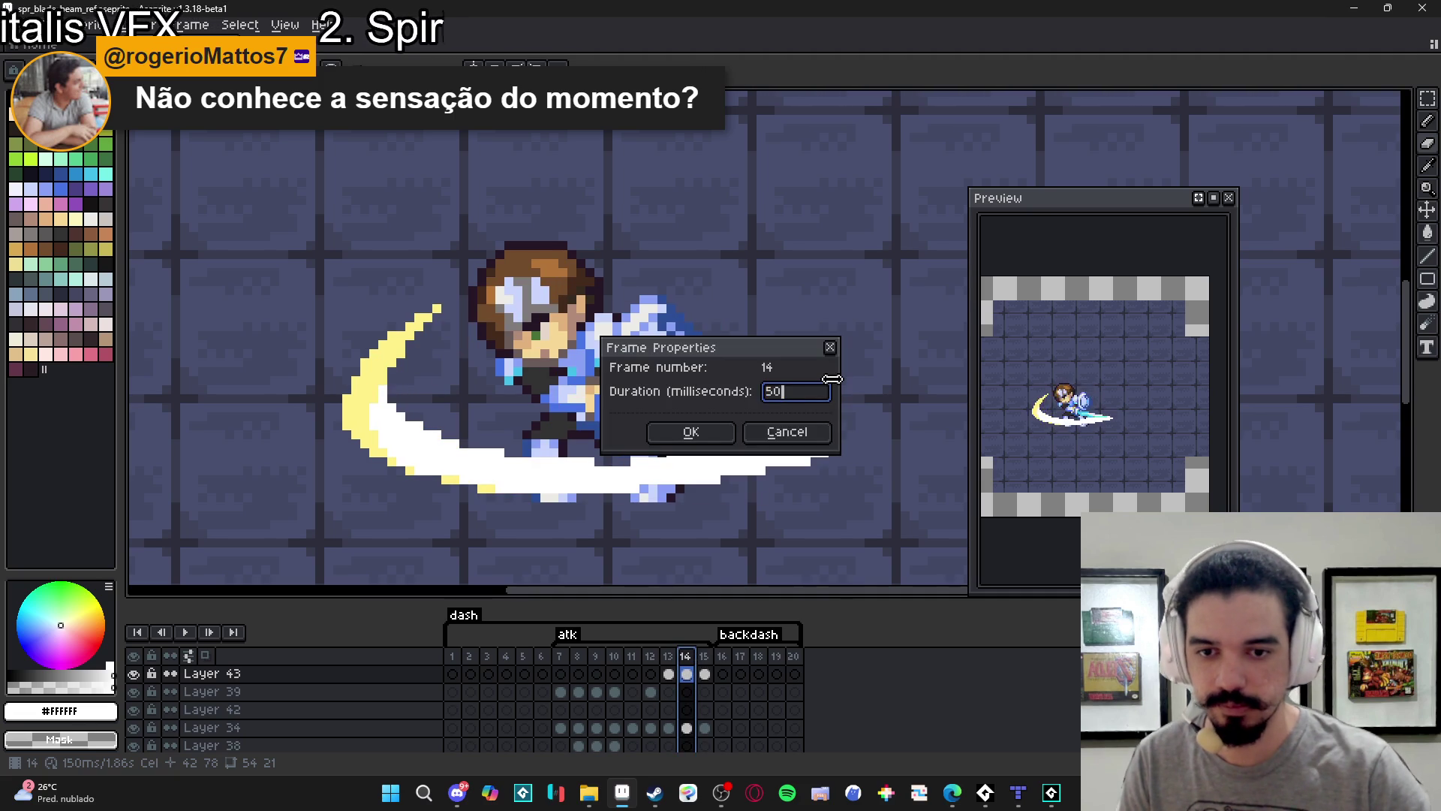
{"action": "left_click", "coordinate": [786, 432]}
Set frame 15's duration to 50 ms.
{"action": "double_click", "coordinate": [704, 656]}
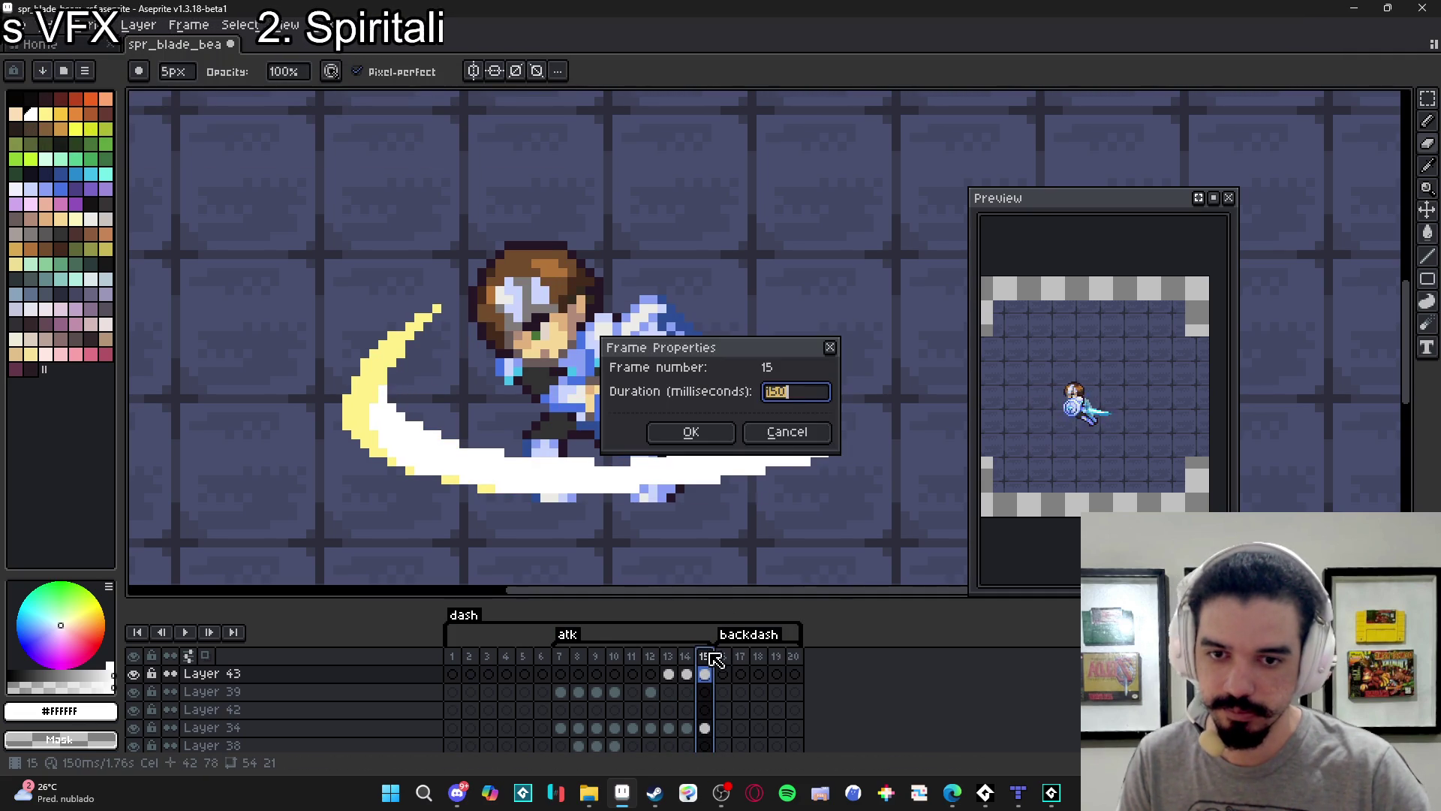
{"action": "type", "text": "50"}
{"action": "key", "text": "Return"}
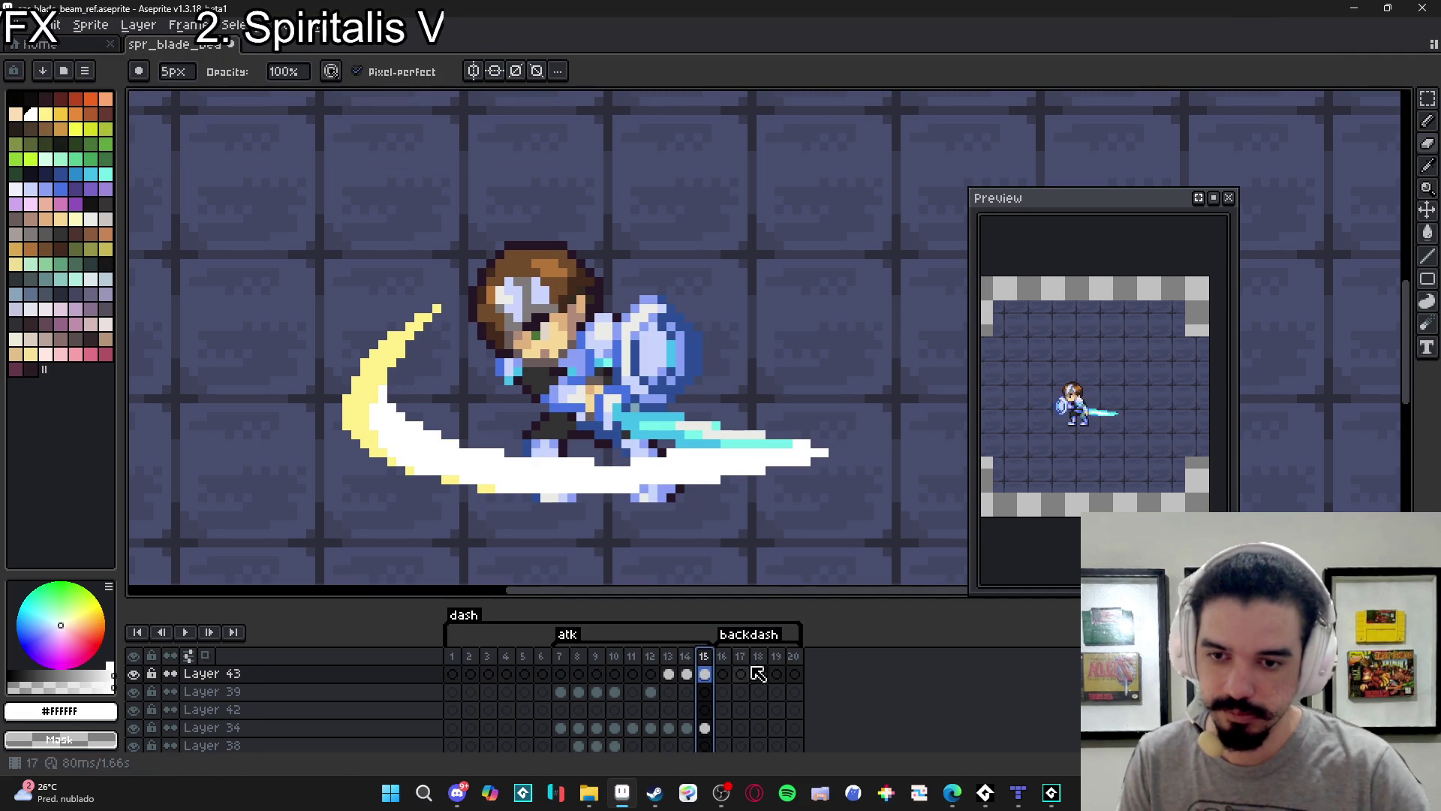
{"action": "scroll", "coordinate": [698, 434], "scroll_direction": "down", "scroll_amount": 1}
{"action": "scroll", "coordinate": [697, 434], "scroll_direction": "down", "scroll_amount": 1}
Erase most of frame 15's crescent, including its upper tip, leaving a thin streak.
{"action": "scroll", "coordinate": [587, 378], "scroll_direction": "up", "scroll_amount": 1}
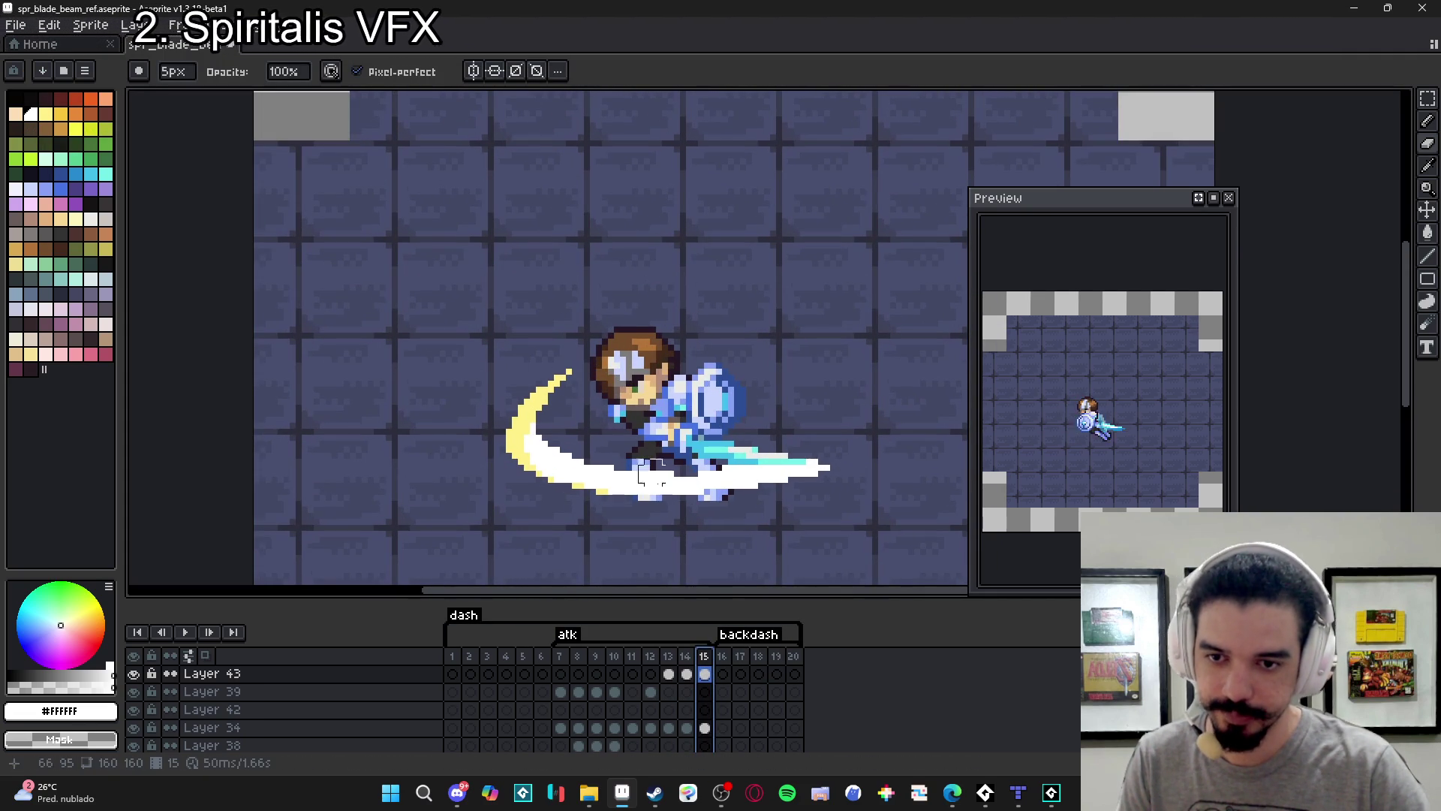
{"action": "left_click", "coordinate": [668, 674]}
{"action": "left_click", "coordinate": [686, 674]}
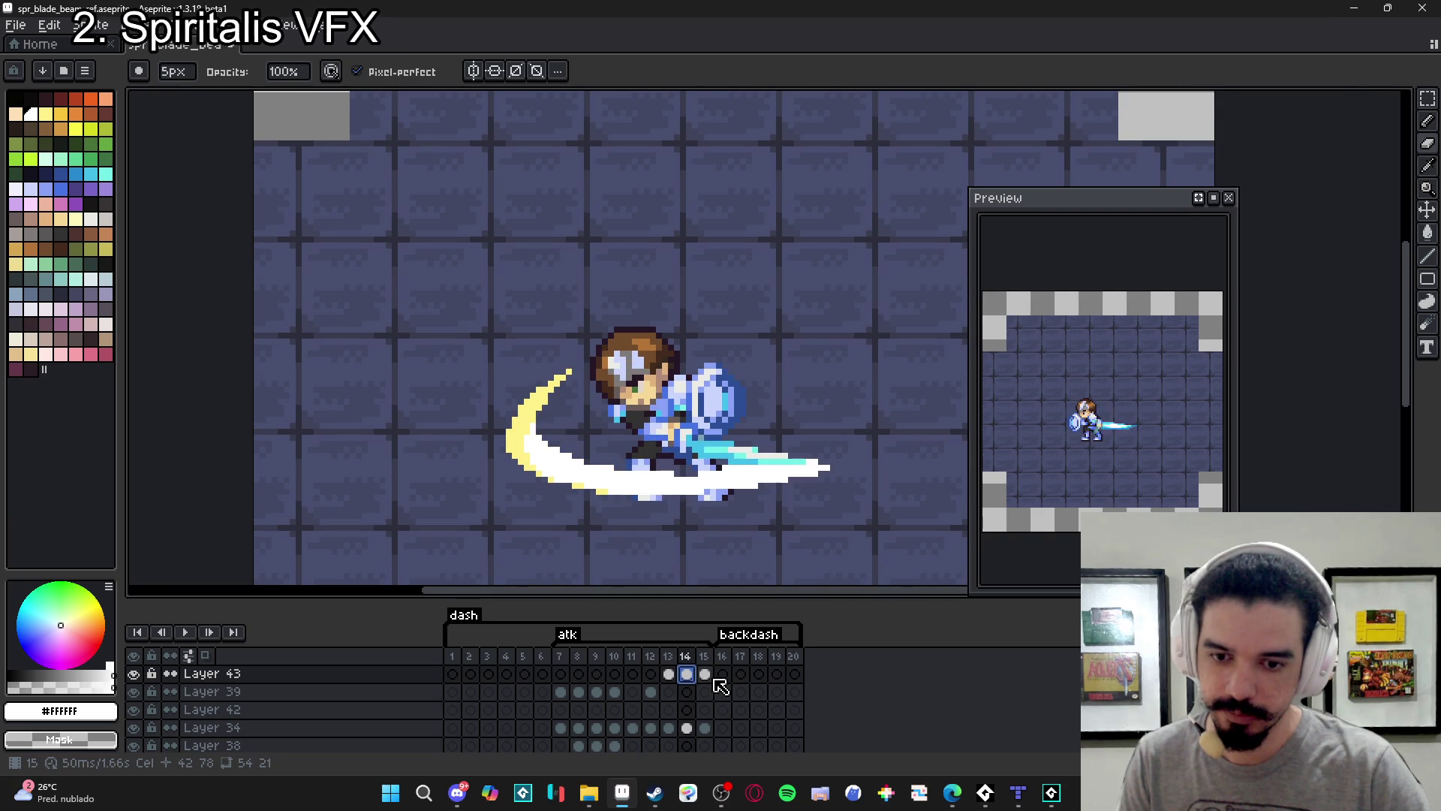
{"action": "left_click", "coordinate": [704, 674]}
{"action": "left_click_drag", "start_coordinate": [578, 360], "coordinate": [539, 425]}
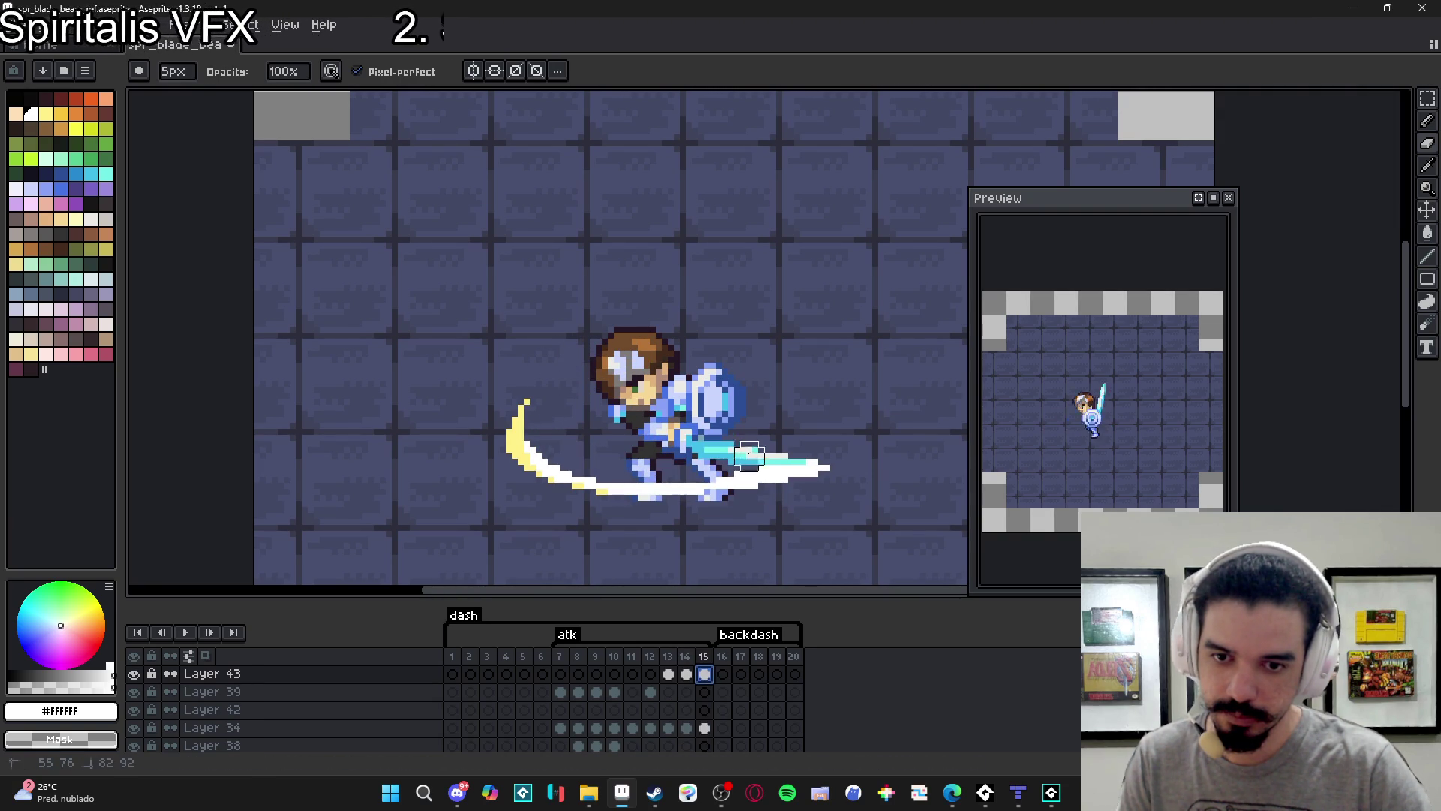
{"action": "left_click_drag", "start_coordinate": [531, 418], "coordinate": [538, 432]}
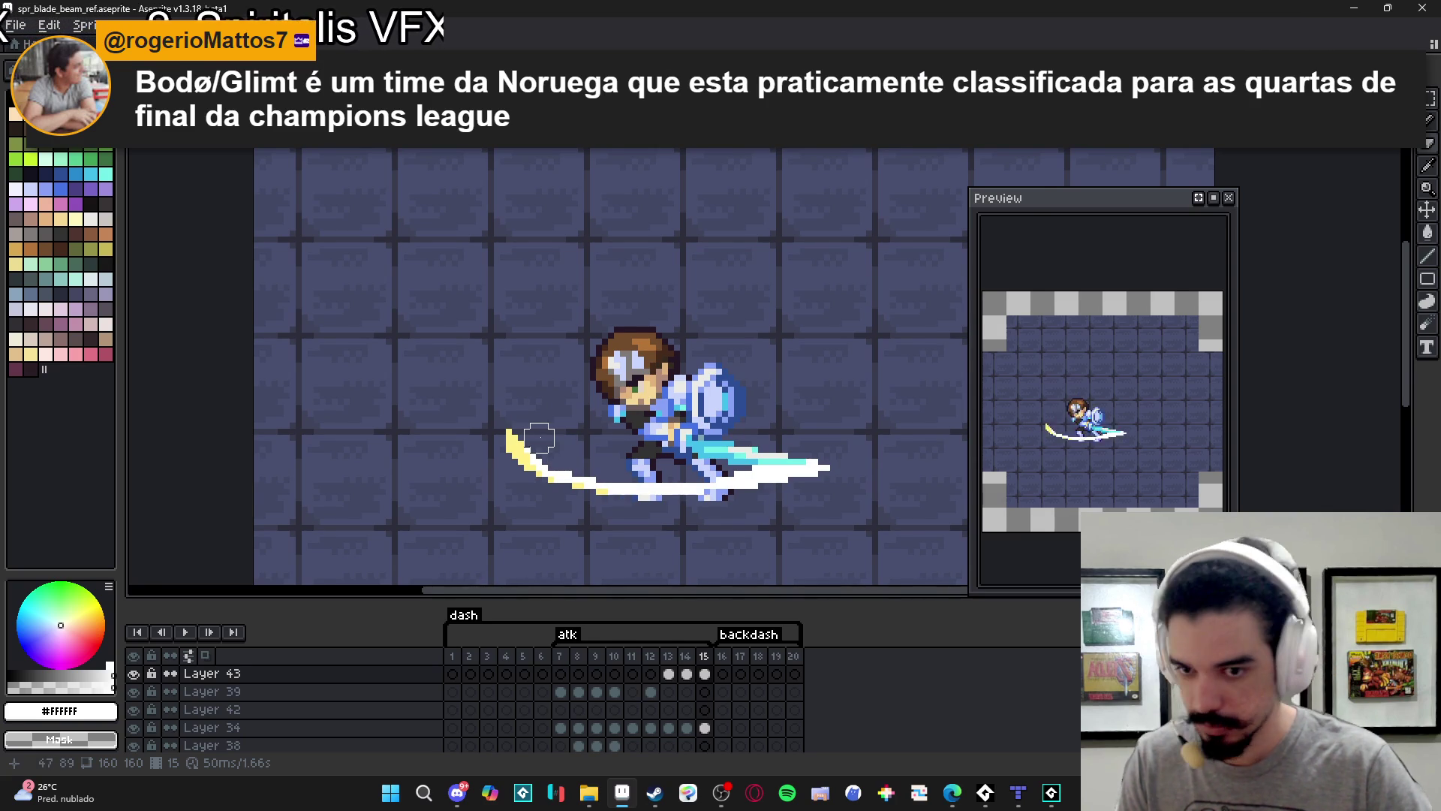
On frame 14, add white highlight pixels and #FFF089 yellow streaks near the crescent's upper tip with a 1px pencil.
{"action": "scroll", "coordinate": [539, 438], "scroll_direction": "up", "scroll_amount": 1}
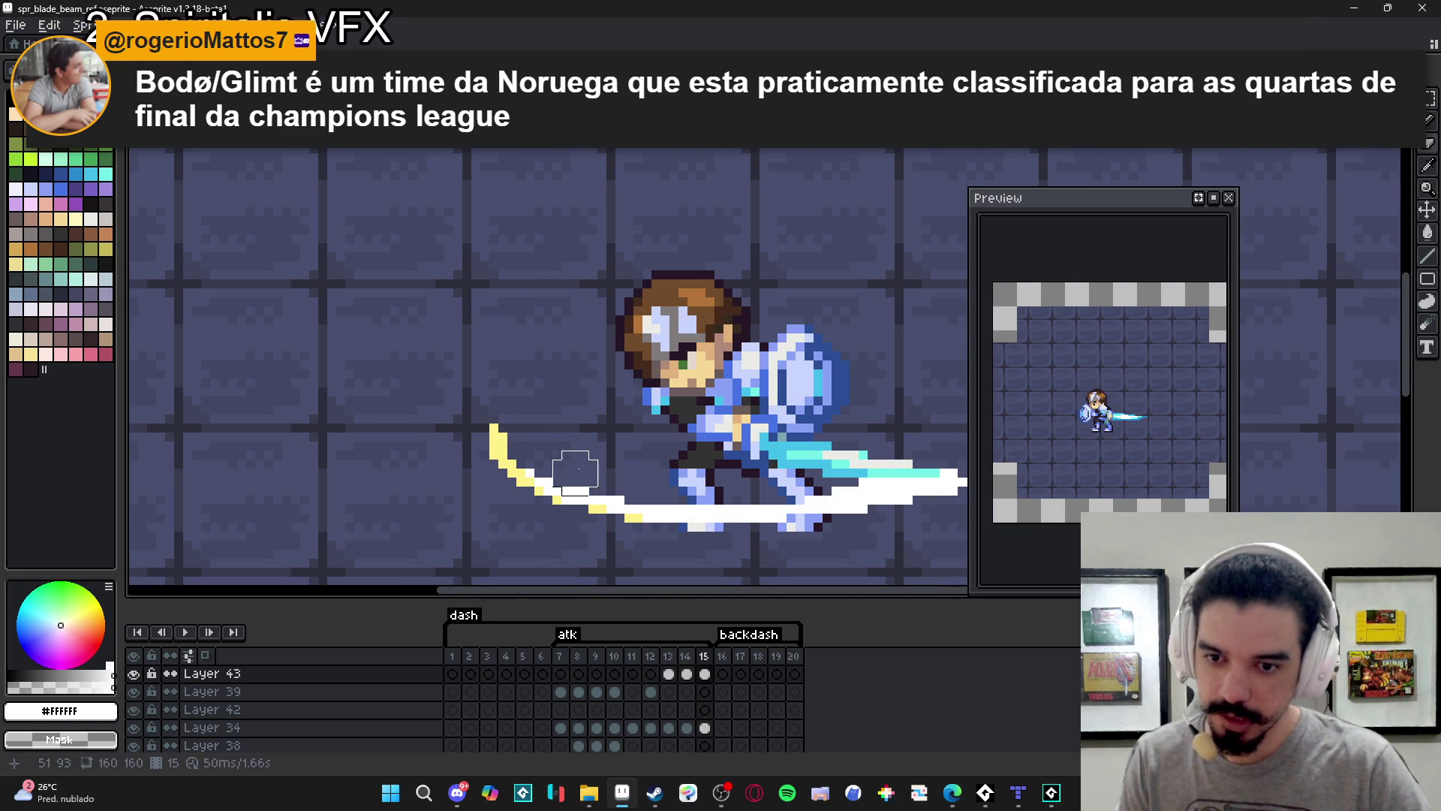
{"action": "key", "text": "minus"}
{"action": "key", "text": "minus"}
{"action": "key", "text": "minus"}
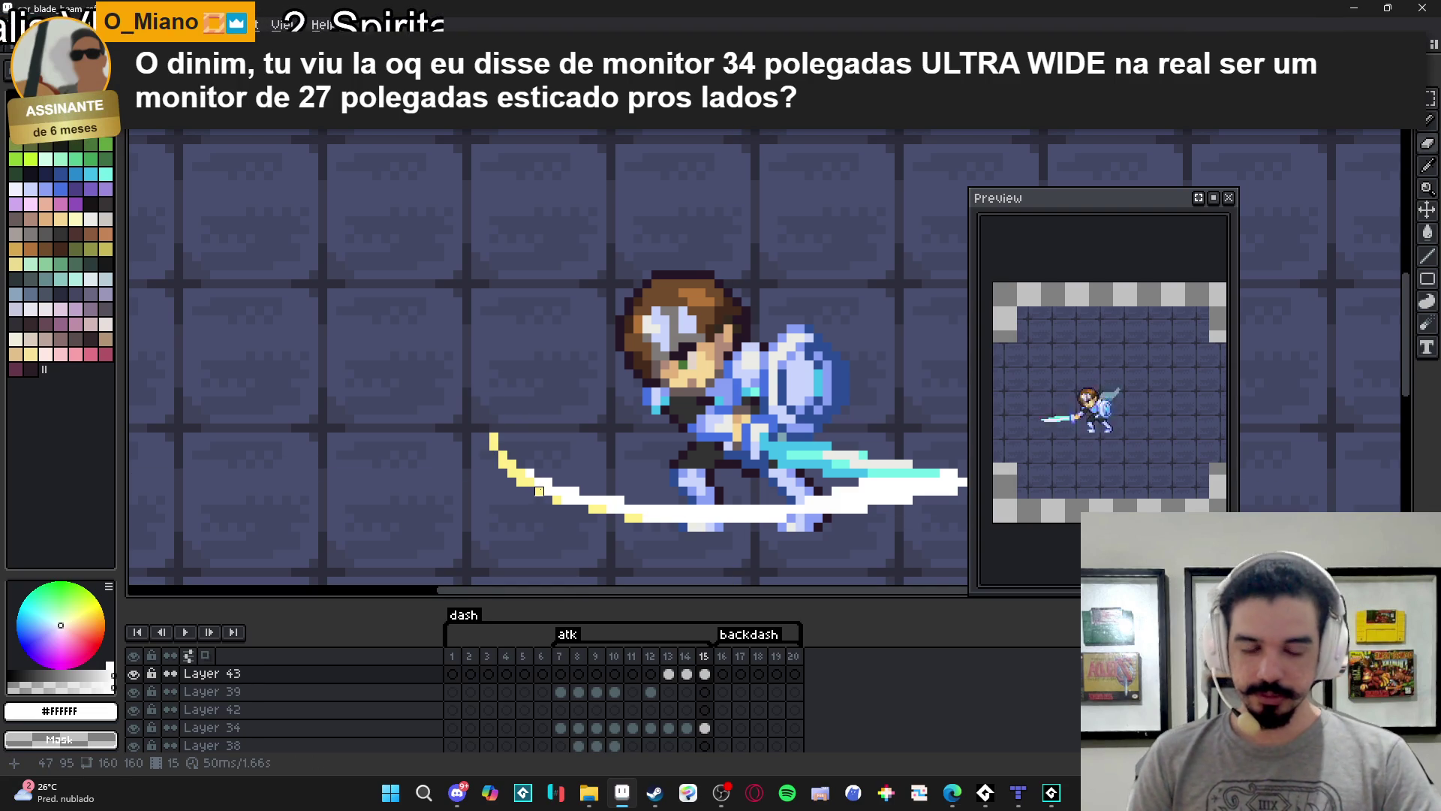
{"action": "left_click", "coordinate": [686, 674]}
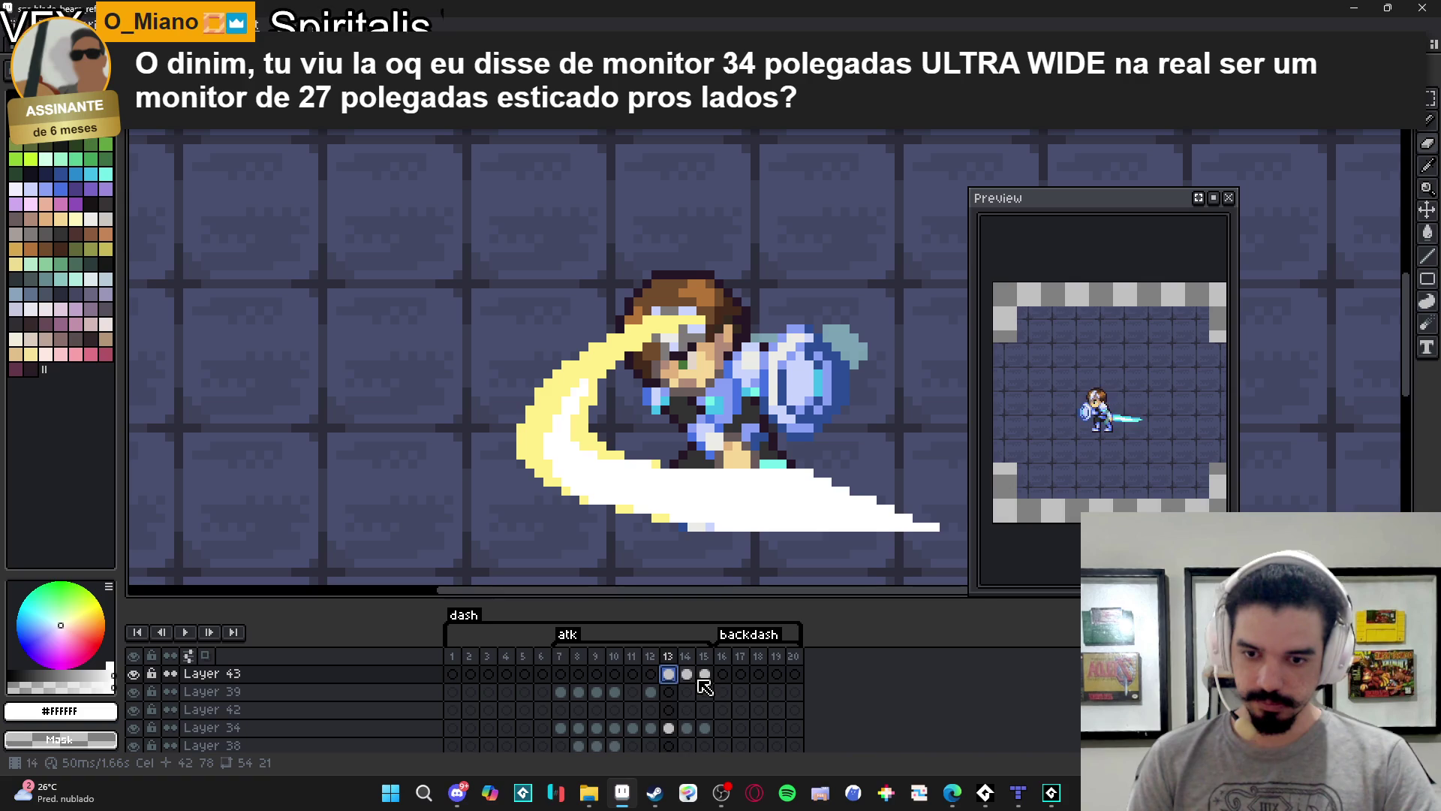
{"action": "scroll", "coordinate": [574, 410], "scroll_direction": "up", "scroll_amount": 1}
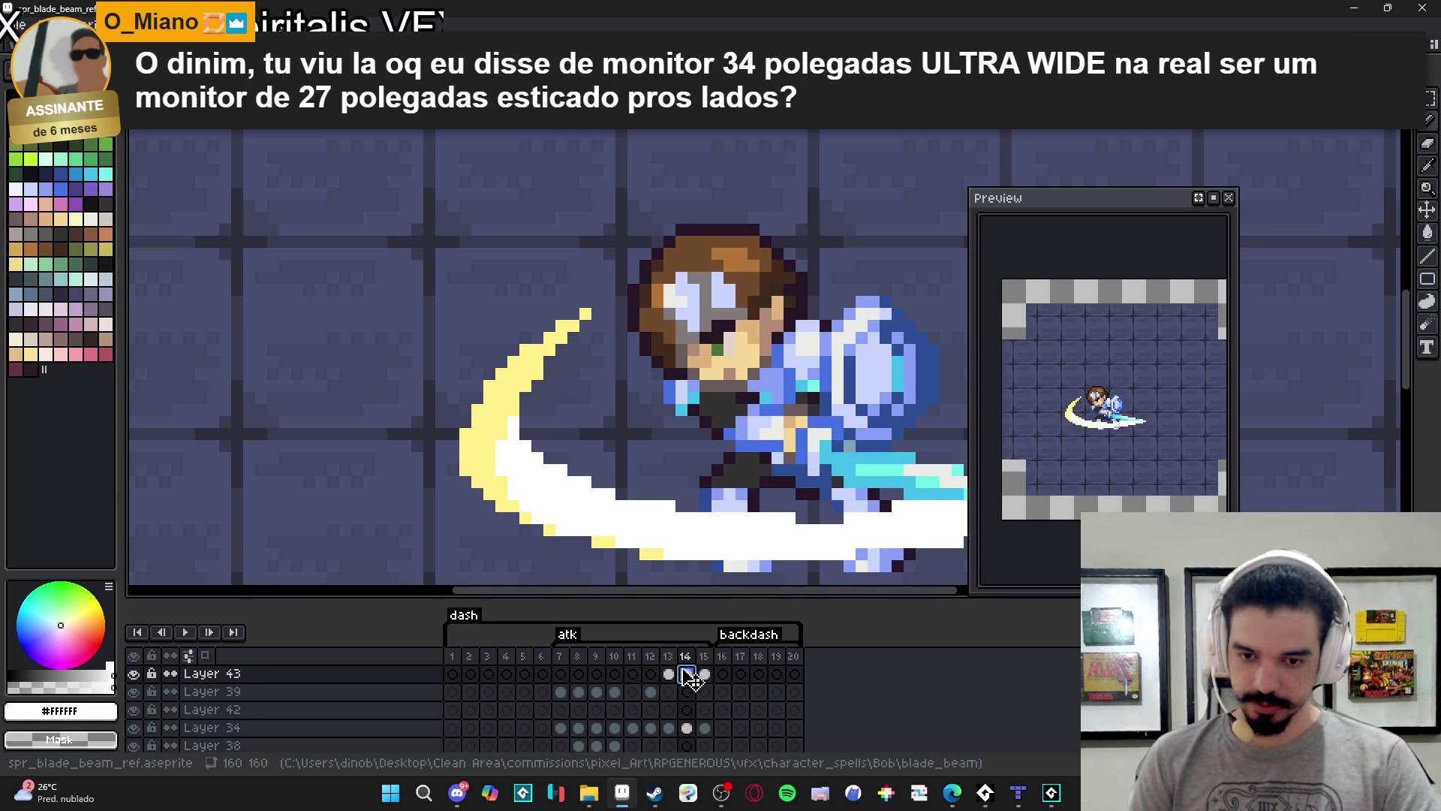
{"action": "left_click", "coordinate": [561, 384]}
{"action": "left_click", "coordinate": [562, 397]}
{"action": "left_click", "coordinate": [570, 330], "text": "alt"}
{"action": "mouse_move", "coordinate": [573, 396]}
{"action": "left_mouse_down"}
{"action": "mouse_move", "coordinate": [587, 352]}
{"action": "mouse_move", "coordinate": [597, 363]}
{"action": "left_mouse_up"}
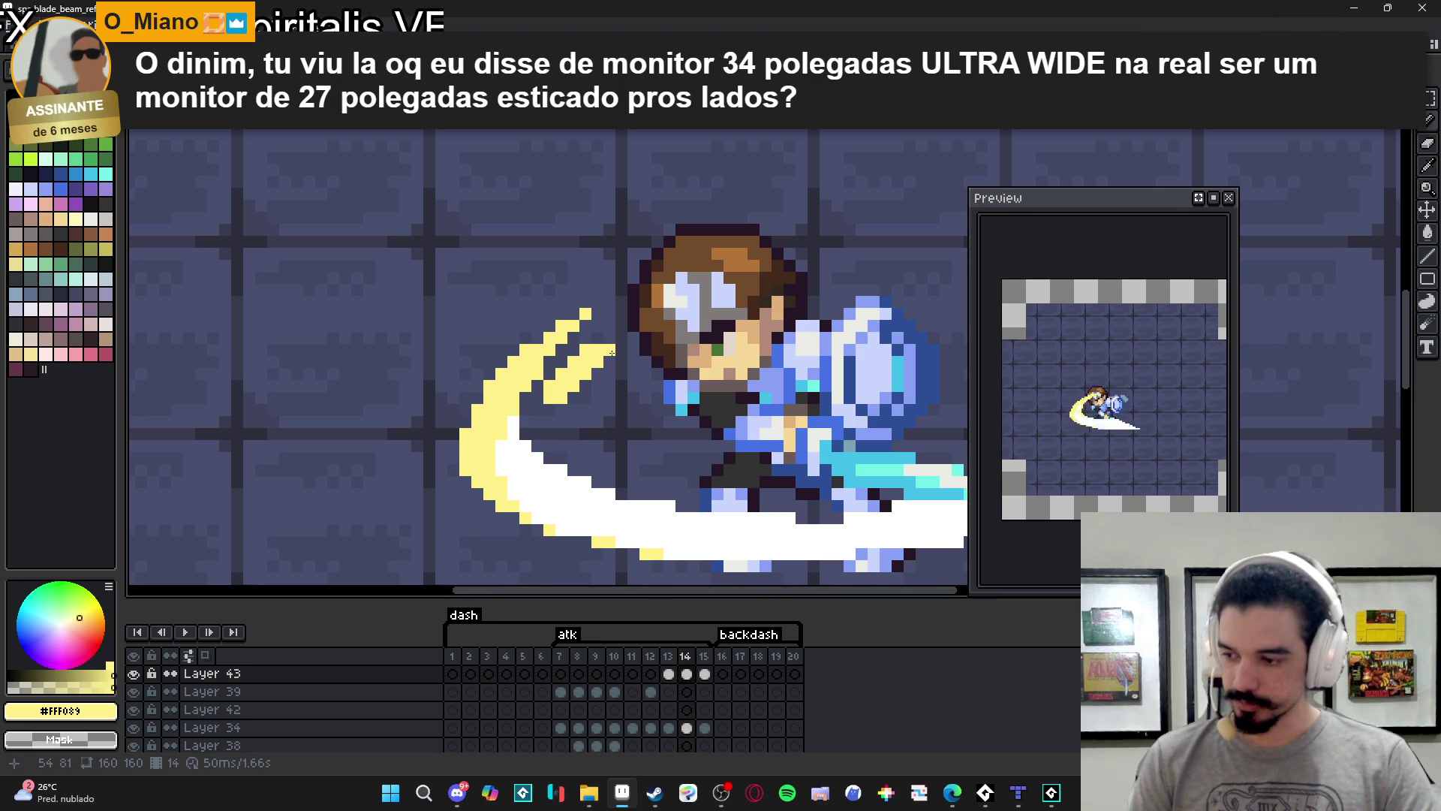
Add #FFF089 pixels along frame 14's slash tips and lower edge, undoing one stray pixel.
{"action": "left_click", "coordinate": [620, 349]}
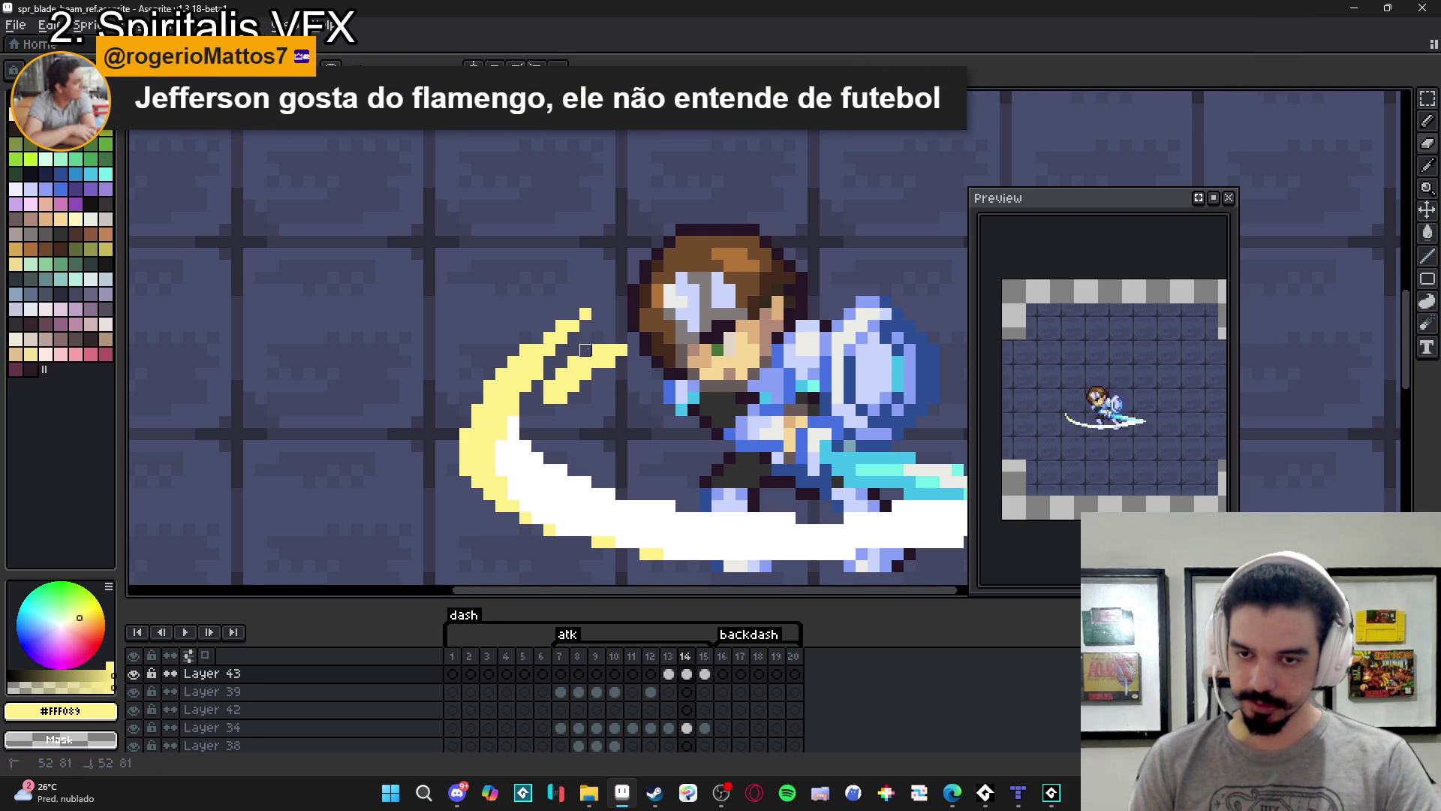
{"action": "left_click", "coordinate": [548, 421]}
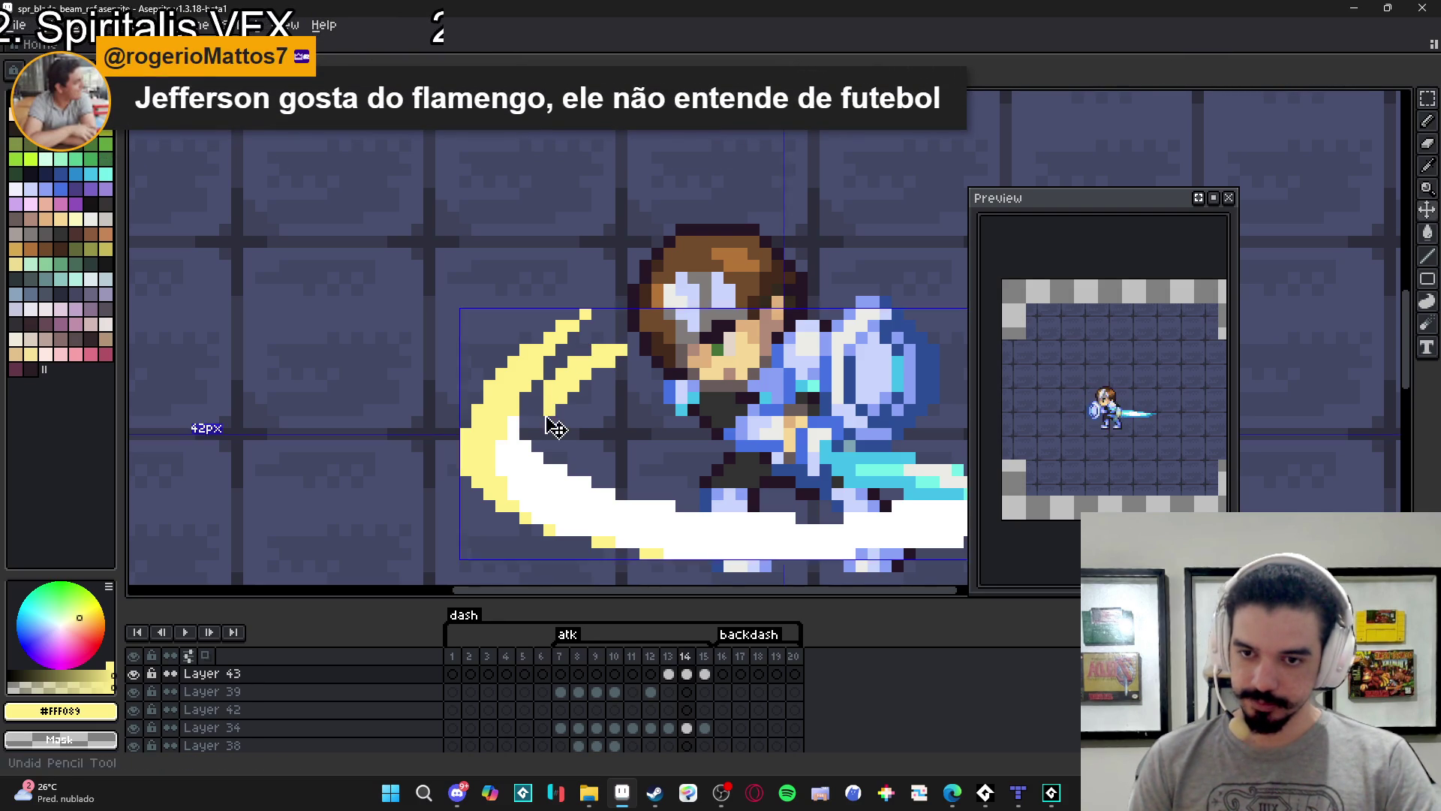
{"action": "left_click", "coordinate": [538, 420]}
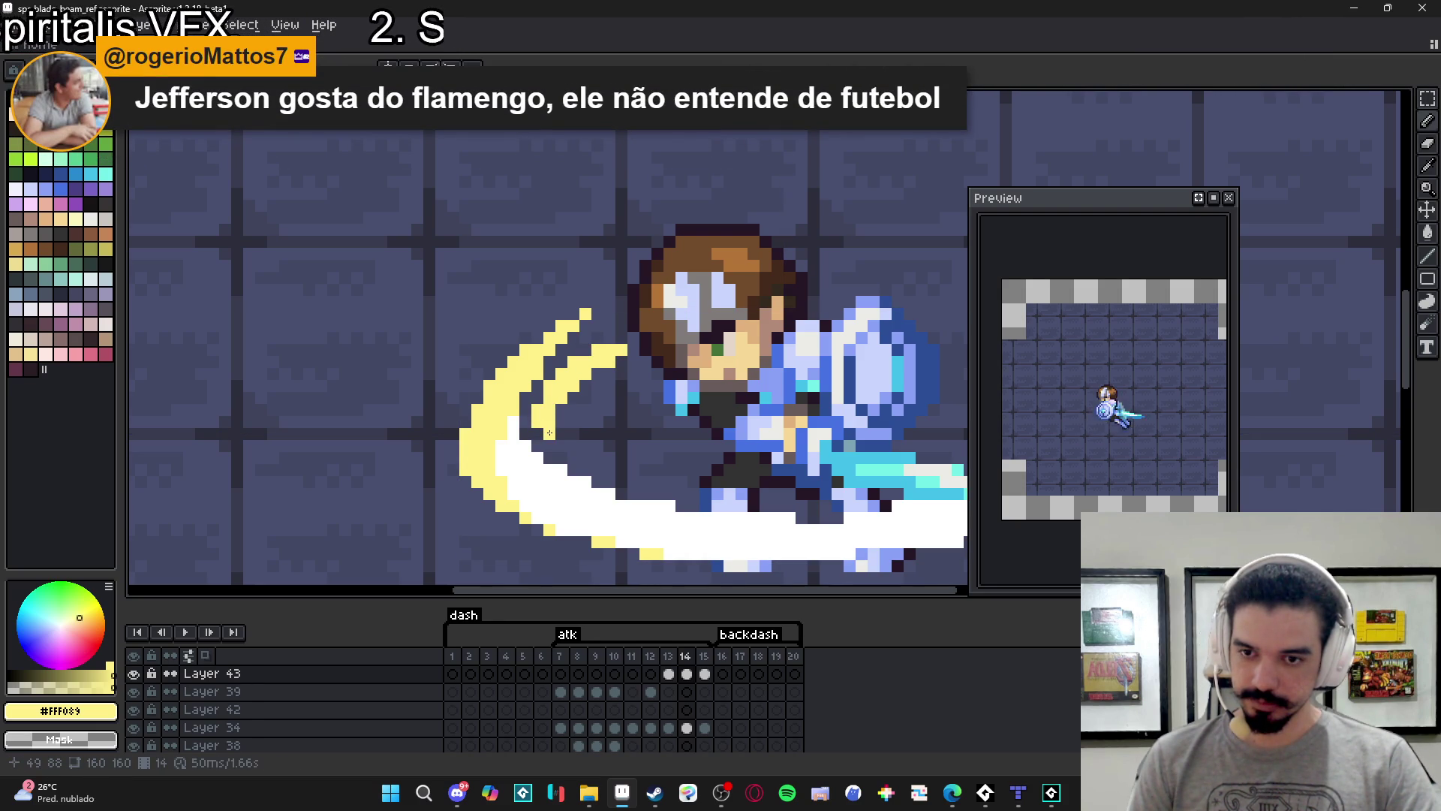
{"action": "key", "text": "ctrl+z"}
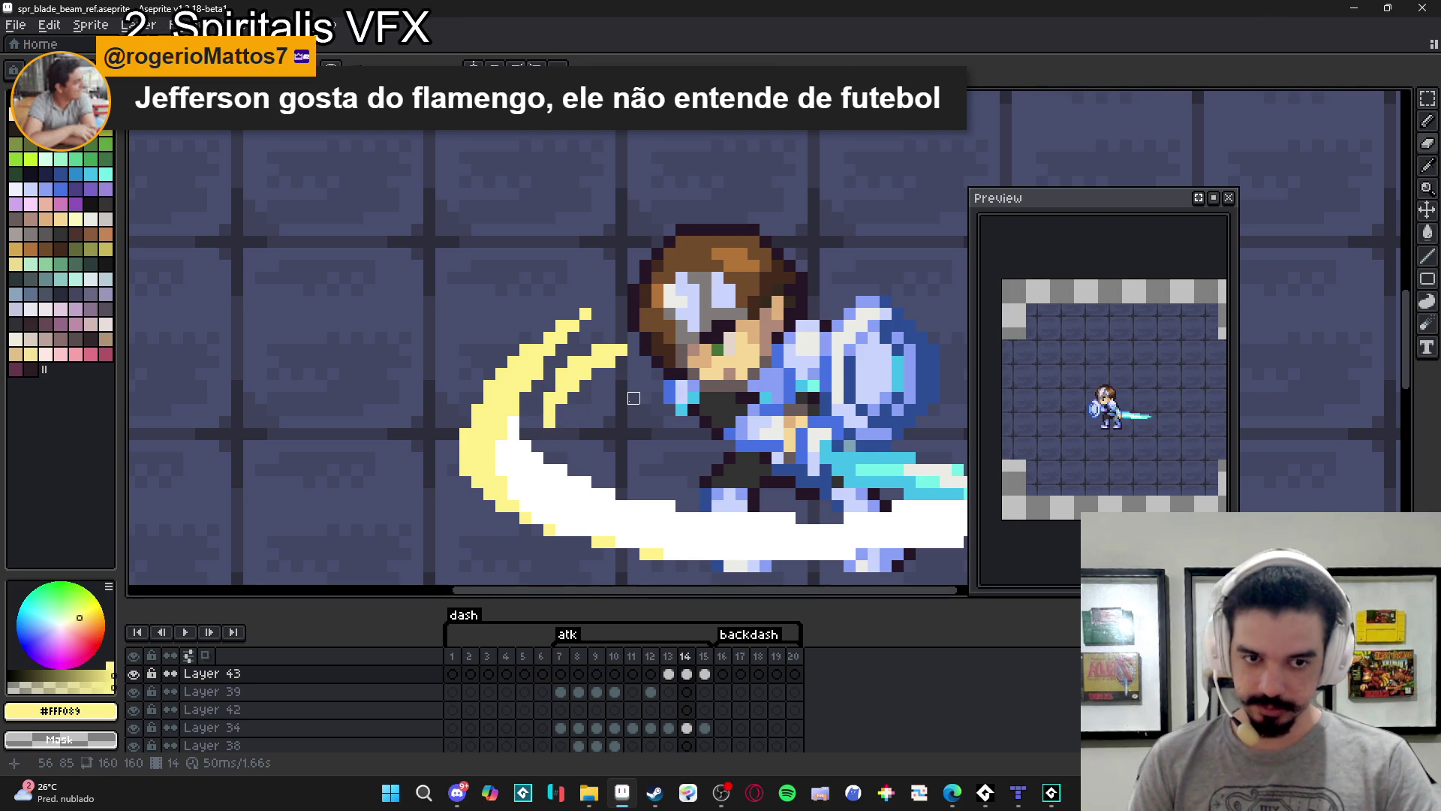
{"action": "left_click", "coordinate": [622, 350]}
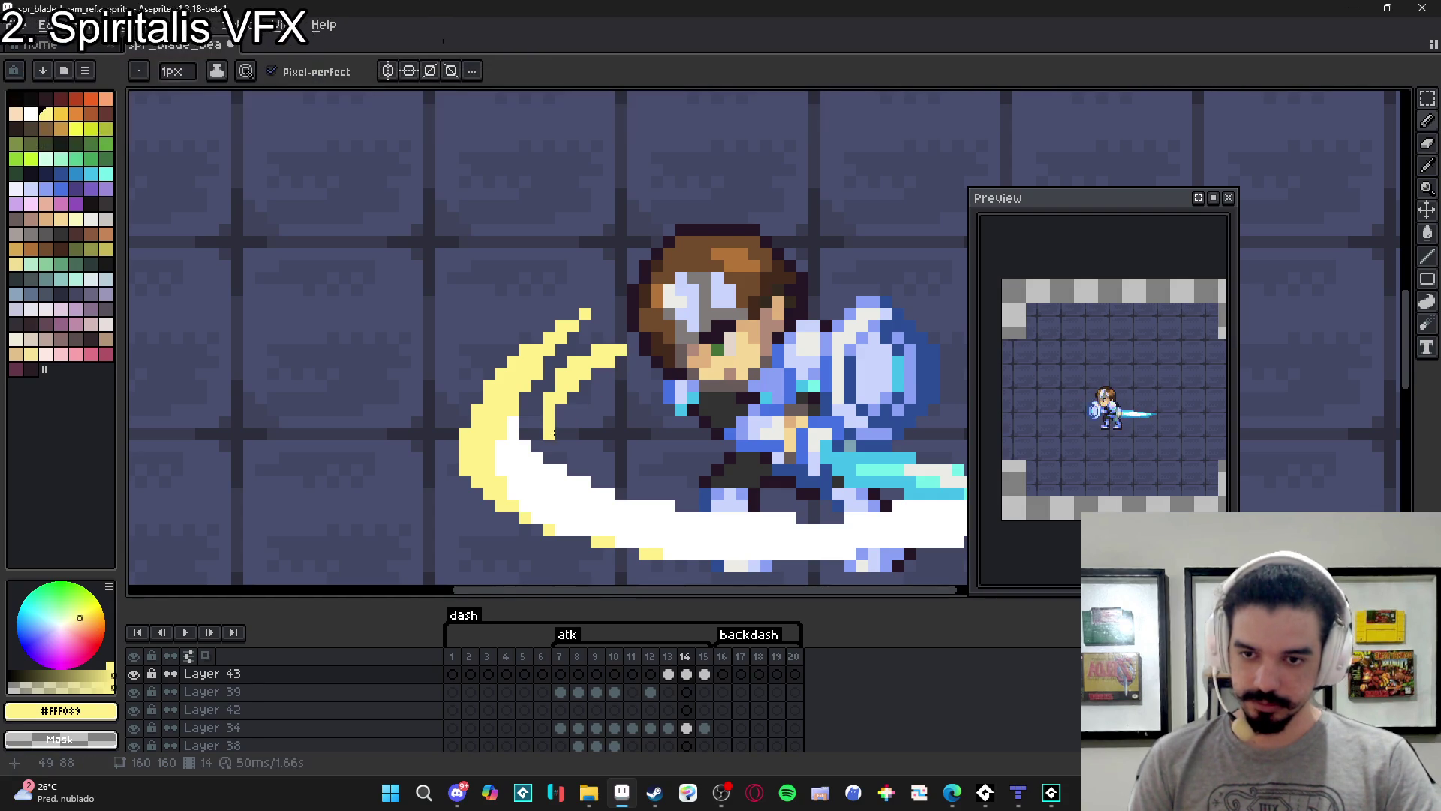
{"action": "left_click", "coordinate": [560, 434]}
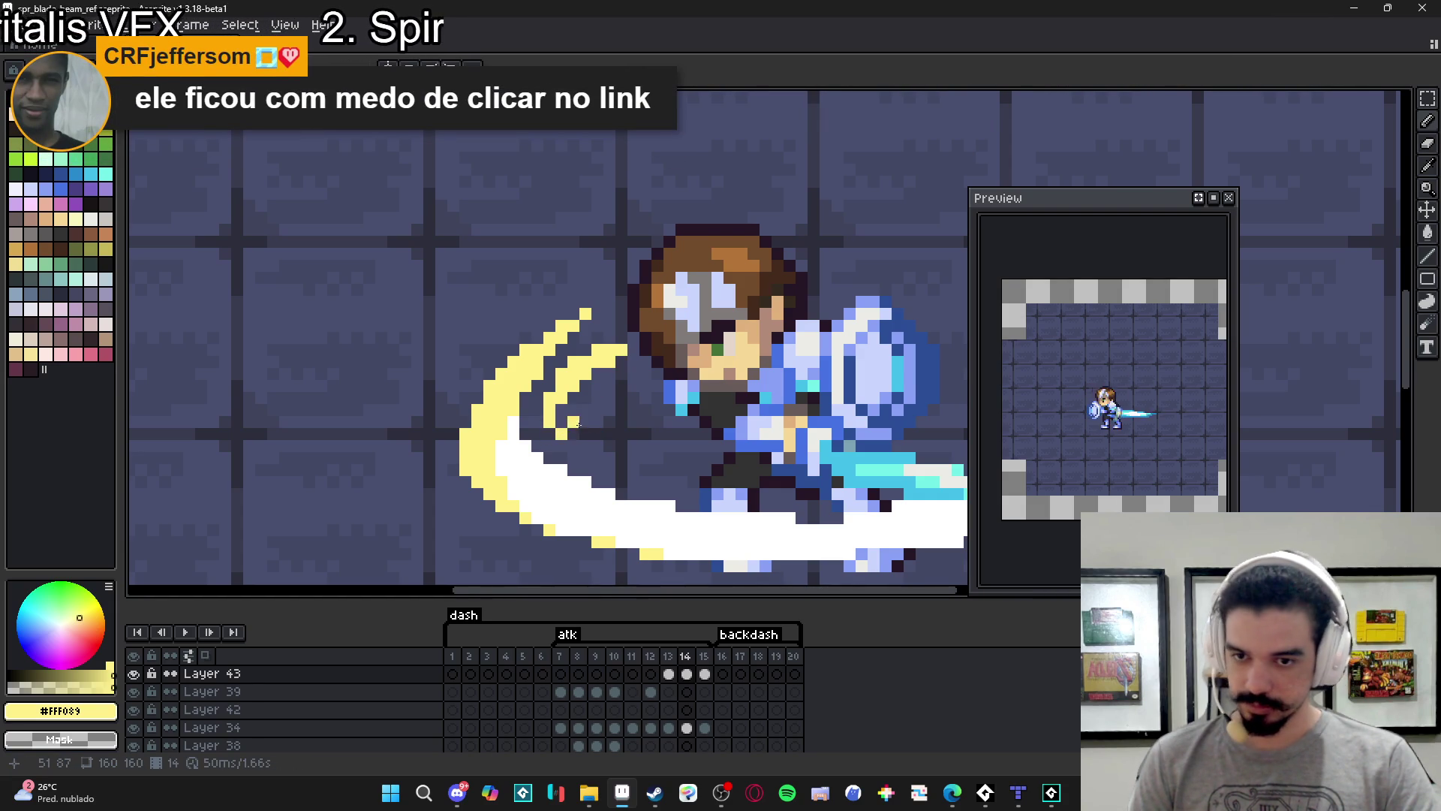
{"action": "left_click", "coordinate": [563, 433]}
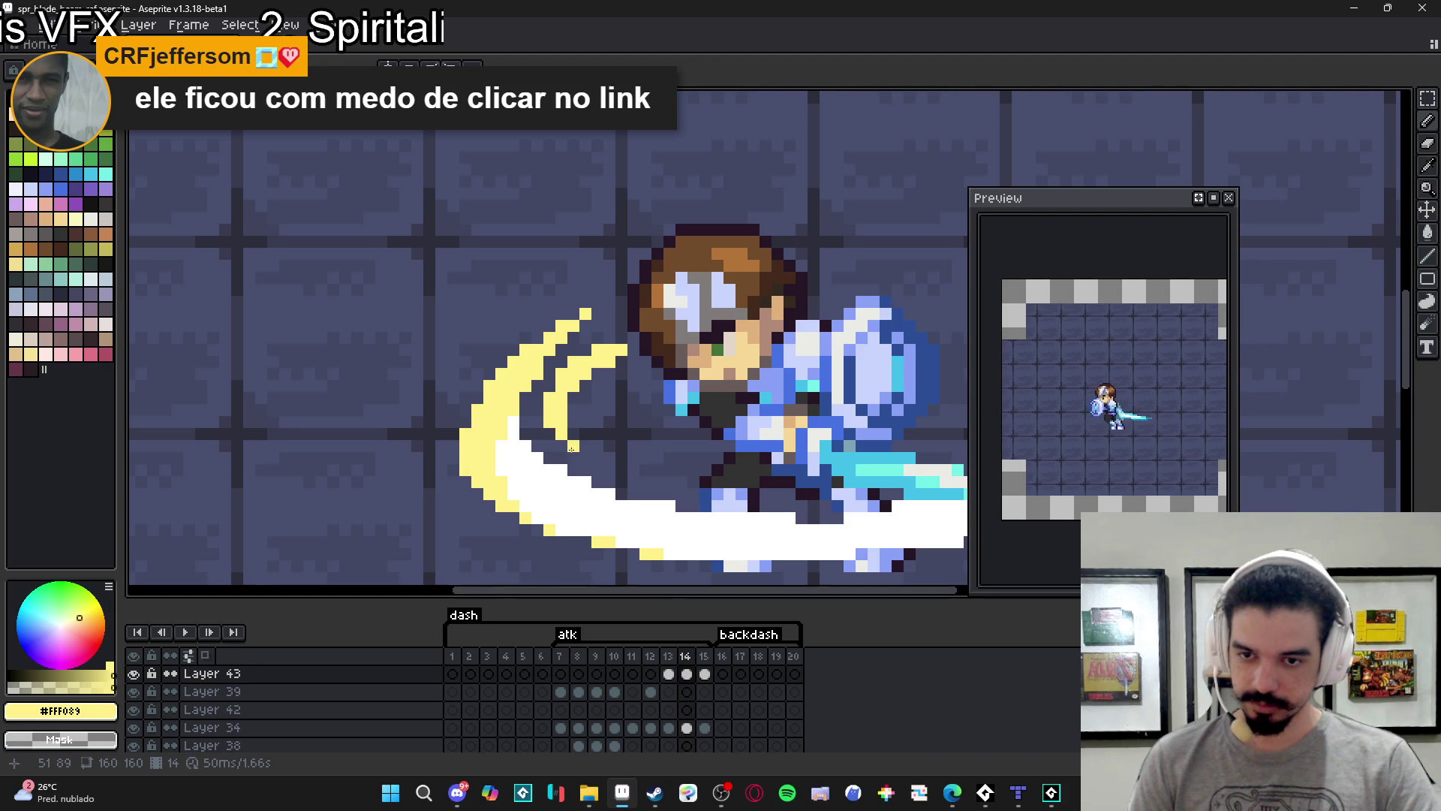
{"action": "left_click", "coordinate": [641, 337]}
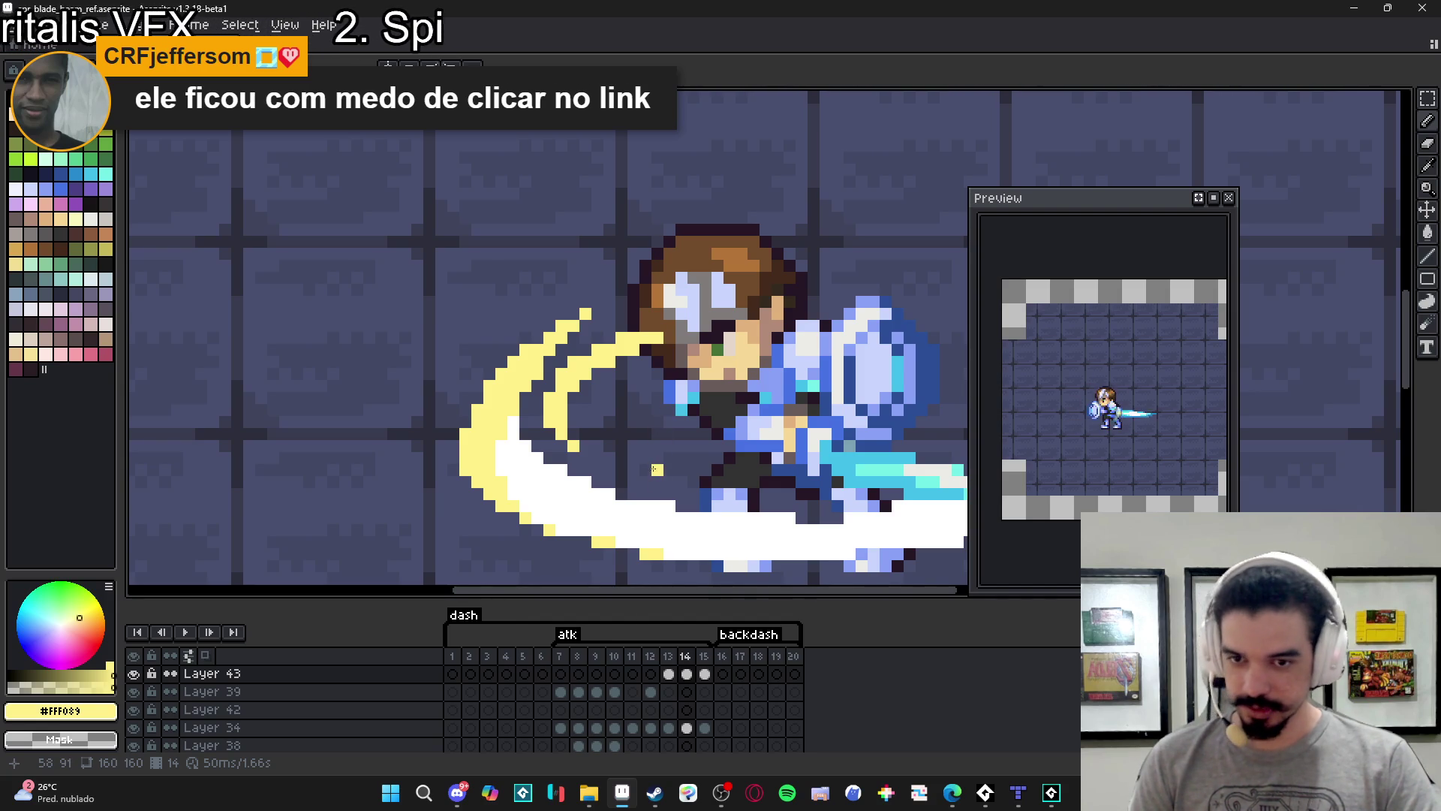
{"action": "scroll", "coordinate": [652, 461], "scroll_direction": "down", "scroll_amount": 2}
{"action": "left_click", "coordinate": [706, 674]}
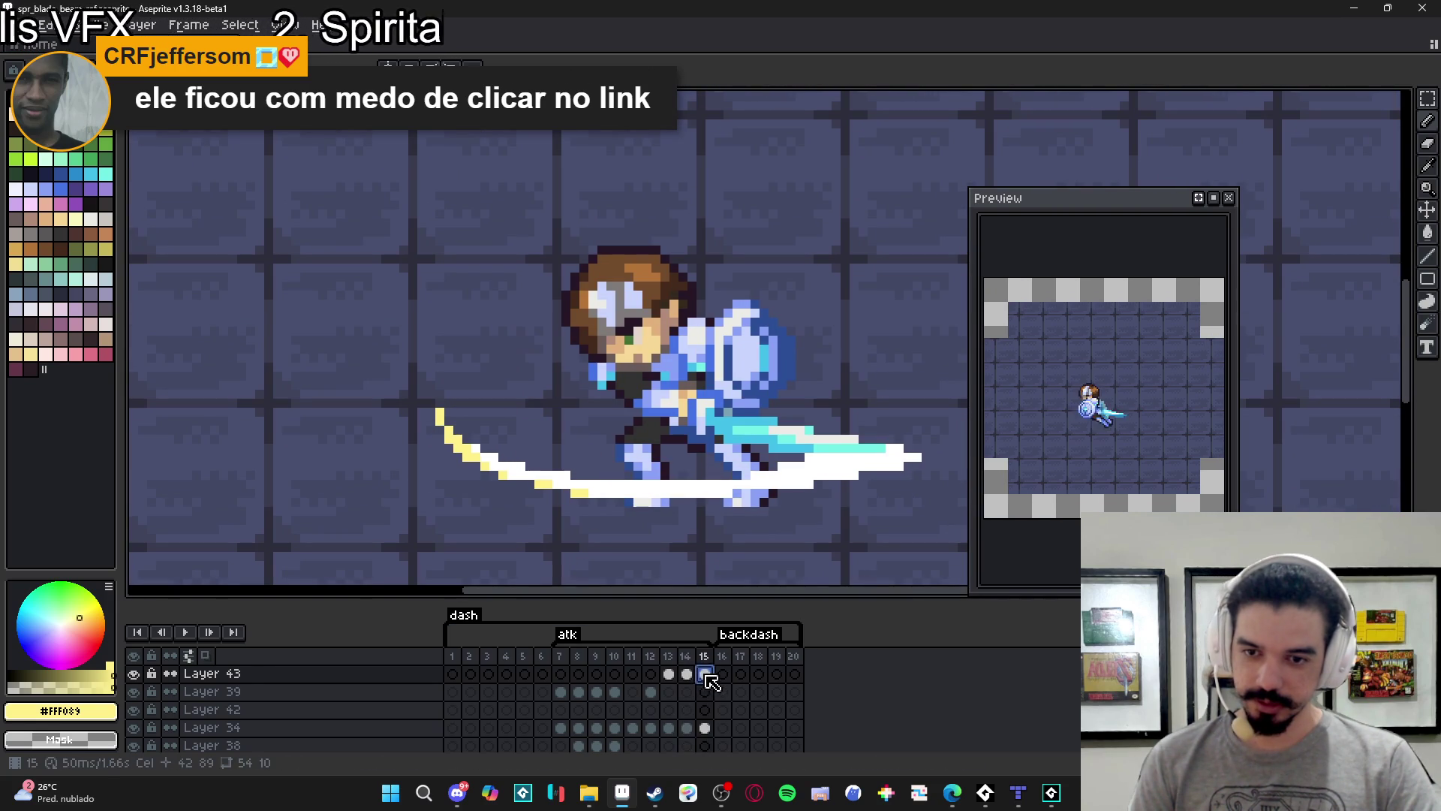
Draw a smaller yellow crescent joined to a short horizontal streak in frame 15.
{"action": "left_click", "coordinate": [686, 673]}
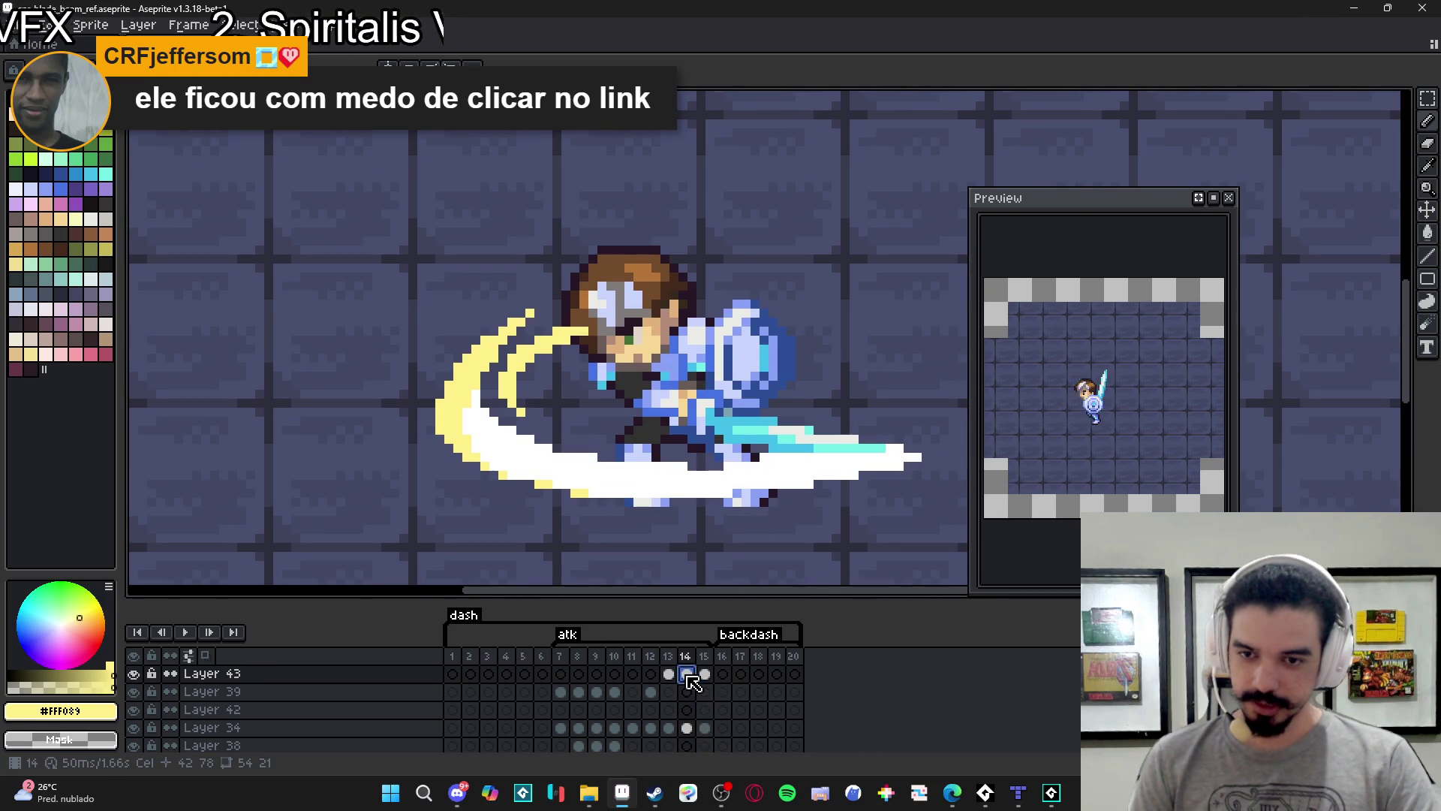
{"action": "left_click", "coordinate": [705, 674]}
{"action": "mouse_move", "coordinate": [524, 441]}
{"action": "left_mouse_down"}
{"action": "mouse_move", "coordinate": [497, 407]}
{"action": "mouse_move", "coordinate": [505, 383]}
{"action": "left_mouse_up"}
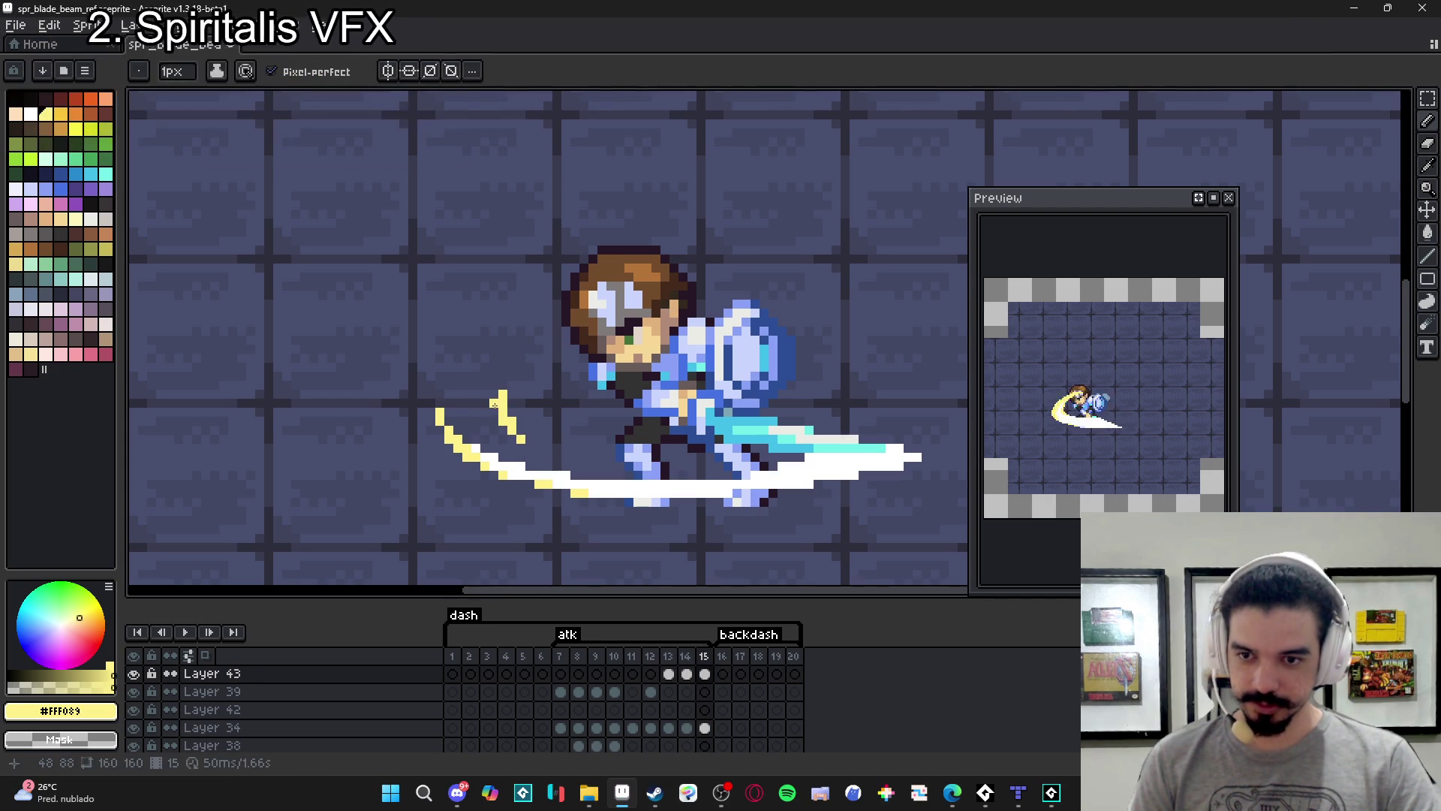
{"action": "left_click", "coordinate": [504, 378]}
{"action": "left_click", "coordinate": [512, 368]}
{"action": "left_click", "coordinate": [510, 358]}
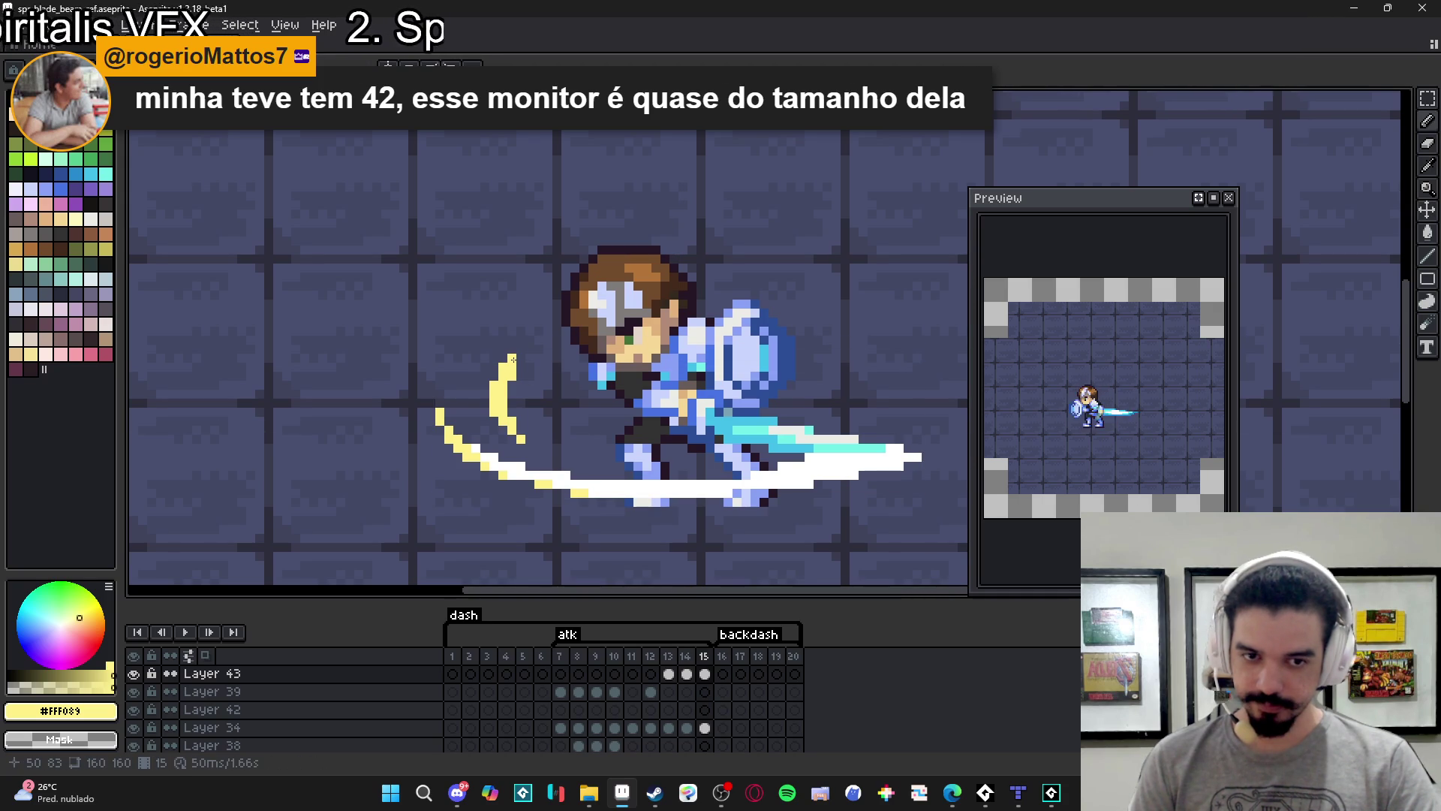
{"action": "mouse_move", "coordinate": [538, 448]}
{"action": "left_mouse_down"}
{"action": "mouse_move", "coordinate": [579, 447]}
{"action": "mouse_move", "coordinate": [538, 437]}
{"action": "left_mouse_up"}
{"action": "left_click", "coordinate": [537, 438]}
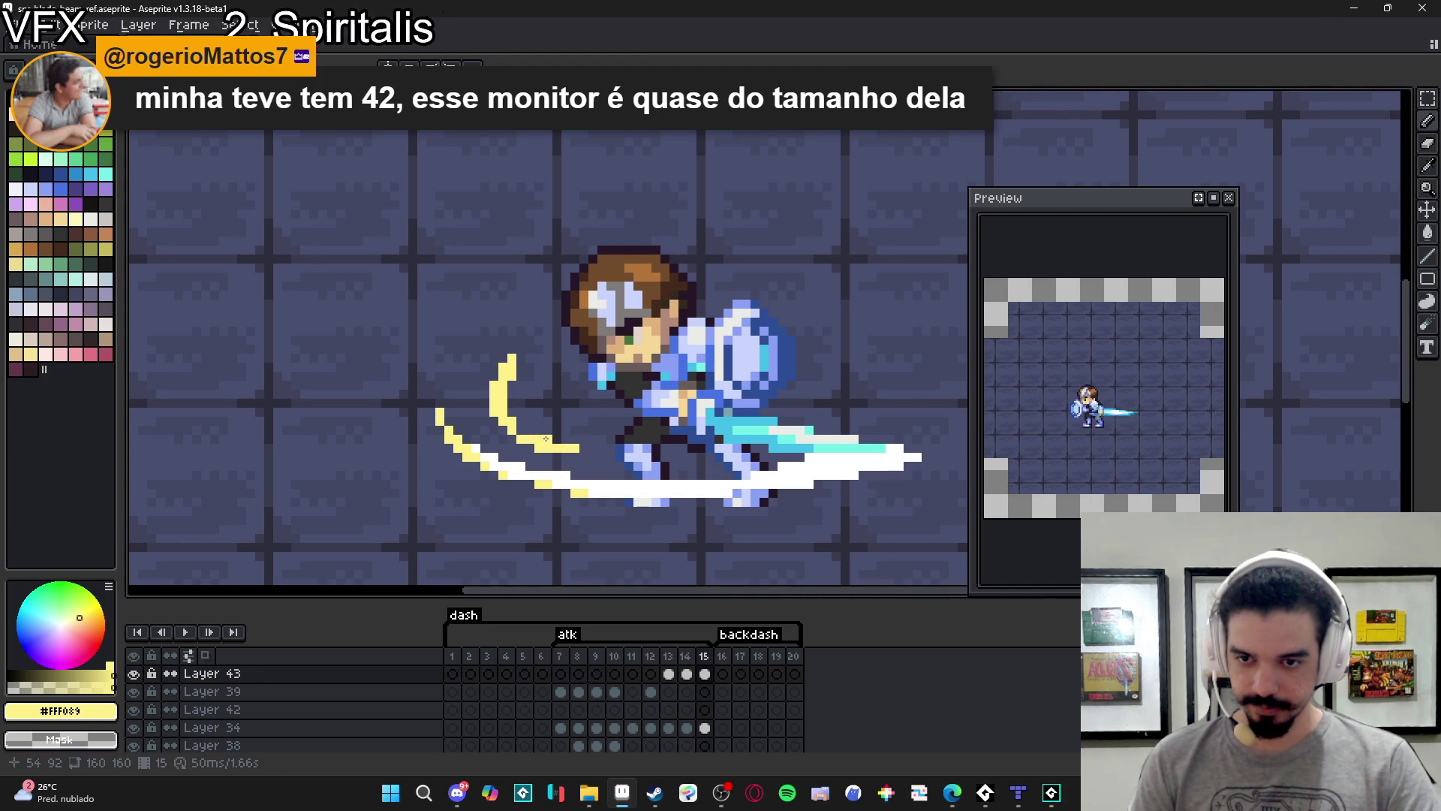
{"action": "left_click", "coordinate": [527, 427]}
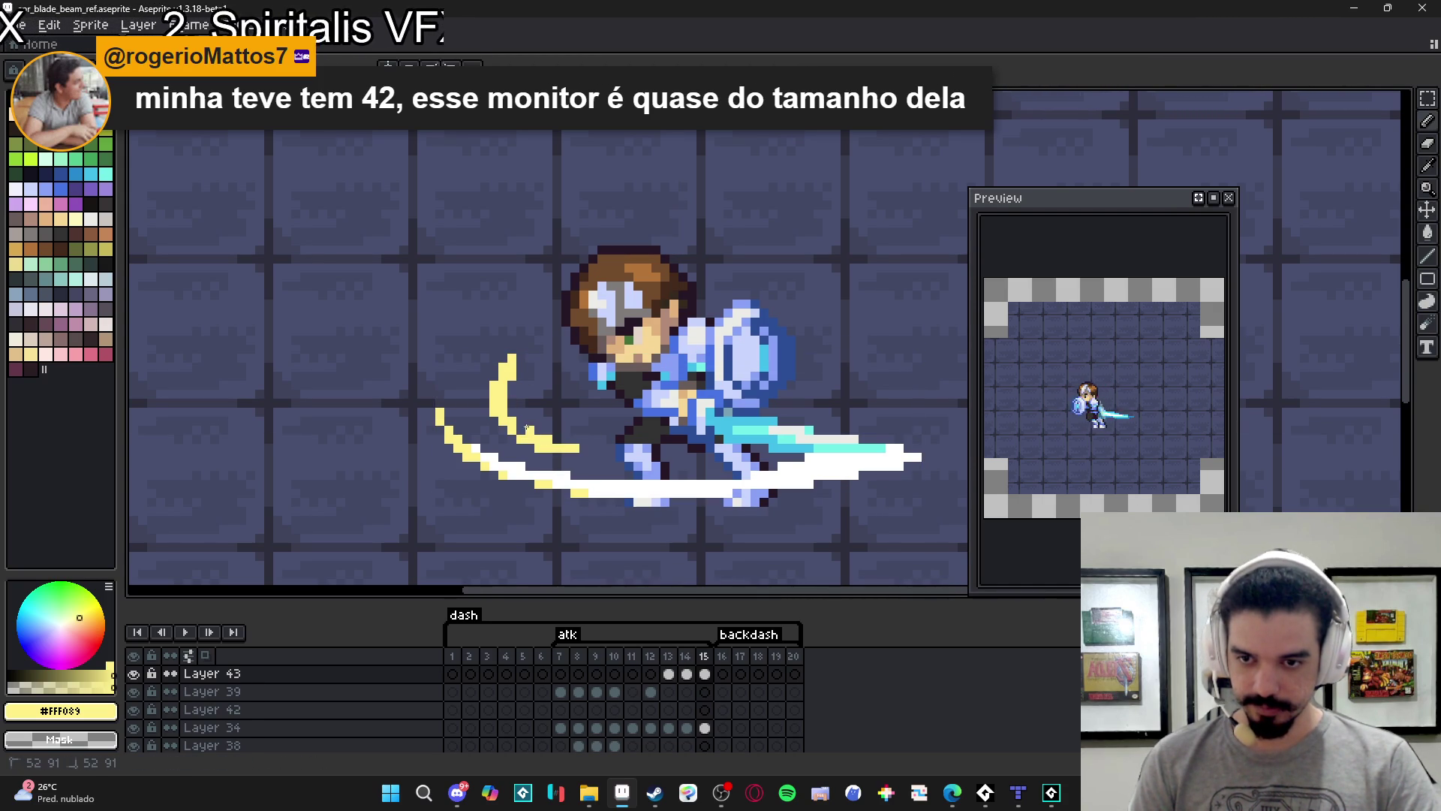
{"action": "left_click", "coordinate": [592, 447]}
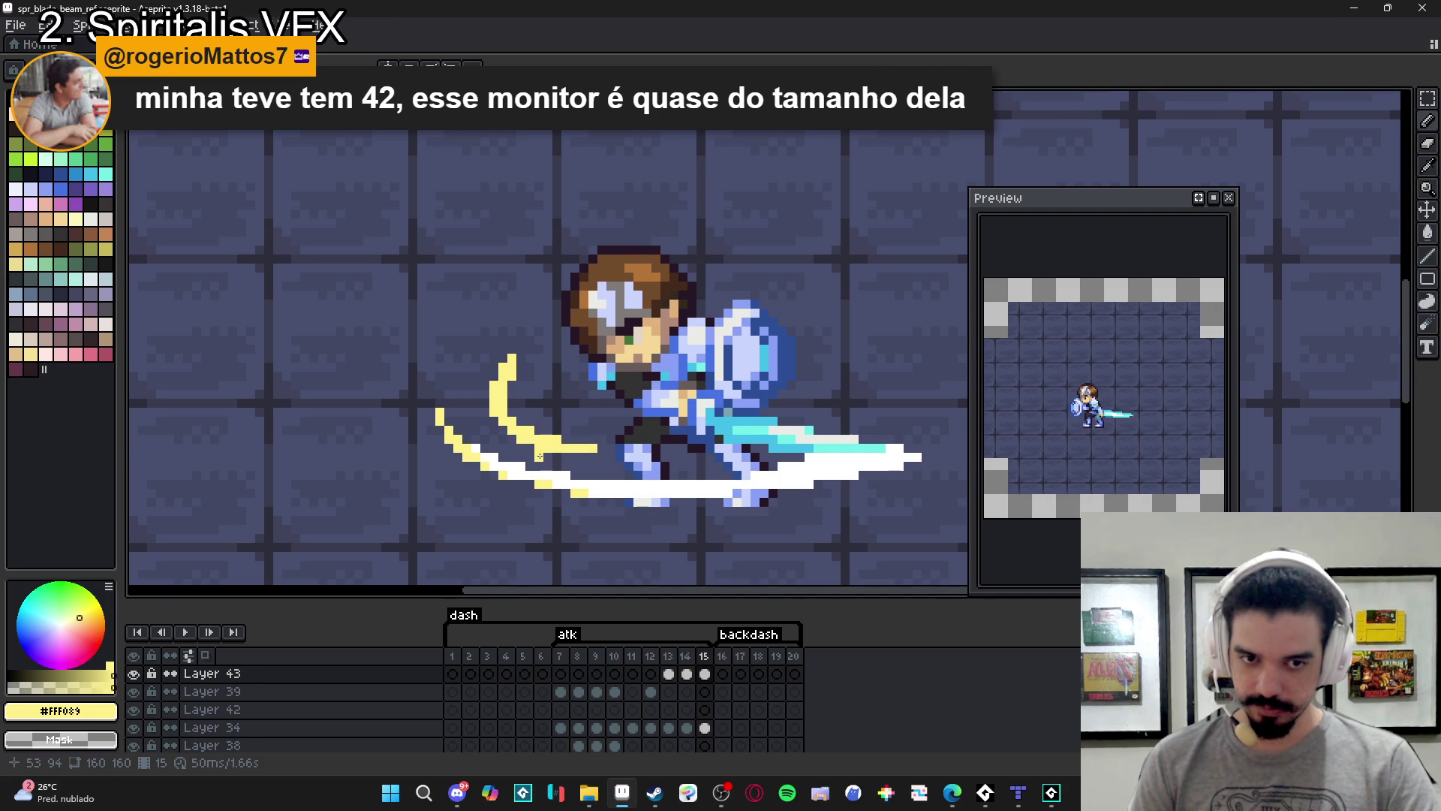
{"action": "left_click", "coordinate": [512, 404]}
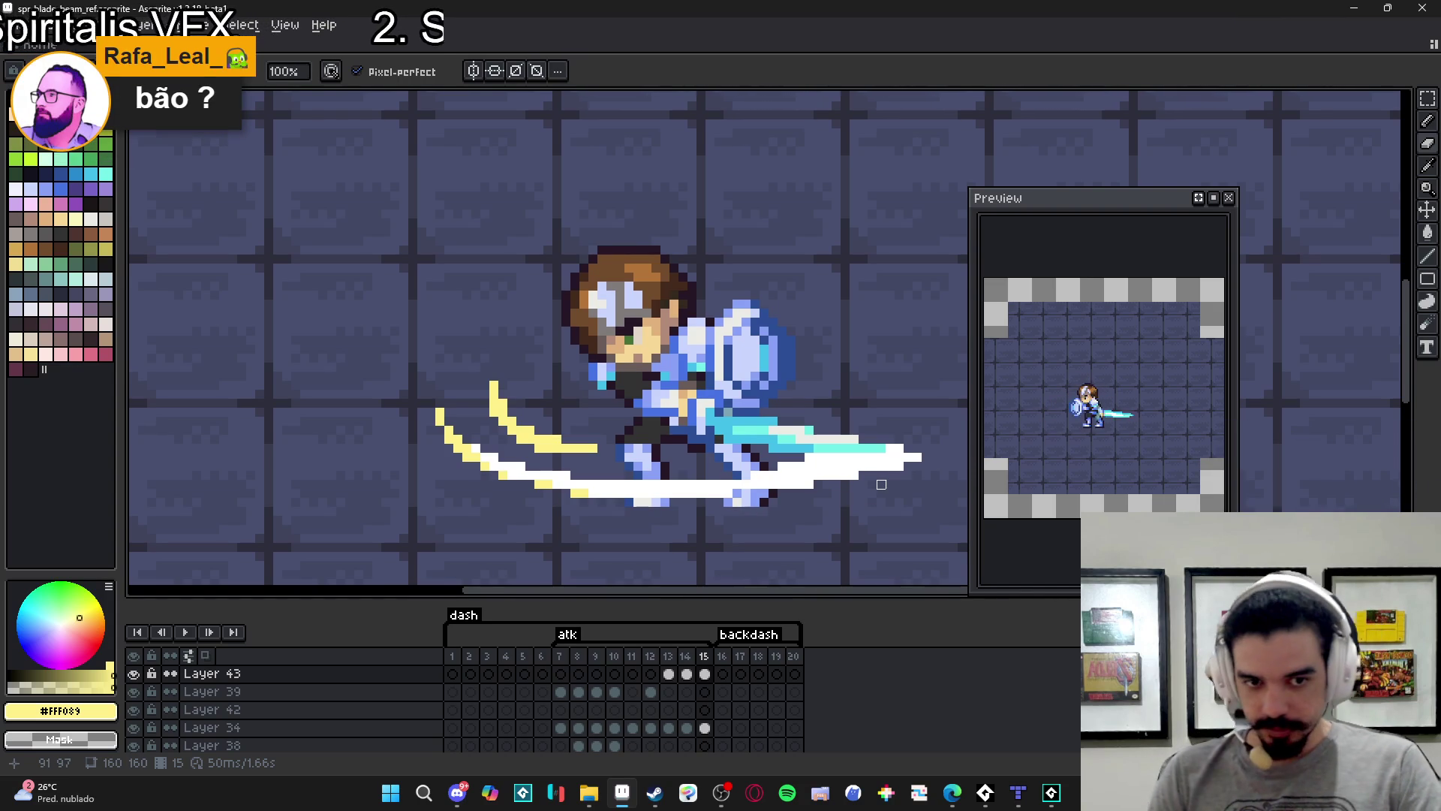
Pick #FFFFFF from the beam and paint over its cyan top strip in white.
{"action": "scroll", "coordinate": [800, 330], "scroll_direction": "down", "scroll_amount": 3}
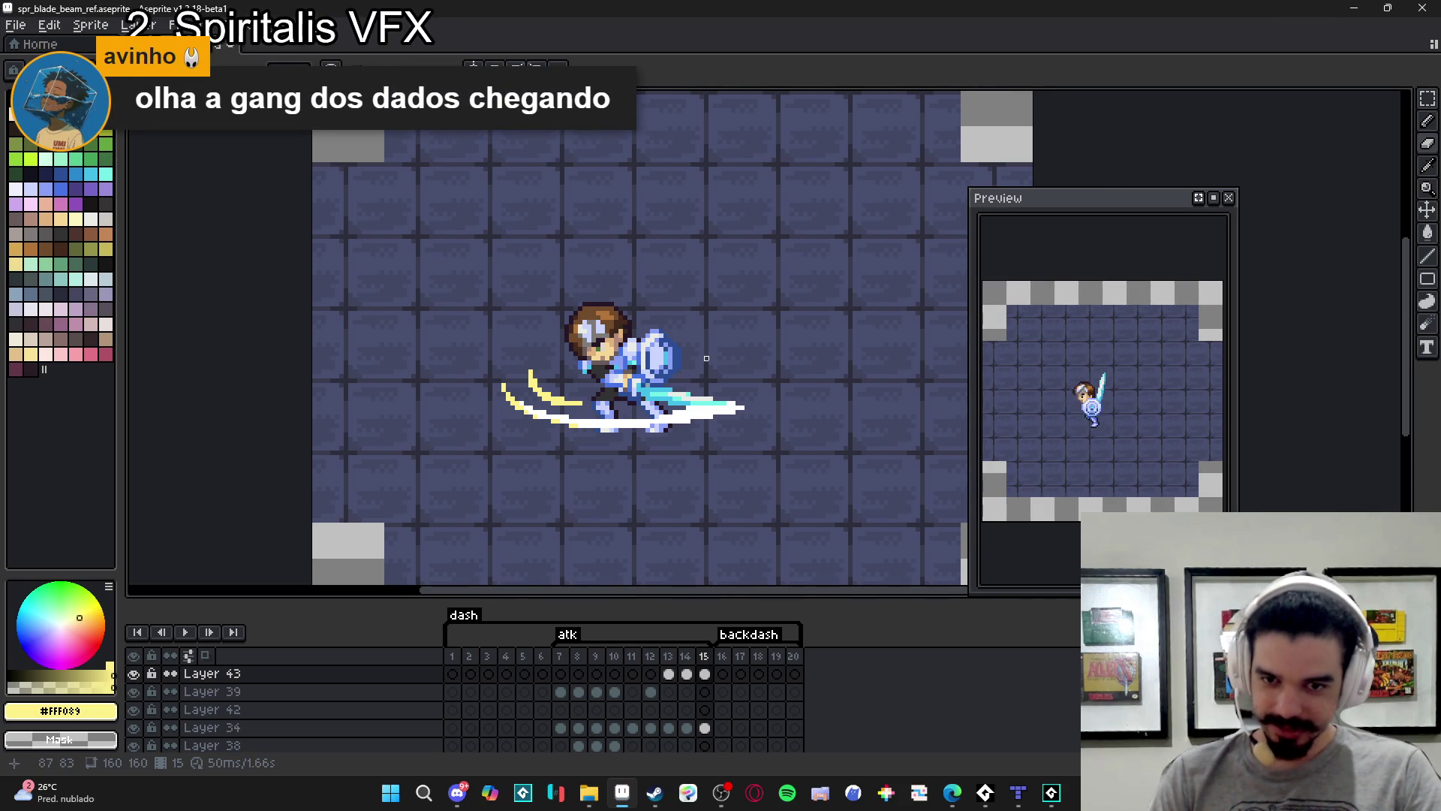
{"action": "scroll", "coordinate": [708, 438], "scroll_direction": "up", "scroll_amount": 3}
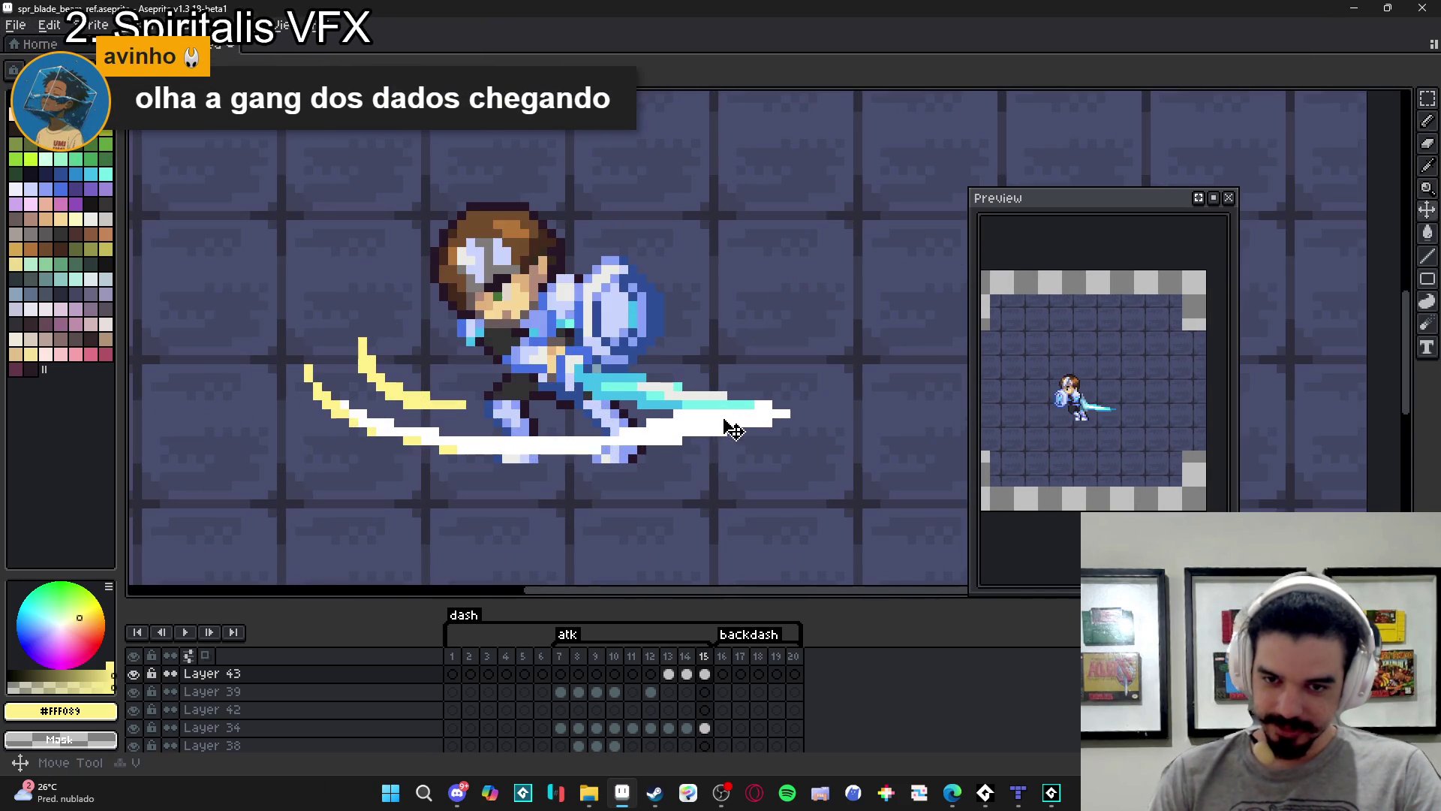
{"action": "left_click", "coordinate": [726, 423], "text": "alt"}
{"action": "left_click_drag", "start_coordinate": [751, 398], "coordinate": [668, 395]}
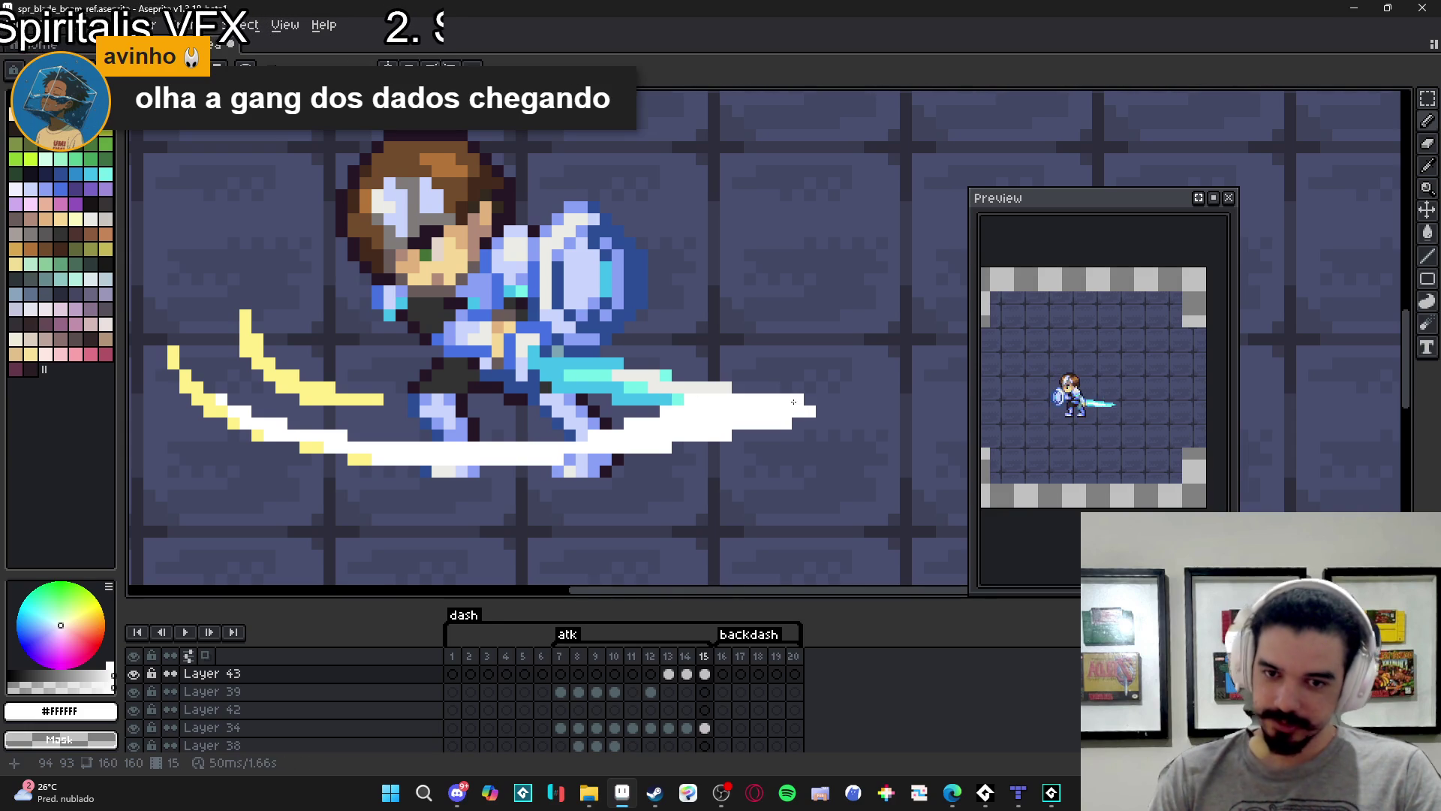
{"action": "scroll", "coordinate": [794, 402], "scroll_direction": "down", "scroll_amount": 3}
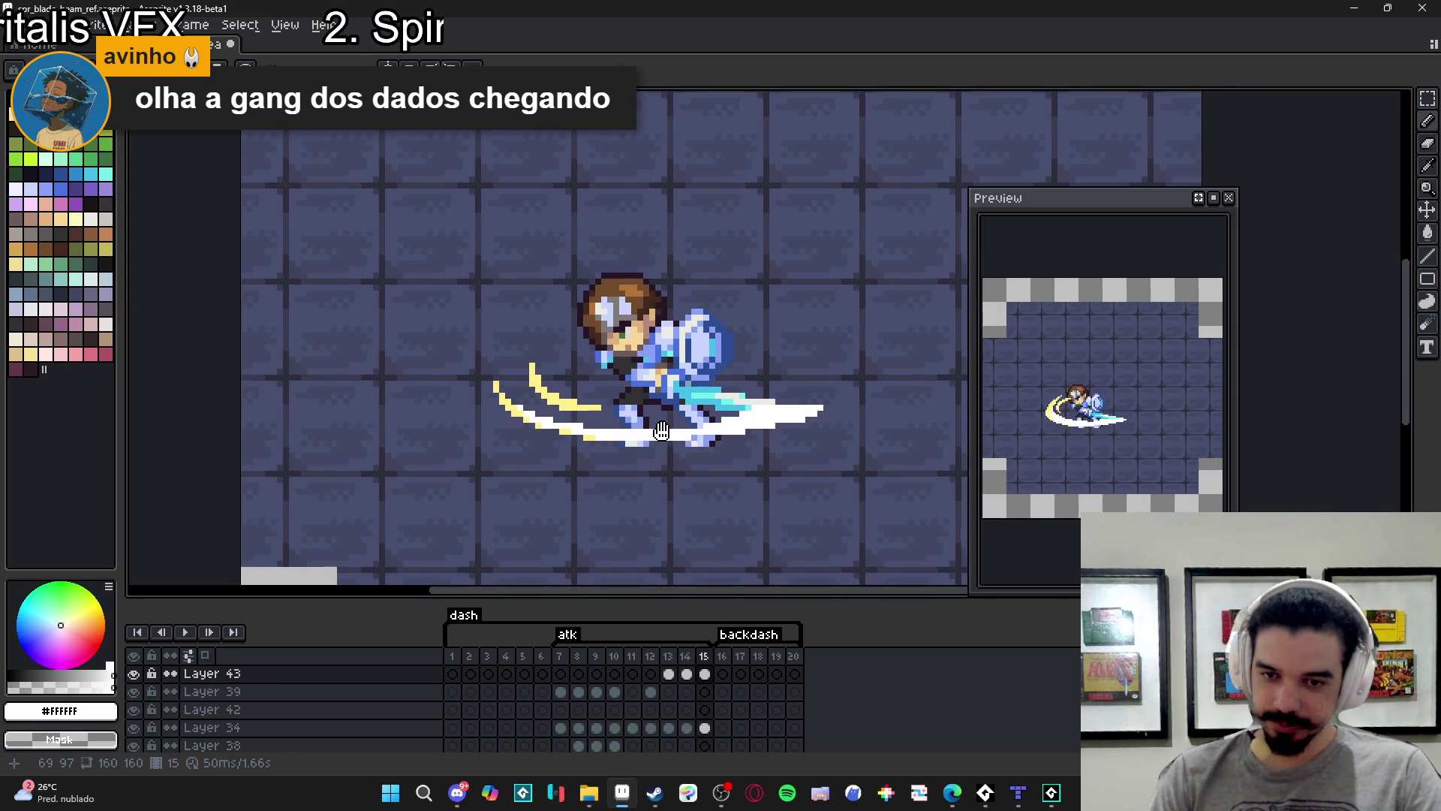
{"action": "scroll", "coordinate": [578, 420], "scroll_direction": "up", "scroll_amount": 2}
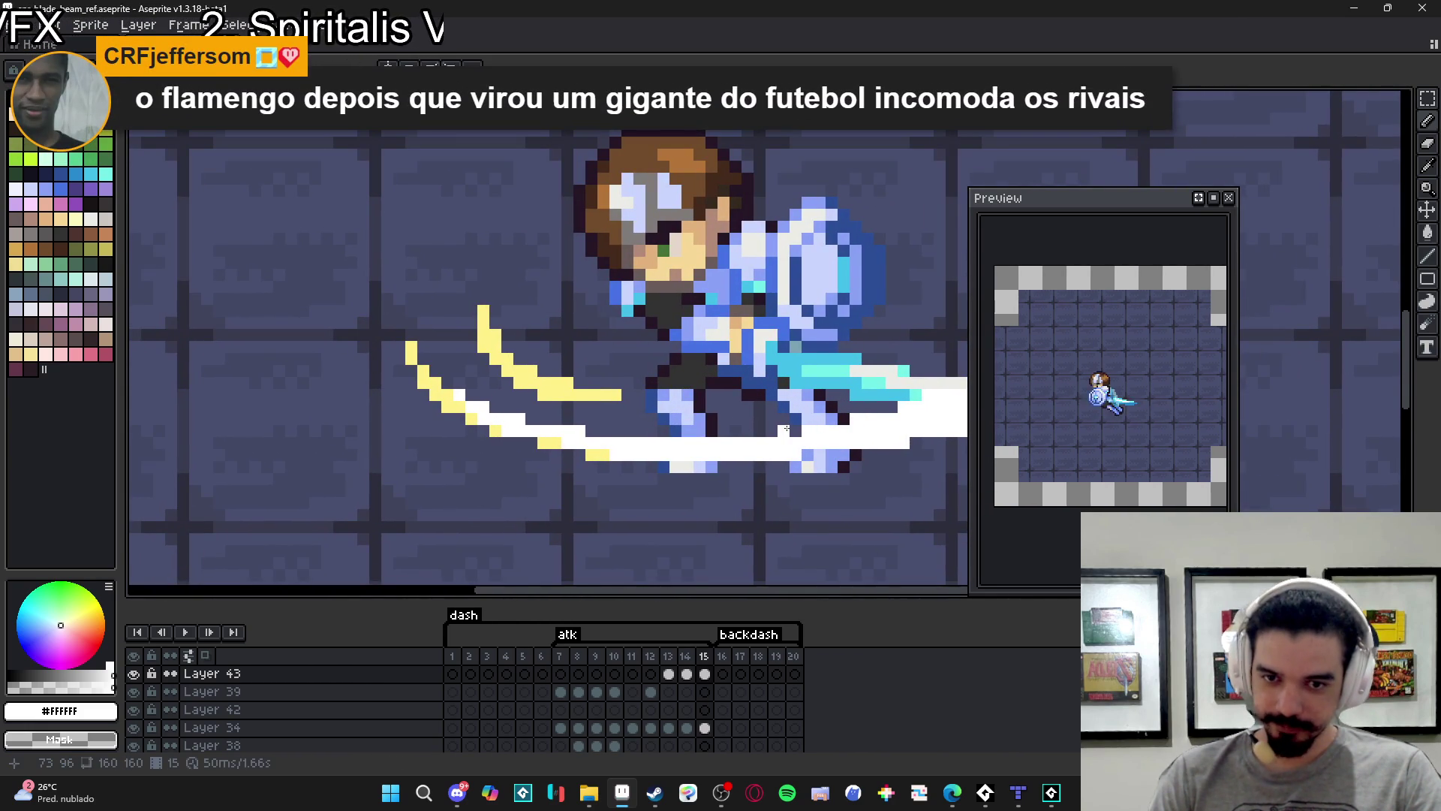
{"action": "scroll", "coordinate": [785, 429], "scroll_direction": "down", "scroll_amount": 3}
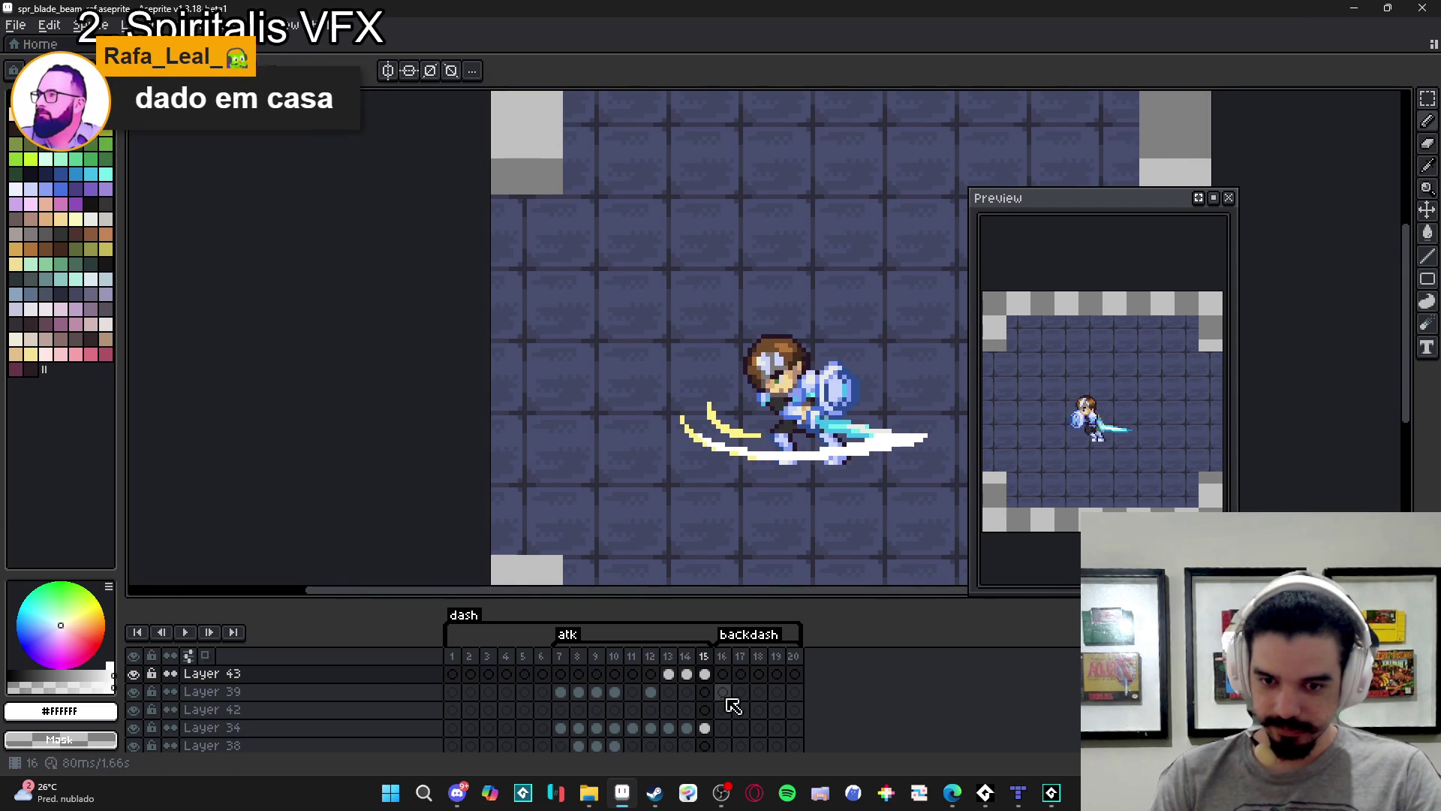
{"action": "left_click", "coordinate": [702, 674]}
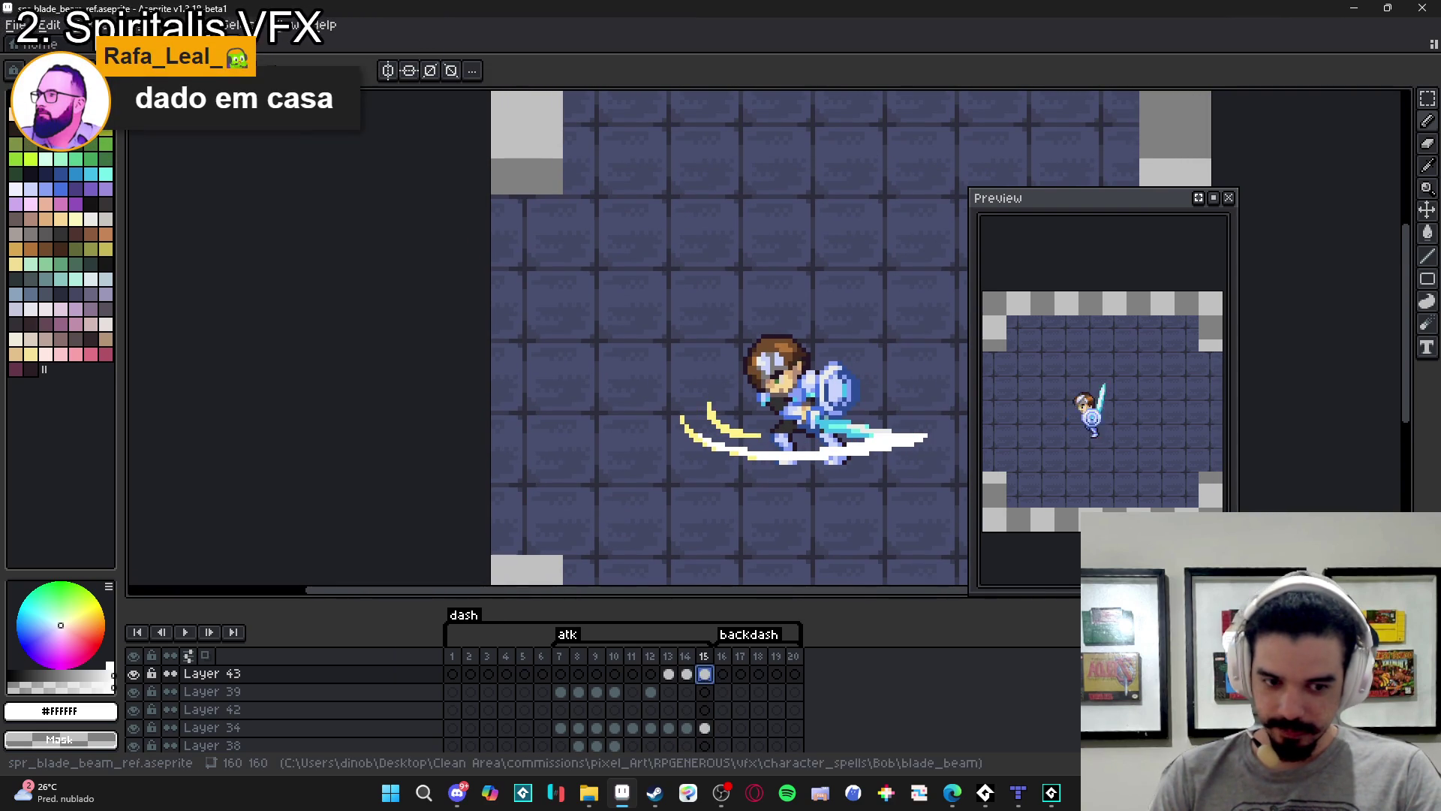
{"action": "key", "text": "alt+n"}
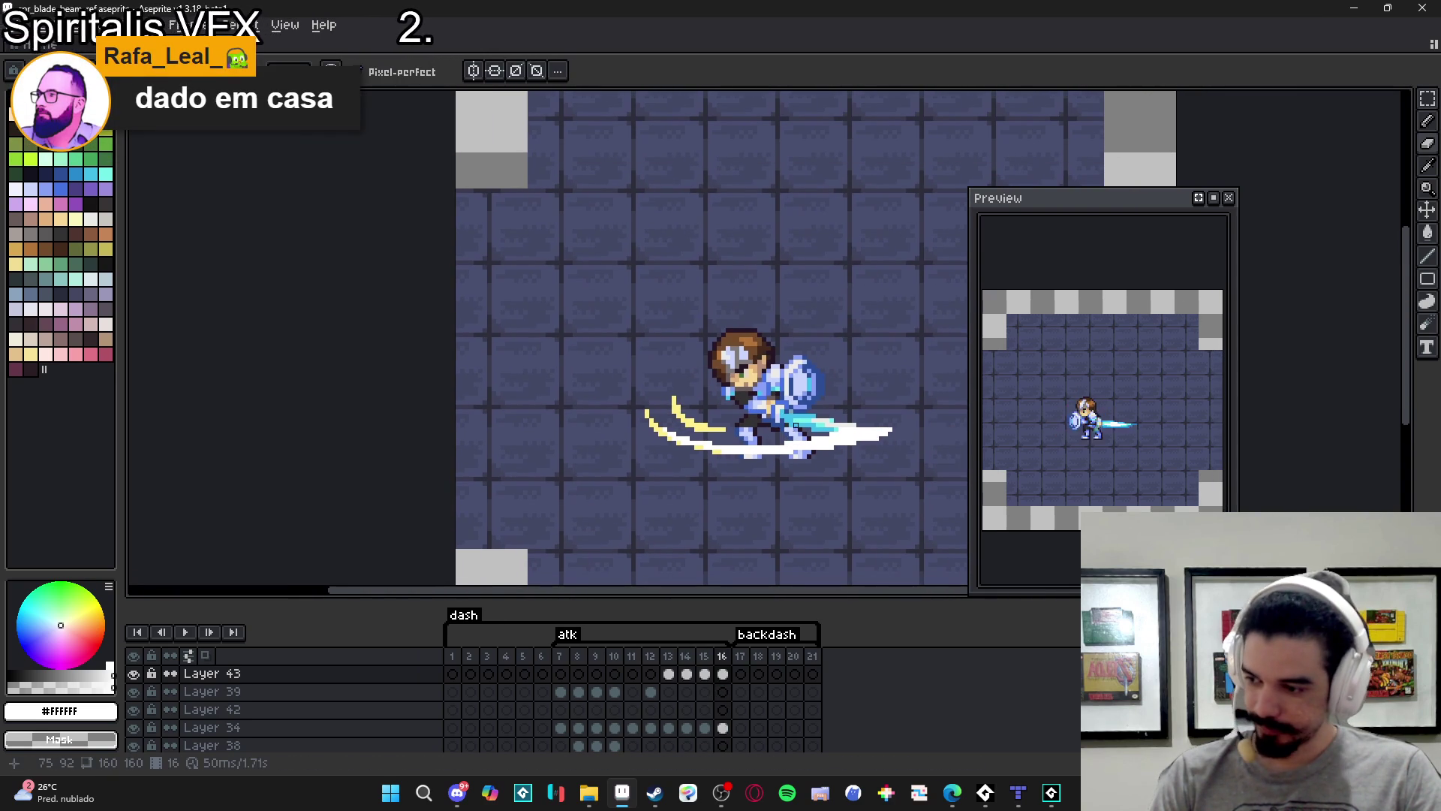
{"action": "scroll", "coordinate": [823, 417], "scroll_direction": "up", "scroll_amount": 2}
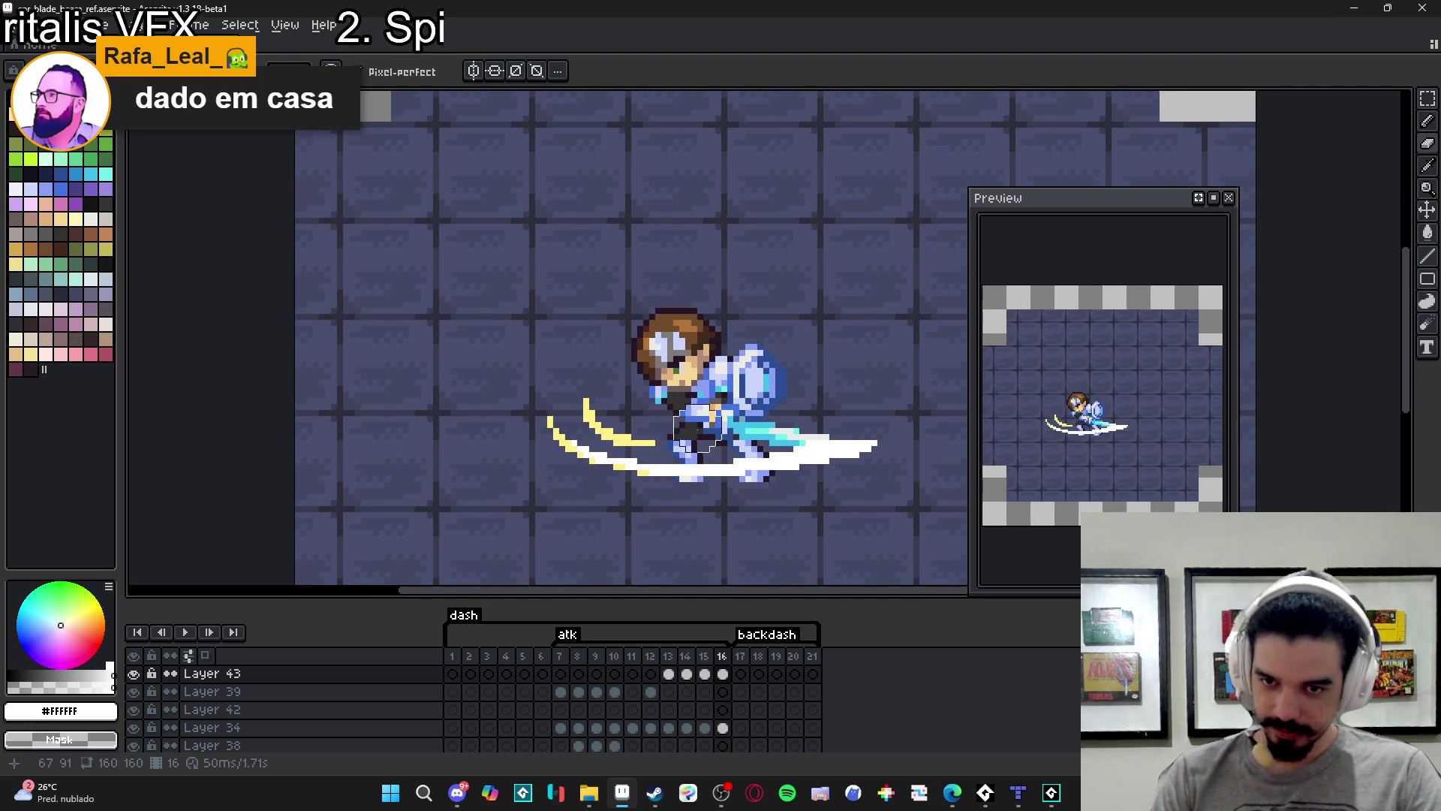
{"action": "left_click_drag", "start_coordinate": [598, 381], "coordinate": [647, 411]}
{"action": "left_click_drag", "start_coordinate": [829, 417], "coordinate": [711, 419]}
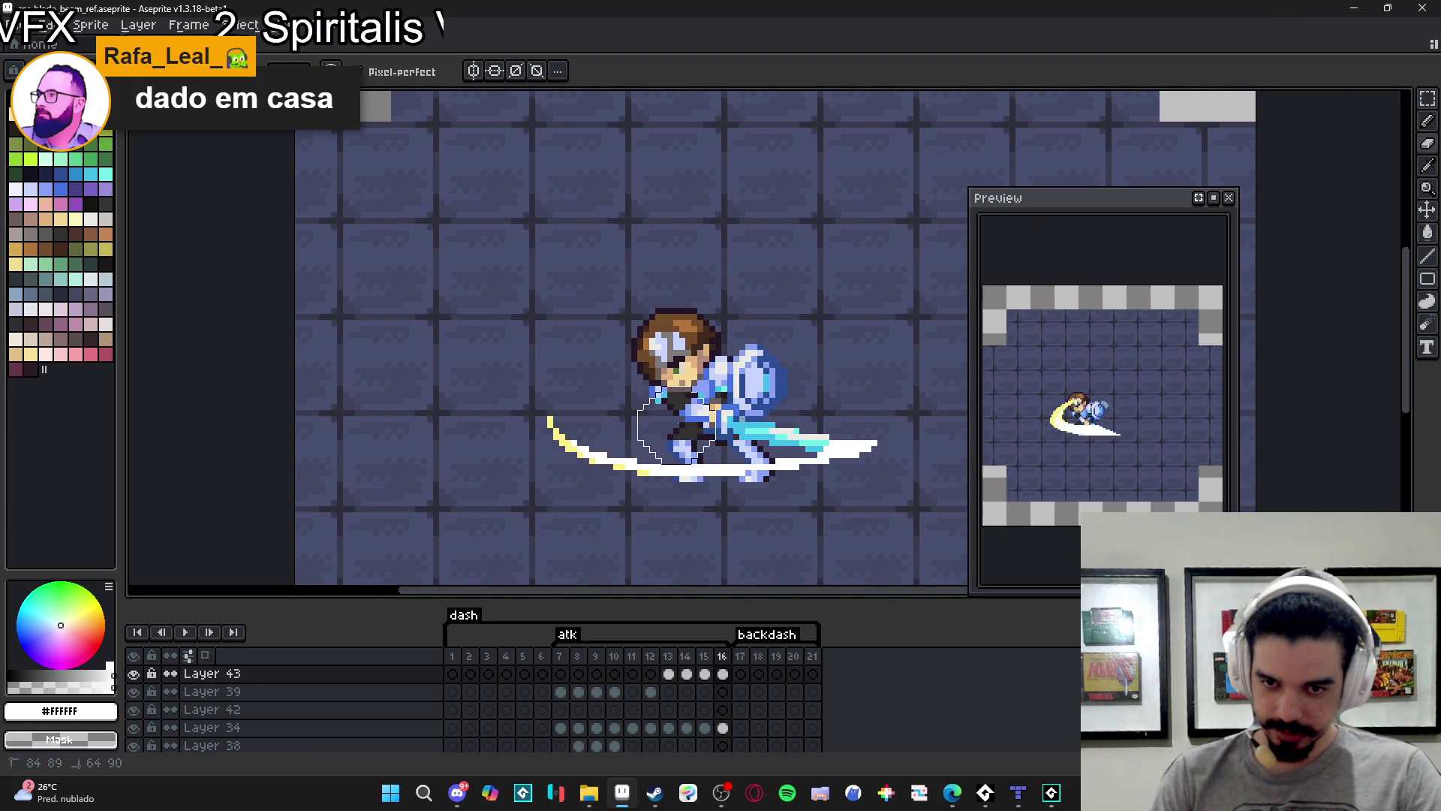
{"action": "left_click_drag", "start_coordinate": [622, 425], "coordinate": [589, 399]}
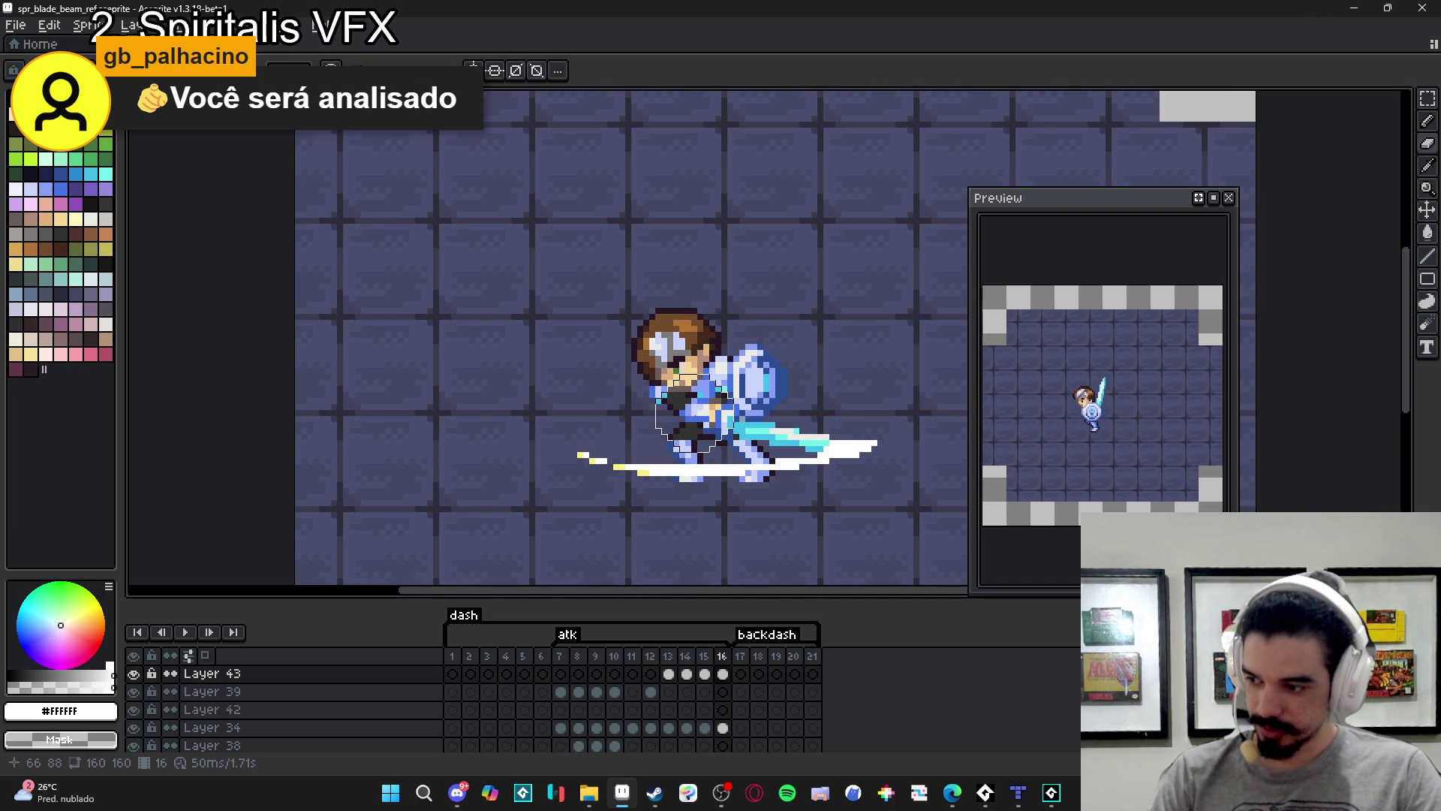
{"action": "left_click_drag", "start_coordinate": [596, 414], "coordinate": [669, 432]}
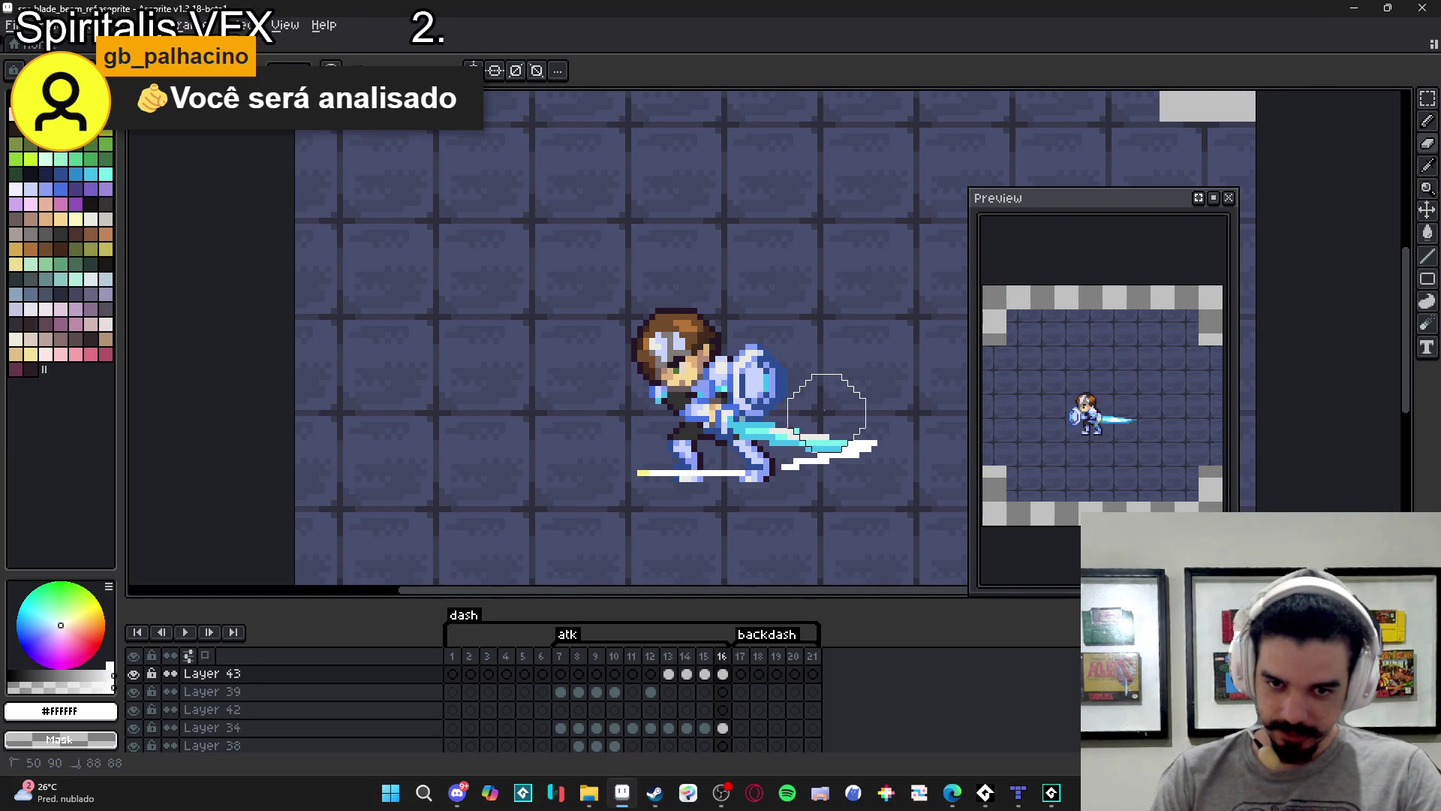
{"action": "left_click_drag", "start_coordinate": [802, 419], "coordinate": [851, 410]}
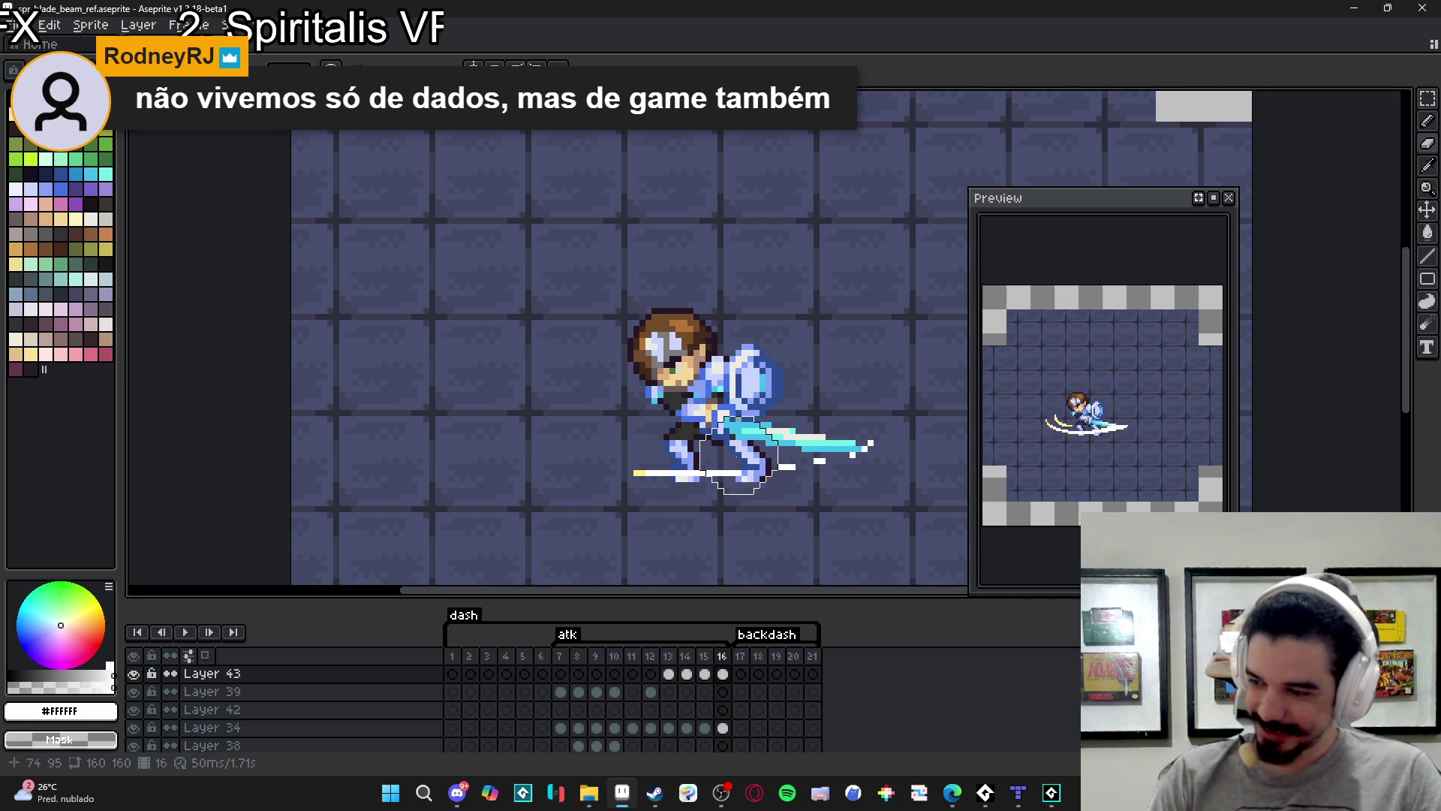
{"action": "scroll", "coordinate": [738, 467], "scroll_direction": "down", "scroll_amount": 1}
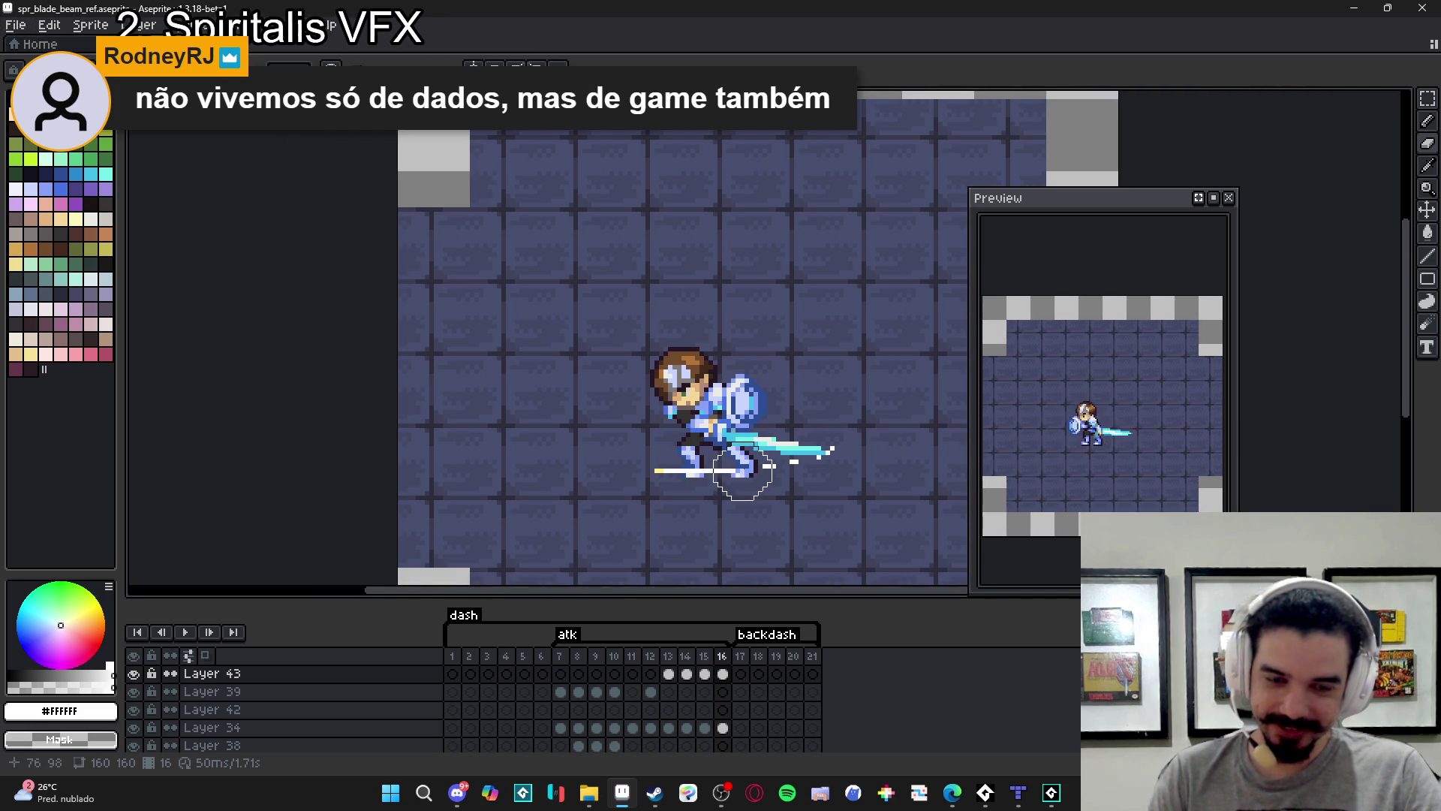
{"action": "scroll", "coordinate": [739, 480], "scroll_direction": "down", "scroll_amount": 1}
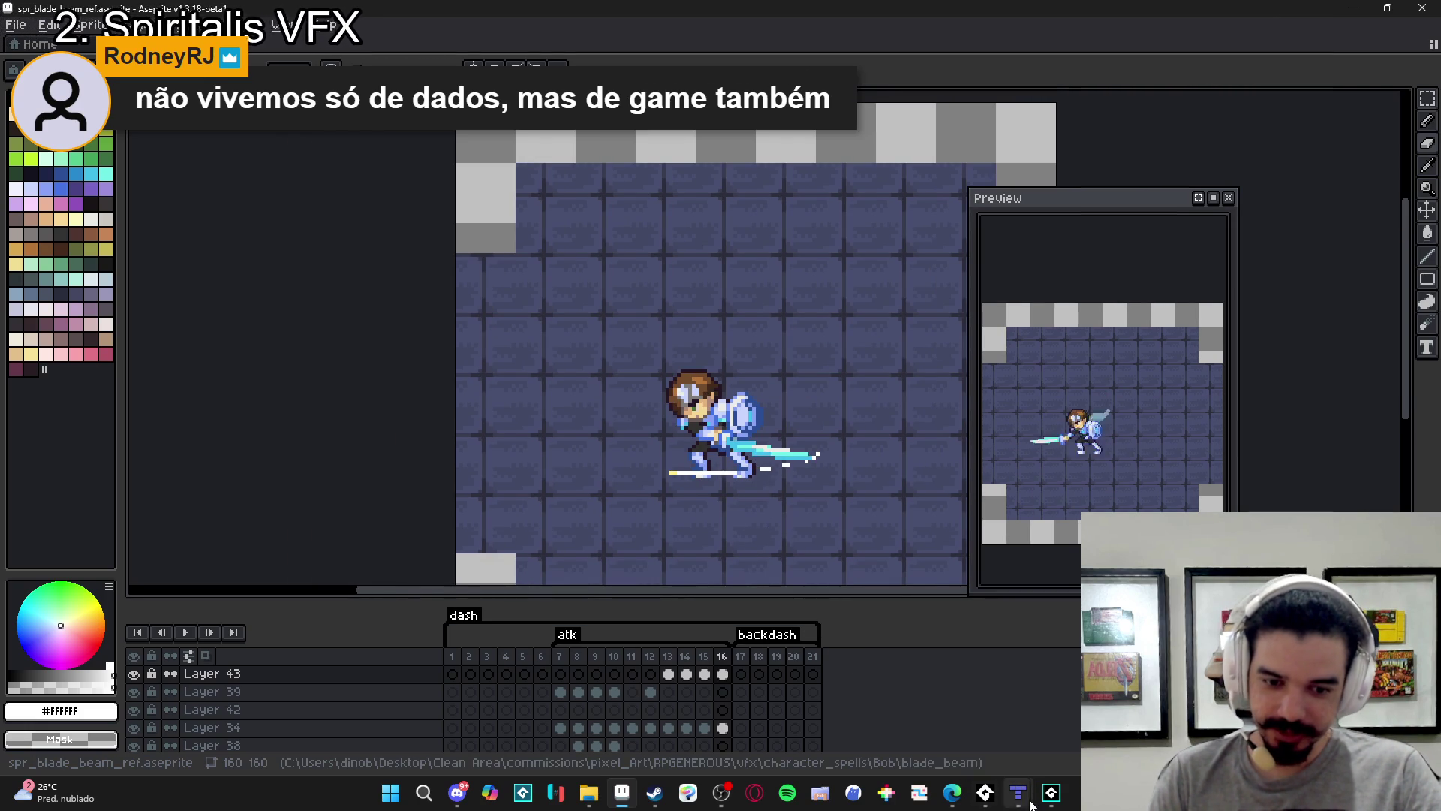
Play back the battle sequence timeline in GameMaker, then build and run the game with F5.
{"action": "mouse_move", "coordinate": [1050, 793]}
{"action": "left_click", "coordinate": [1059, 681]}
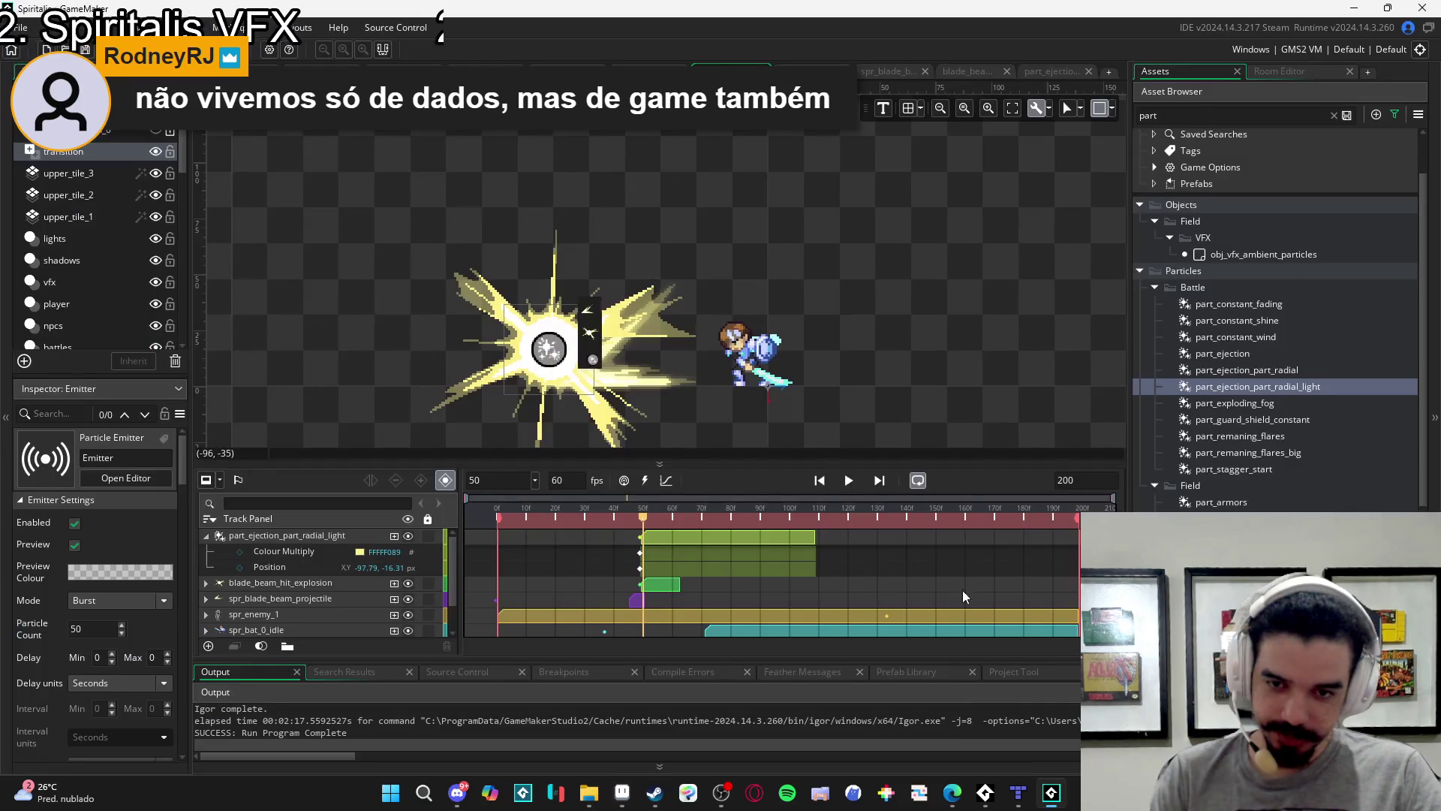
{"action": "left_click", "coordinate": [850, 481]}
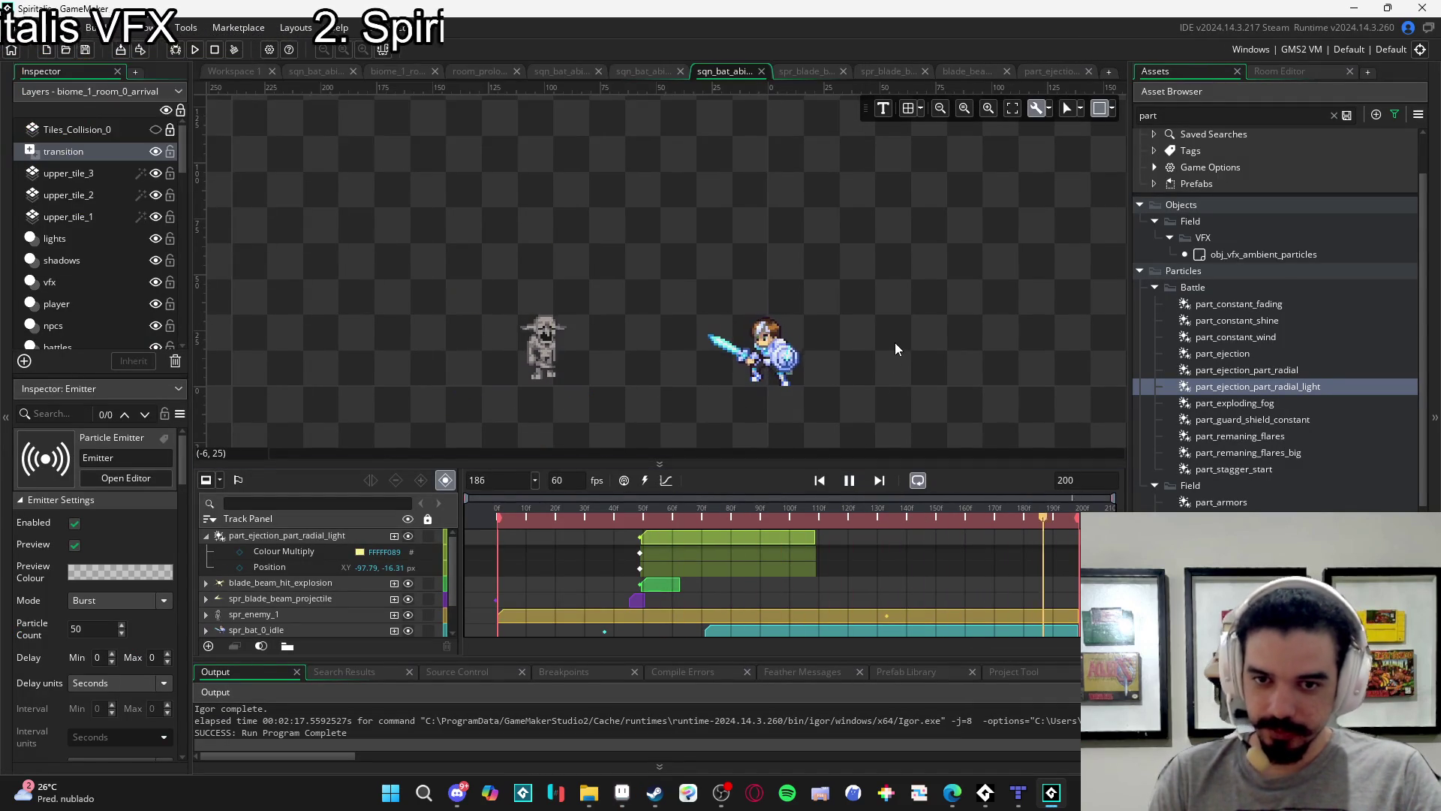
{"action": "key", "text": "F5"}
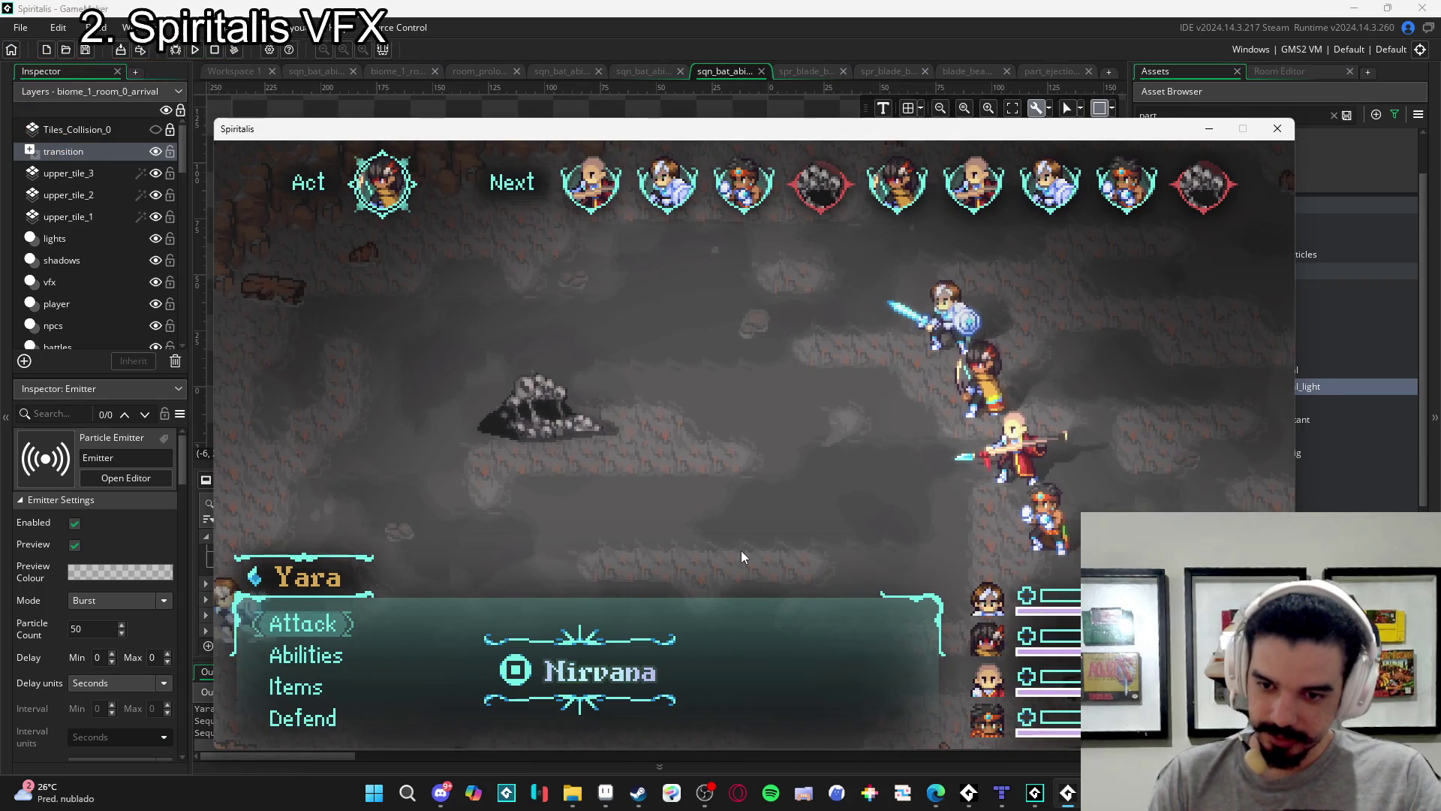
Have Yara and Zhe Wu Defend, Sam cast Cryoslash on Sloth Blob, then dismiss the results.
{"action": "key", "text": "Return"}
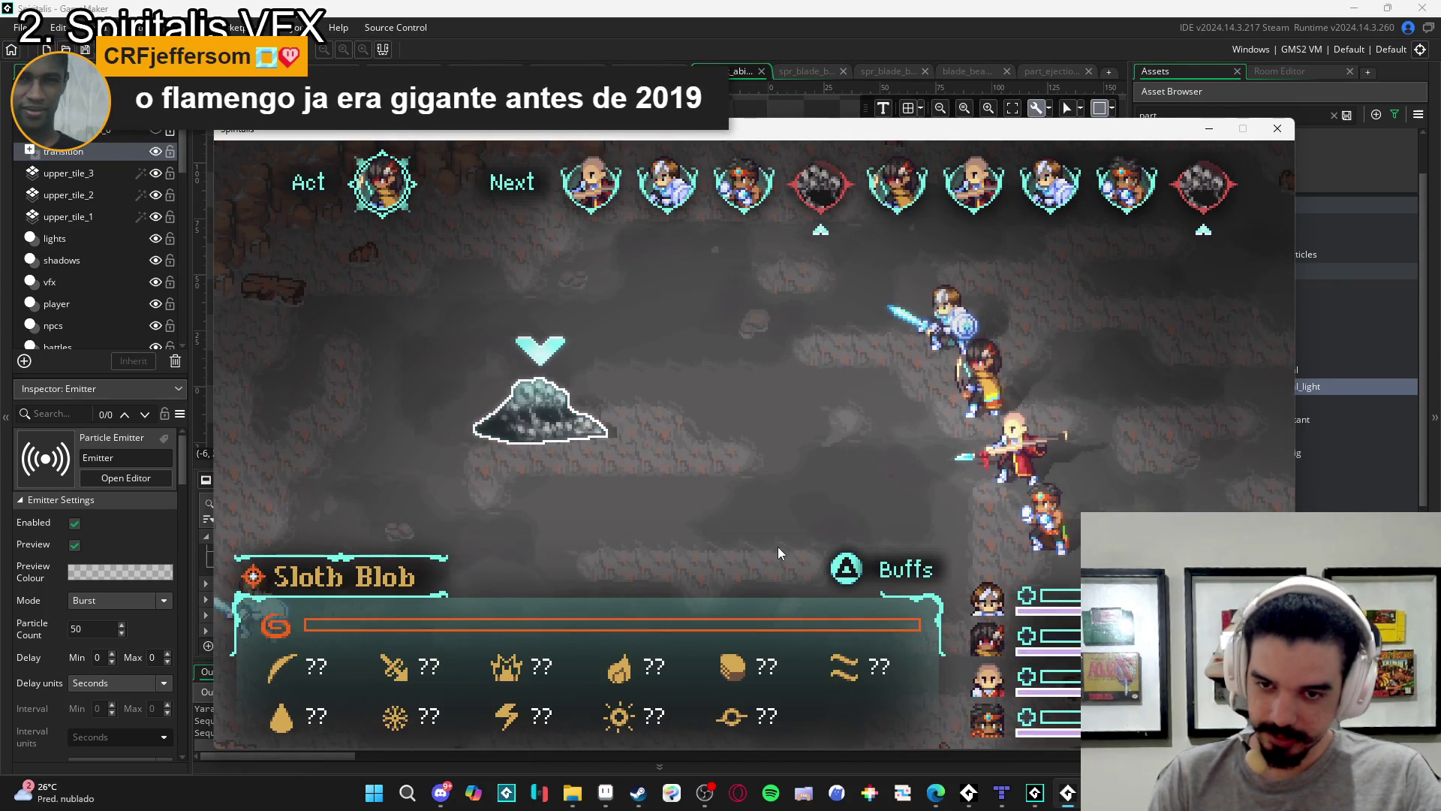
{"action": "key", "text": "Escape"}
{"action": "key", "text": "Down"}
{"action": "key", "text": "Down"}
{"action": "key", "text": "Down"}
{"action": "key", "text": "Return"}
{"action": "key", "text": "Down"}
{"action": "key", "text": "Down"}
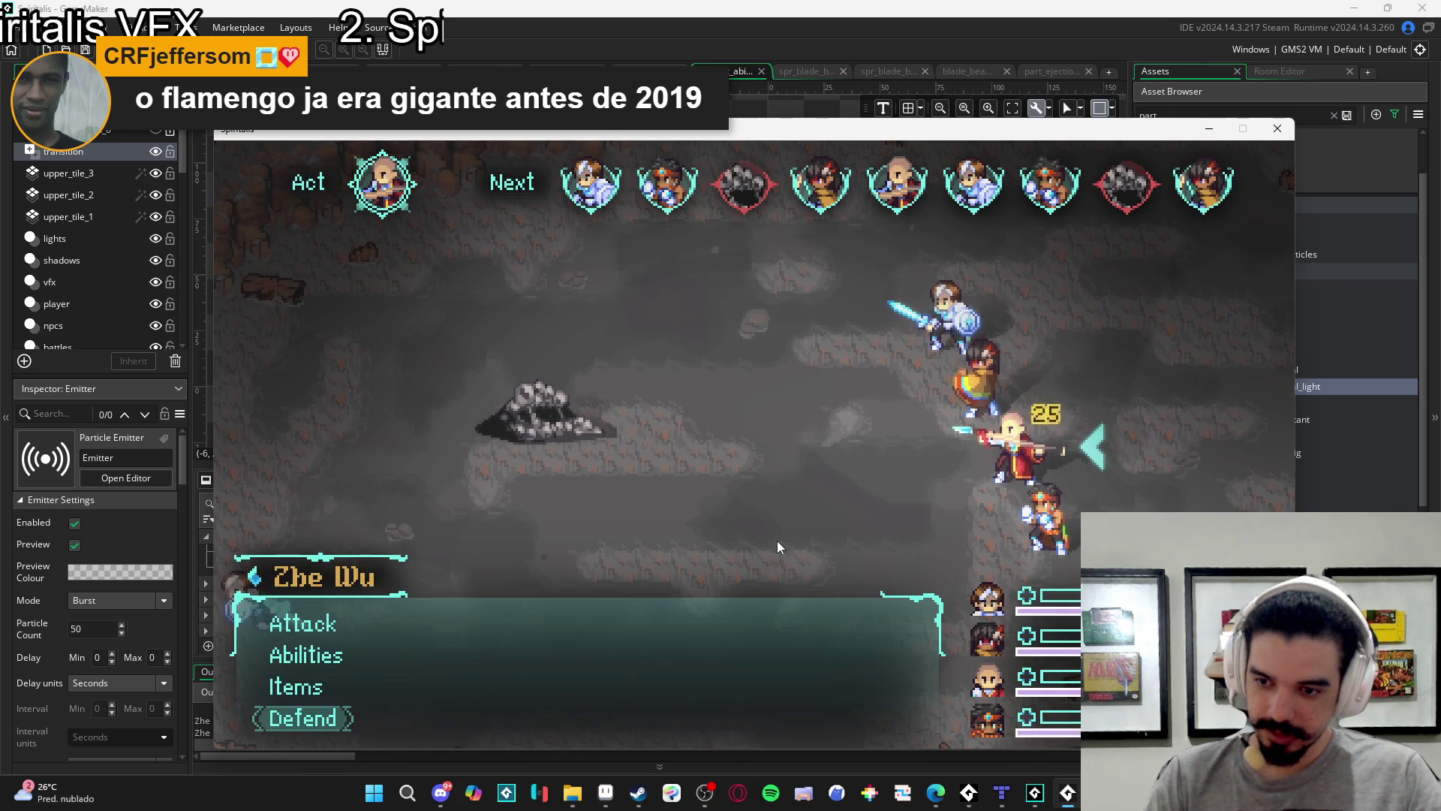
{"action": "key", "text": "Return"}
{"action": "key", "text": "Down"}
{"action": "key", "text": "Return"}
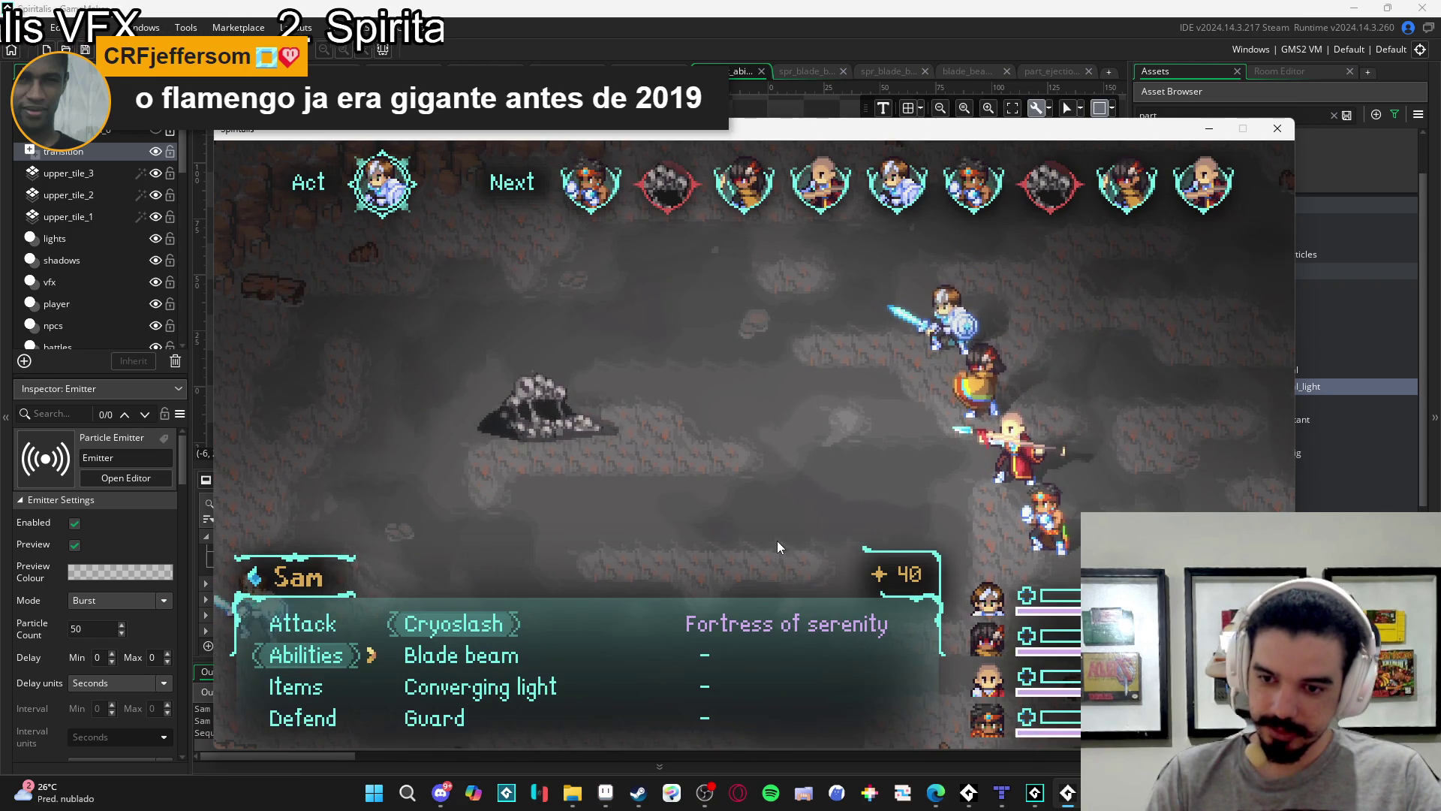
{"action": "key", "text": "Return"}
{"action": "key", "text": "Return"}
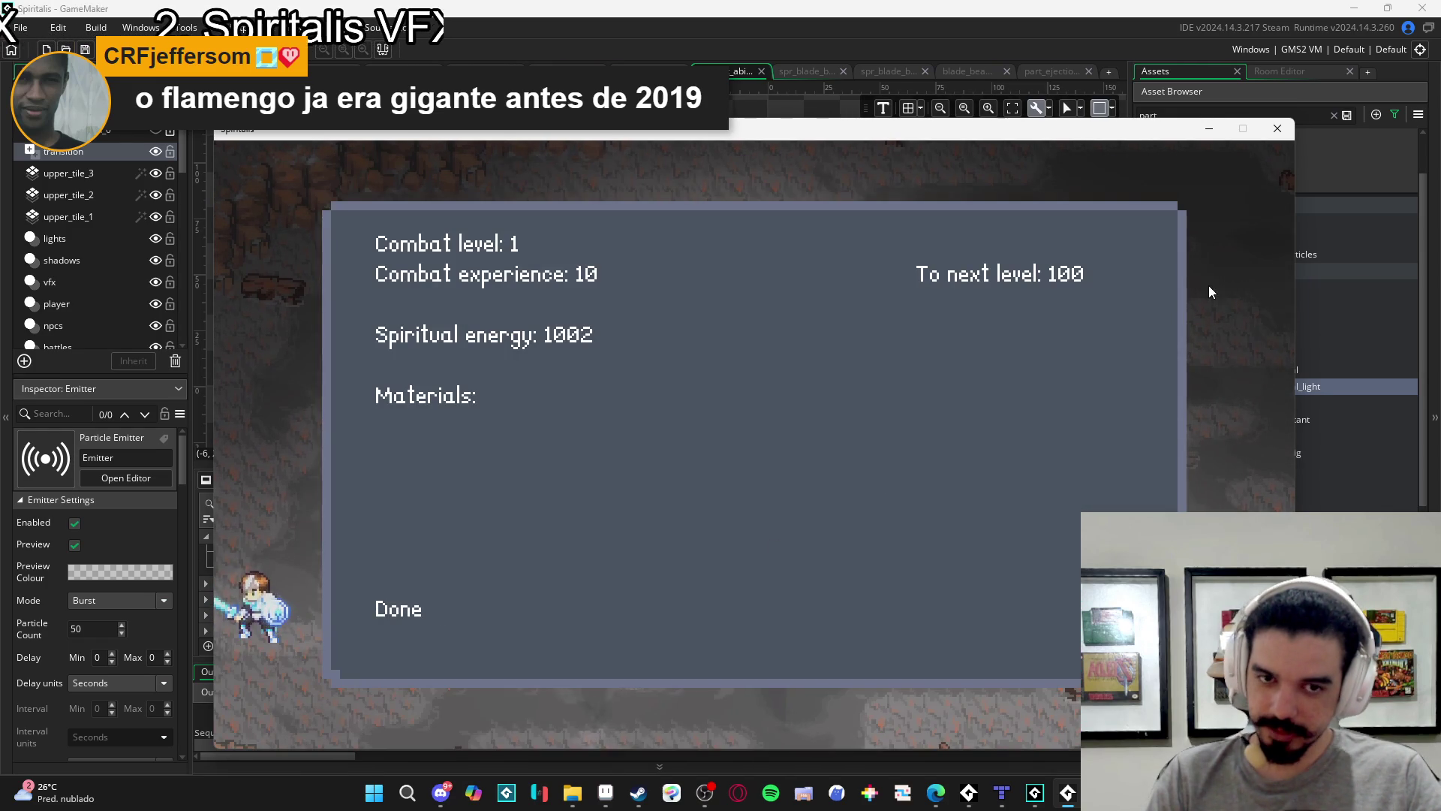
{"action": "key", "text": "Return"}
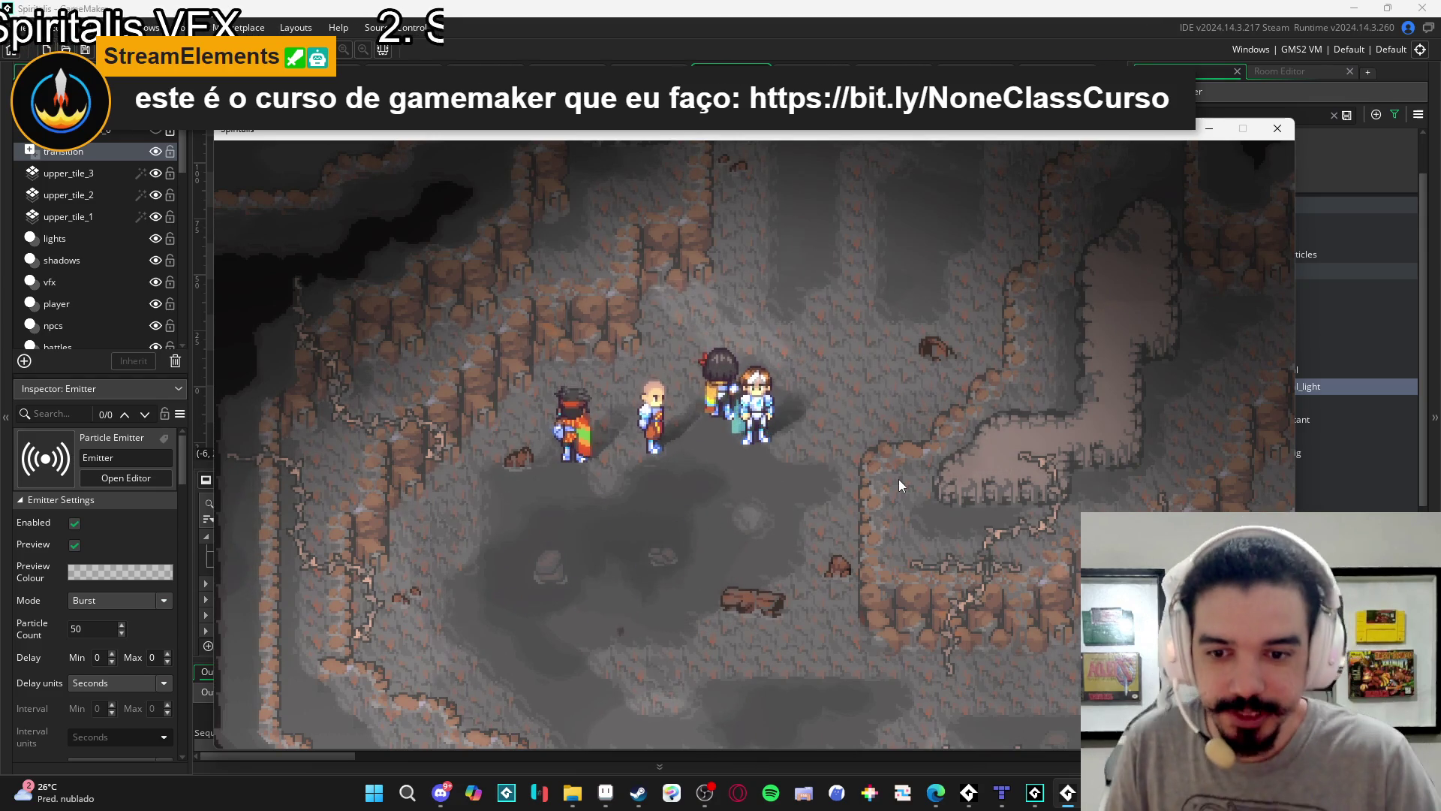
Close the running game and review the slash across frames 13–16.
{"action": "left_click", "coordinate": [1276, 131]}
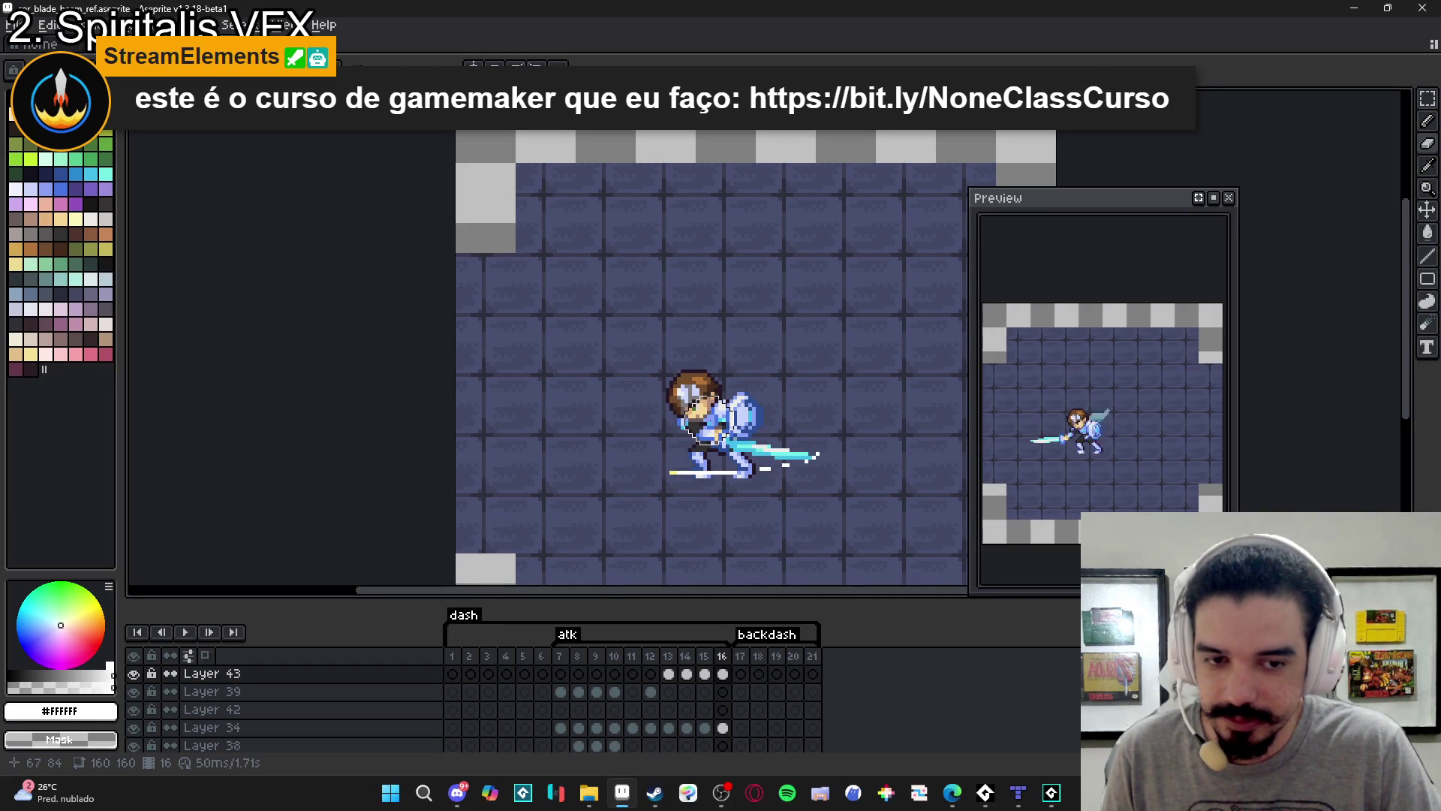
{"action": "left_click", "coordinate": [669, 674]}
{"action": "left_click", "coordinate": [686, 674]}
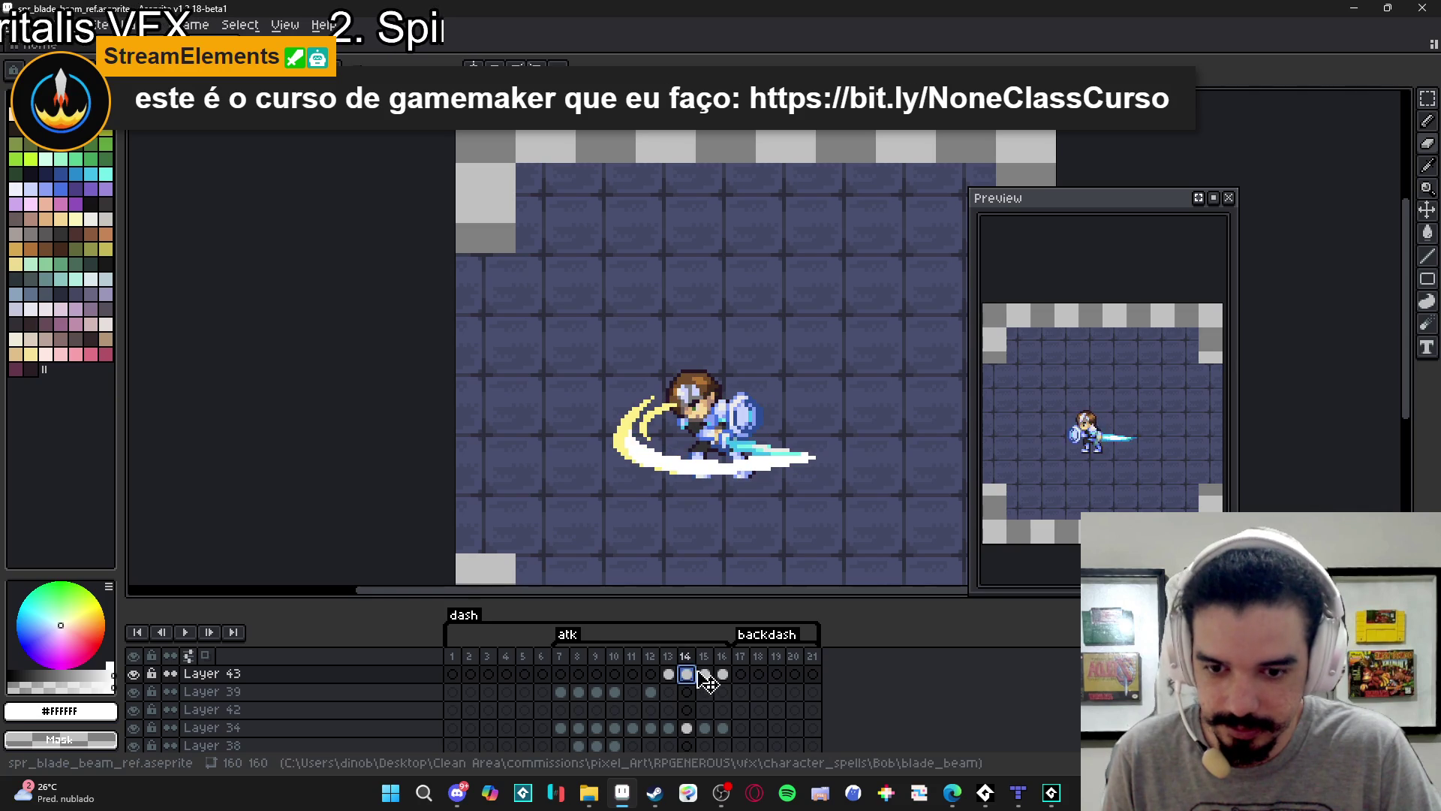
{"action": "left_click", "coordinate": [704, 674]}
{"action": "left_click", "coordinate": [722, 675]}
Duplicate Layer 43 and apply a 5x5 Convolution Matrix blur to frames 13–16 of the copy.
{"action": "left_click_drag", "start_coordinate": [668, 674], "coordinate": [722, 674]}
{"action": "right_click", "coordinate": [415, 674]}
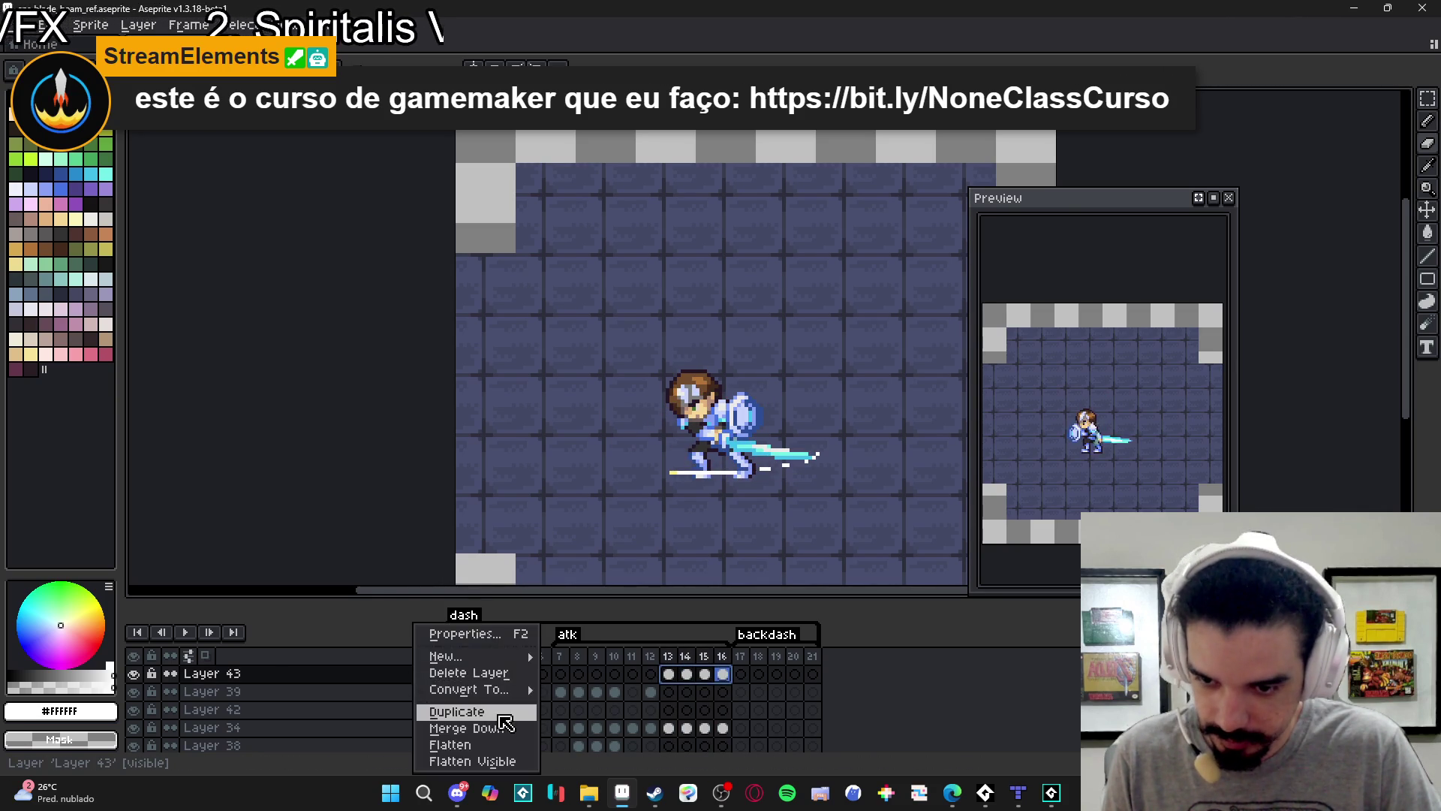
{"action": "left_click", "coordinate": [500, 713]}
{"action": "left_click_drag", "start_coordinate": [731, 679], "coordinate": [677, 680]}
{"action": "left_click", "coordinate": [724, 675]}
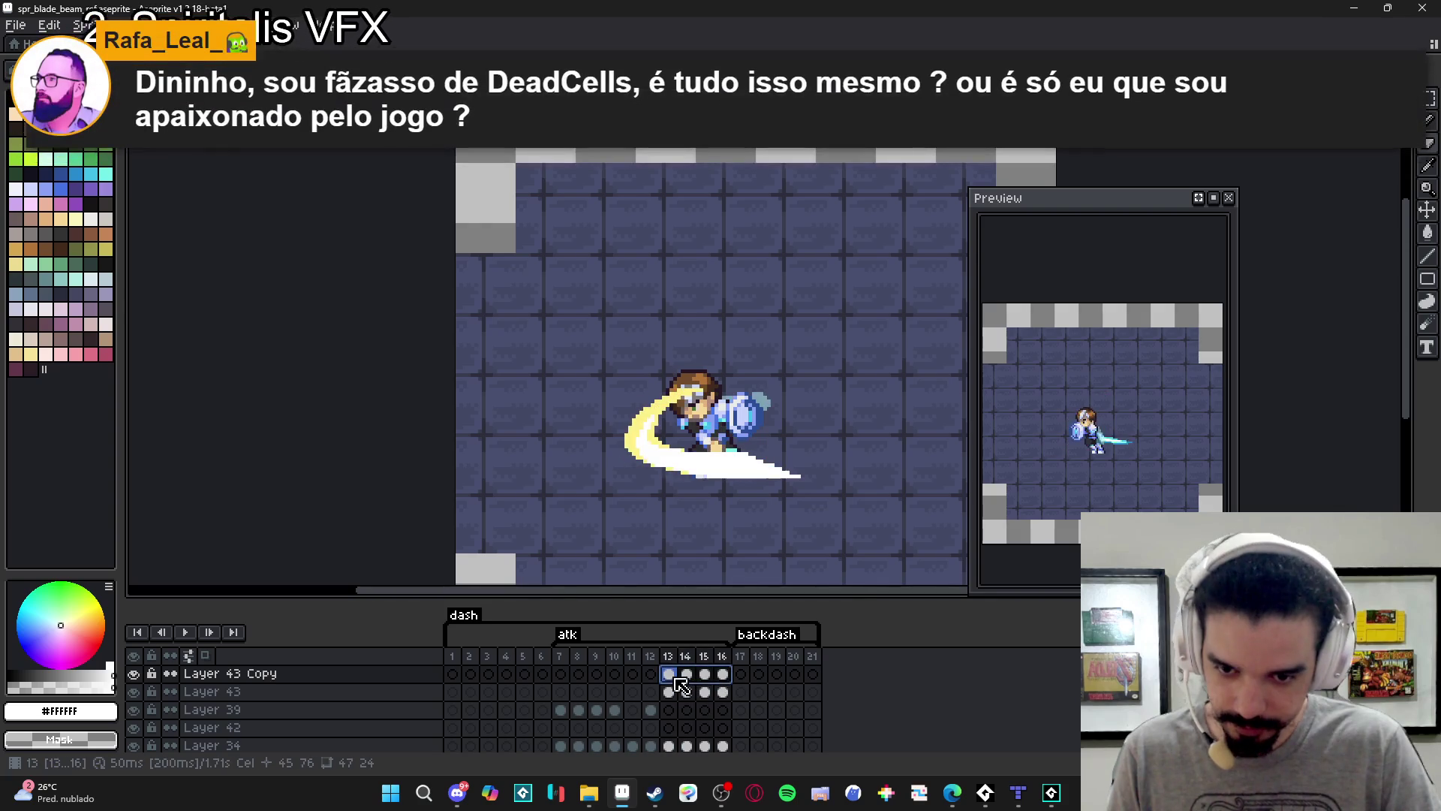
{"action": "key", "text": "F9"}
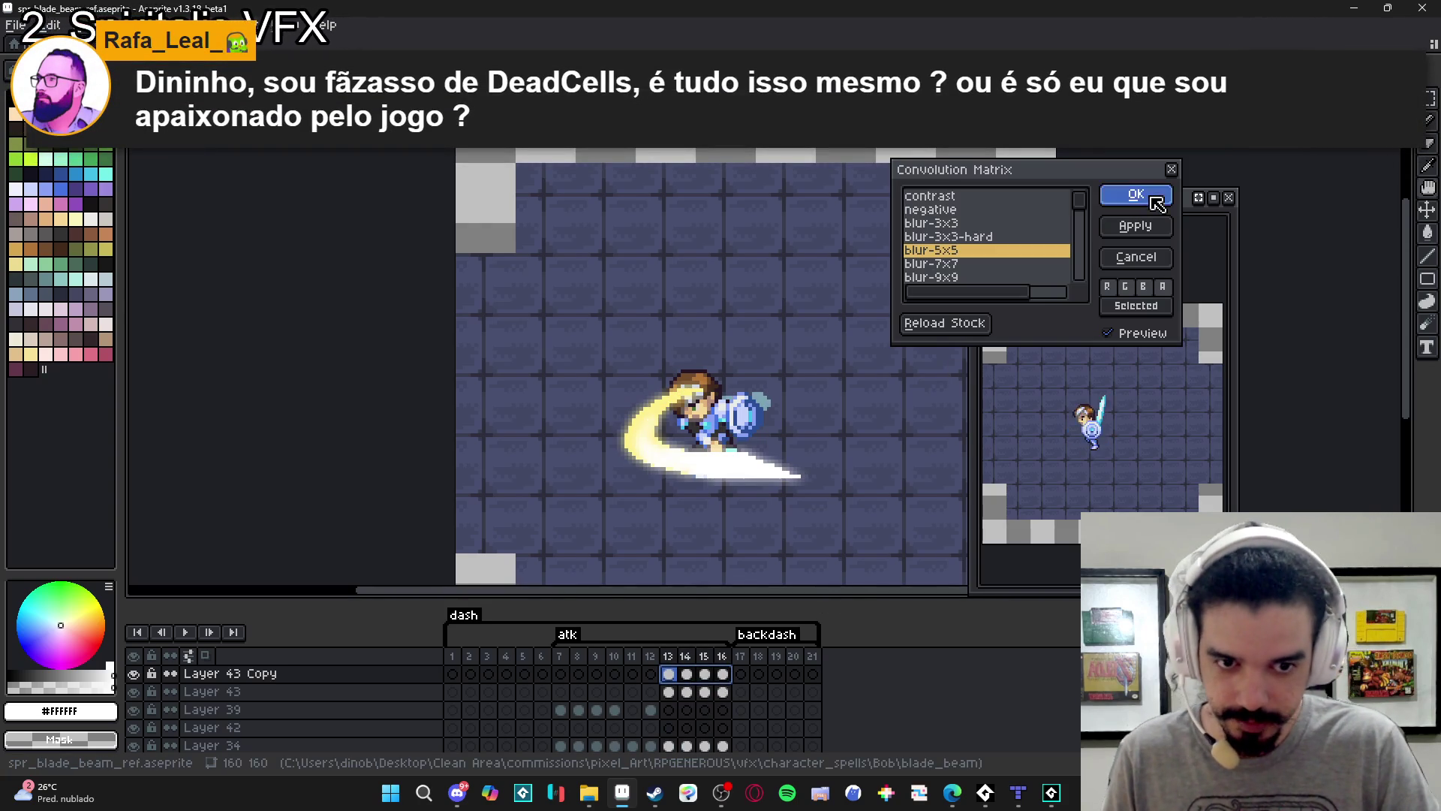
{"action": "left_click", "coordinate": [1153, 198]}
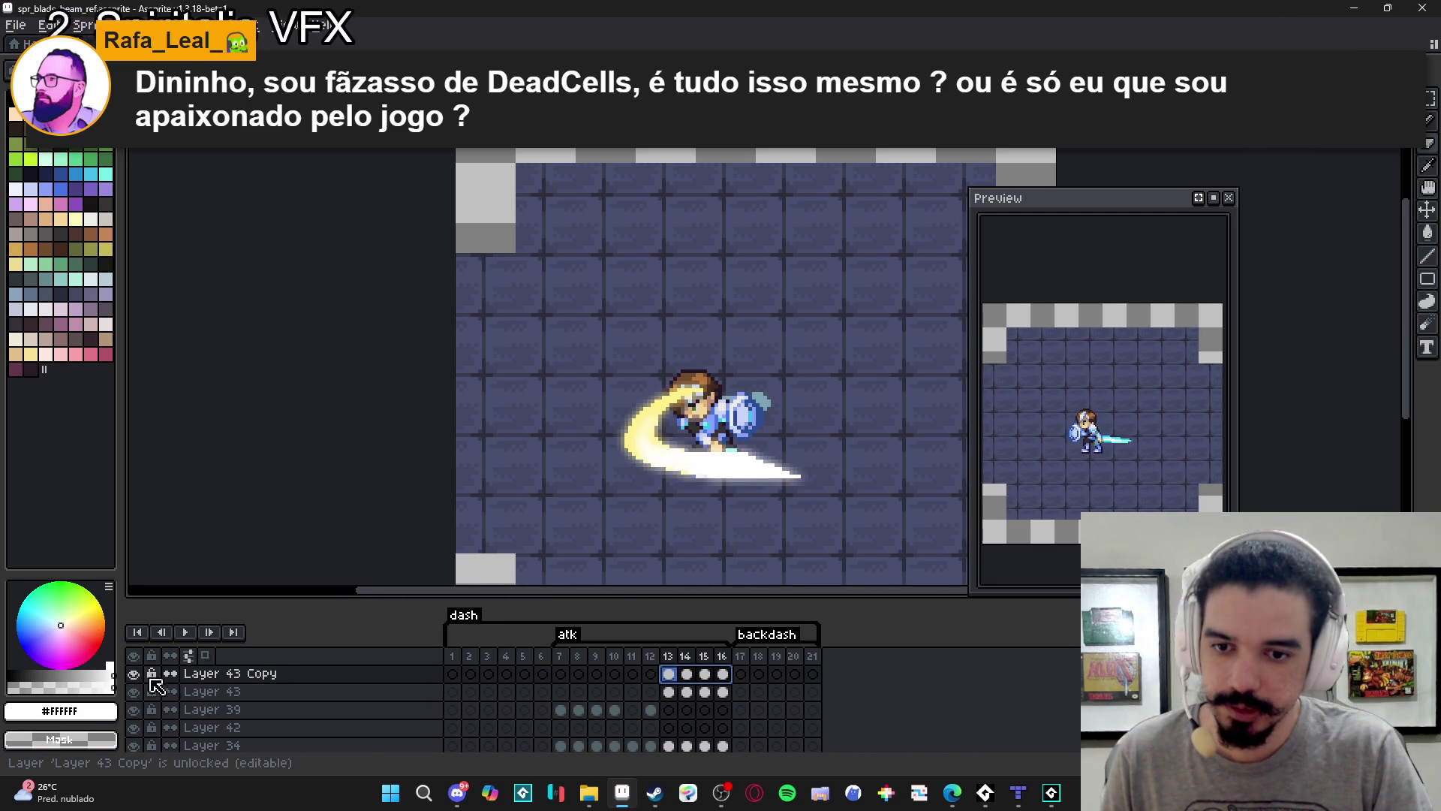
Merge the blurred copy down into Layer 43 and make Layer 43 visible again.
{"action": "right_click", "coordinate": [386, 688]}
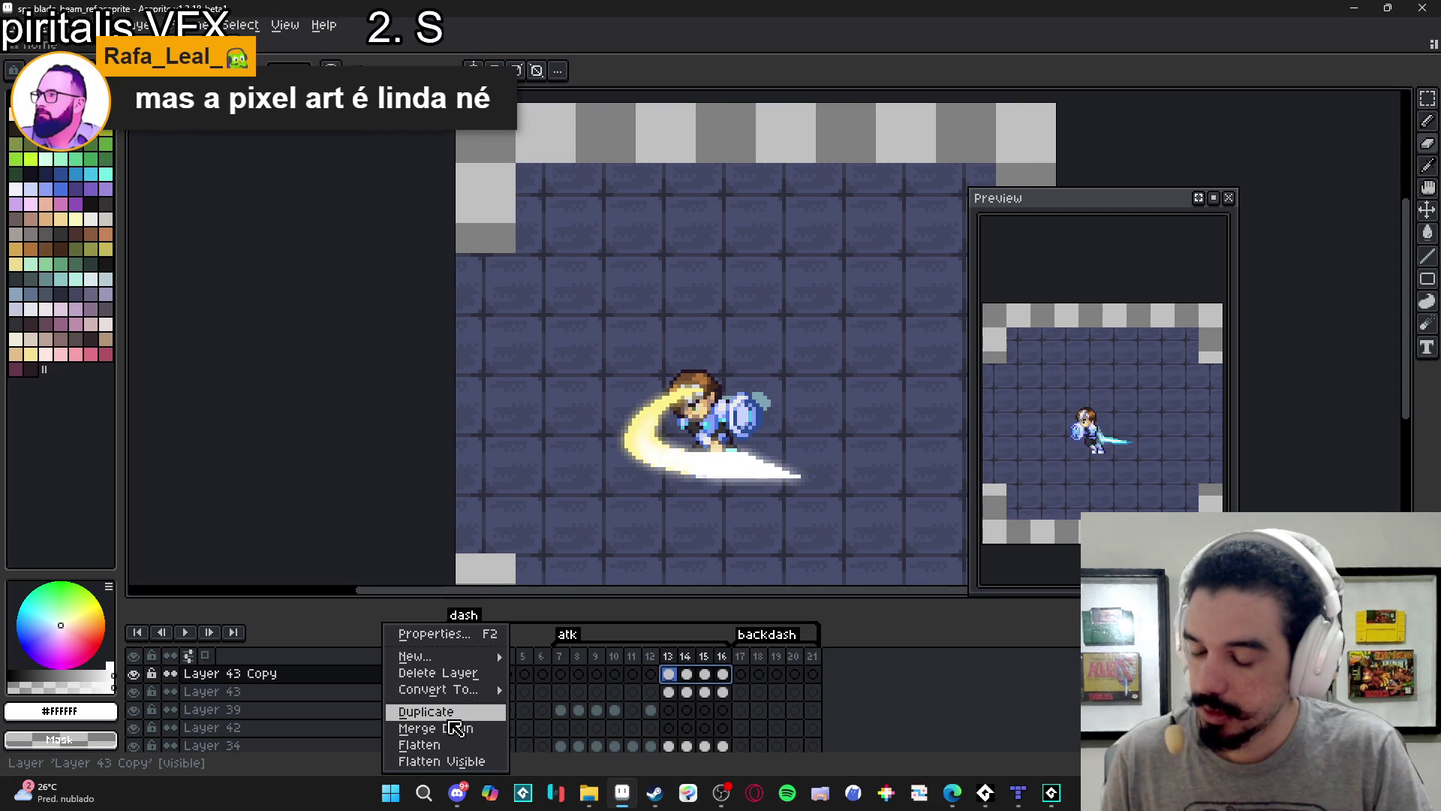
{"action": "left_click", "coordinate": [484, 728]}
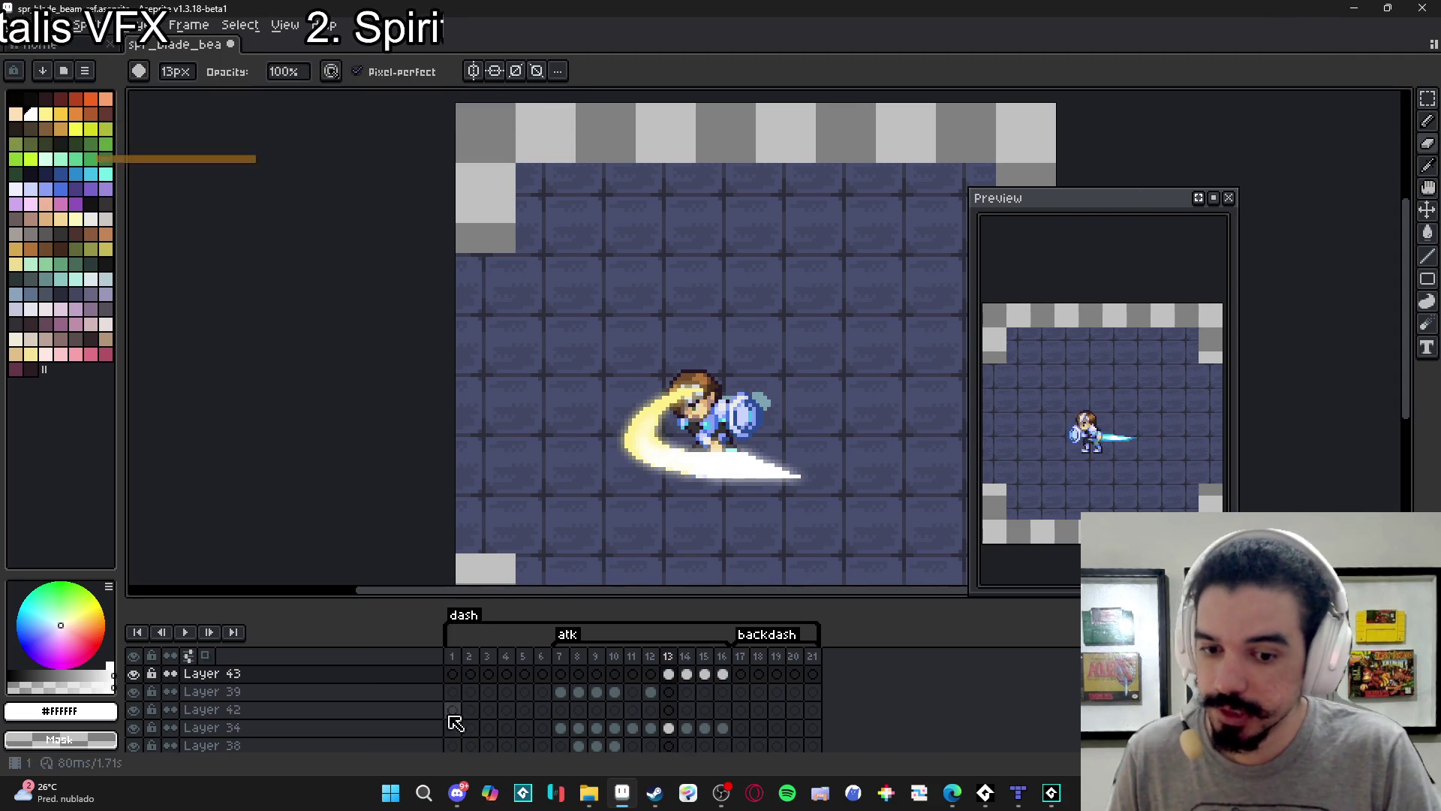
{"action": "left_click", "coordinate": [135, 675]}
{"action": "left_click", "coordinate": [135, 675]}
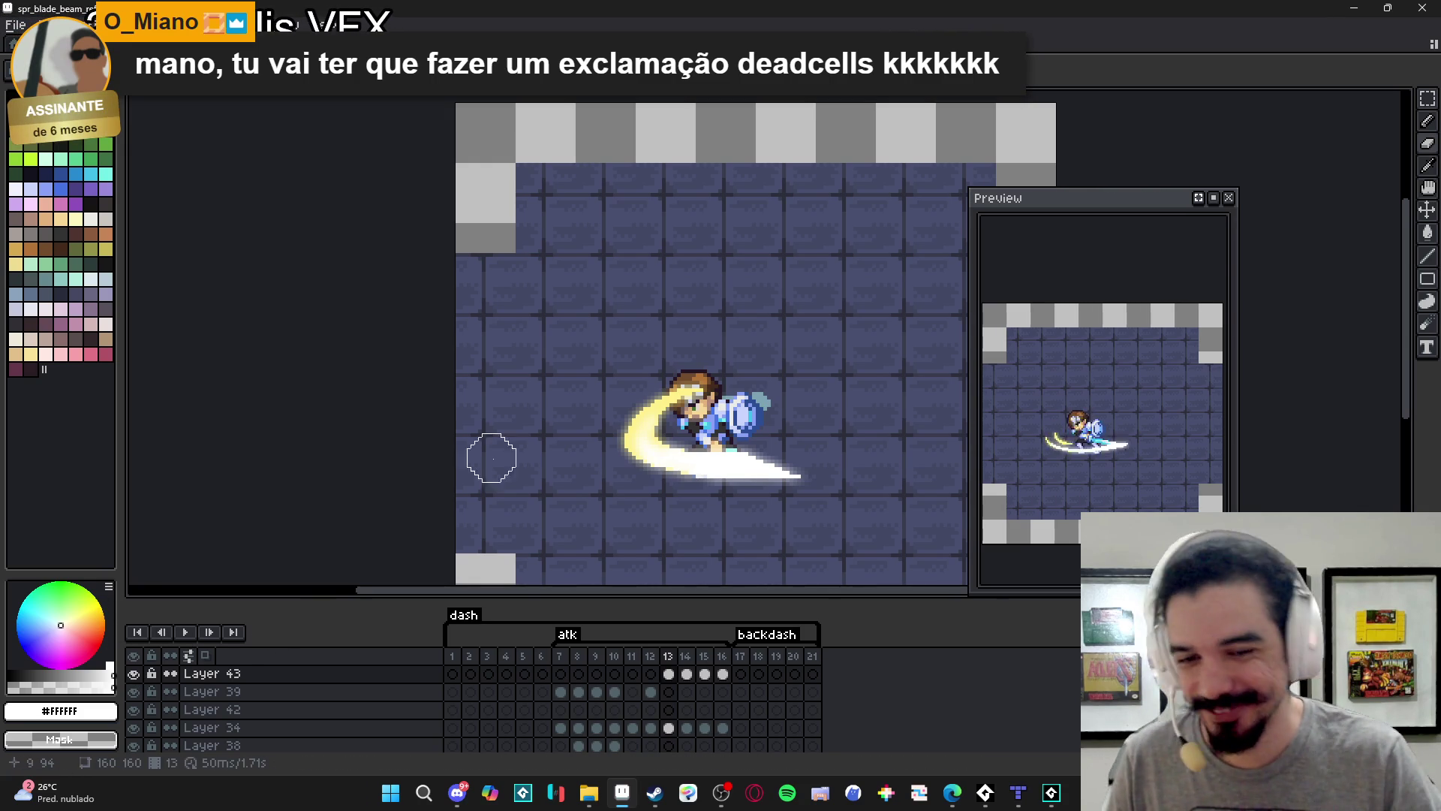
{"action": "key", "text": "alt+Tab"}
Search the Steam store for 'dead cells' and open the Dead Cells store page.
{"action": "left_click", "coordinate": [128, 32]}
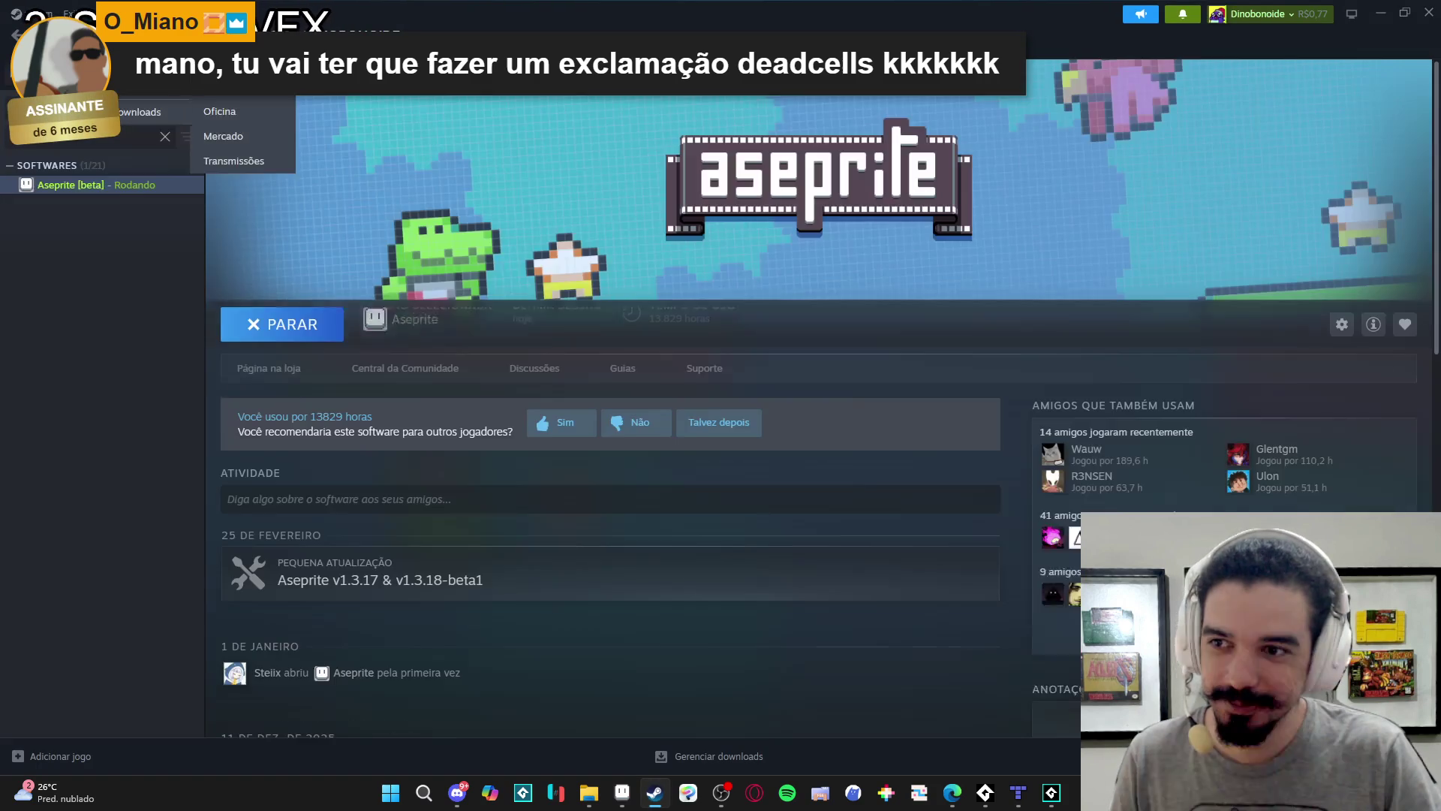
{"action": "left_click", "coordinate": [349, 32]}
{"action": "left_click", "coordinate": [71, 32]}
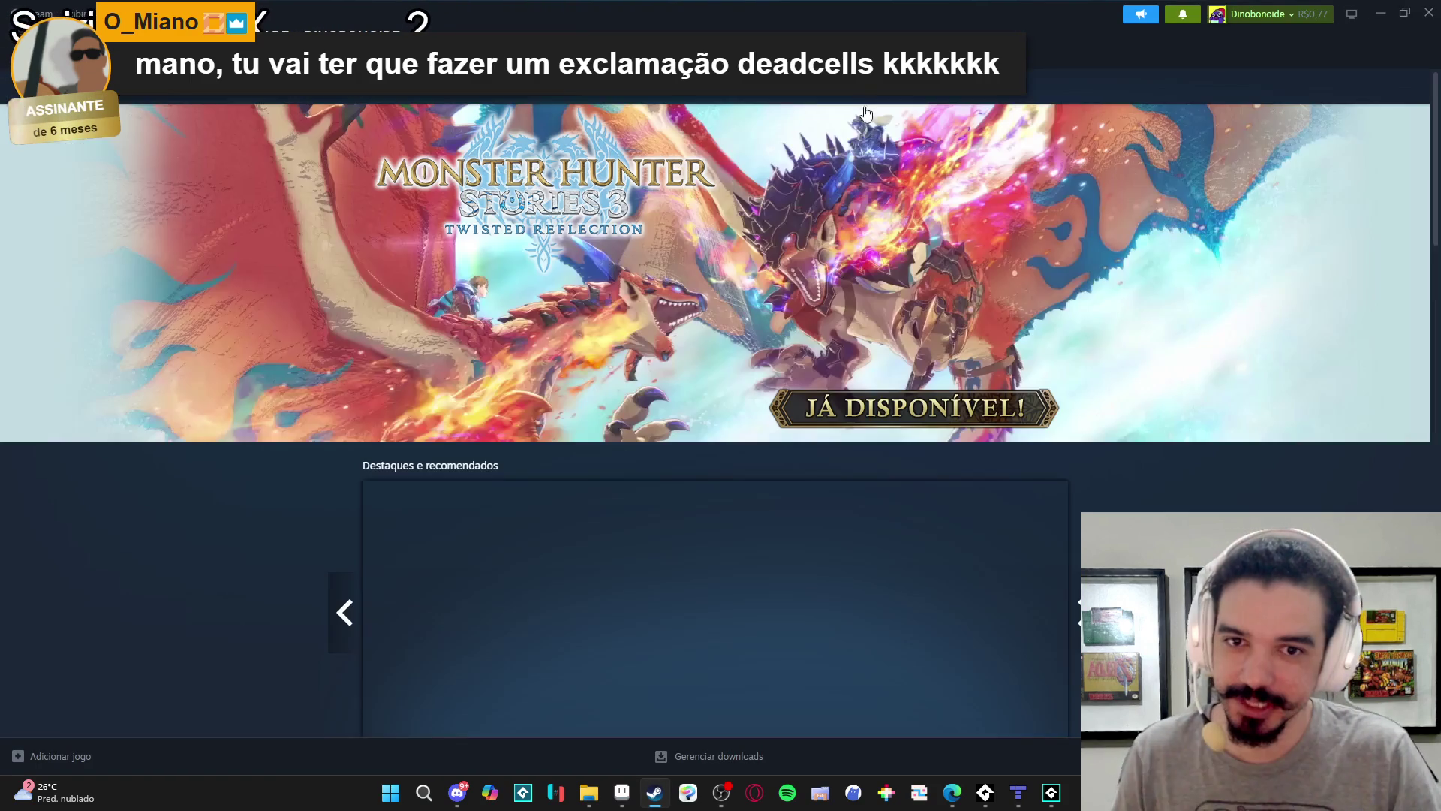
{"action": "left_click", "coordinate": [863, 87]}
{"action": "type", "text": "dead cells"}
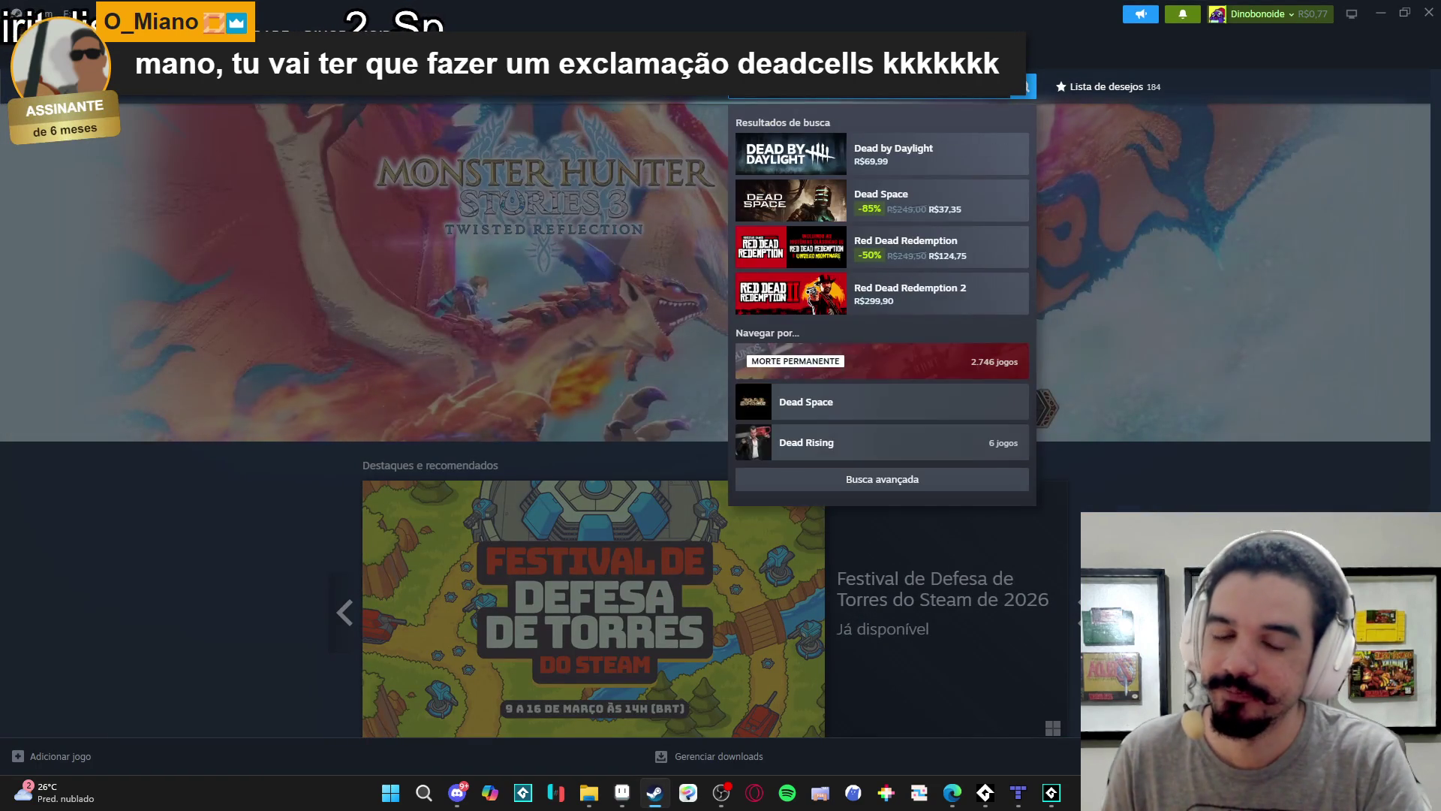
{"action": "left_click", "coordinate": [941, 152]}
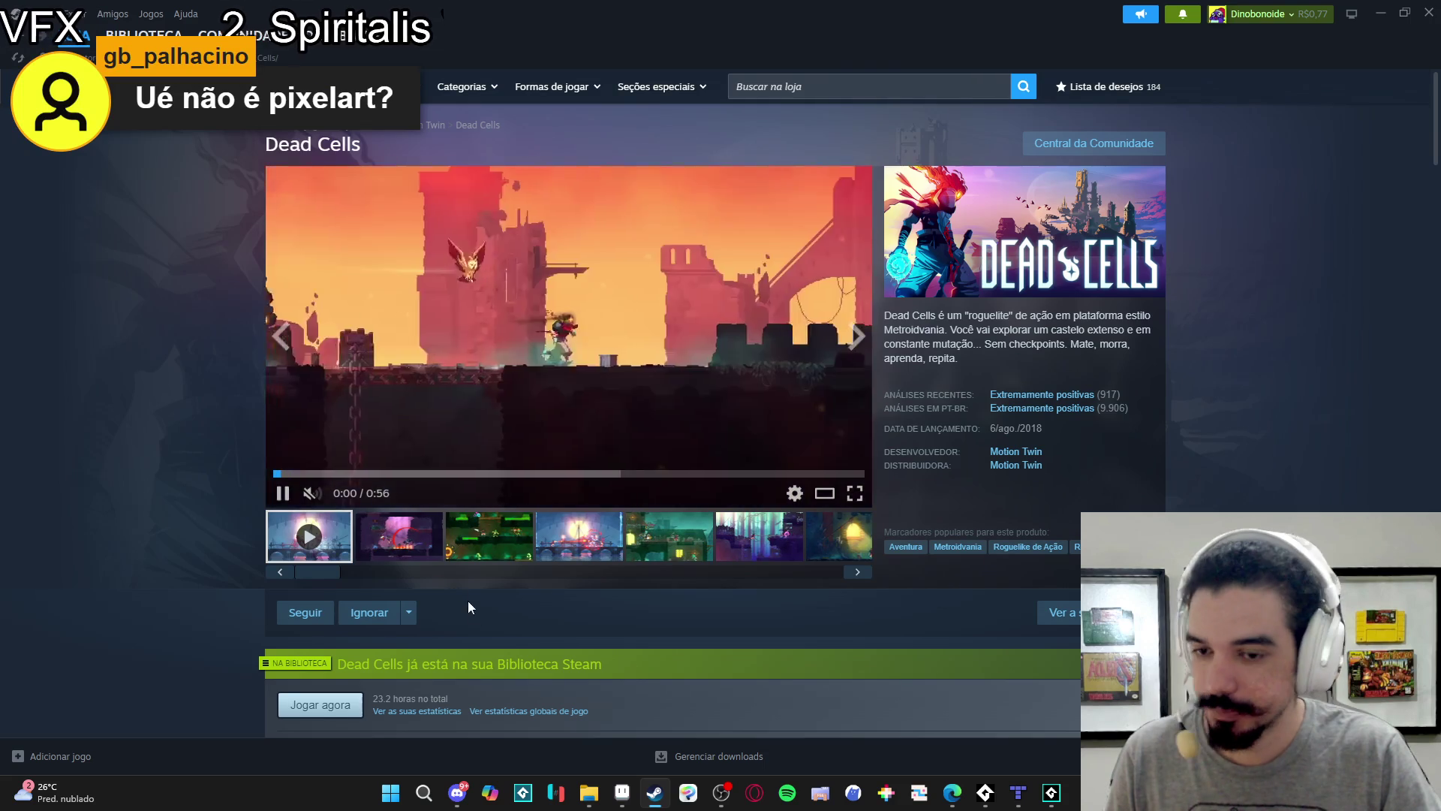
View the Dead Cells screenshots and award trailer fullscreen, skipping ahead to 0:43 gameplay.
{"action": "left_click", "coordinate": [622, 335]}
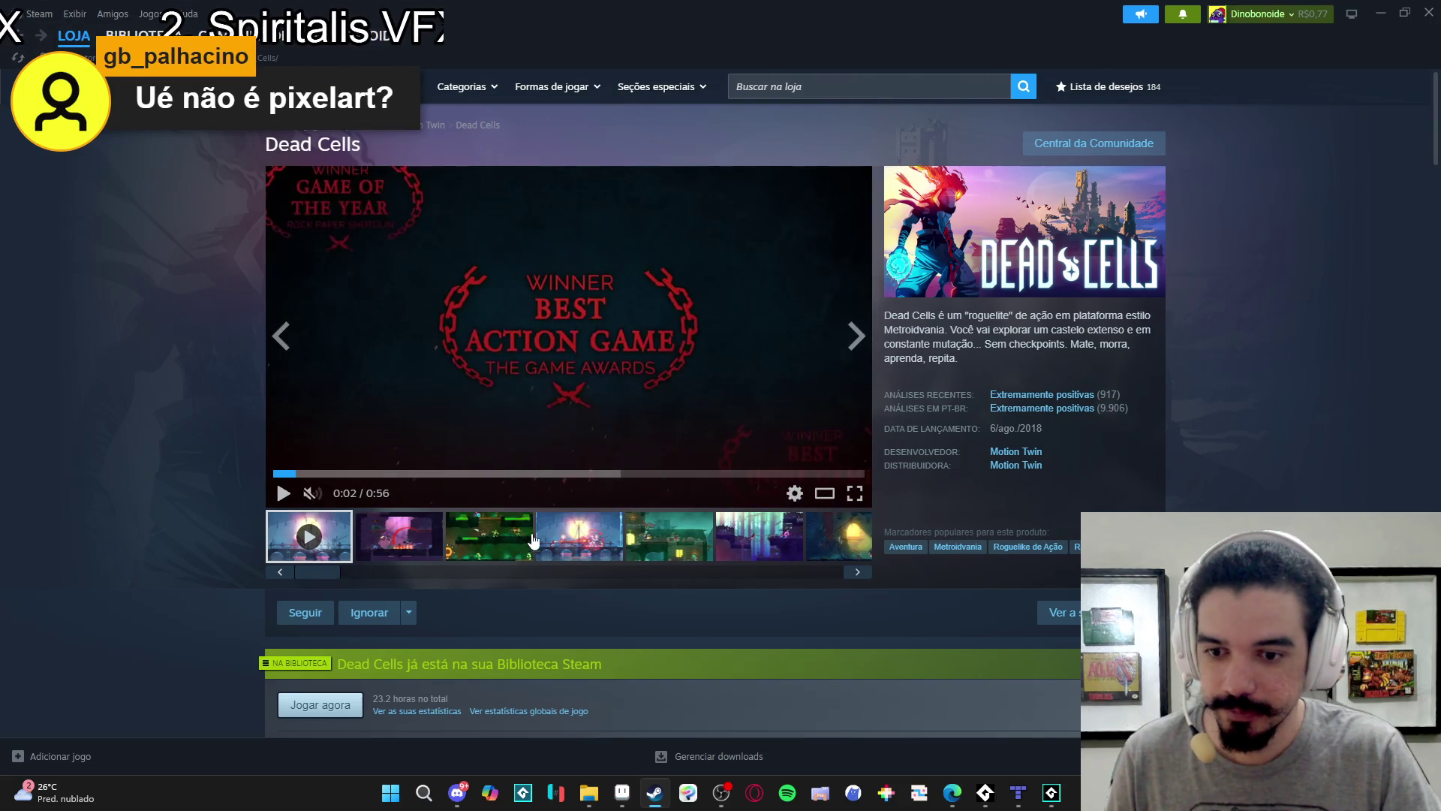
{"action": "left_click", "coordinate": [518, 542]}
{"action": "left_click", "coordinate": [854, 493]}
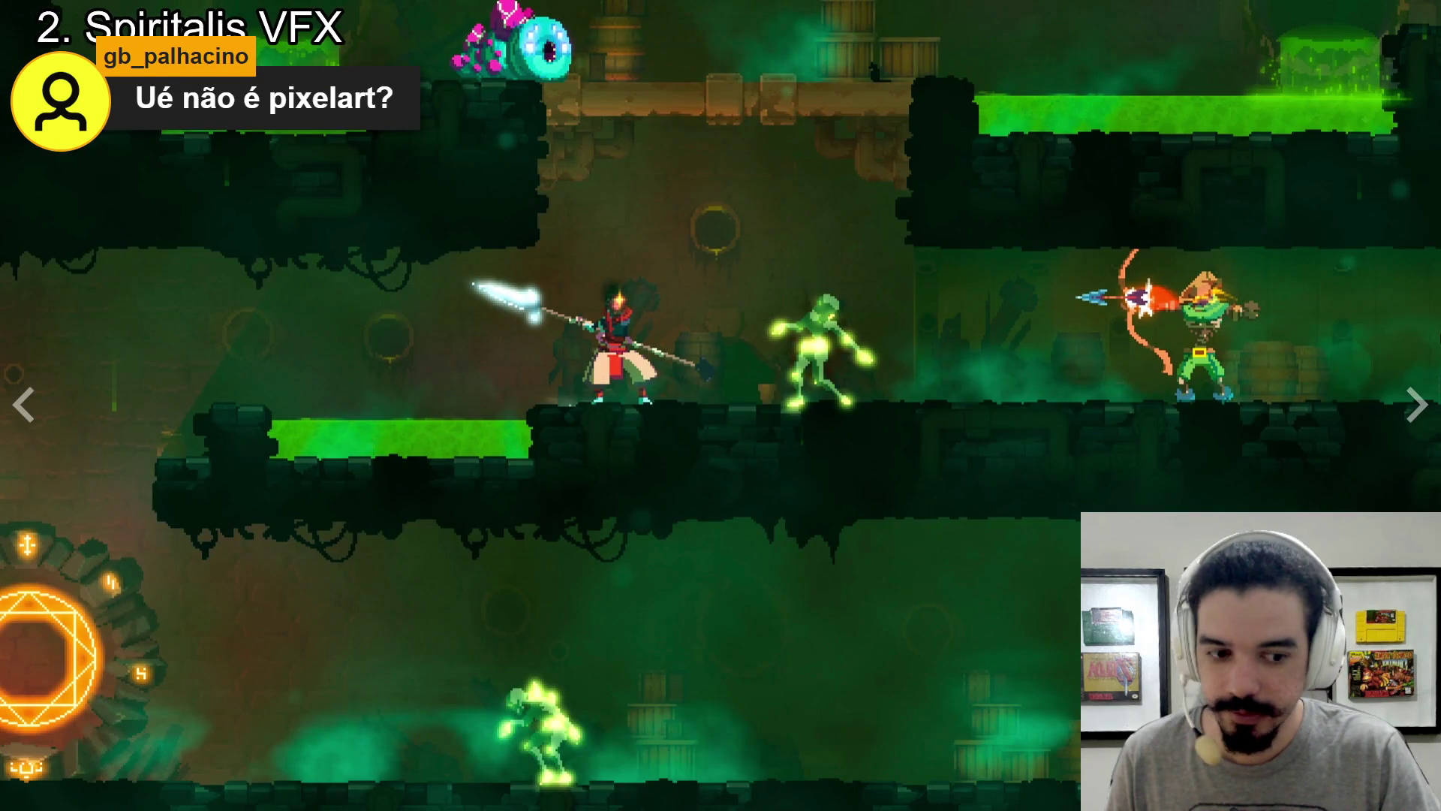
{"action": "key", "text": "Escape"}
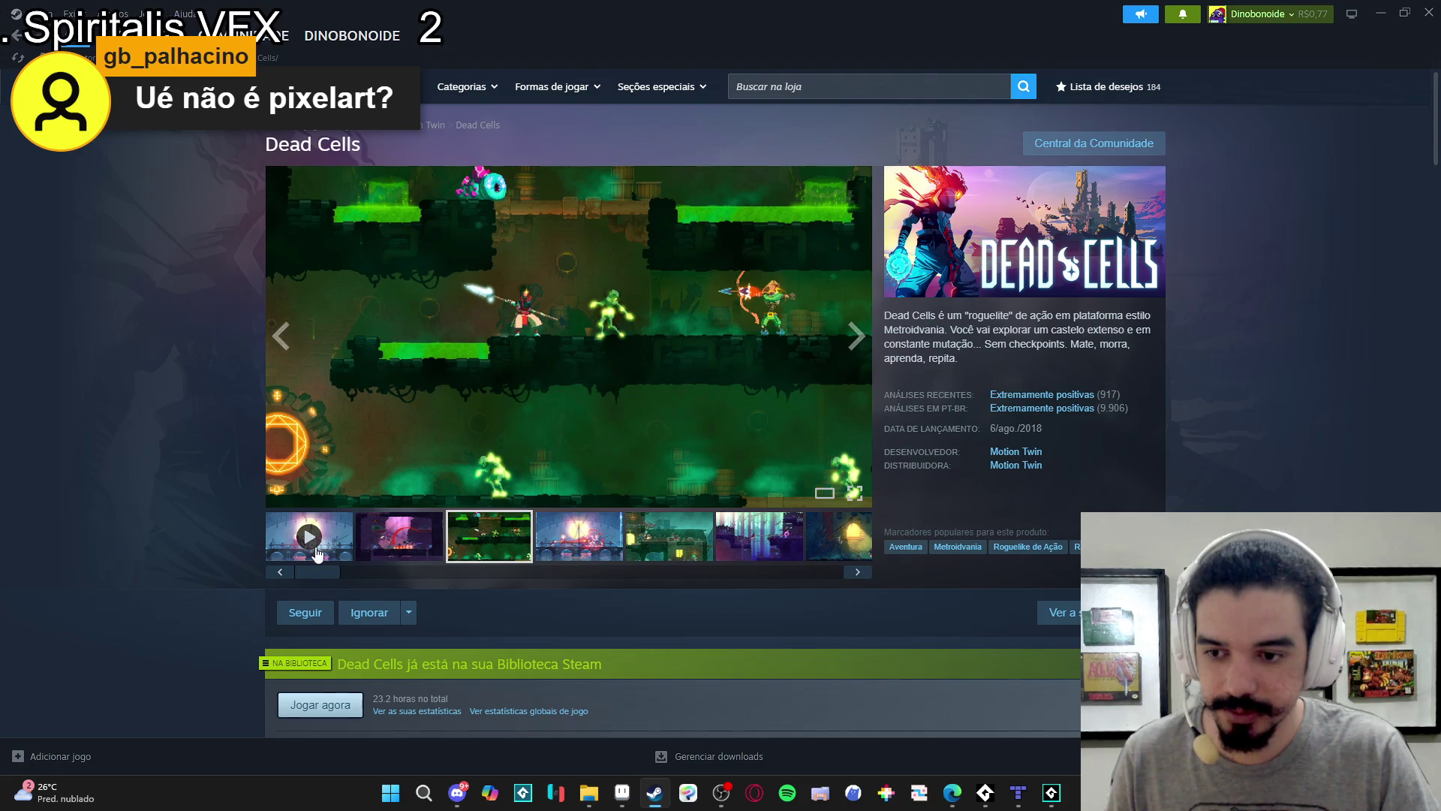
{"action": "left_click", "coordinate": [315, 554]}
{"action": "left_click", "coordinate": [854, 492]}
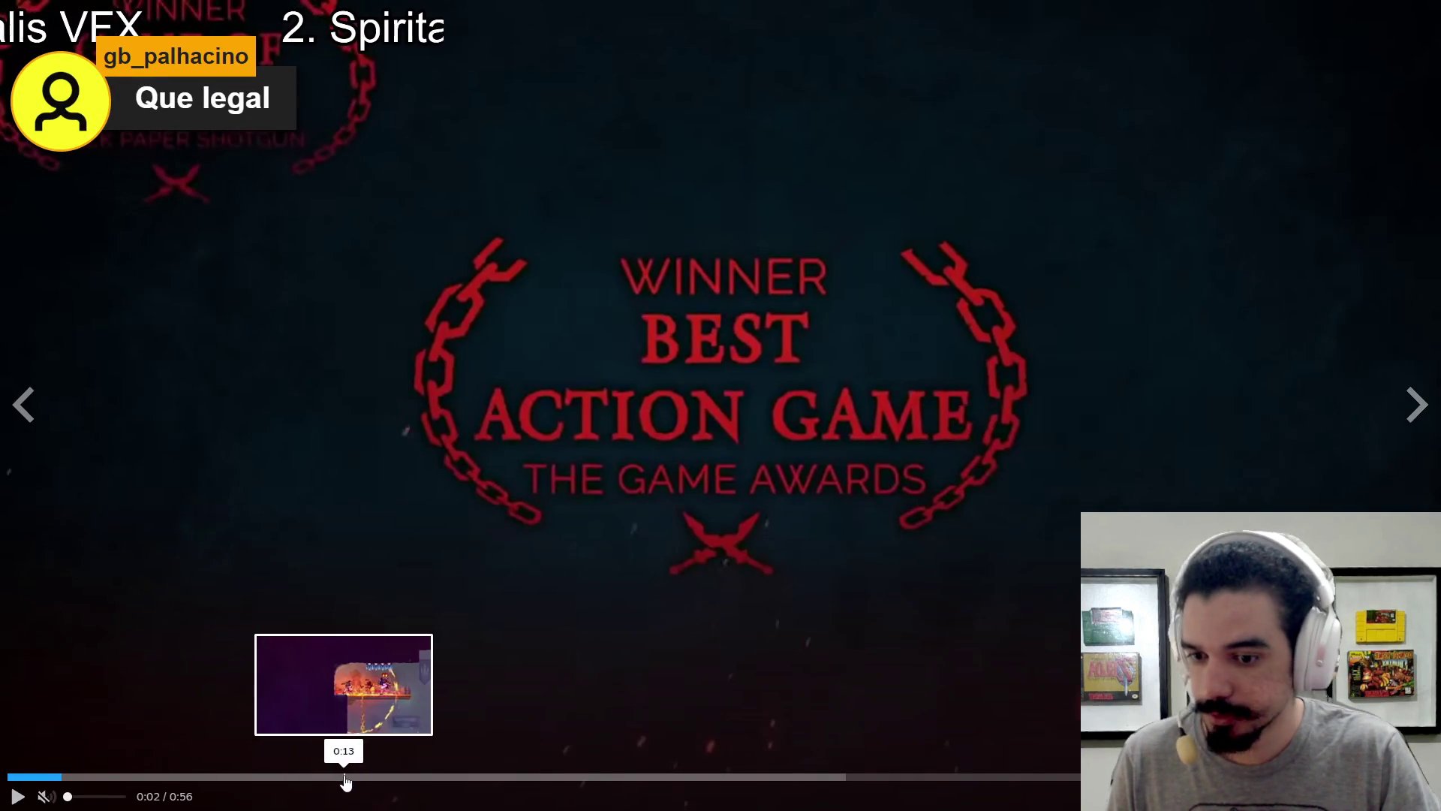
{"action": "left_click", "coordinate": [344, 776]}
{"action": "left_click", "coordinate": [883, 554]}
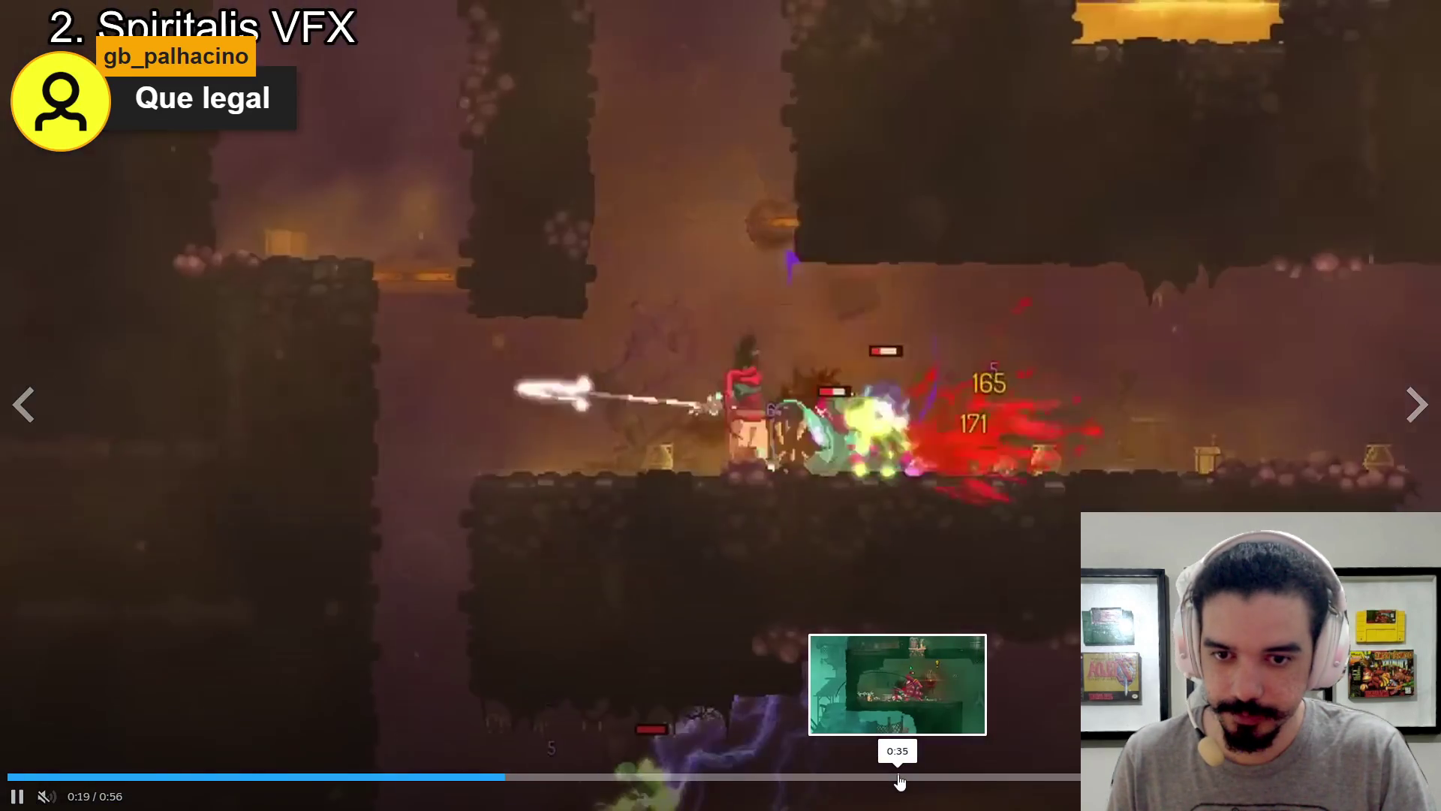
{"action": "key", "text": "space"}
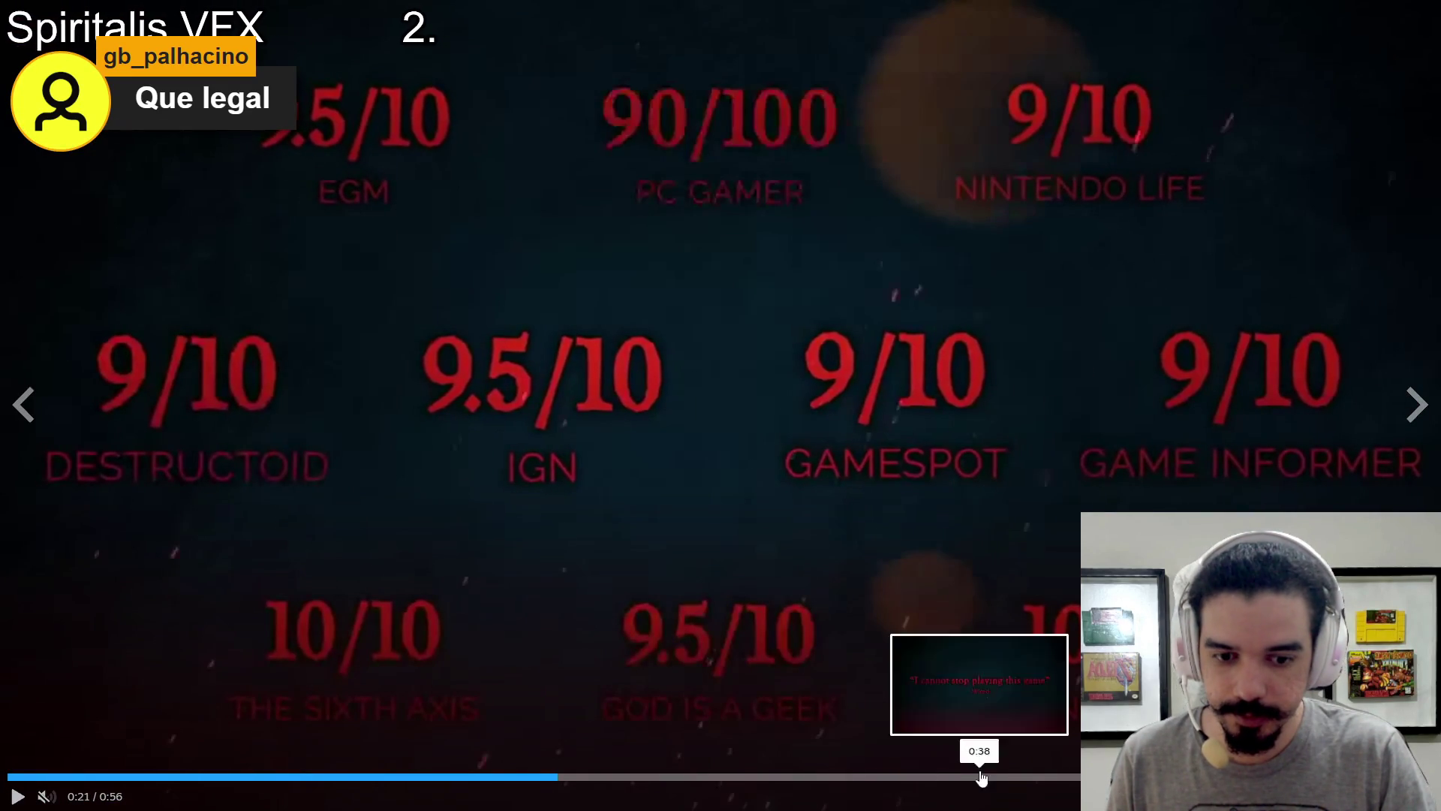
{"action": "left_click_drag", "start_coordinate": [987, 777], "coordinate": [1096, 777]}
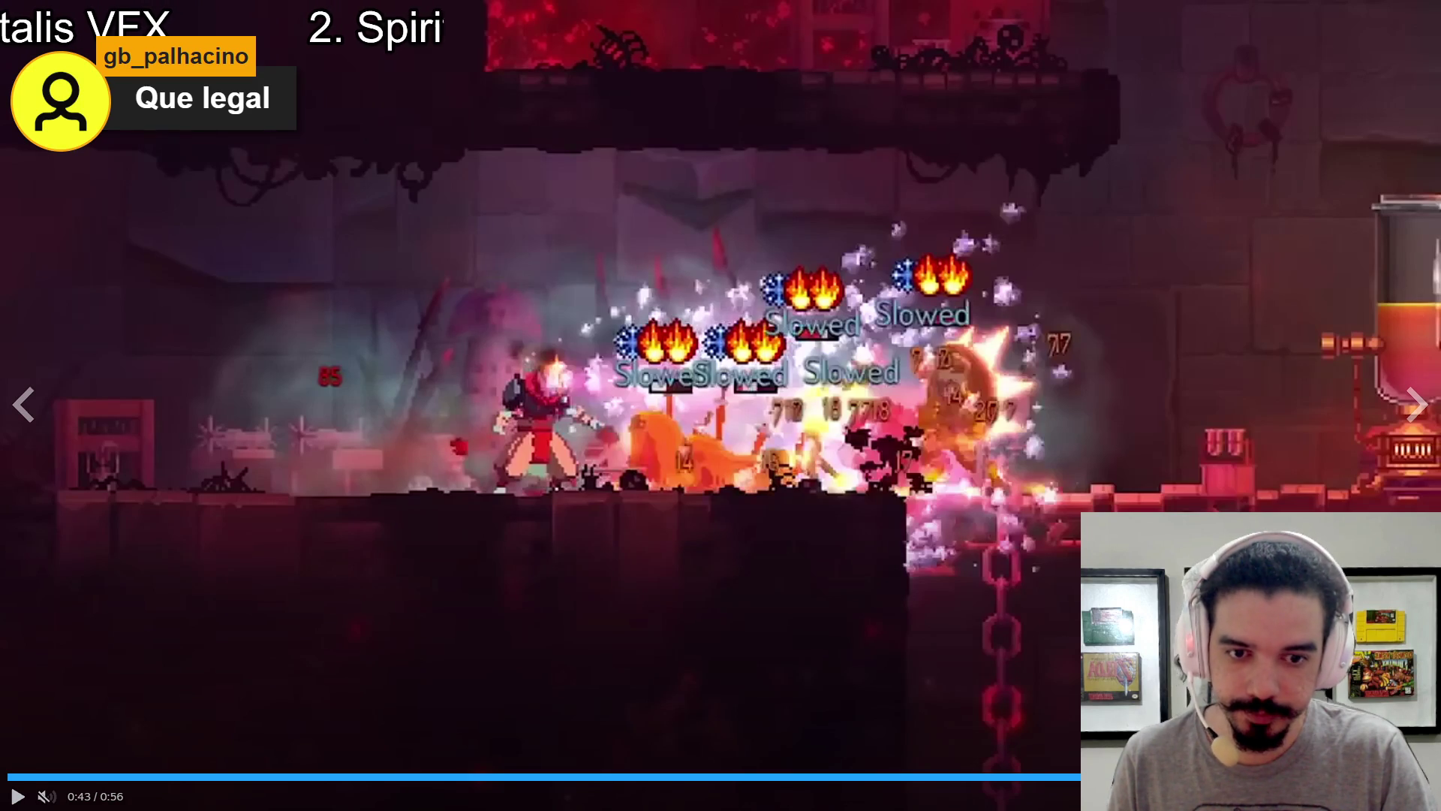
{"action": "key", "text": "Escape"}
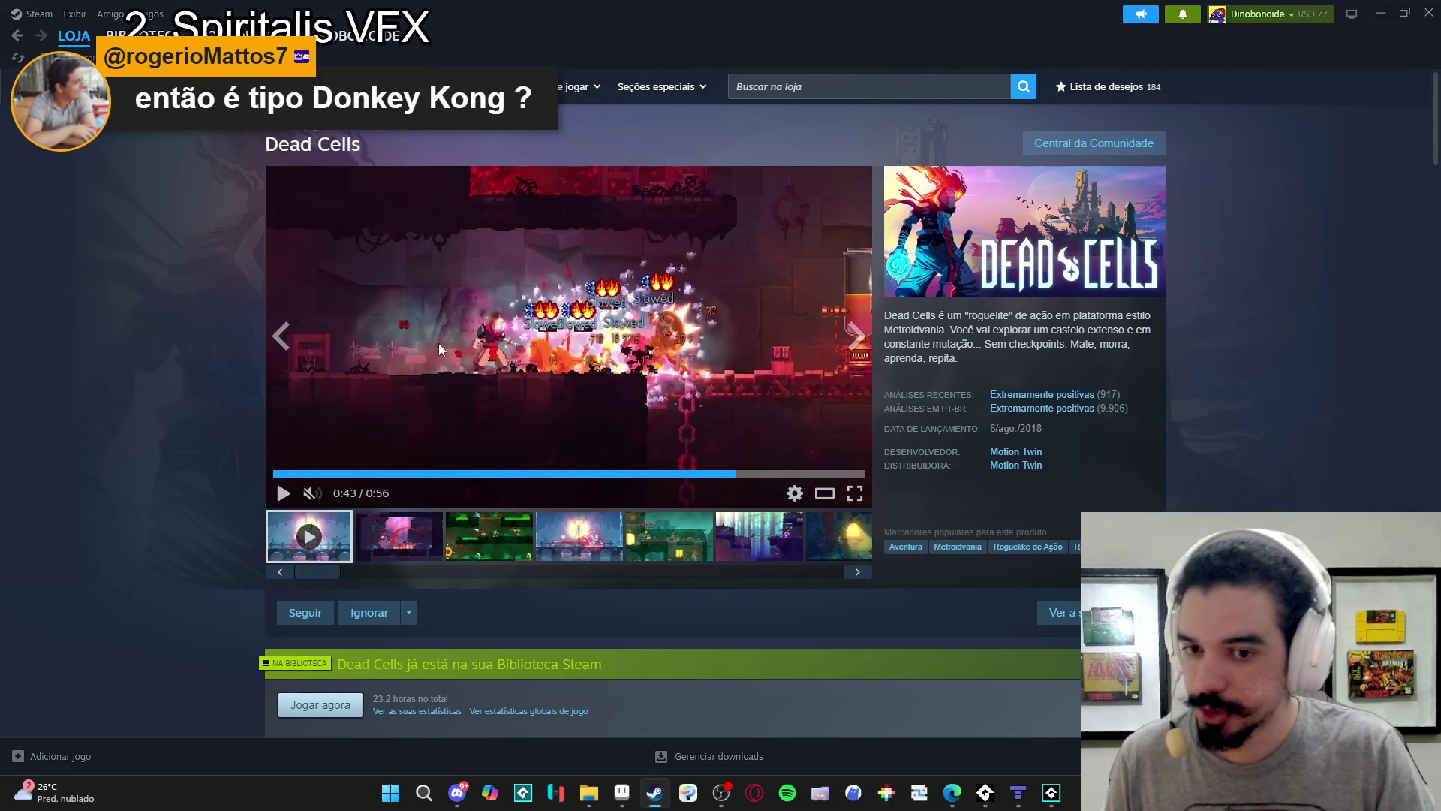
Switch back to Aseprite, then over to a new browser tab.
{"action": "key", "text": "alt+Tab"}
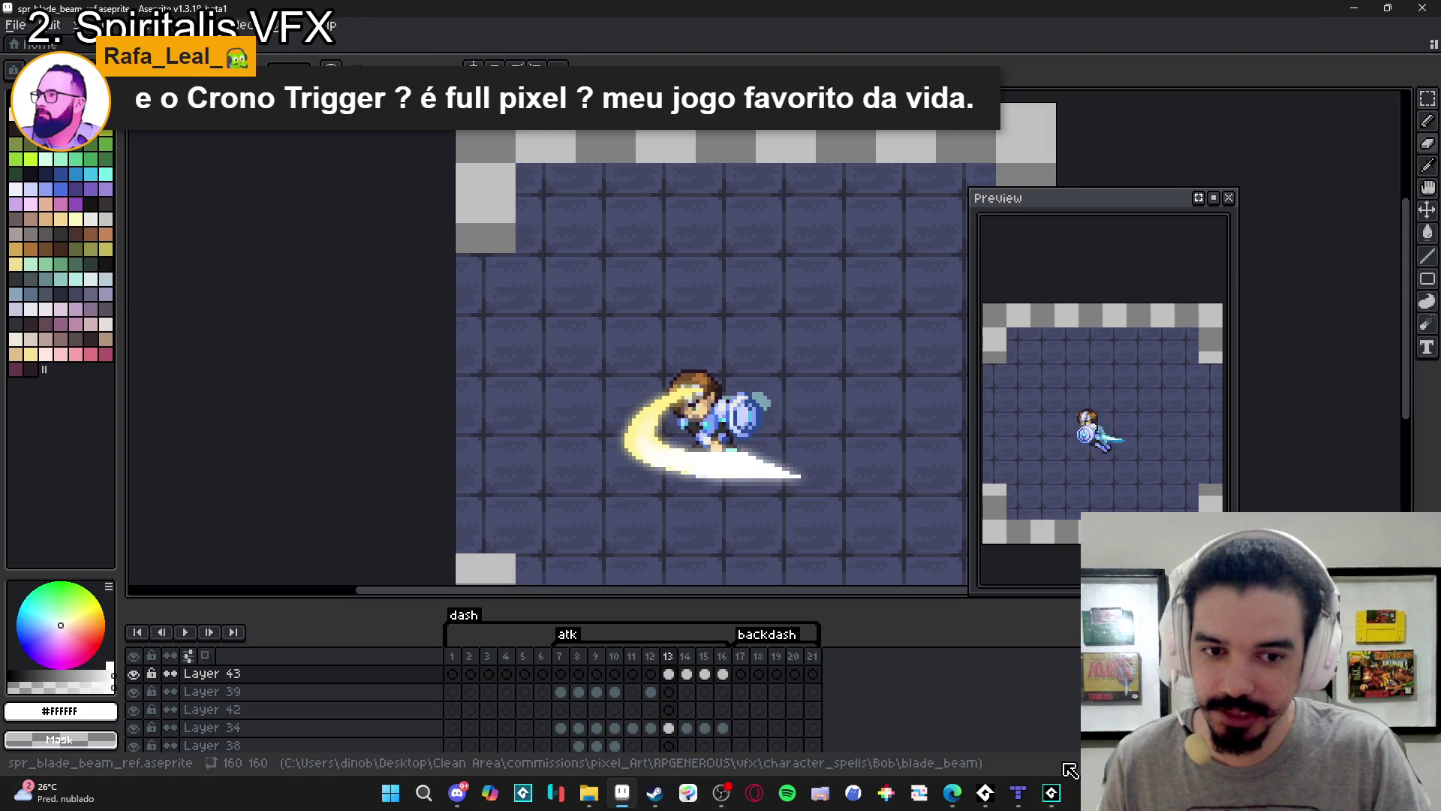
{"action": "mouse_move", "coordinate": [1049, 798]}
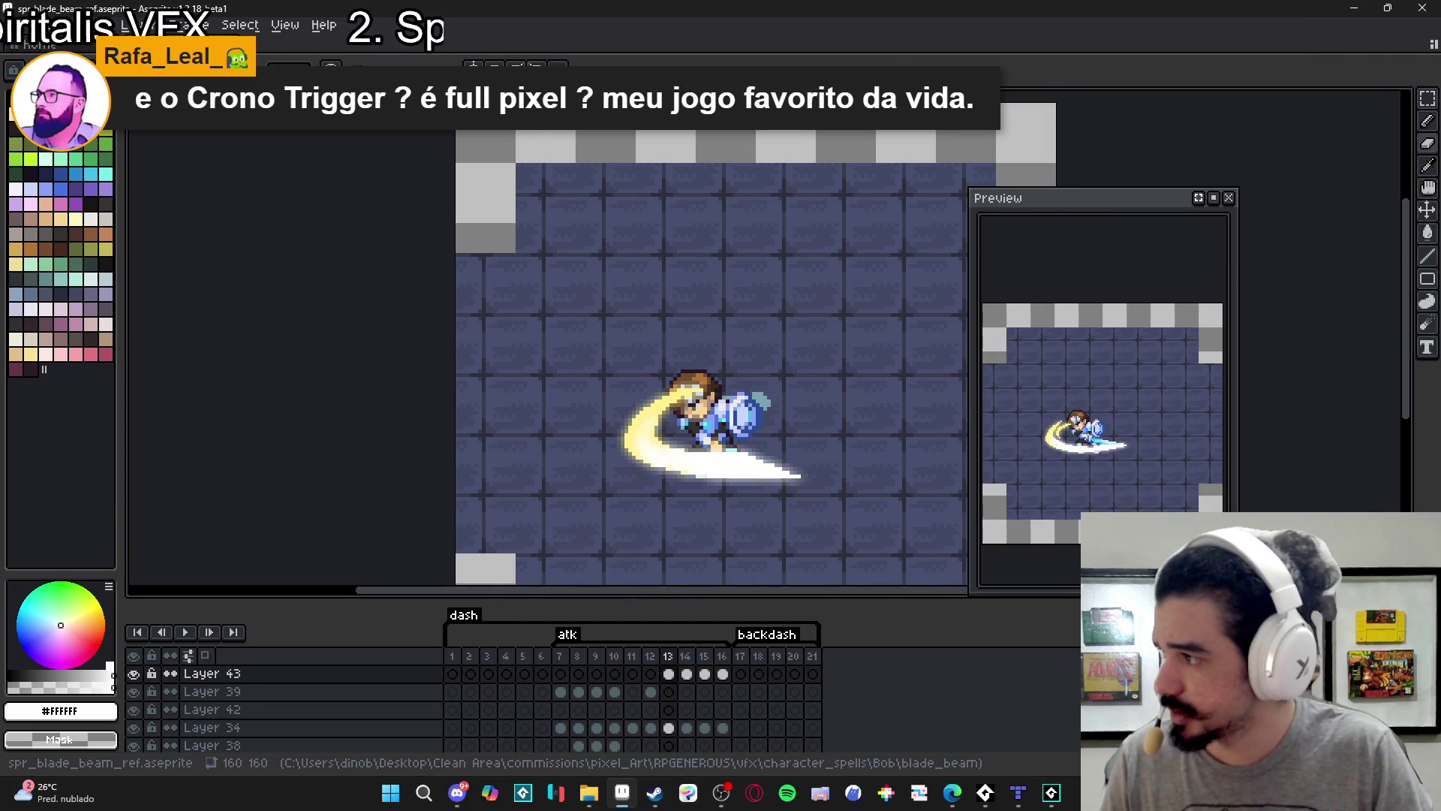
{"action": "key", "text": "alt+Tab"}
Search 'generos' and open the generous_studio Instagram profile.
{"action": "type", "text": "generos"}
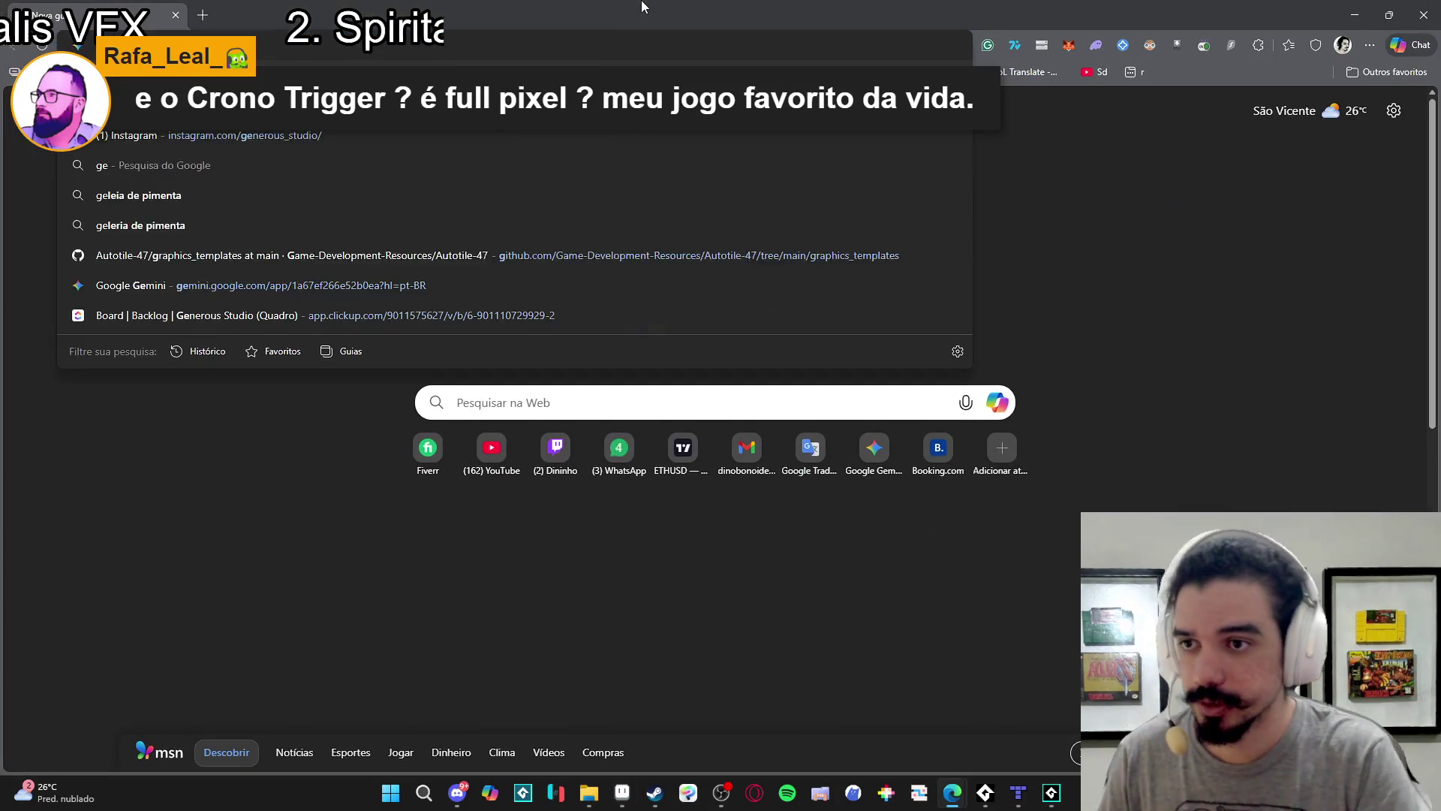
{"action": "key", "text": "Return"}
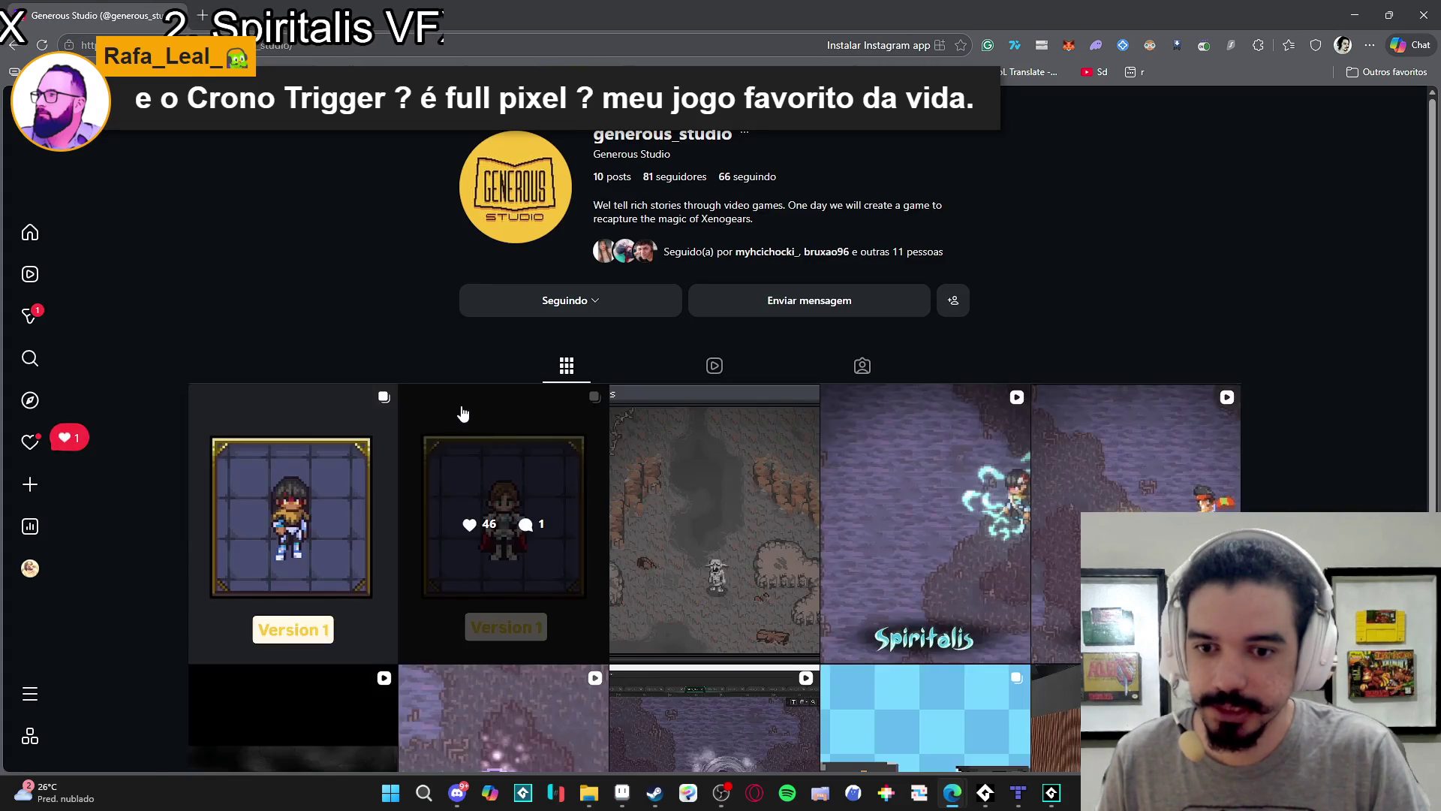
{"action": "scroll", "coordinate": [880, 546], "scroll_direction": "down", "scroll_amount": 3}
Browse Spiritalis VFX posts from the cave post to the Nirvana sword-character post, then return to Aseprite.
{"action": "left_click", "coordinate": [686, 344]}
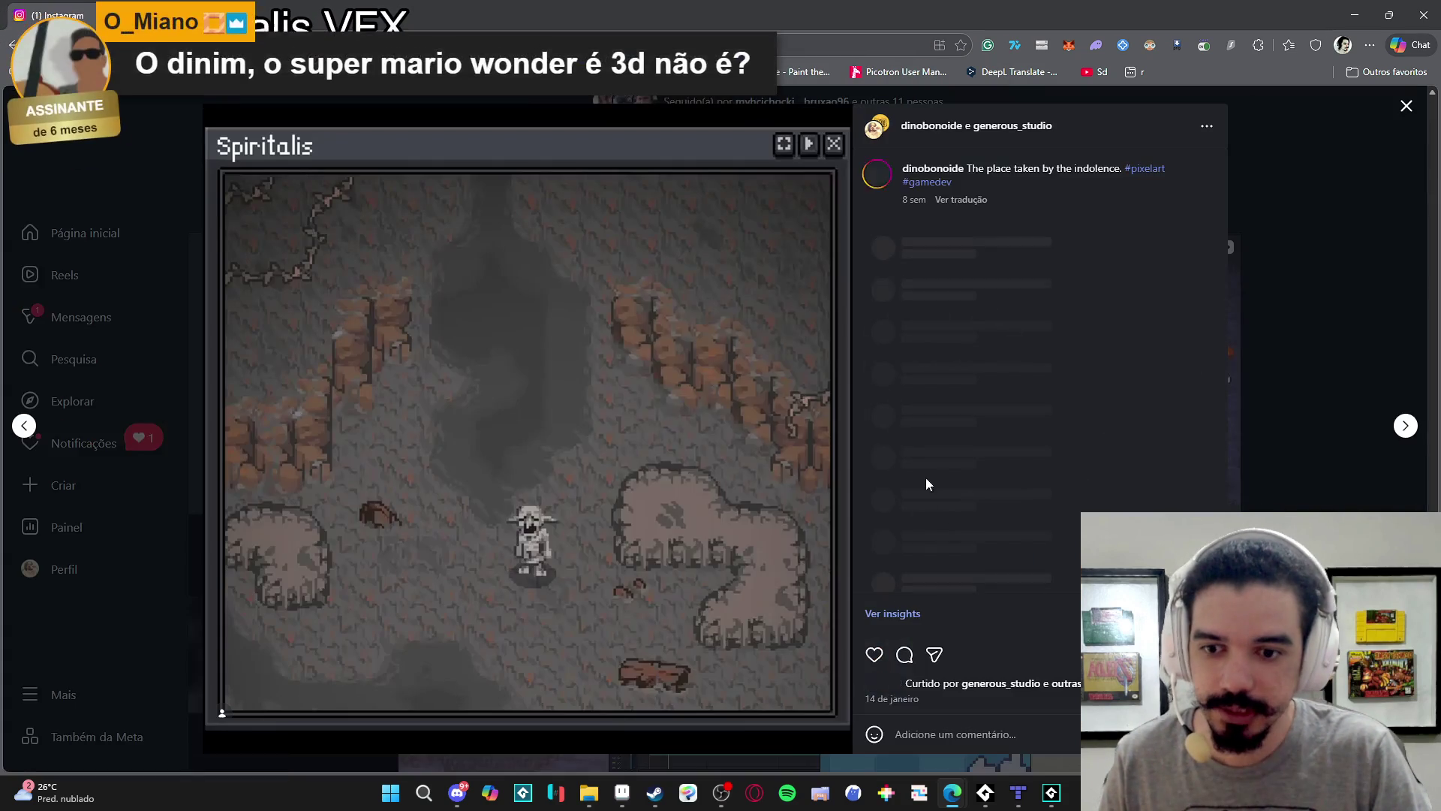
{"action": "left_click", "coordinate": [1404, 426]}
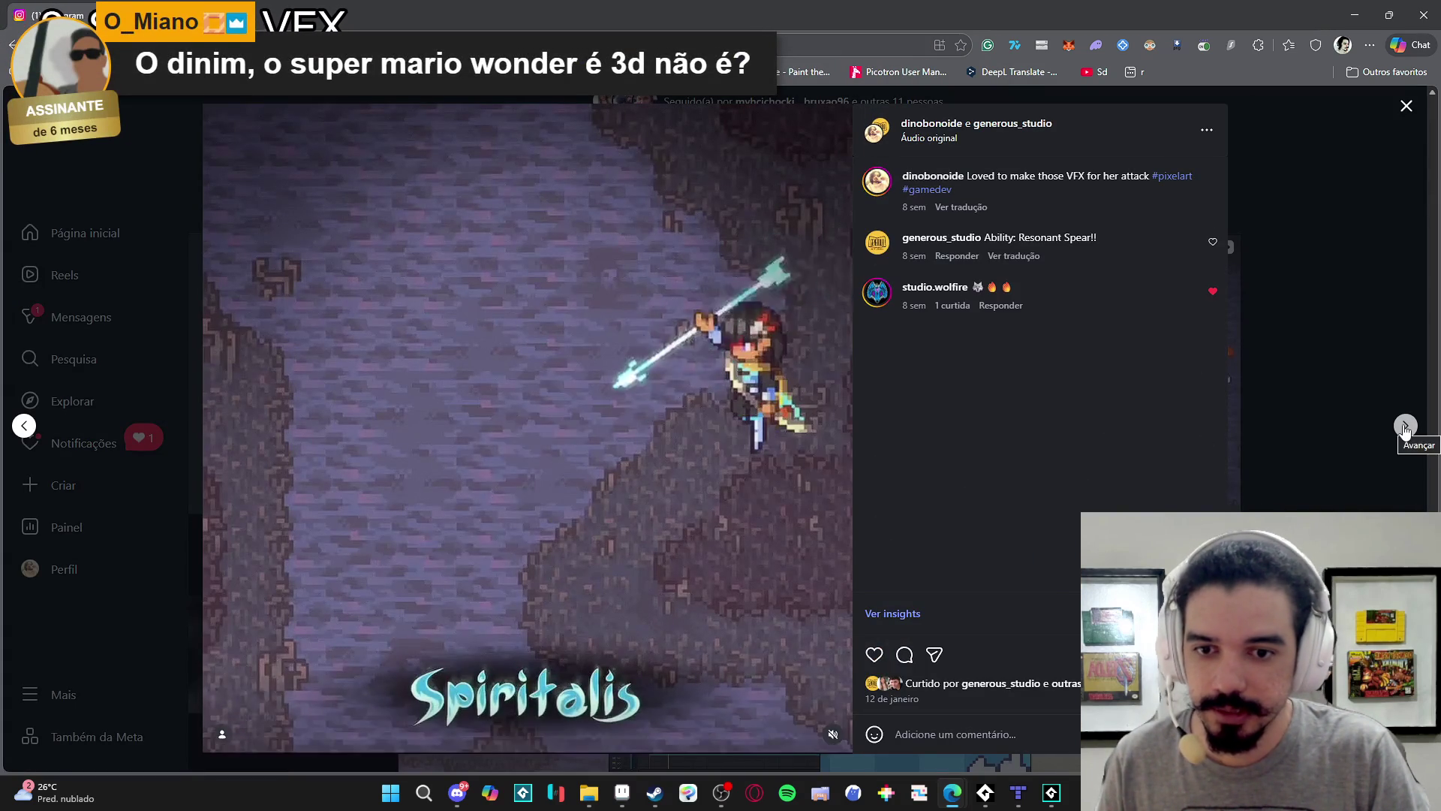
{"action": "left_click", "coordinate": [1405, 426]}
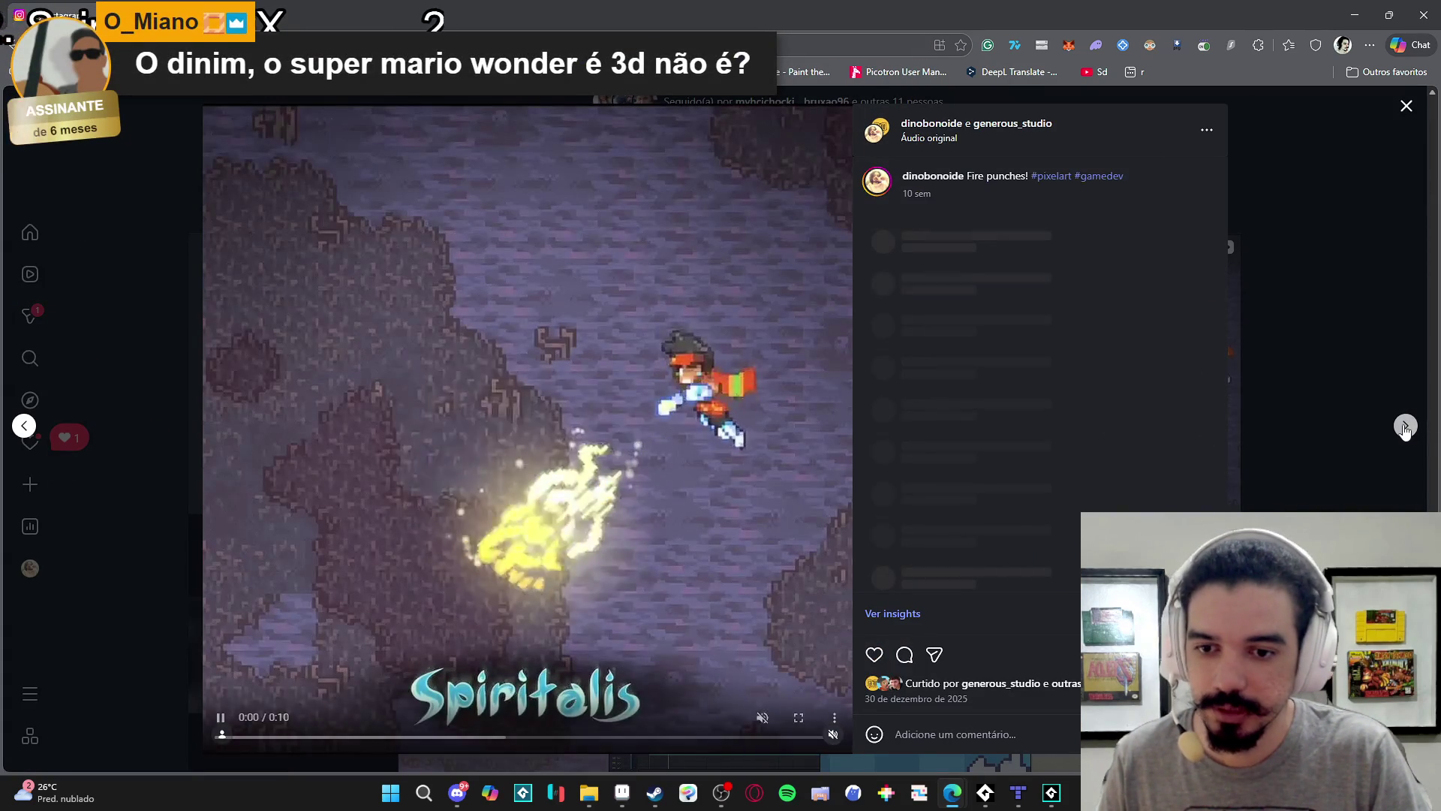
{"action": "left_click", "coordinate": [1405, 426]}
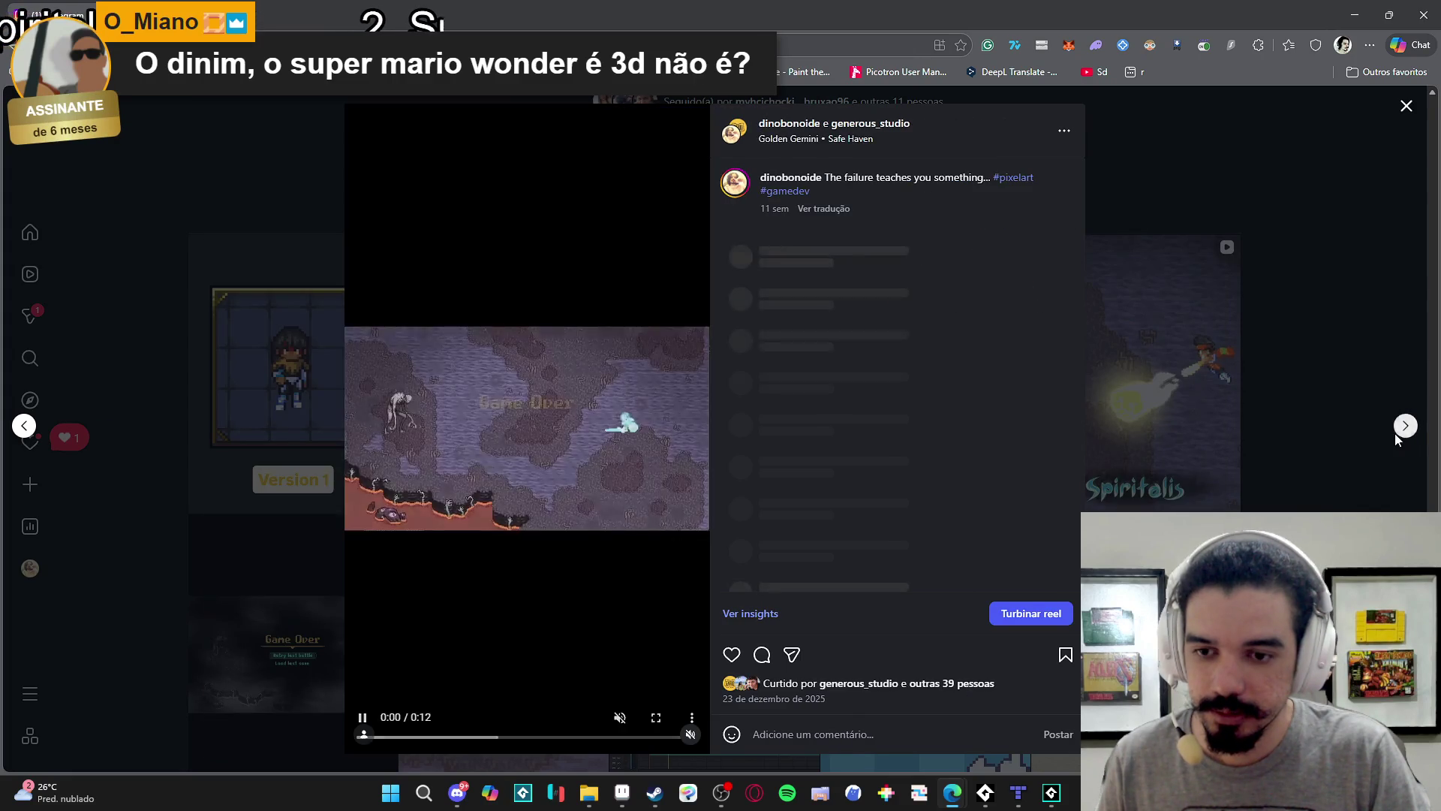
{"action": "left_click", "coordinate": [1394, 434]}
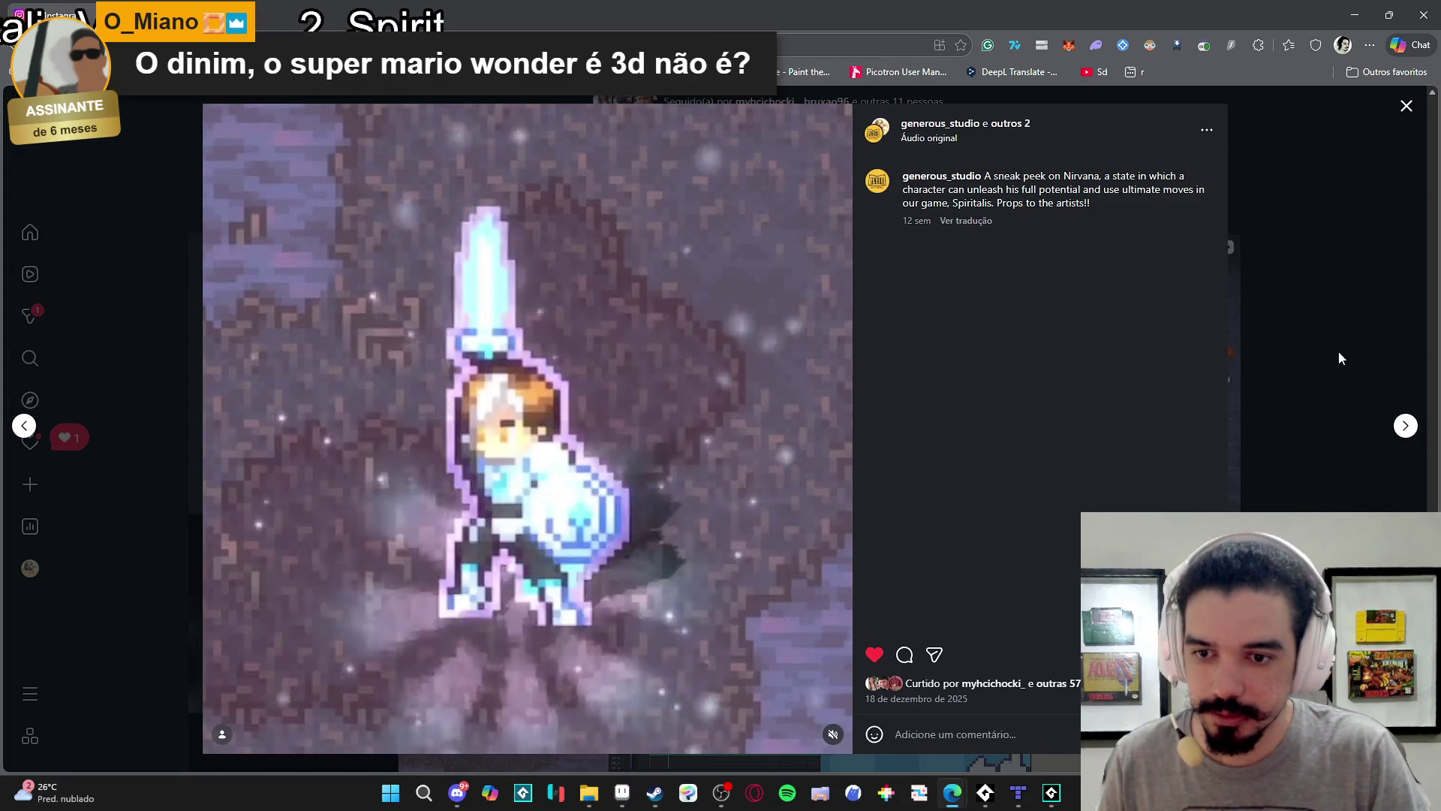
{"action": "left_click", "coordinate": [1405, 106]}
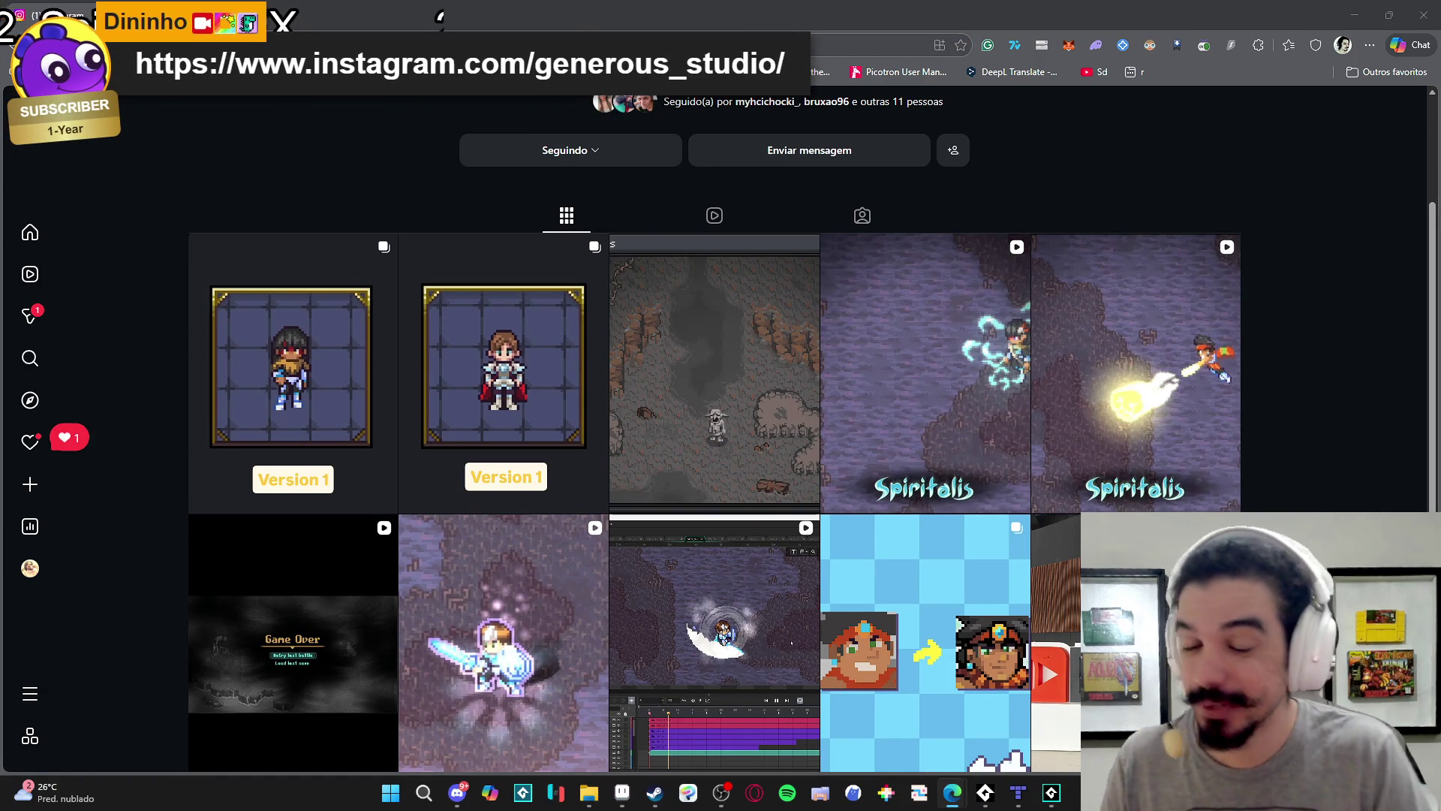
{"action": "scroll", "coordinate": [1406, 122], "scroll_direction": "down", "scroll_amount": 2}
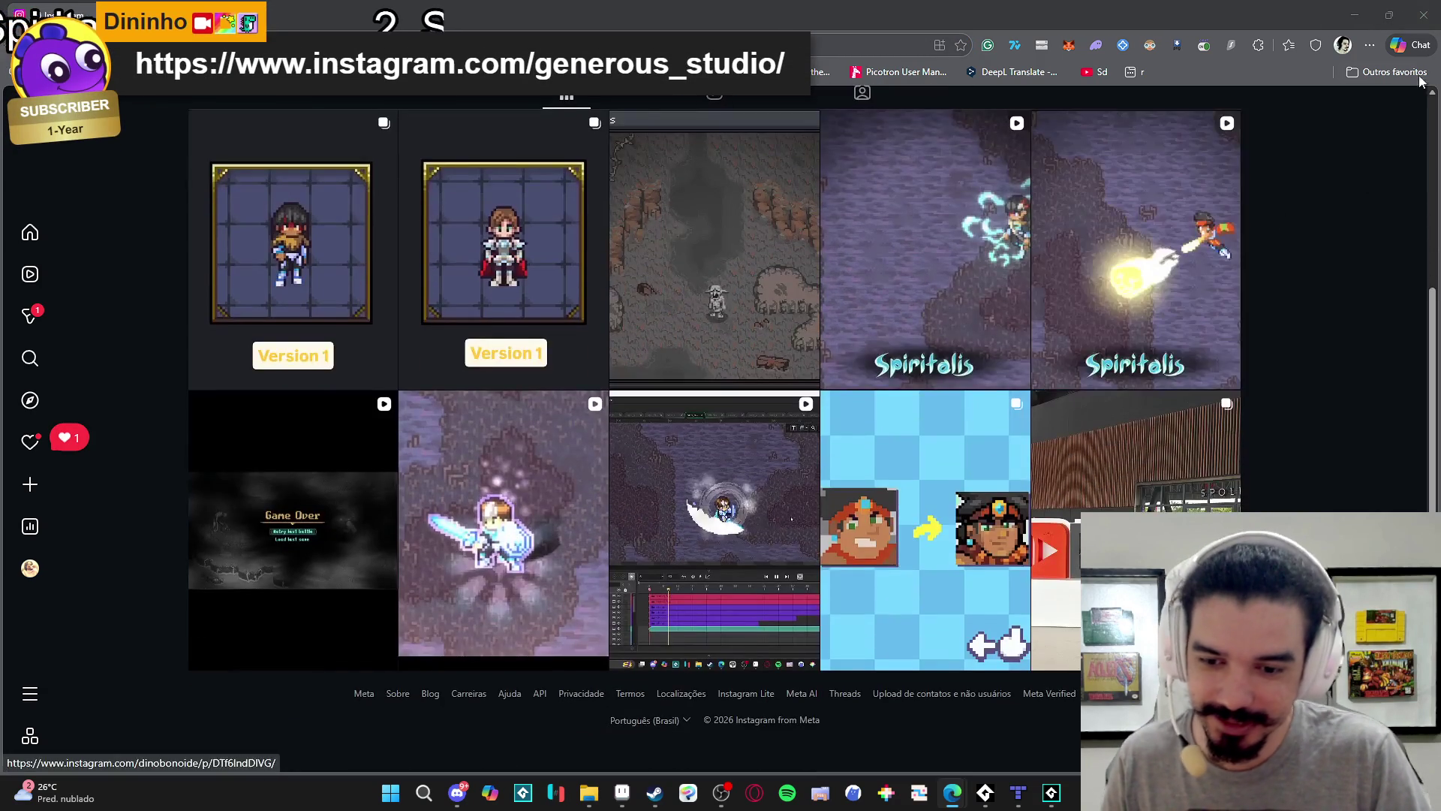
{"action": "key", "text": "alt+Tab"}
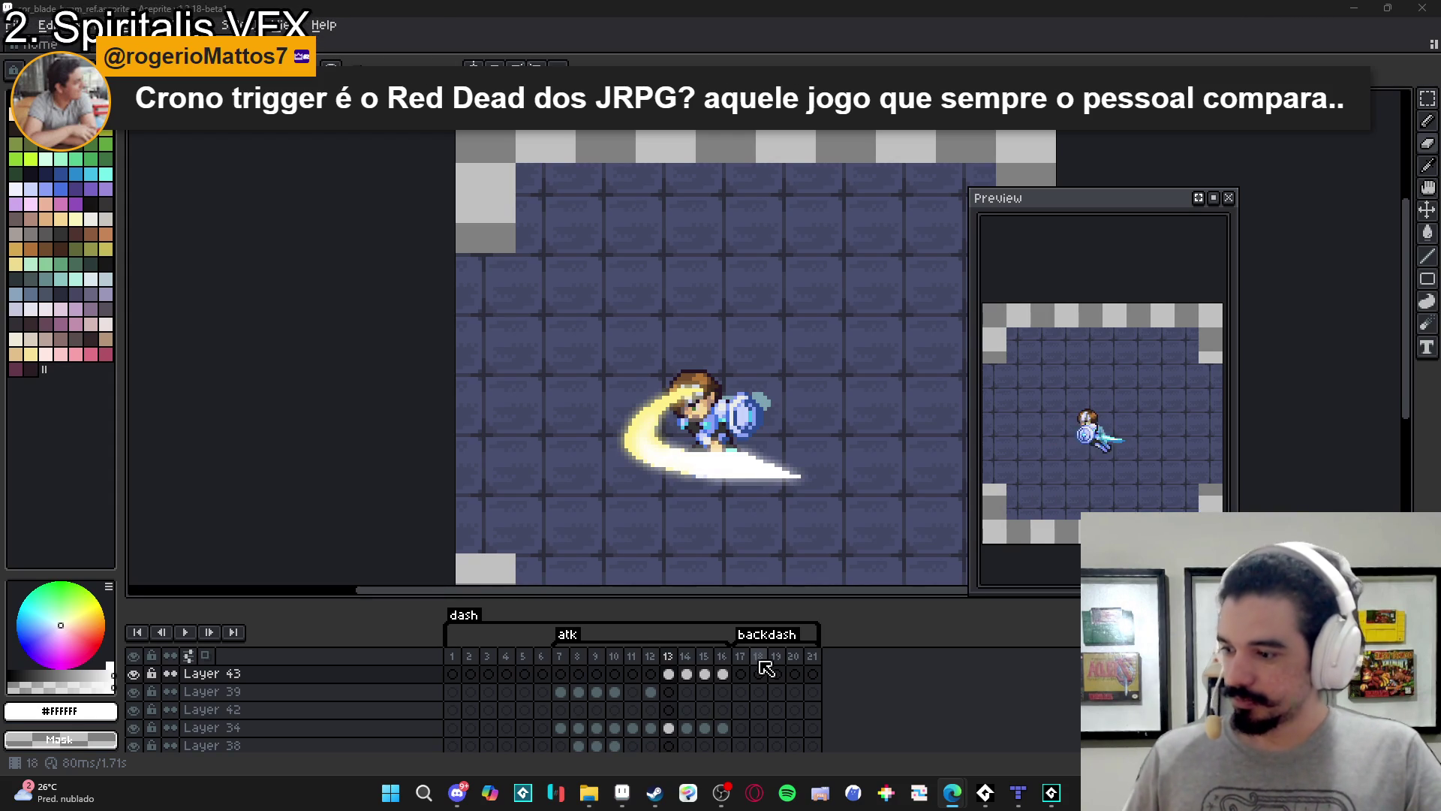
Copy Layer 43's cels 13–16 and paste them into a new 4-frame sprite.
{"action": "left_click_drag", "start_coordinate": [723, 674], "coordinate": [672, 680]}
{"action": "key", "text": "ctrl+c"}
{"action": "left_click", "coordinate": [22, 24]}
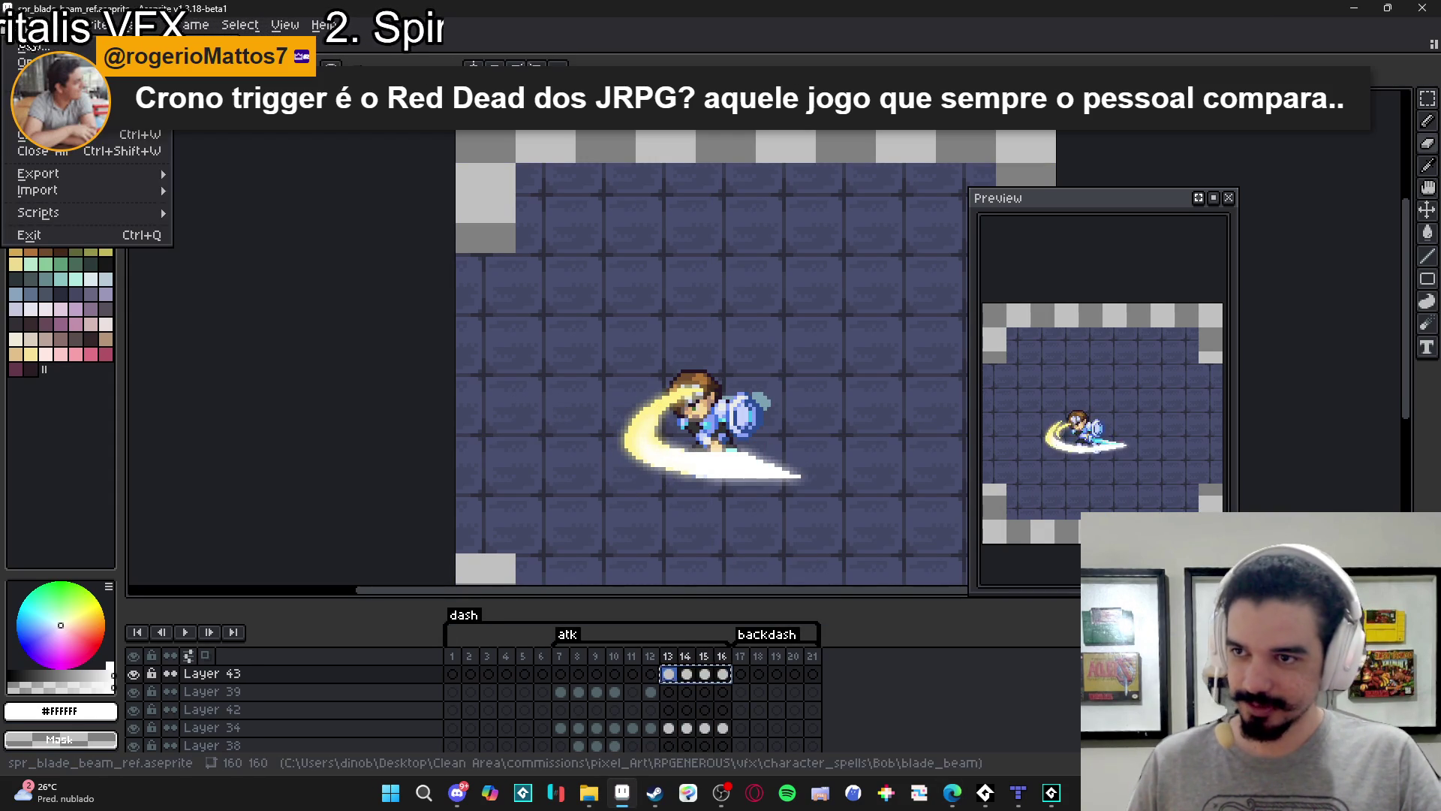
{"action": "left_click", "coordinate": [33, 45]}
{"action": "left_click", "coordinate": [690, 559]}
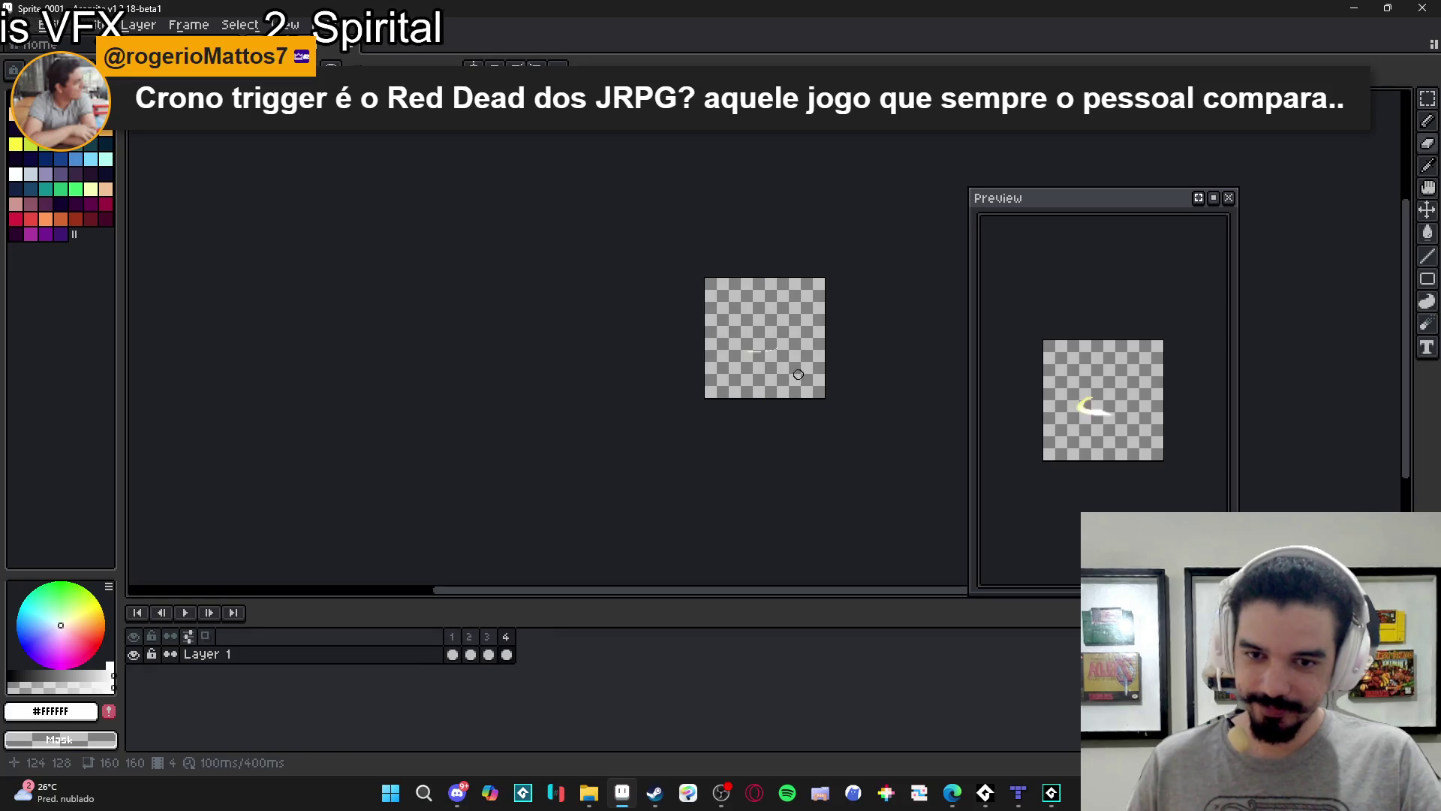
{"action": "scroll", "coordinate": [797, 357], "scroll_direction": "up", "scroll_amount": 1}
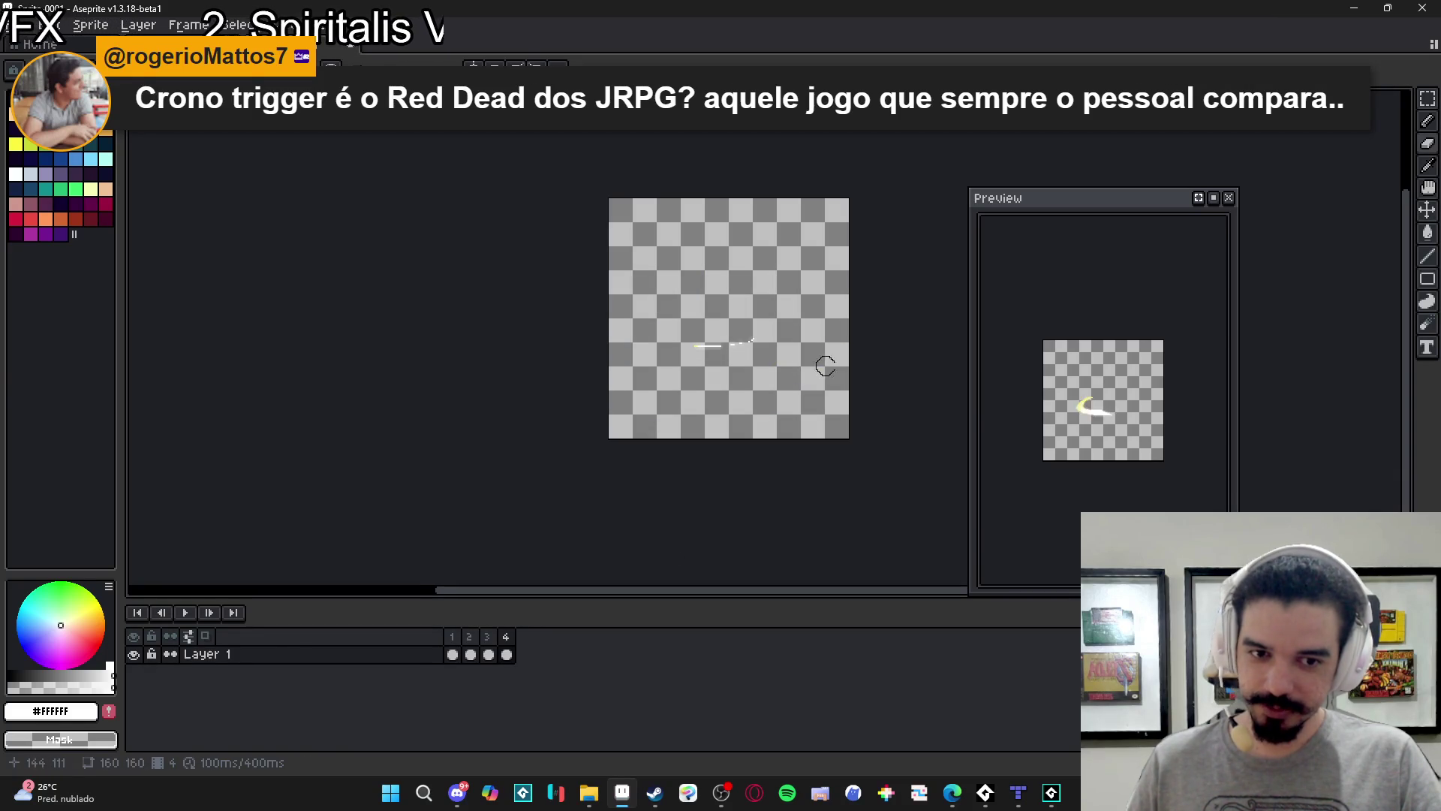
{"action": "scroll", "coordinate": [1085, 422], "scroll_direction": "up", "scroll_amount": 2}
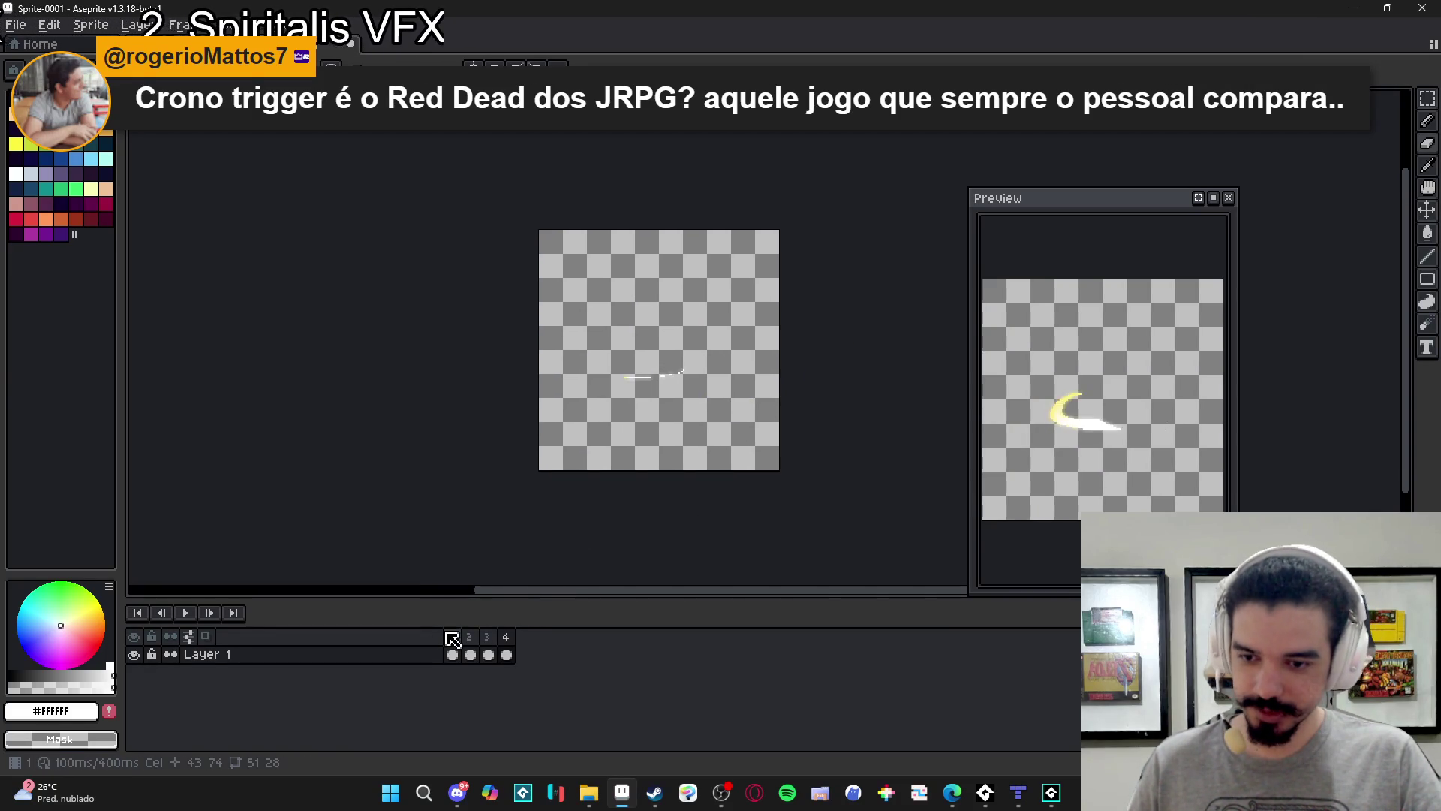
{"action": "left_click", "coordinate": [452, 653]}
{"action": "key", "text": "ctrl+v"}
Trim the new sprite to the slash's 59×28 bounds, then cancel the Save dialog.
{"action": "key", "text": "alt+s"}
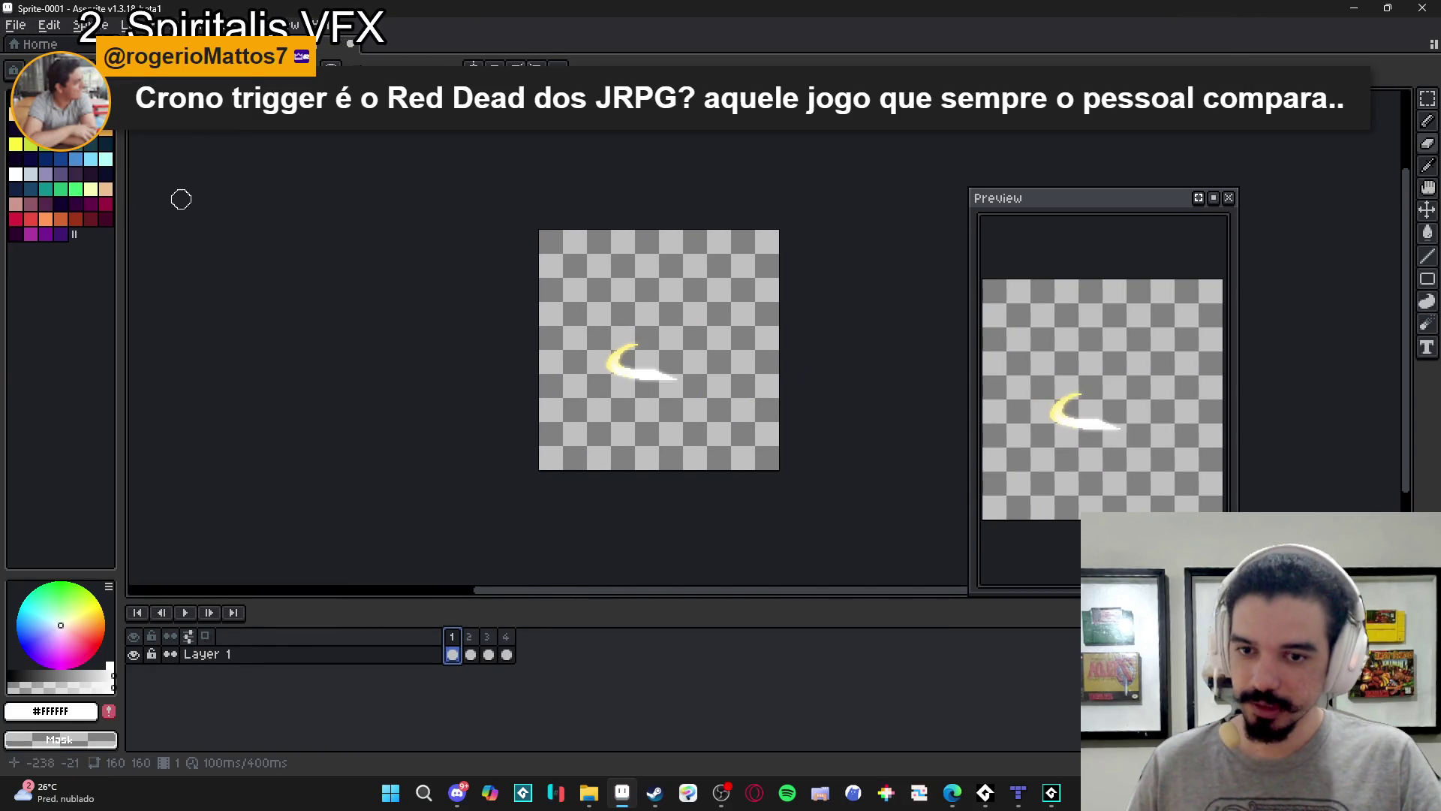
{"action": "left_click", "coordinate": [149, 180]}
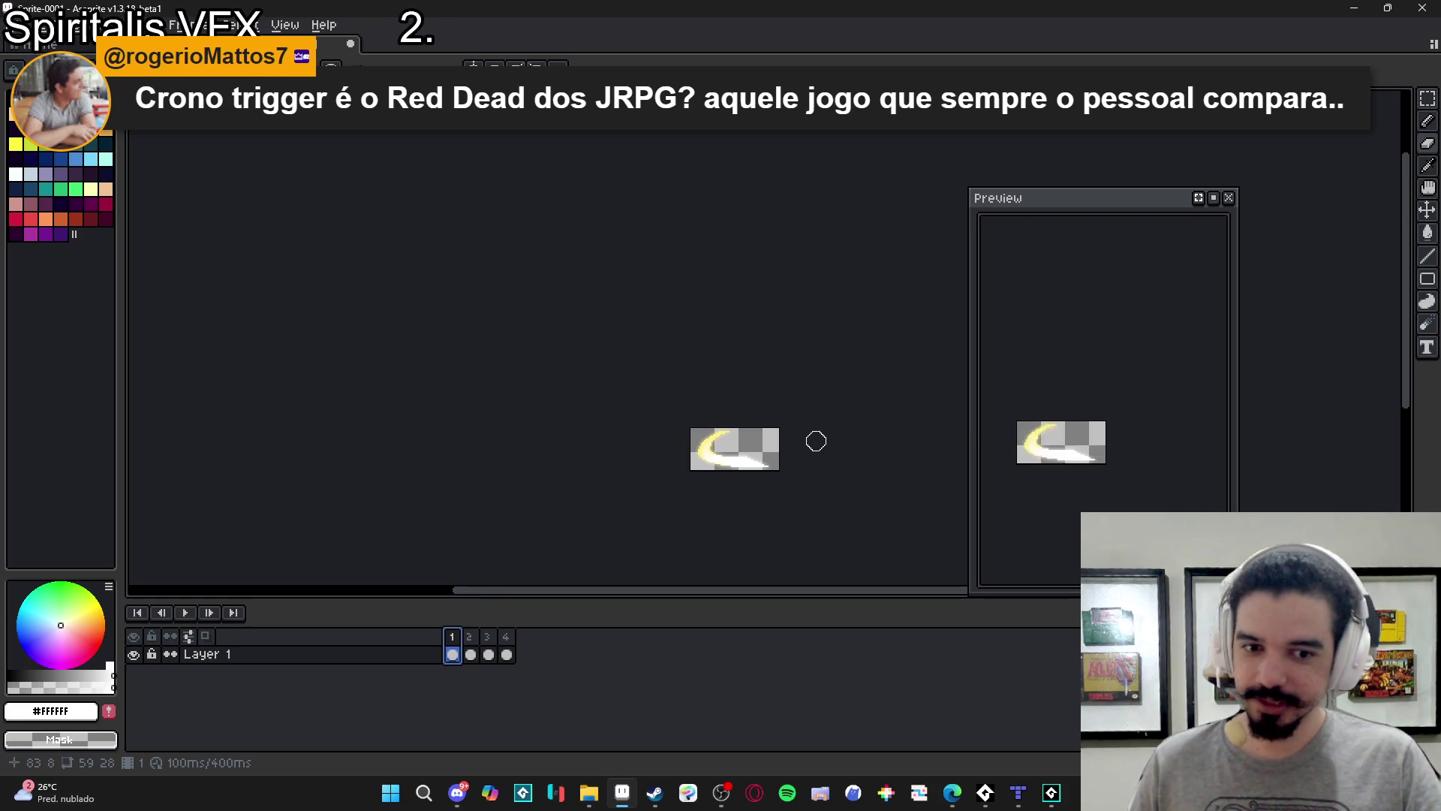
{"action": "scroll", "coordinate": [734, 448], "scroll_direction": "up", "scroll_amount": 1}
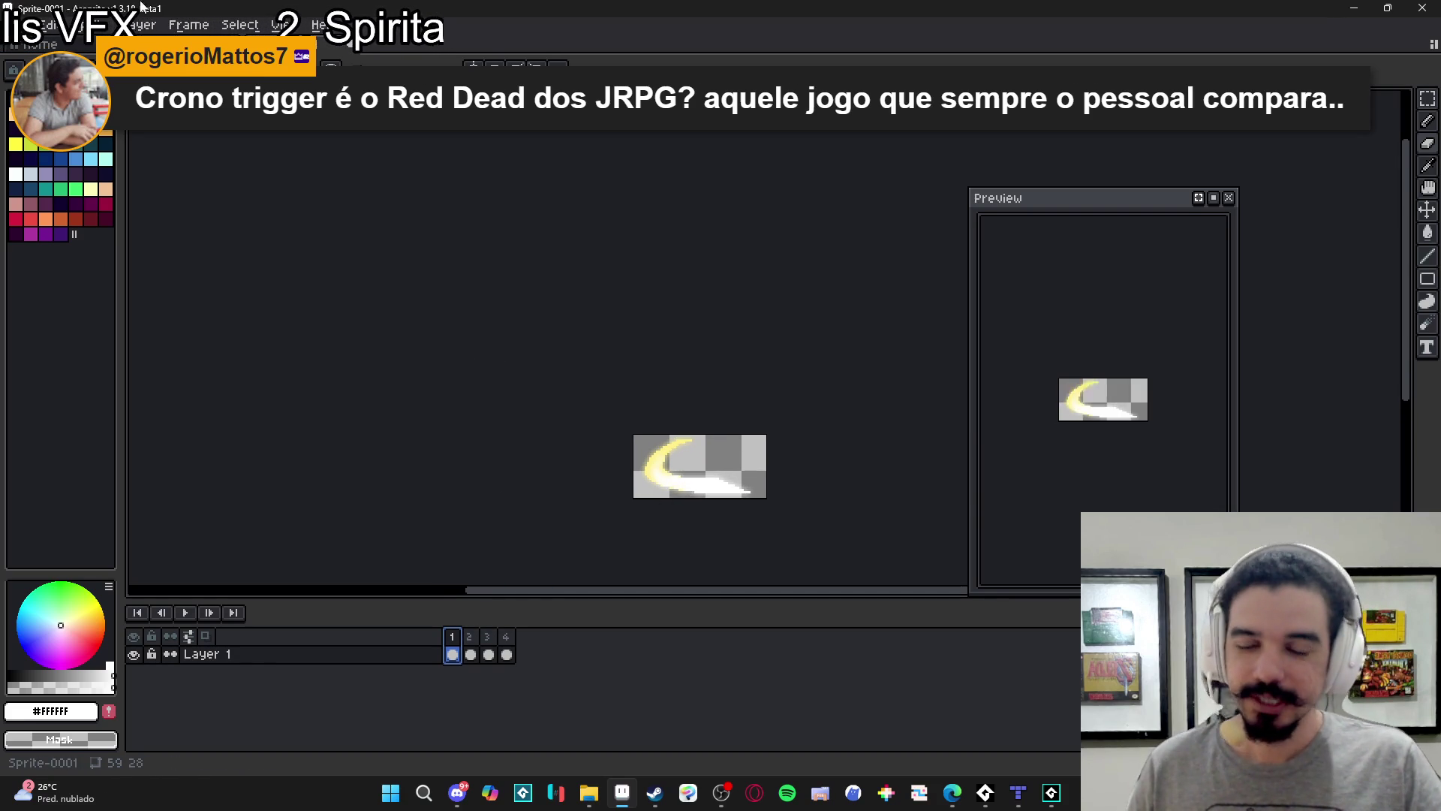
{"action": "left_click", "coordinate": [11, 24]}
{"action": "left_click", "coordinate": [90, 117]}
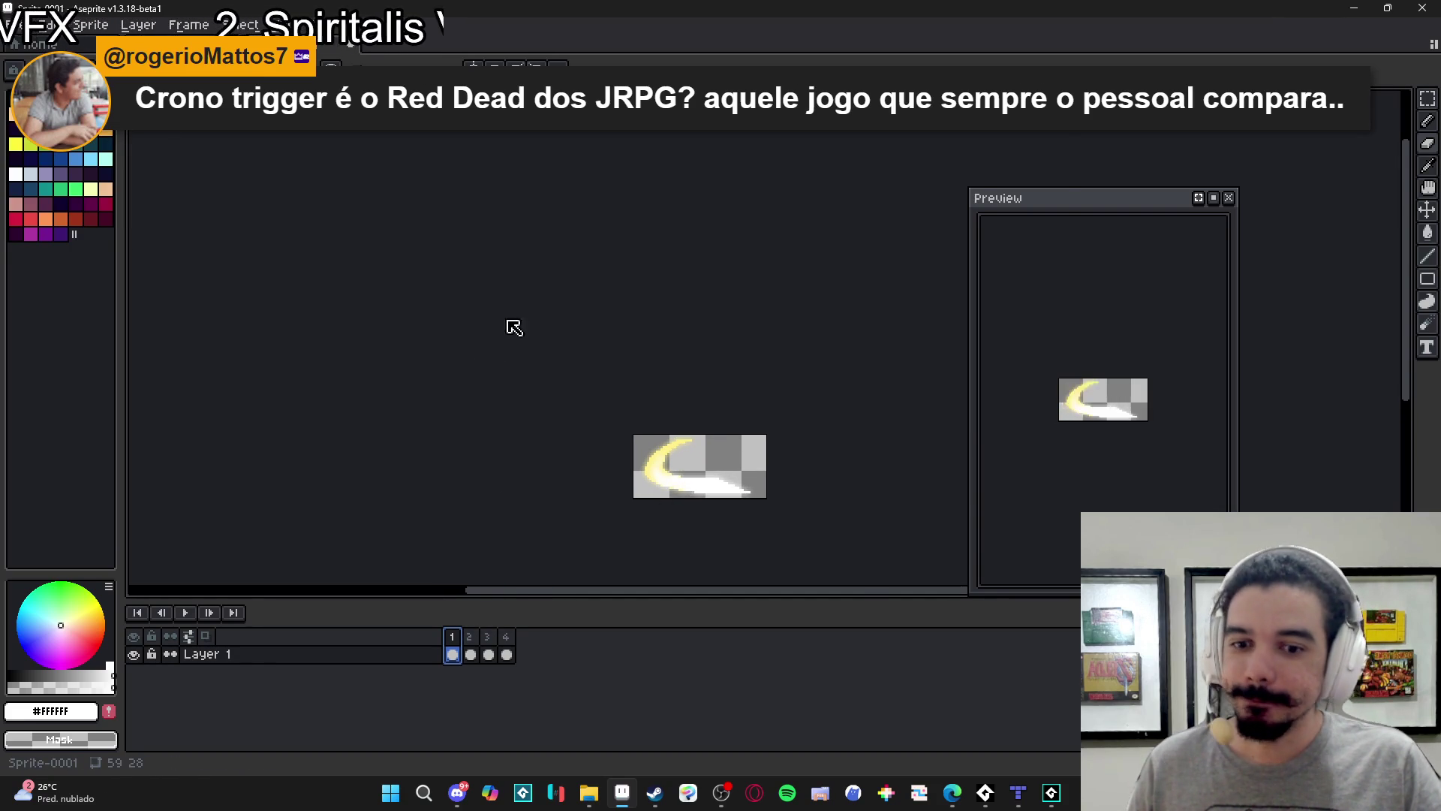
{"action": "left_click", "coordinate": [975, 585]}
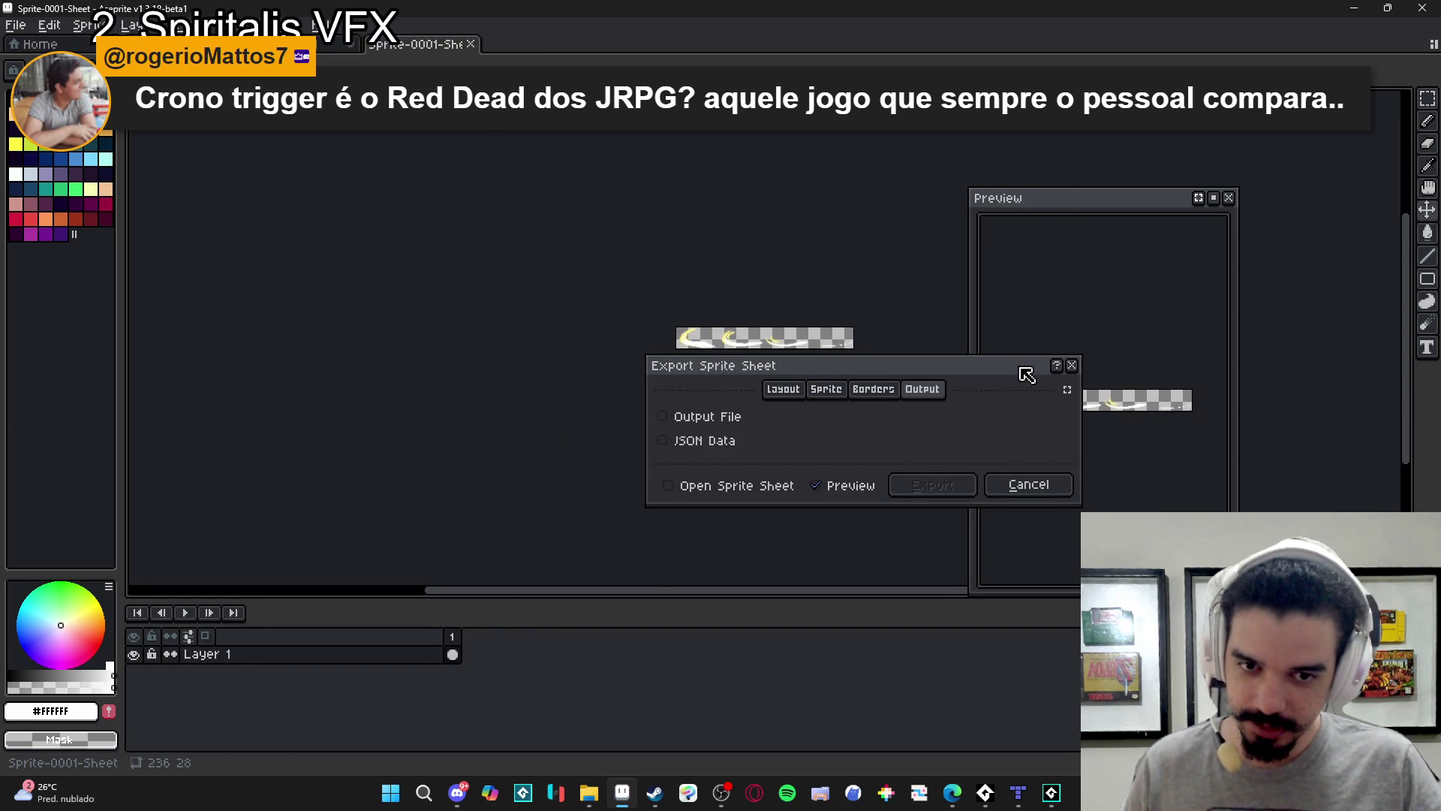
In Export Sprite Sheet, review Layout and Output options and enable Output File as Sprite-0001.png.
{"action": "left_click", "coordinate": [922, 388]}
{"action": "left_click", "coordinate": [920, 485]}
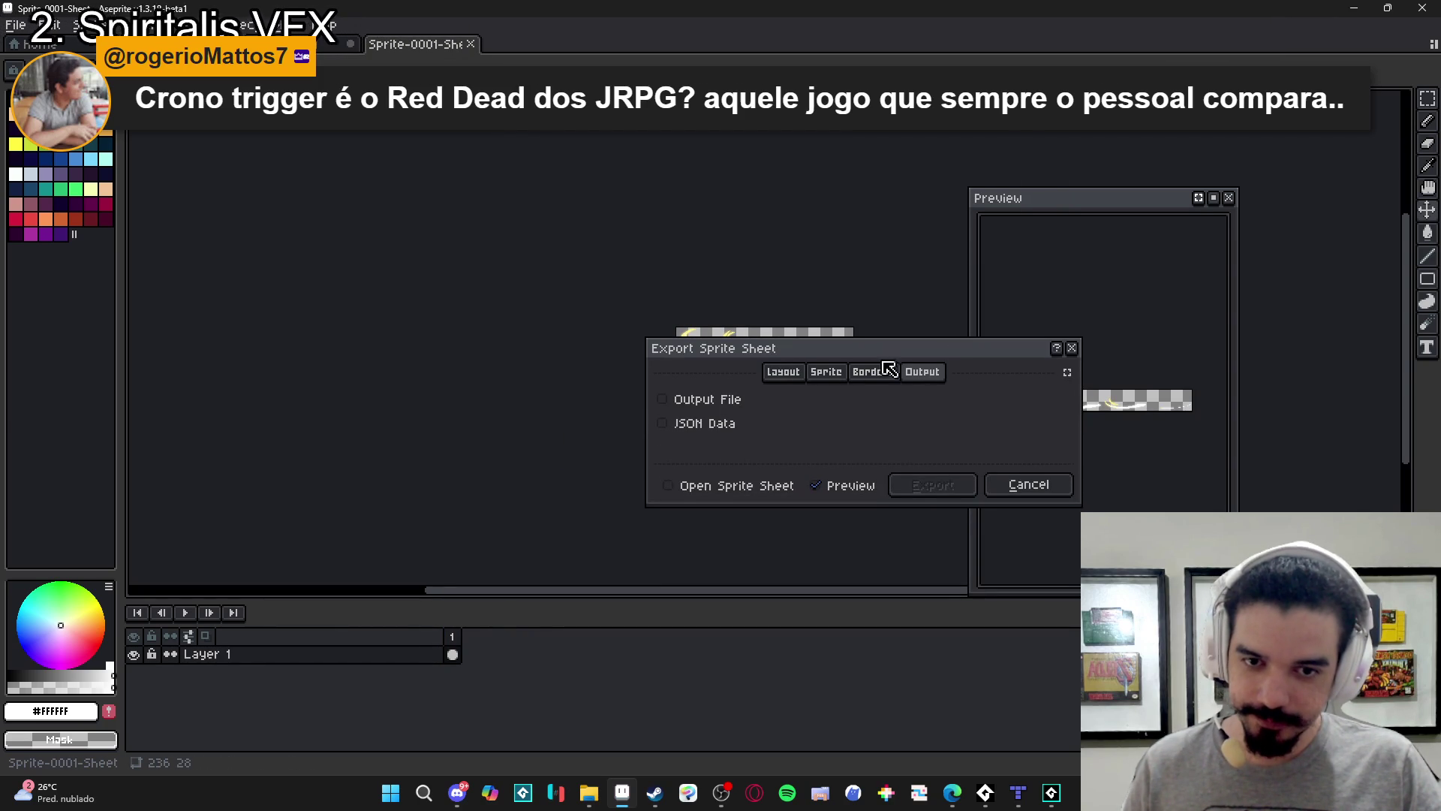
{"action": "left_click", "coordinate": [922, 373]}
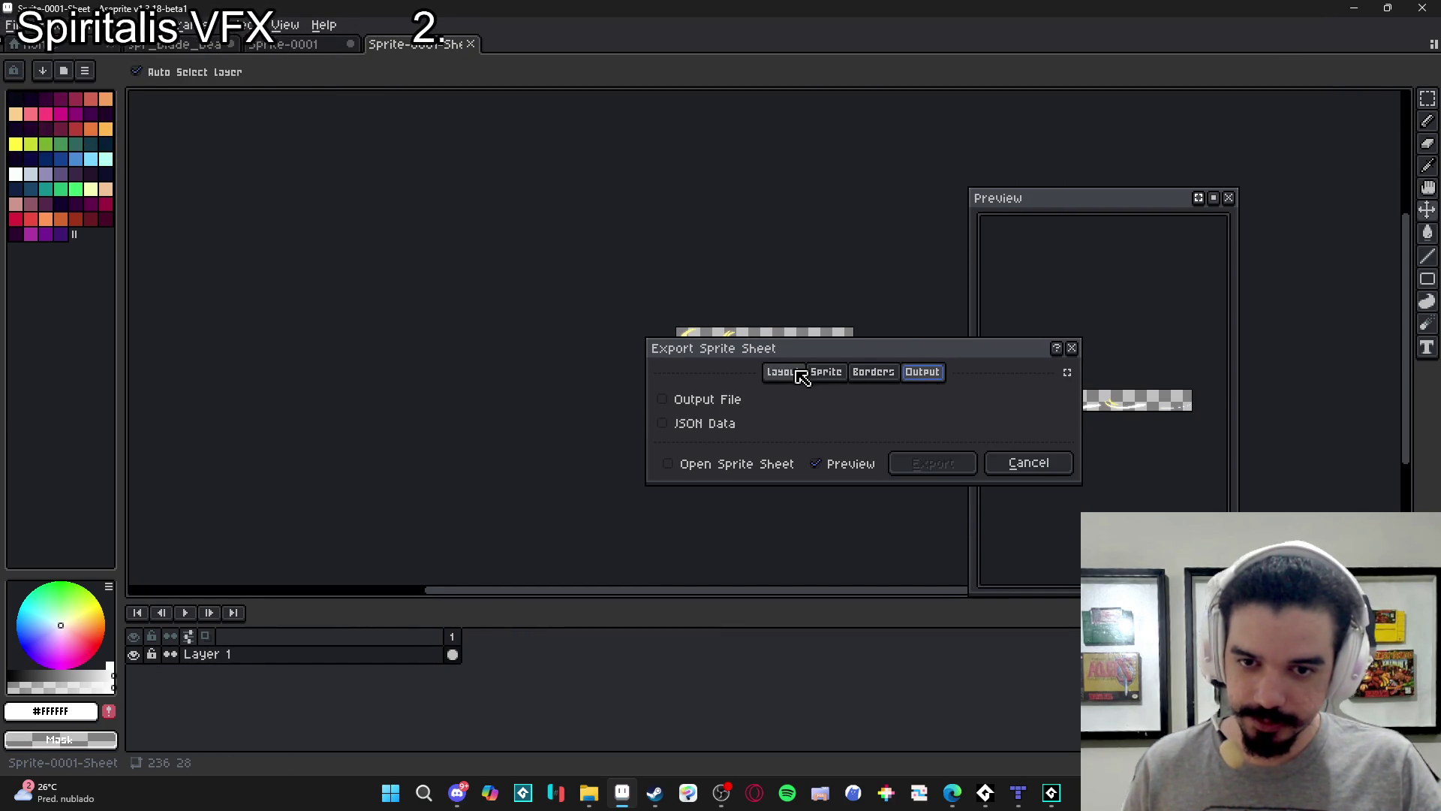
{"action": "left_click", "coordinate": [798, 373]}
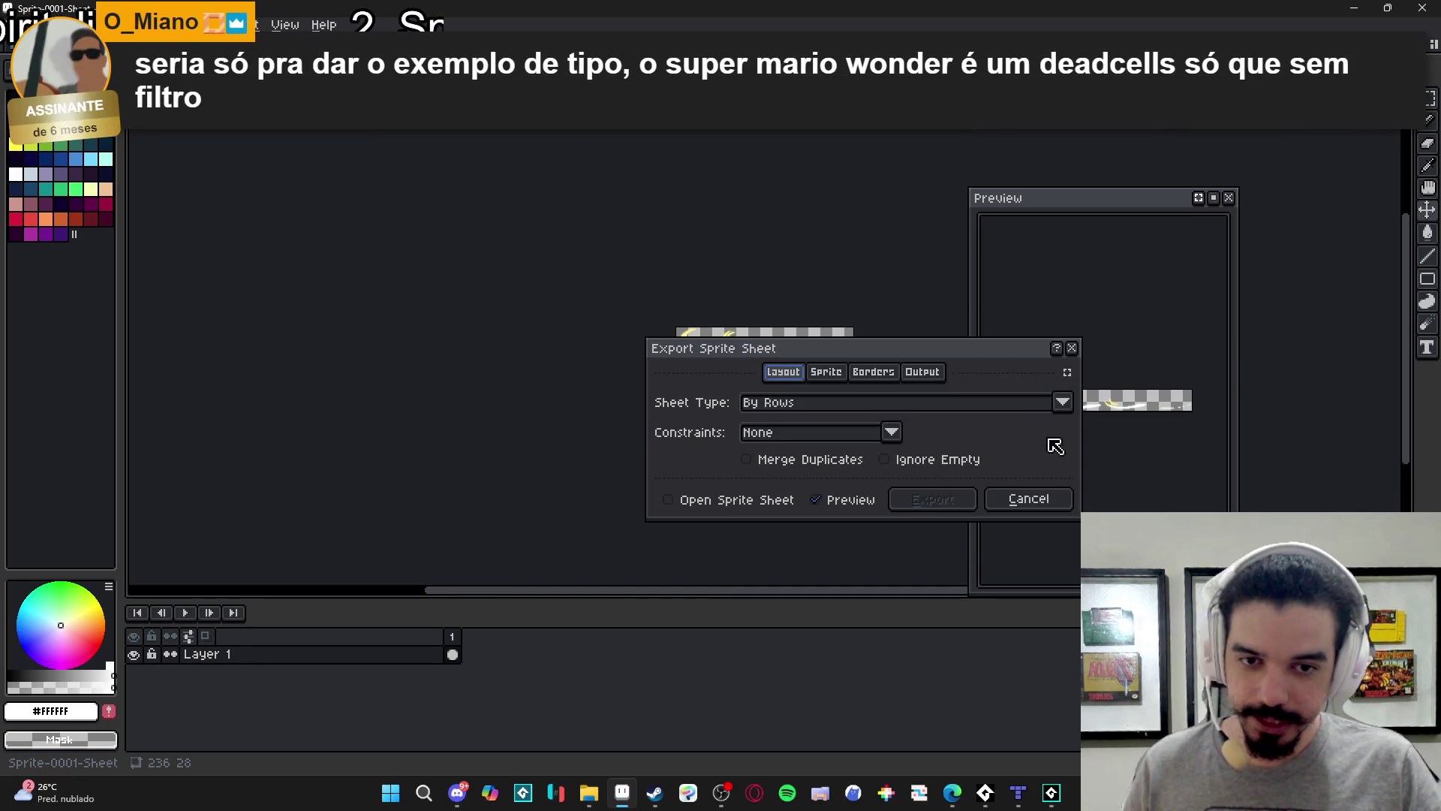
{"action": "left_click", "coordinate": [934, 373]}
{"action": "left_click", "coordinate": [733, 410]}
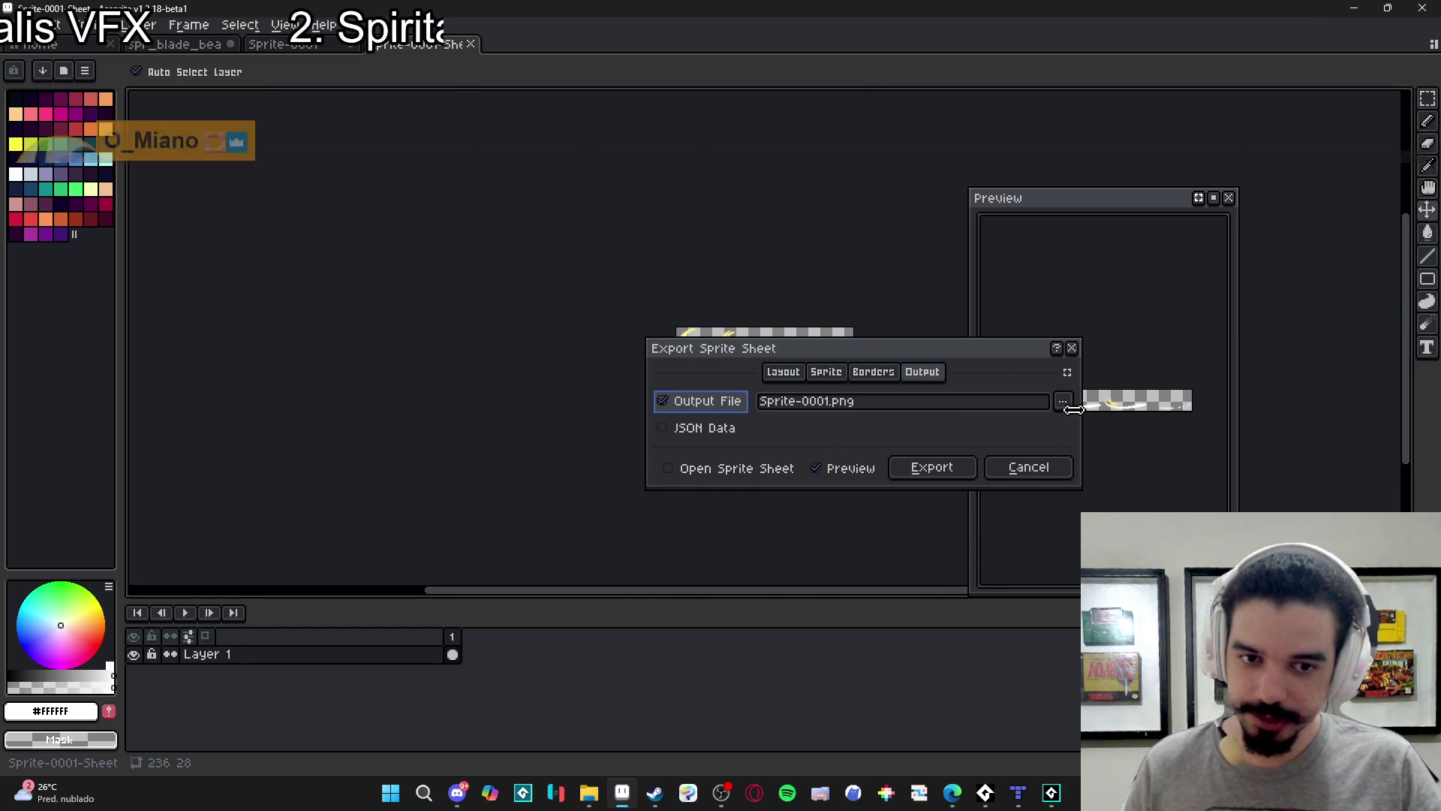
{"action": "left_click", "coordinate": [1067, 403]}
Browse the save dialog's Recent Folders, trying the monsters, blade_beam and refs folders.
{"action": "left_click", "coordinate": [908, 427]}
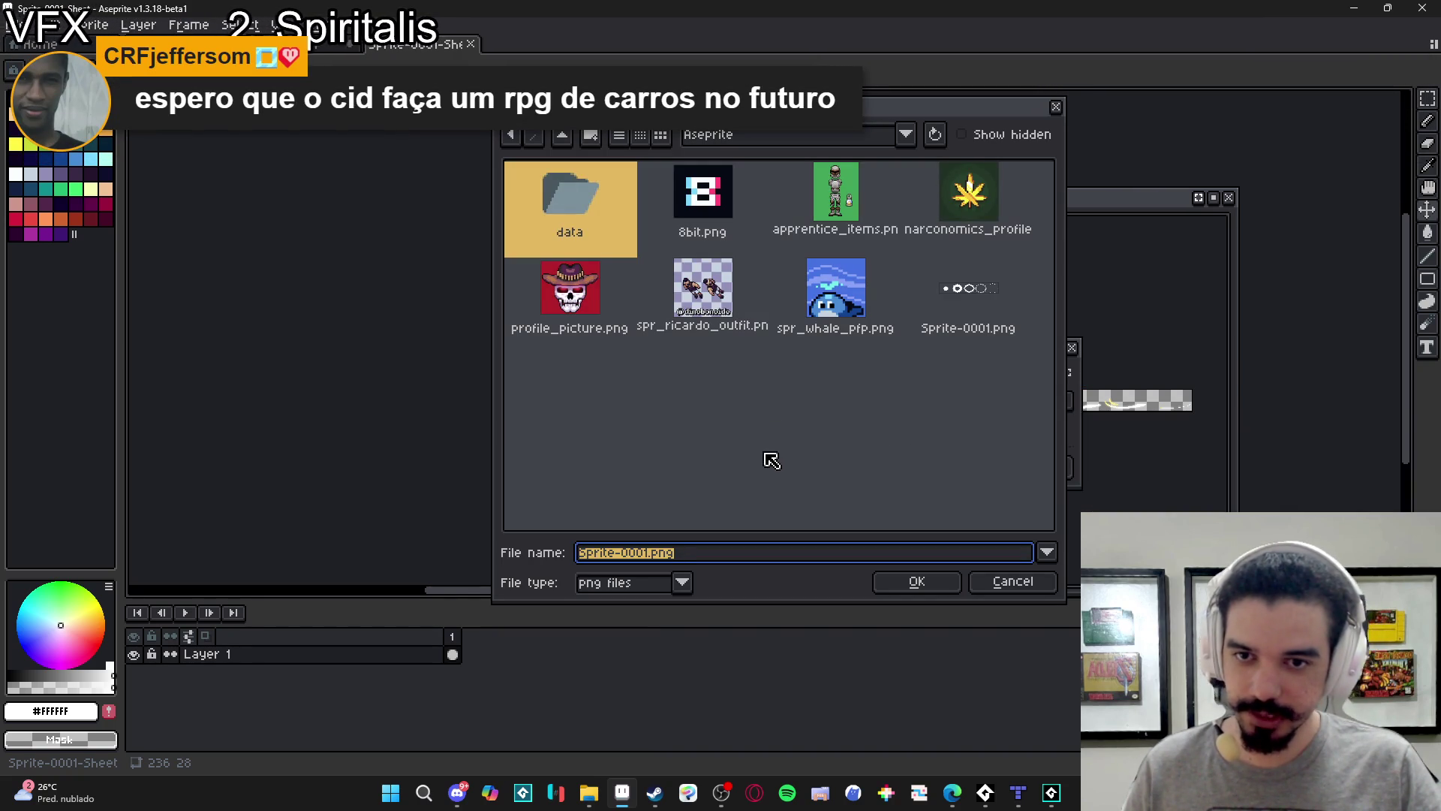
{"action": "left_click", "coordinate": [799, 135]}
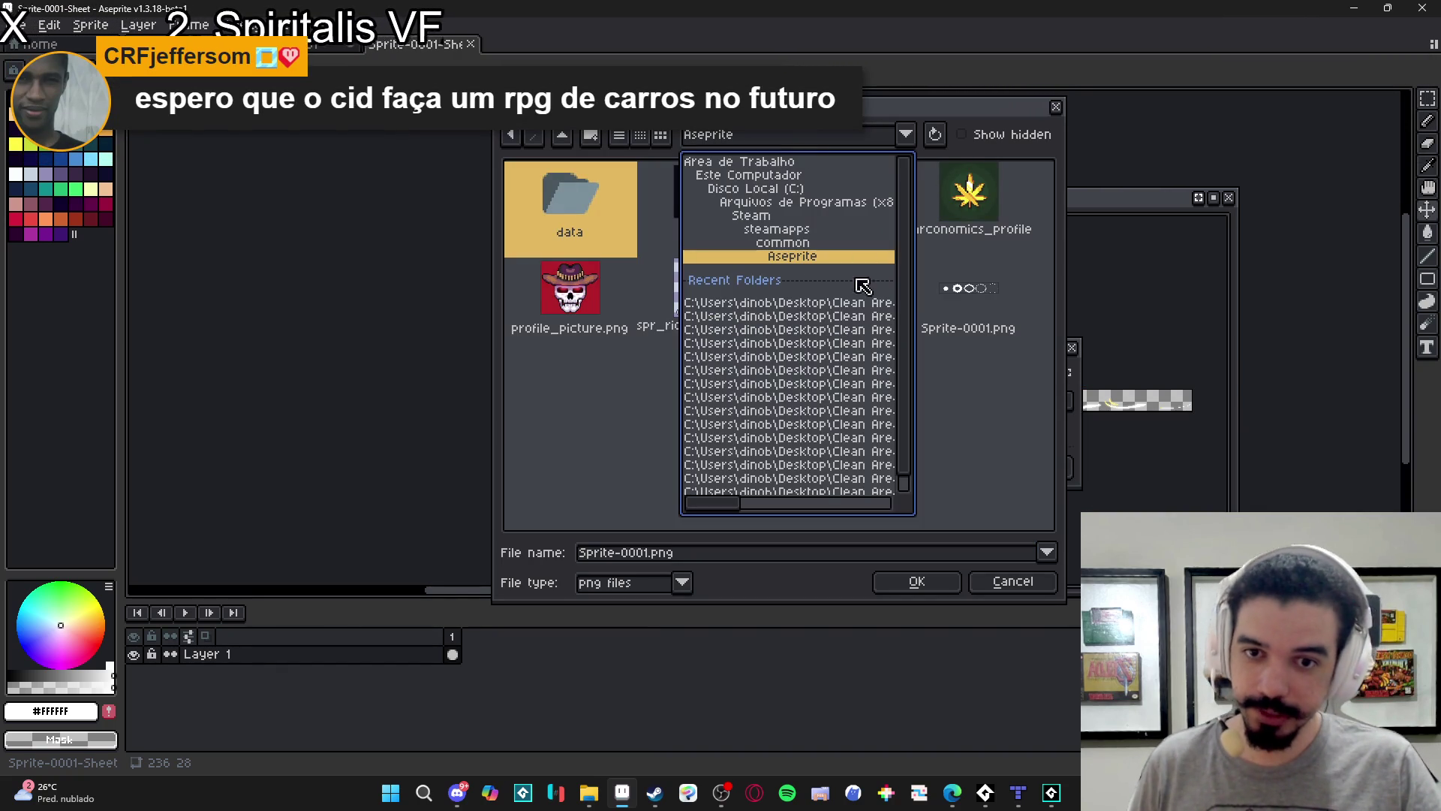
{"action": "left_click", "coordinate": [856, 306]}
{"action": "left_click", "coordinate": [874, 138]}
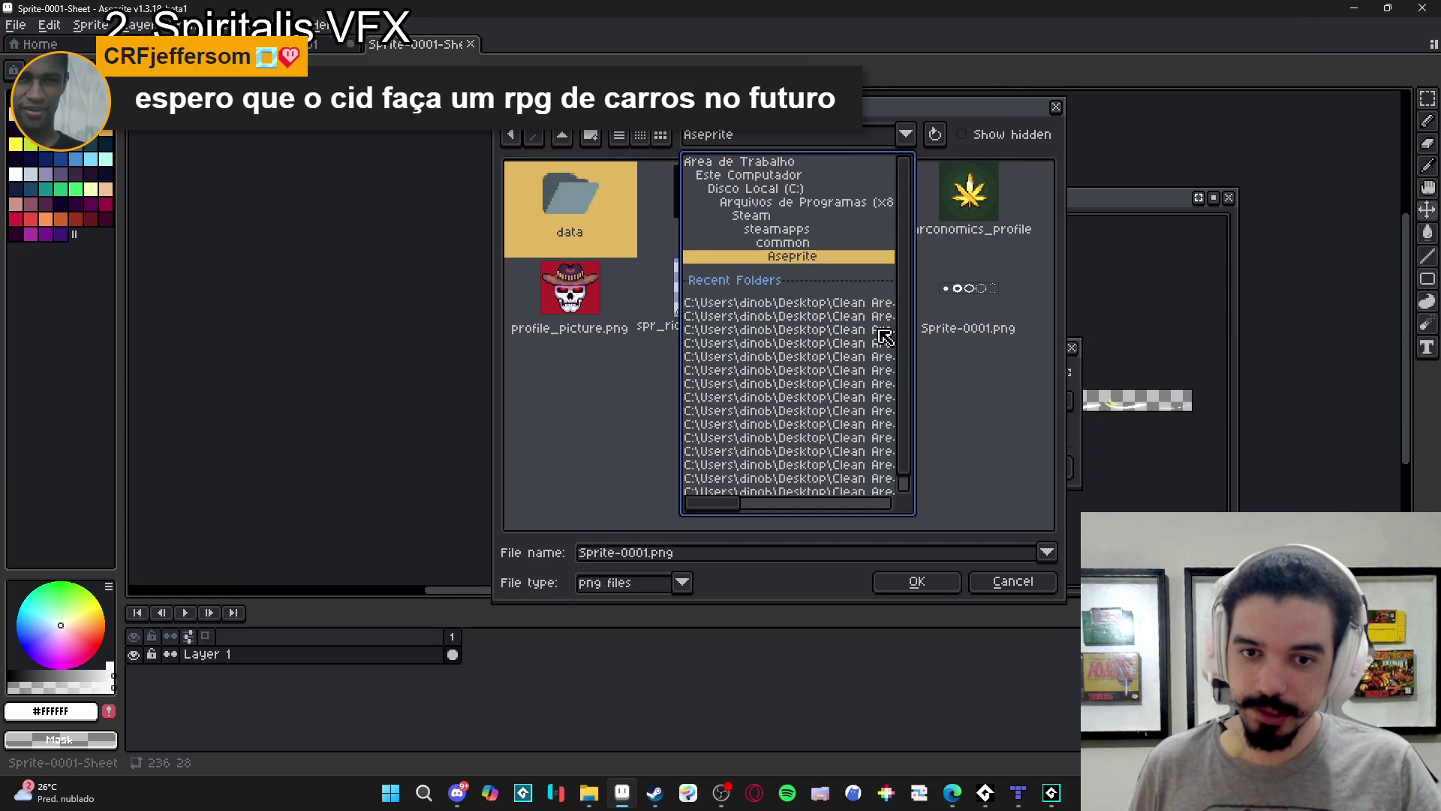
{"action": "left_click", "coordinate": [886, 337]}
{"action": "left_click", "coordinate": [830, 142]}
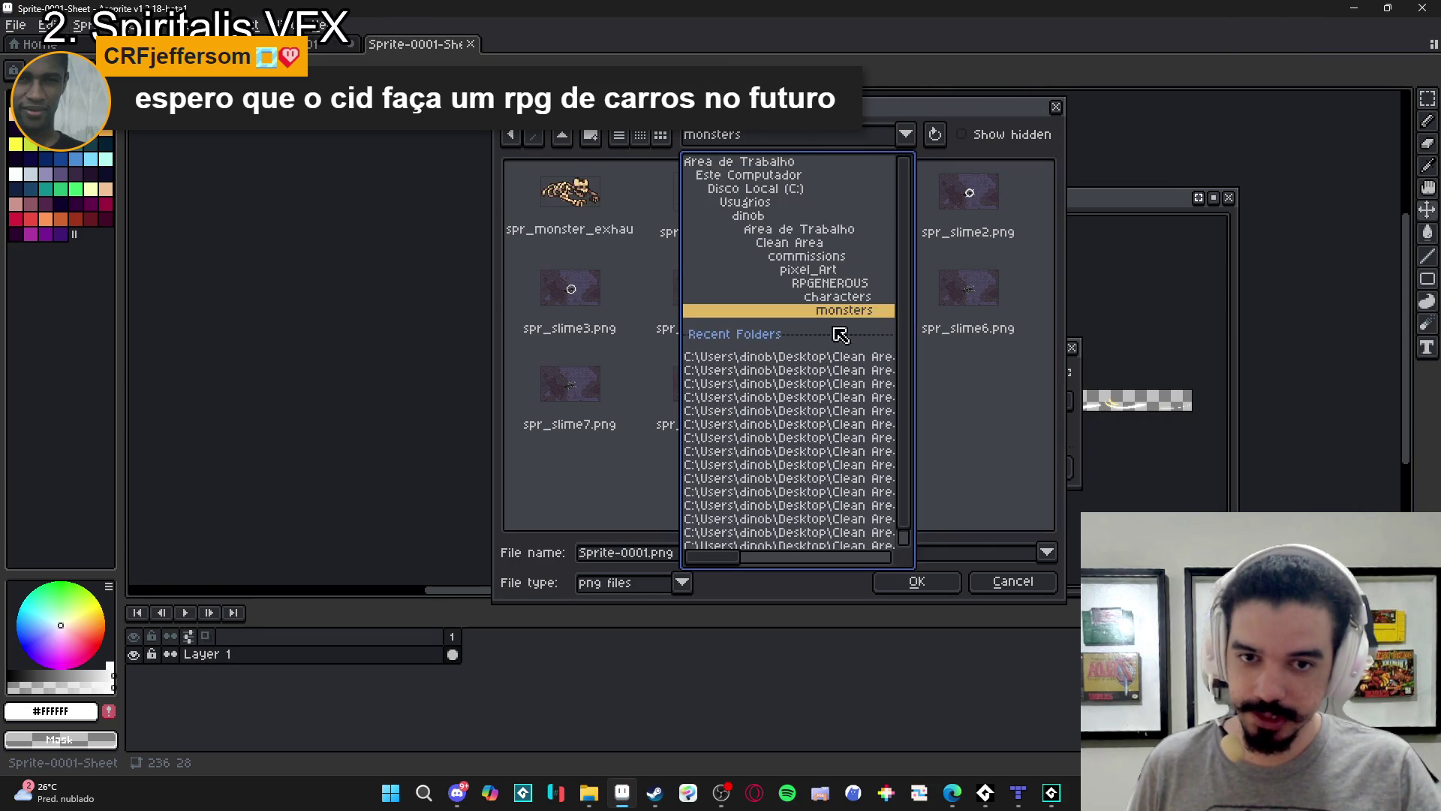
{"action": "left_click", "coordinate": [859, 360]}
{"action": "left_click", "coordinate": [835, 142]}
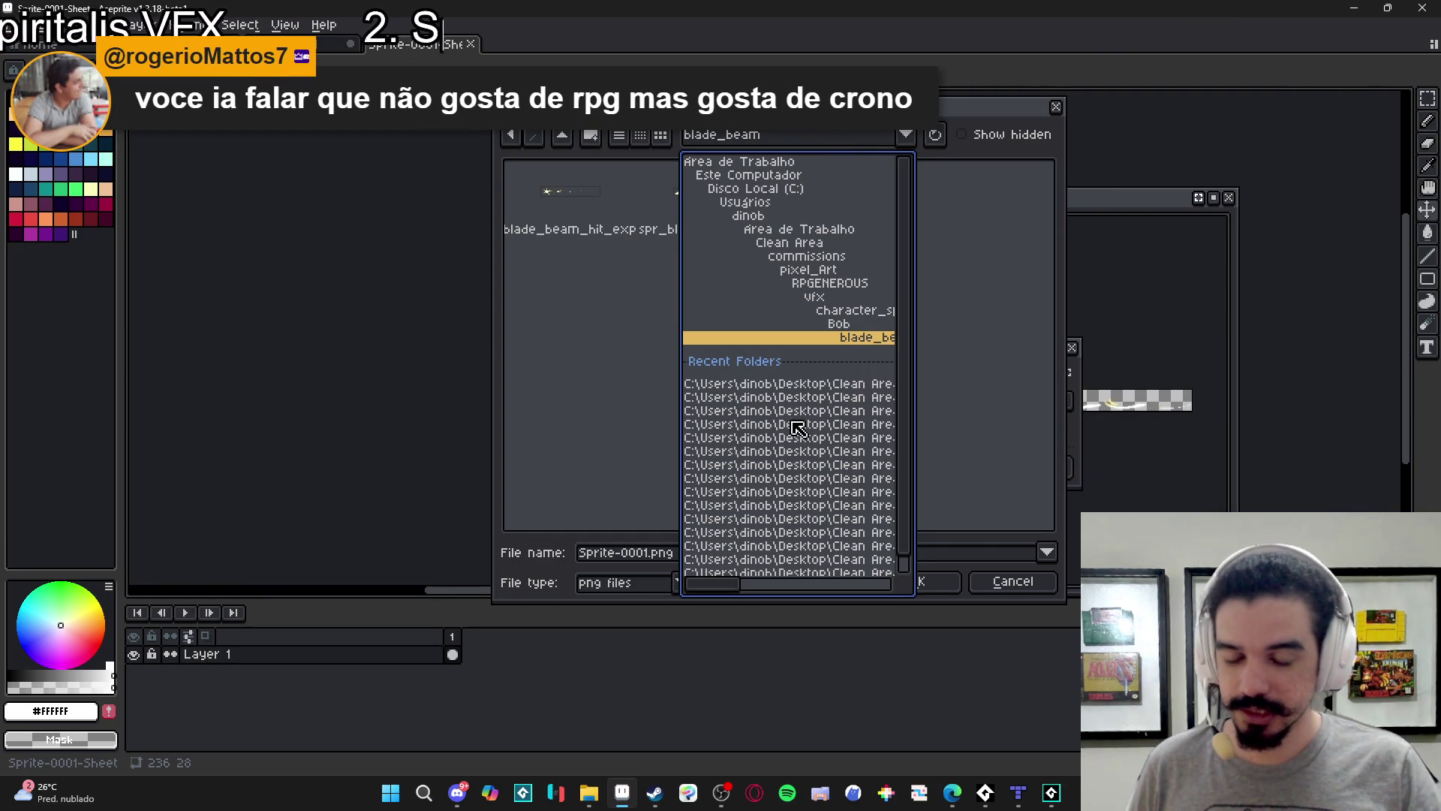
{"action": "left_click", "coordinate": [830, 411]}
{"action": "left_click", "coordinate": [824, 141]}
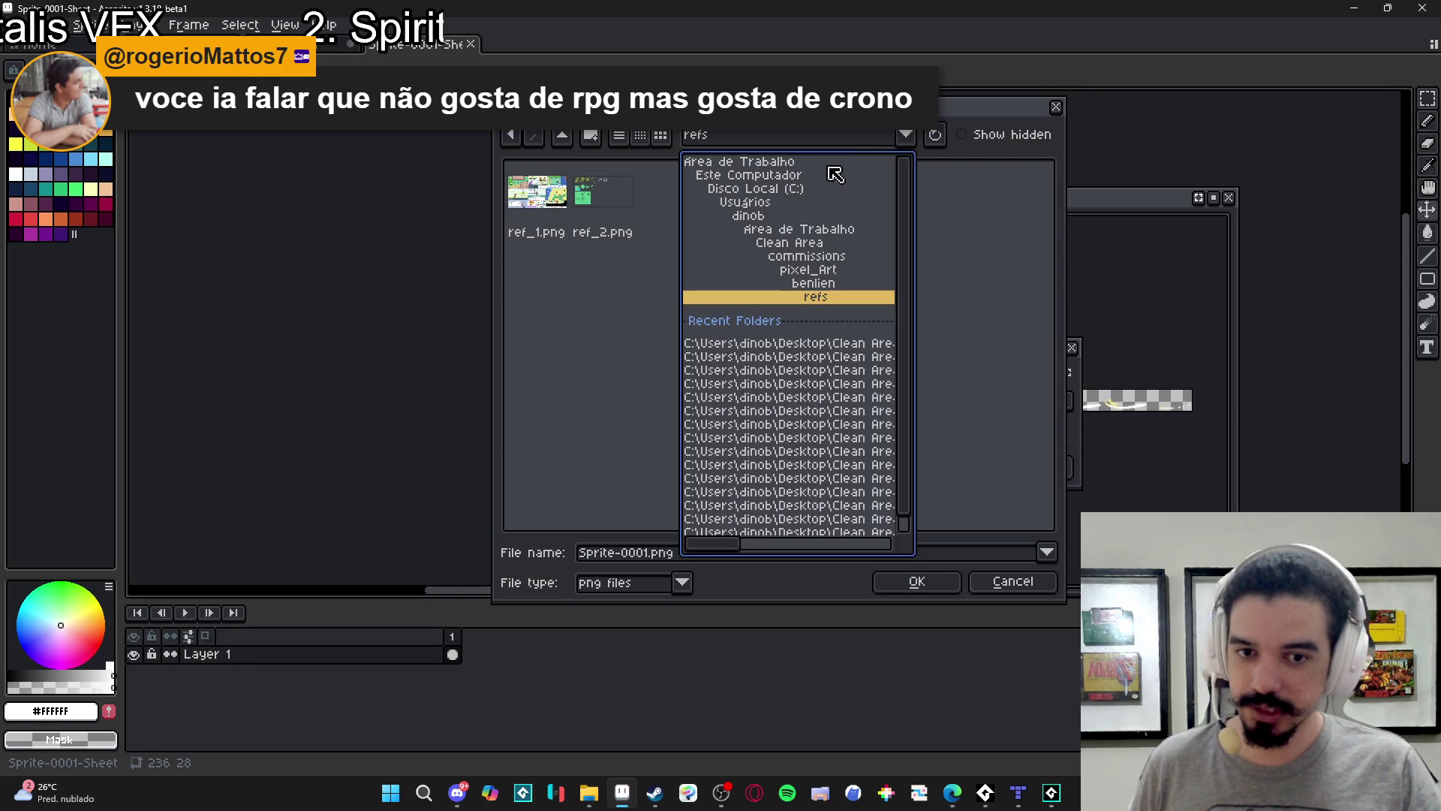
{"action": "left_click", "coordinate": [828, 365]}
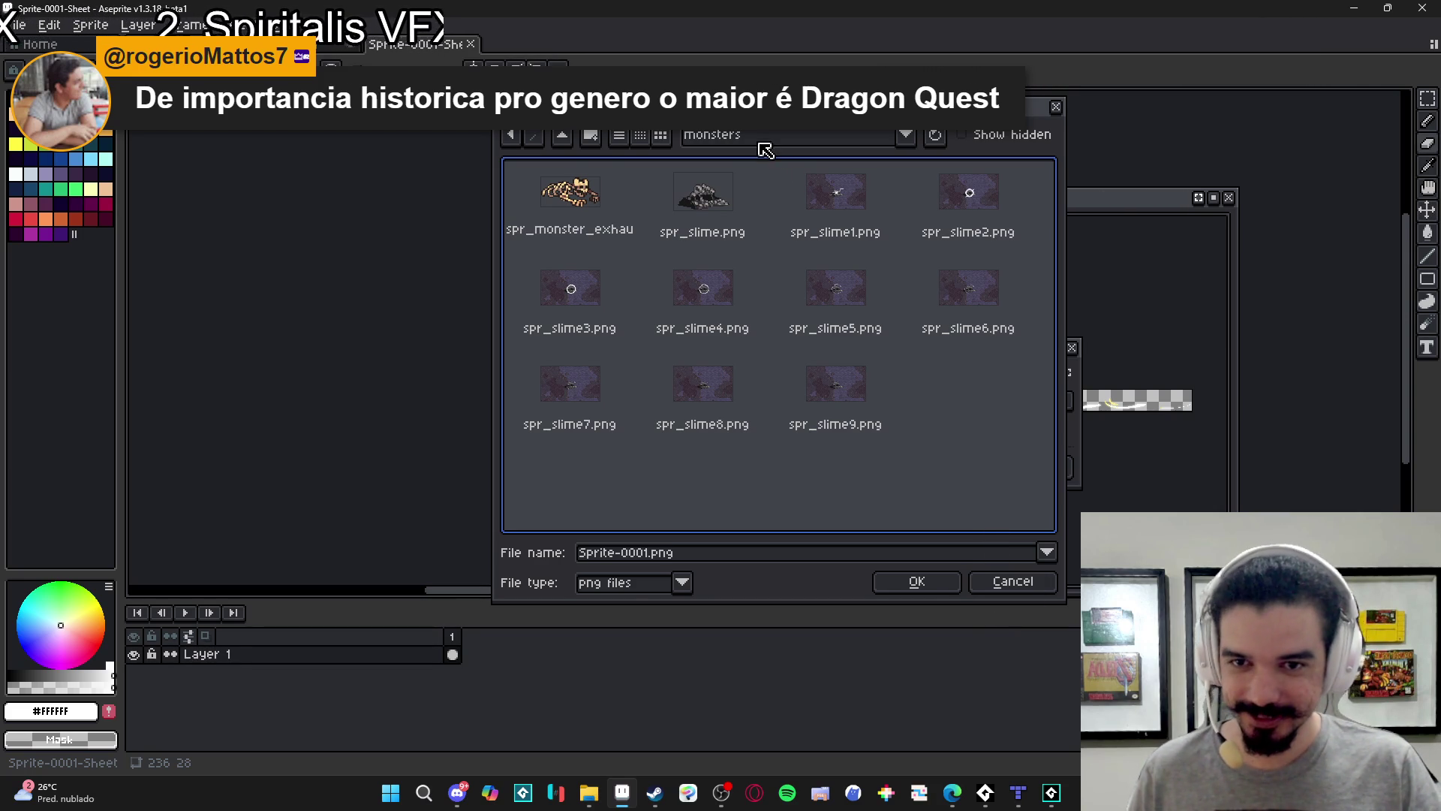
Go up two folder levels, open the VFX folder, then switch to the web browser.
{"action": "left_click", "coordinate": [560, 144]}
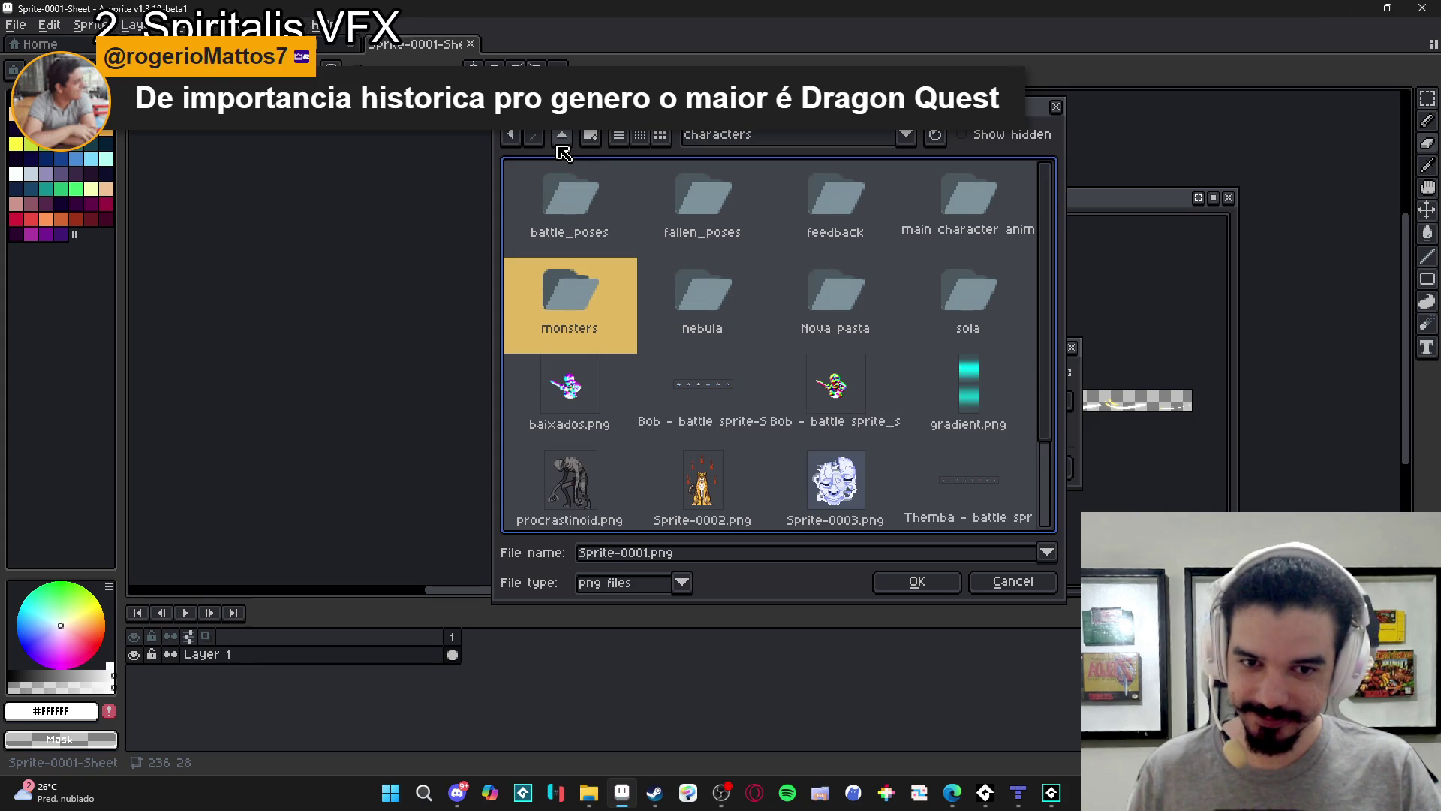
{"action": "left_click", "coordinate": [561, 143]}
{"action": "double_click", "coordinate": [853, 387]}
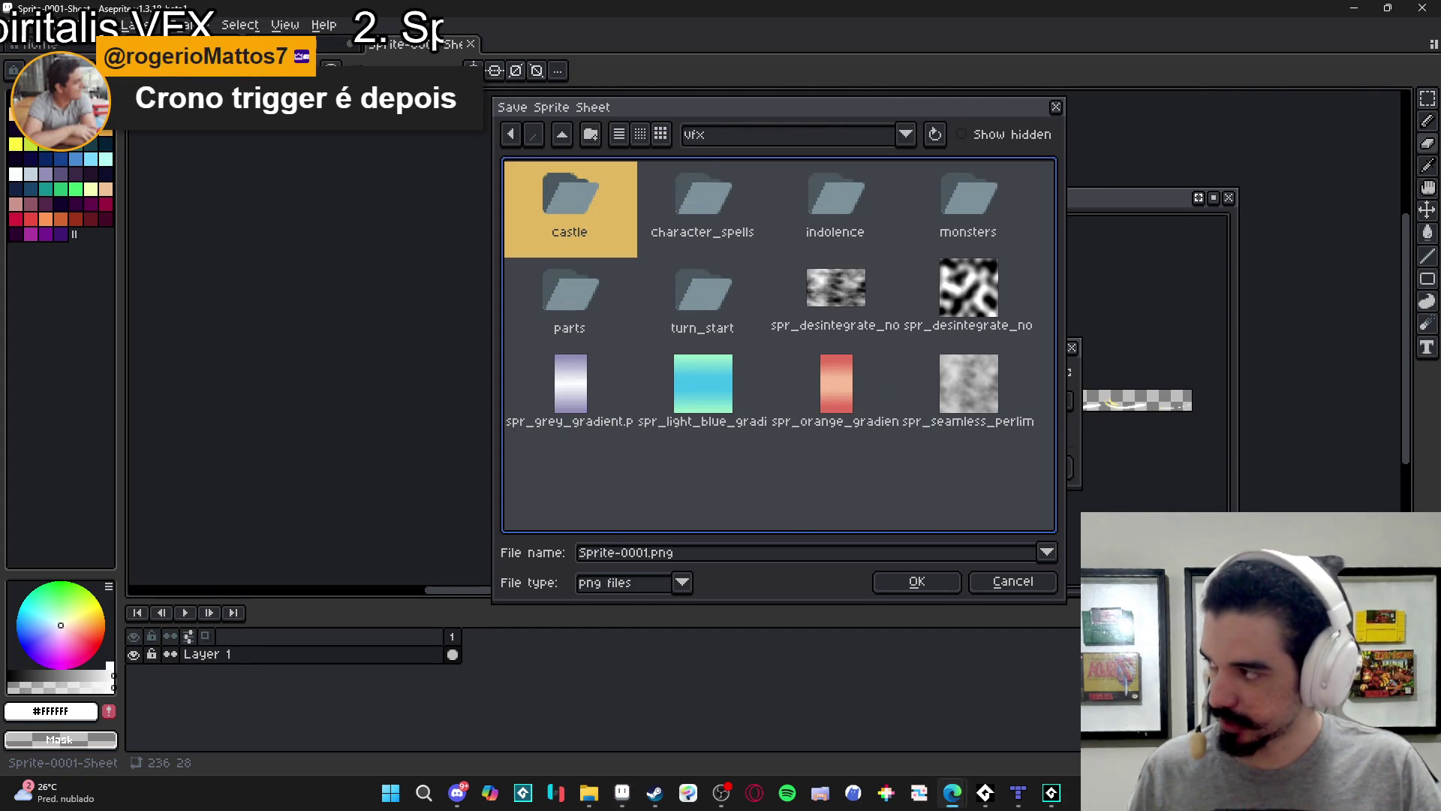
{"action": "key", "text": "alt+Tab"}
{"action": "key", "text": "ctrl+d"}
Search Google for 'dragon quest' in a new browser tab.
{"action": "type", "text": "r"}
{"action": "left_click", "coordinate": [952, 78]}
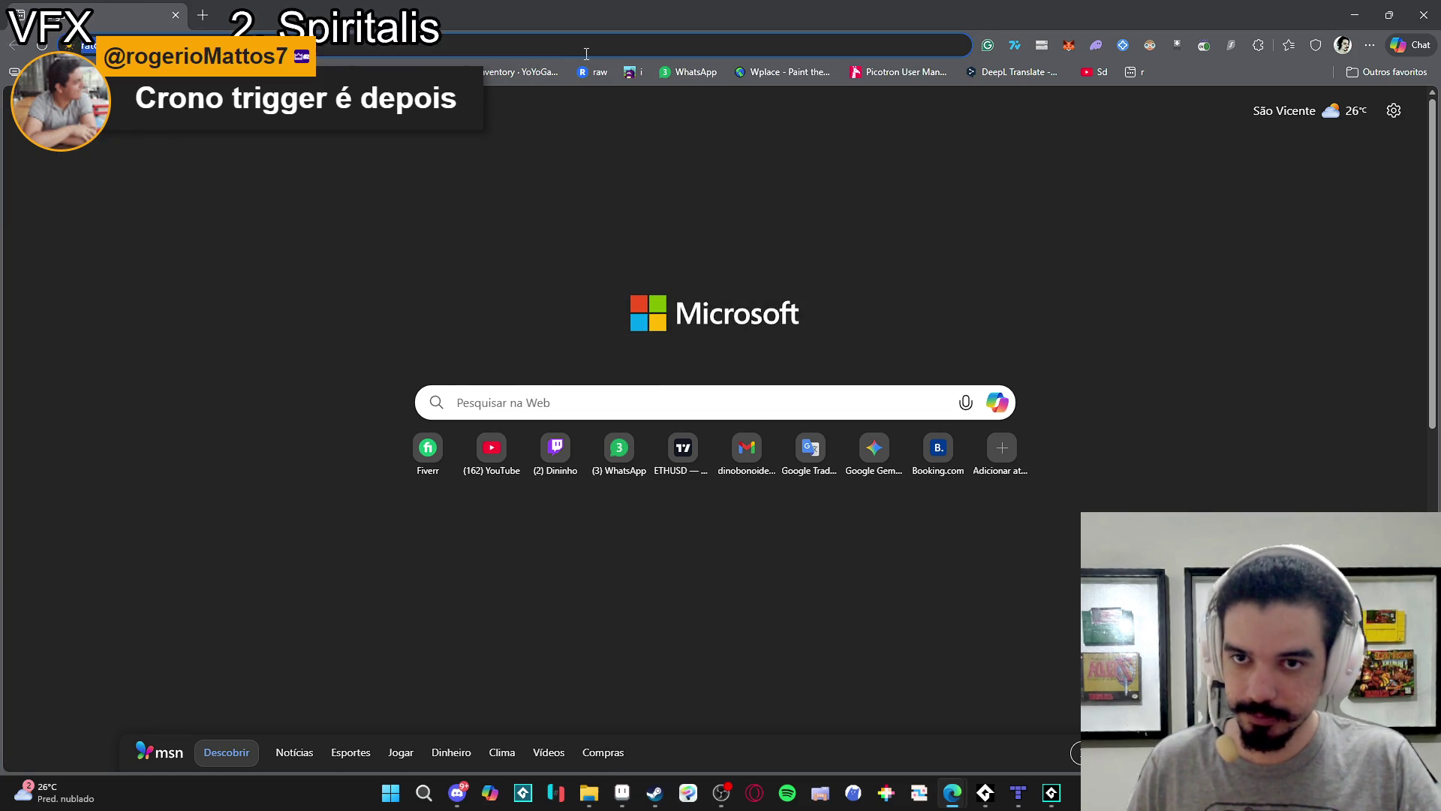
{"action": "type", "text": "dragon quest"}
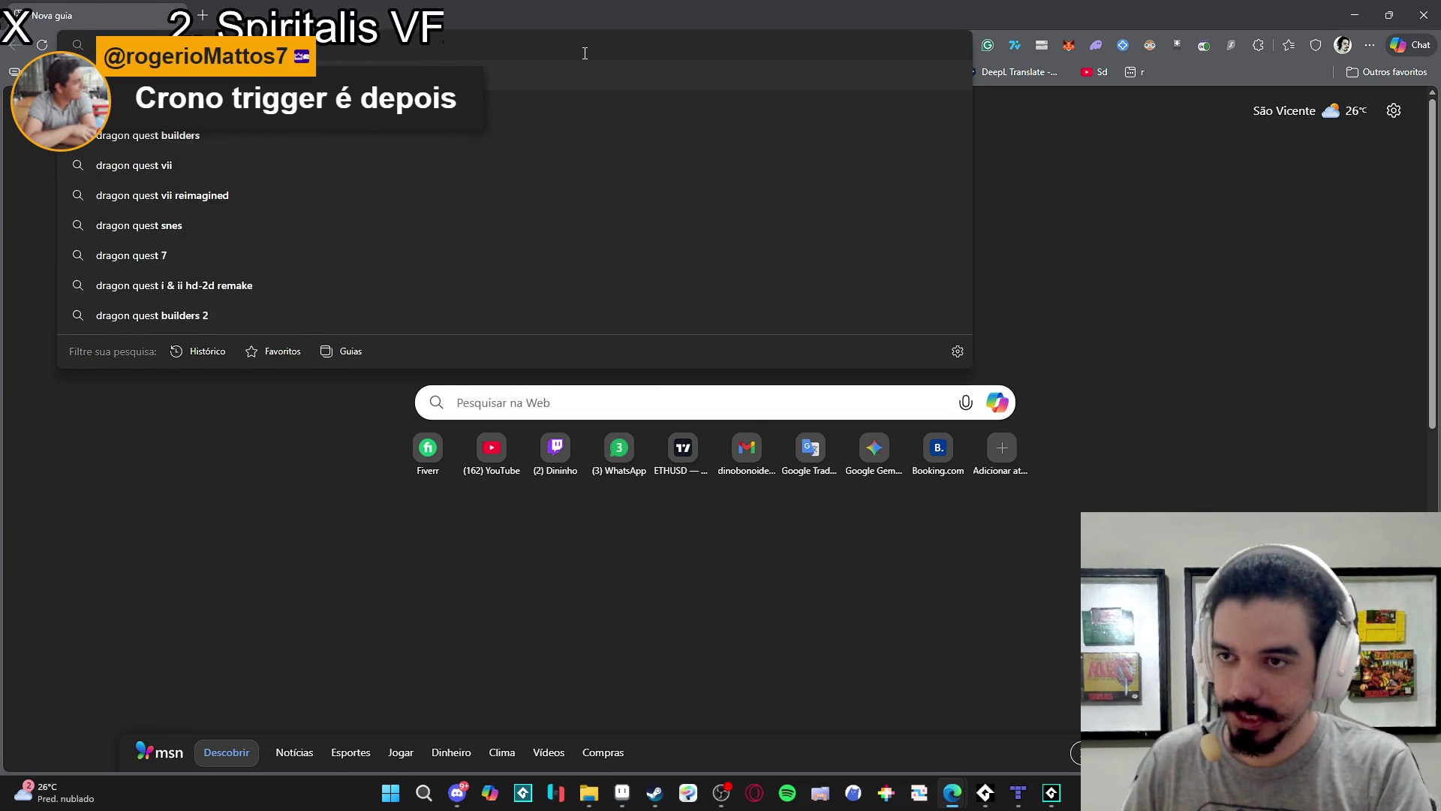
{"action": "key", "text": "Return"}
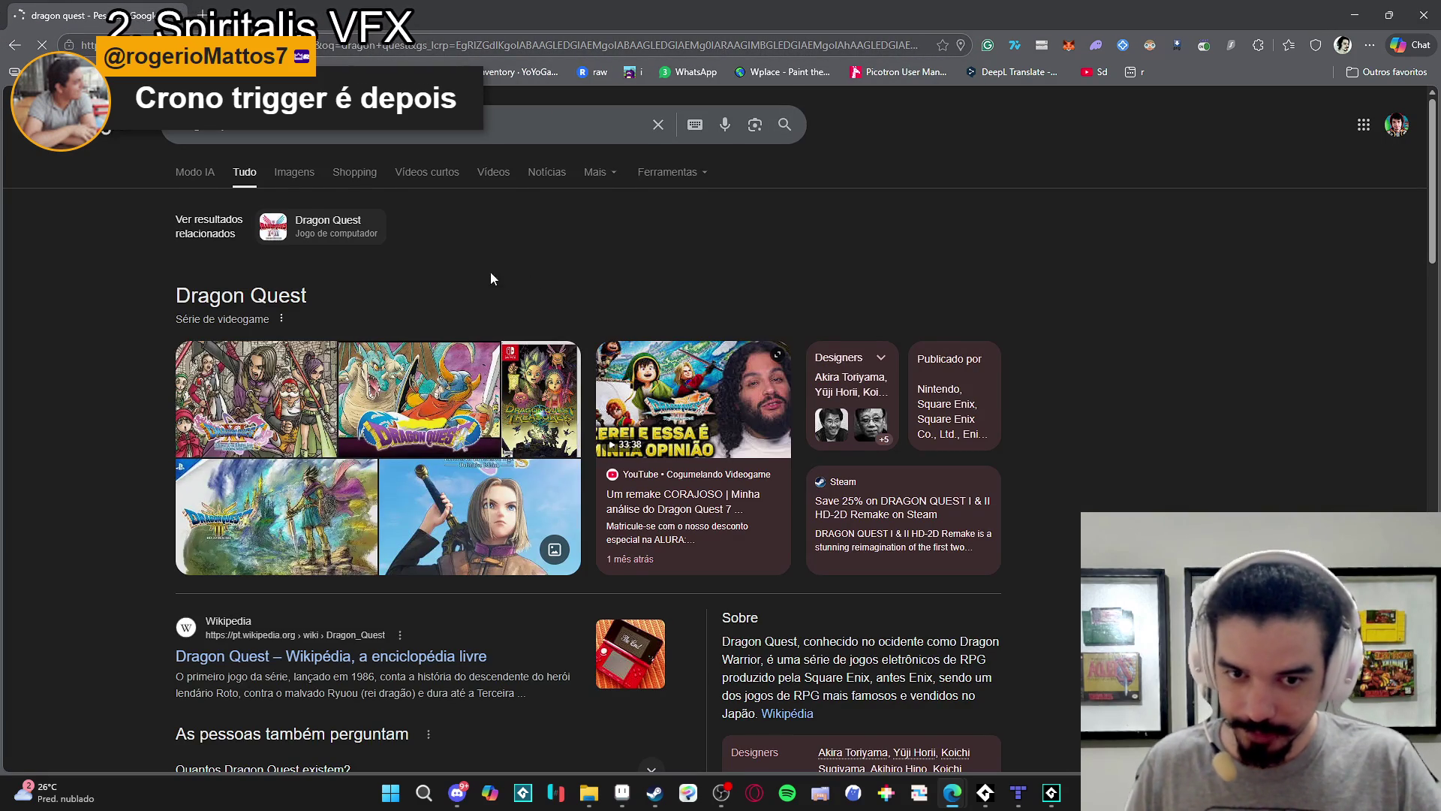
Scan the 'dragon quest' results and open the Dragon Quest Wikipedia article.
{"action": "scroll", "coordinate": [530, 276], "scroll_direction": "down", "scroll_amount": 5}
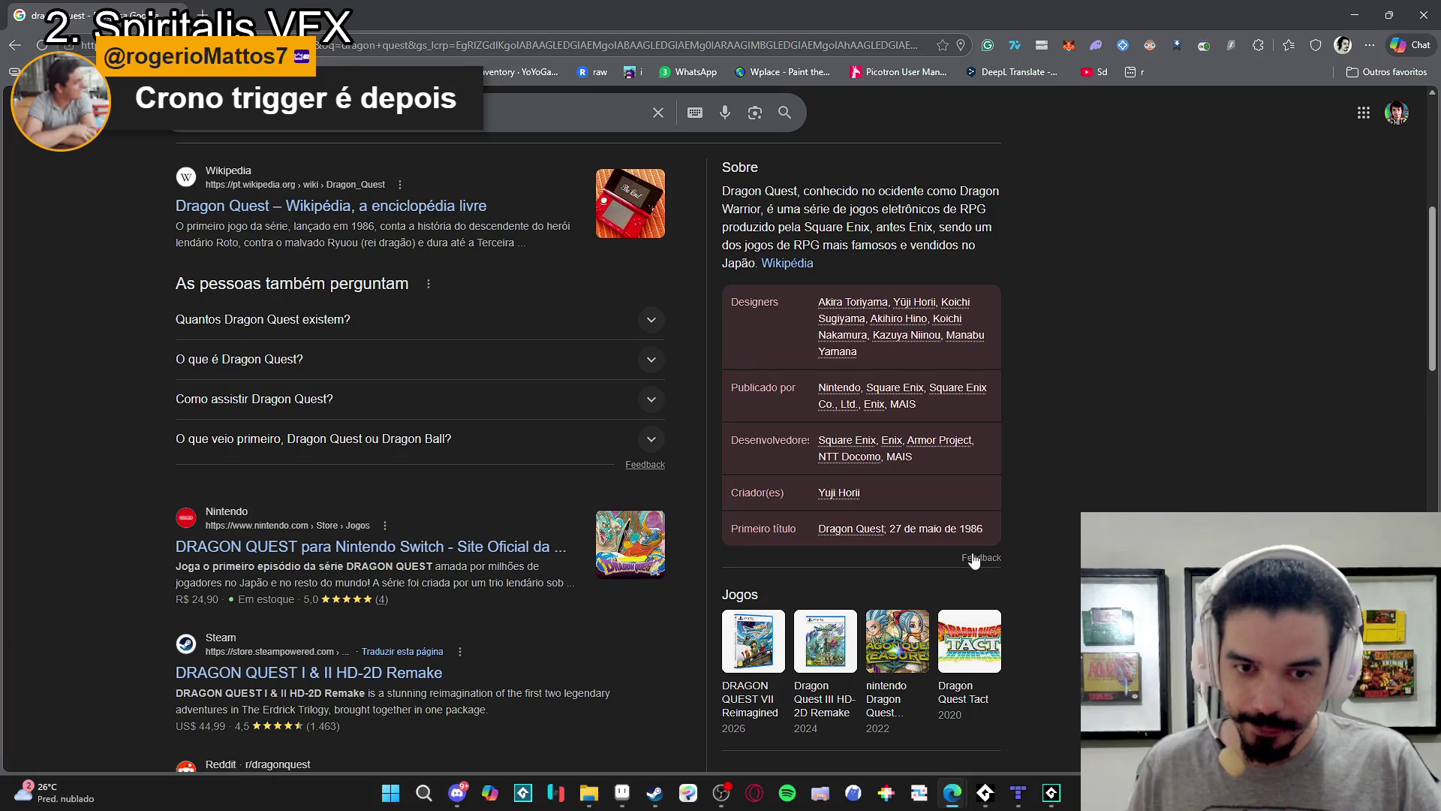
{"action": "scroll", "coordinate": [852, 545], "scroll_direction": "up", "scroll_amount": 3}
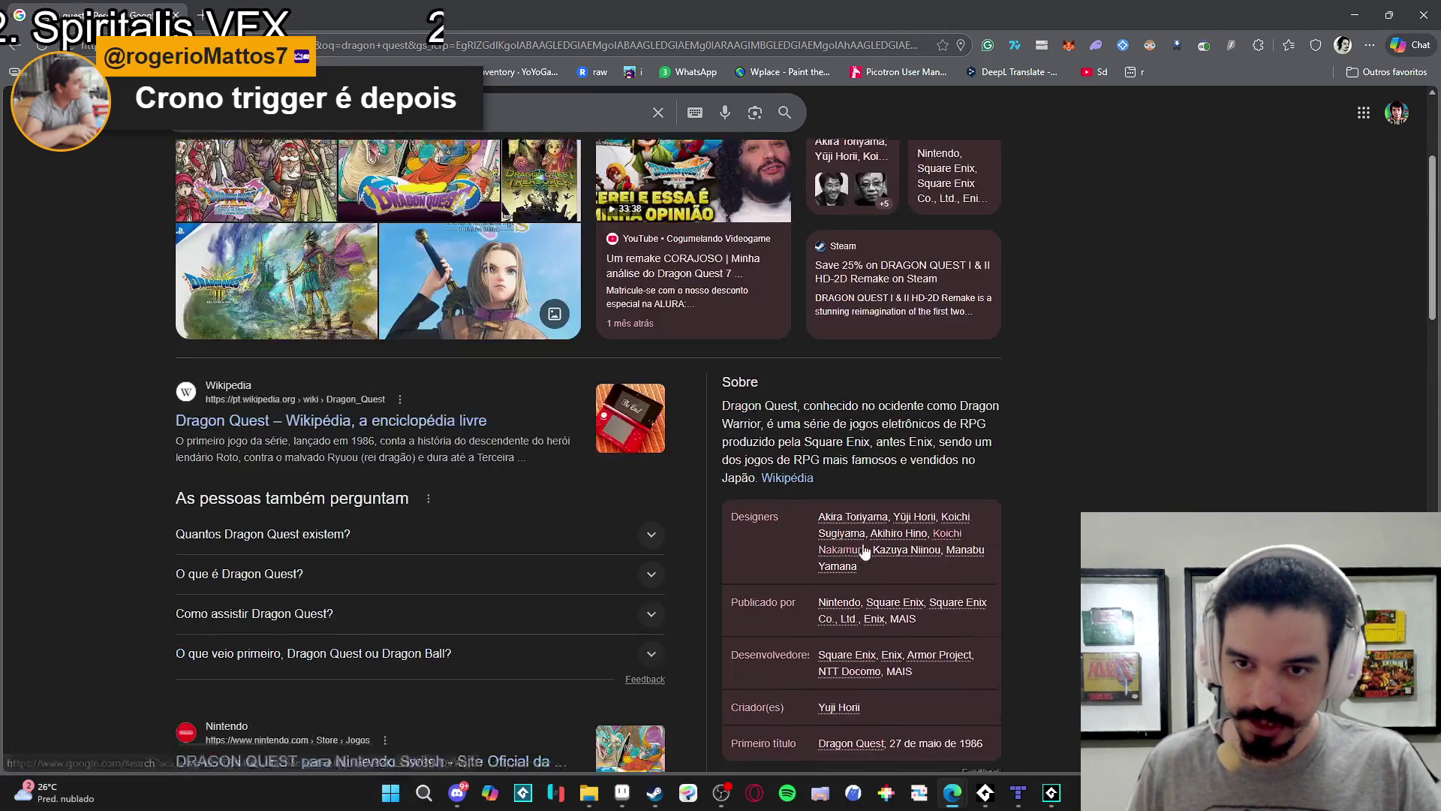
{"action": "scroll", "coordinate": [840, 613], "scroll_direction": "down", "scroll_amount": 2}
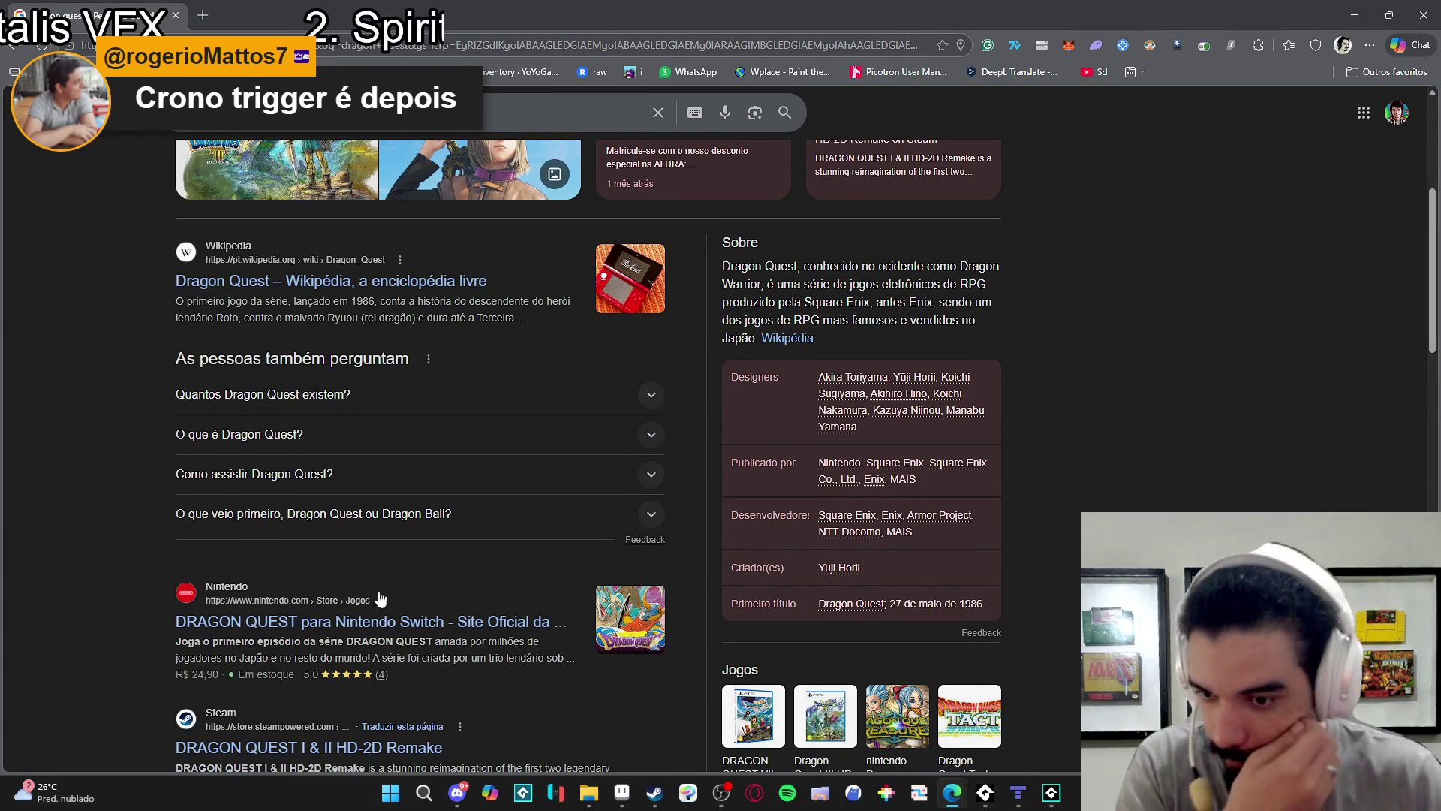
{"action": "scroll", "coordinate": [247, 409], "scroll_direction": "up", "scroll_amount": 5}
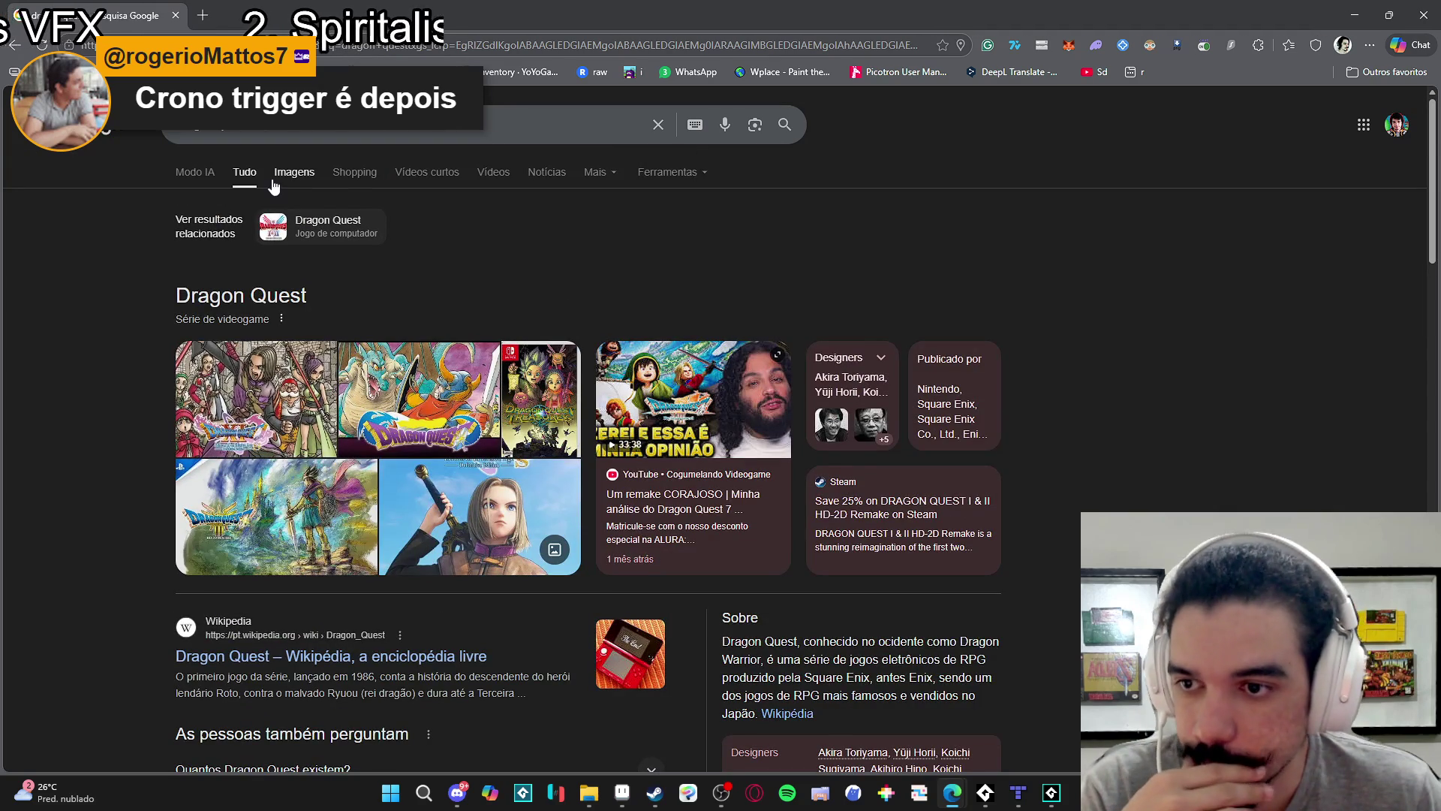
{"action": "scroll", "coordinate": [818, 457], "scroll_direction": "down", "scroll_amount": 4}
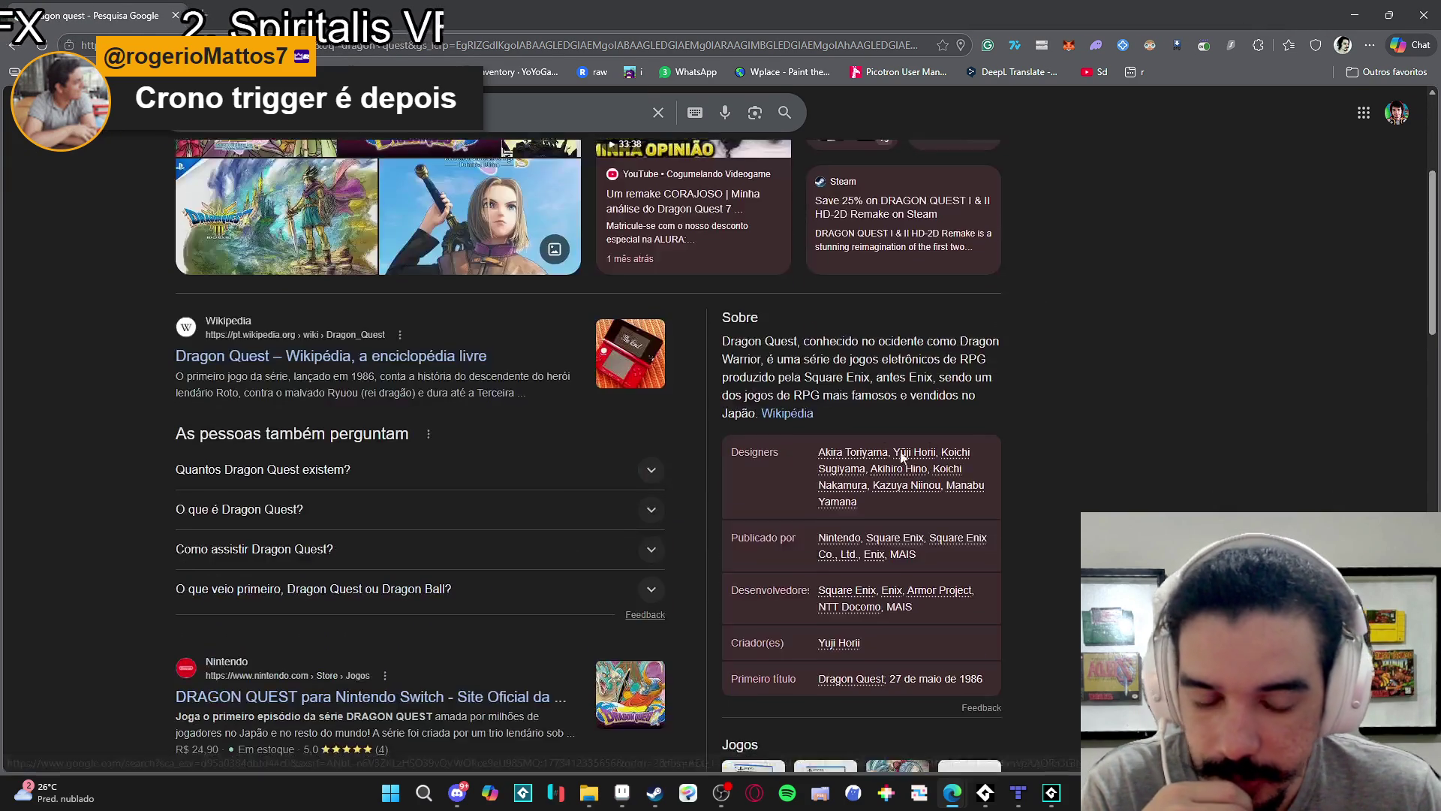
{"action": "left_click", "coordinate": [283, 357]}
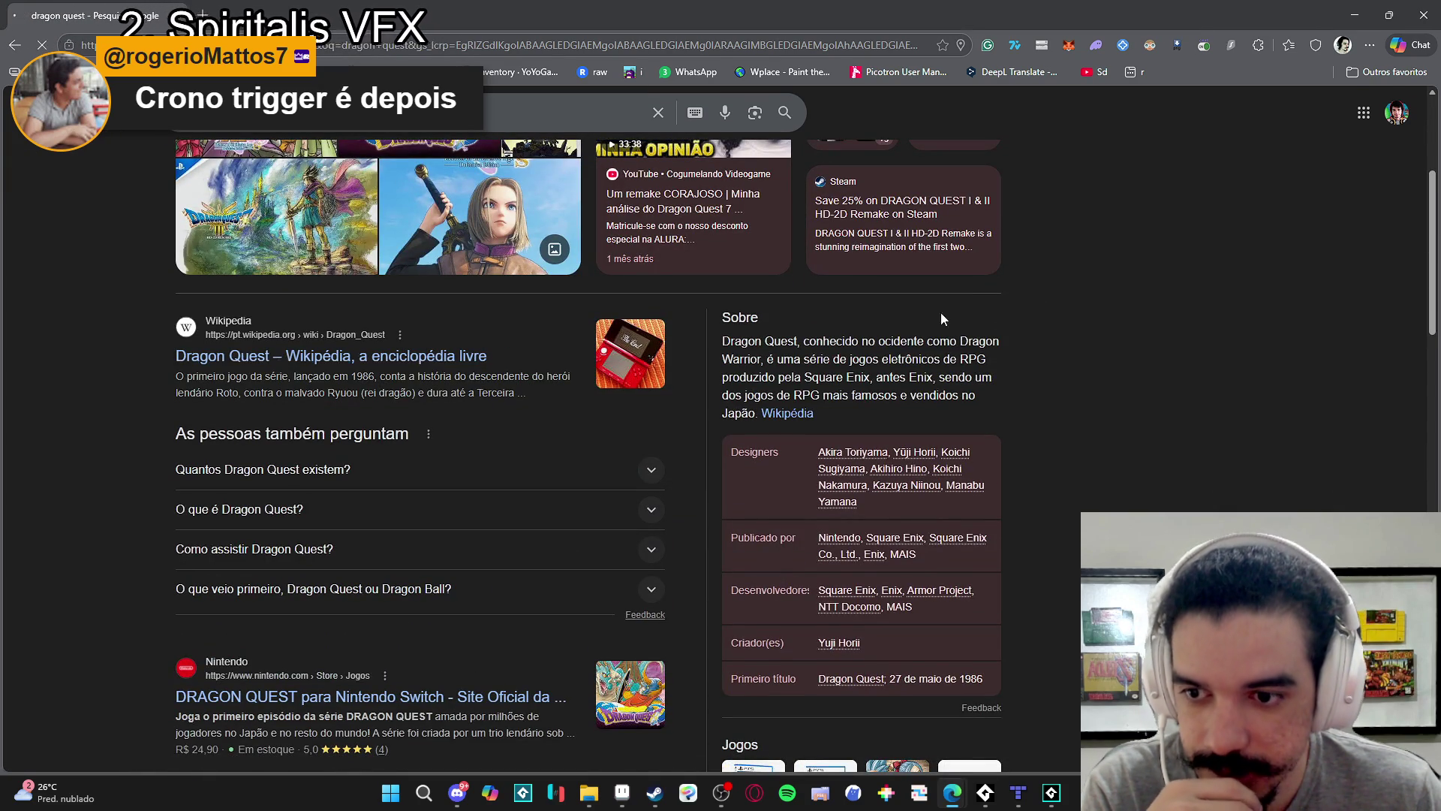
Find the Série principal table and open the original Dragon Quest article.
{"action": "scroll", "coordinate": [1058, 318], "scroll_direction": "down", "scroll_amount": 20}
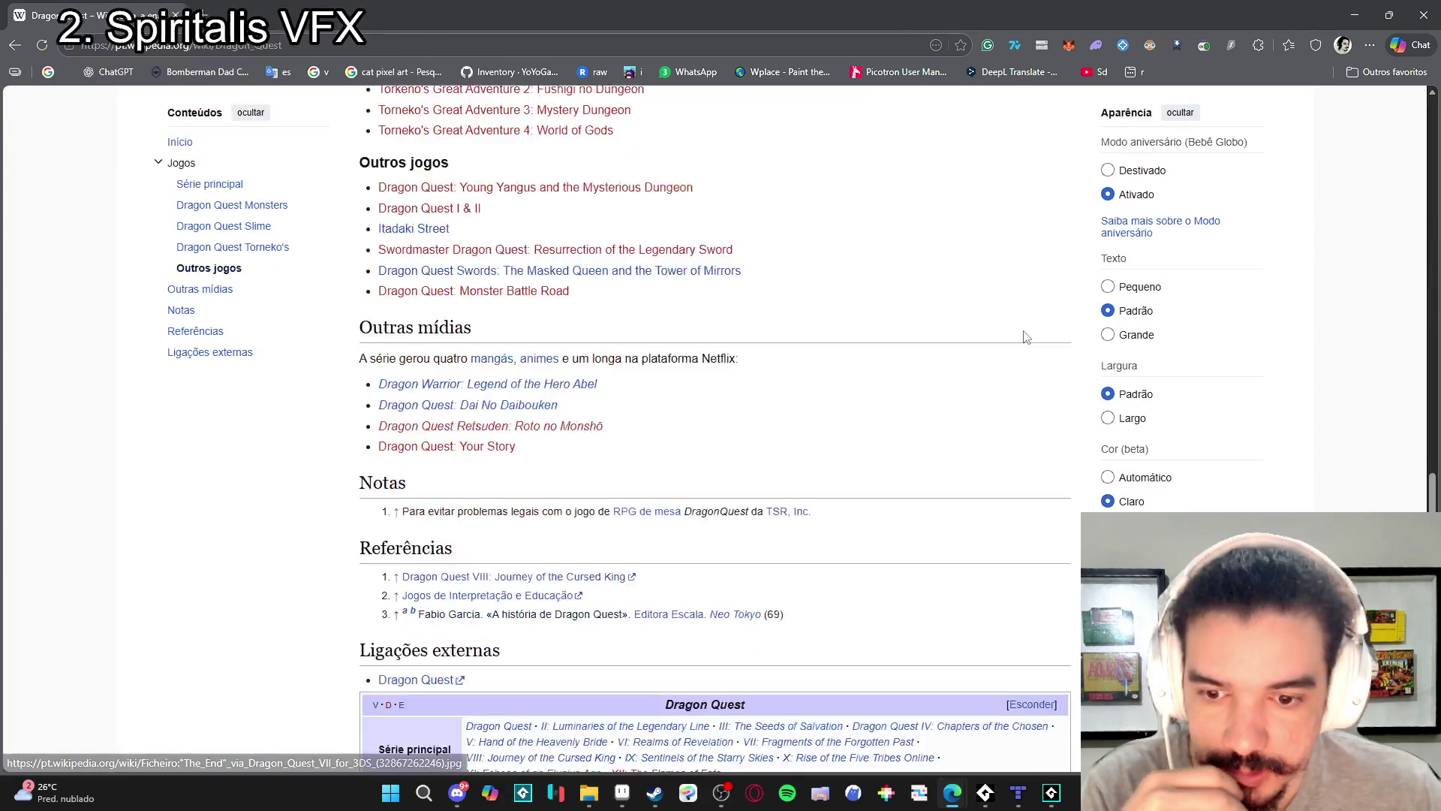
{"action": "mouse_move", "coordinate": [1025, 339]}
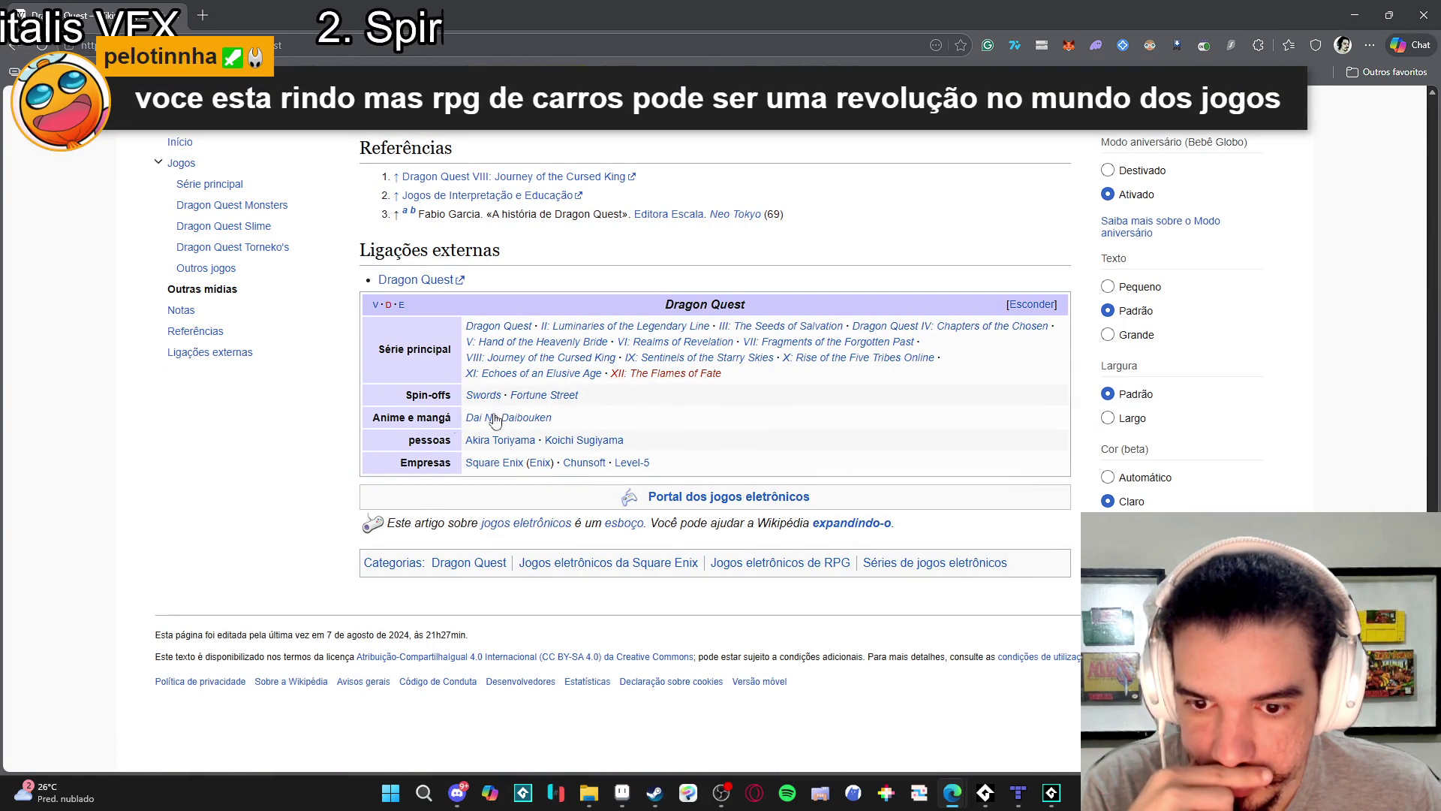
{"action": "scroll", "coordinate": [408, 427], "scroll_direction": "up", "scroll_amount": 12}
{"action": "scroll", "coordinate": [418, 425], "scroll_direction": "up", "scroll_amount": 13}
{"action": "scroll", "coordinate": [412, 319], "scroll_direction": "down", "scroll_amount": 6}
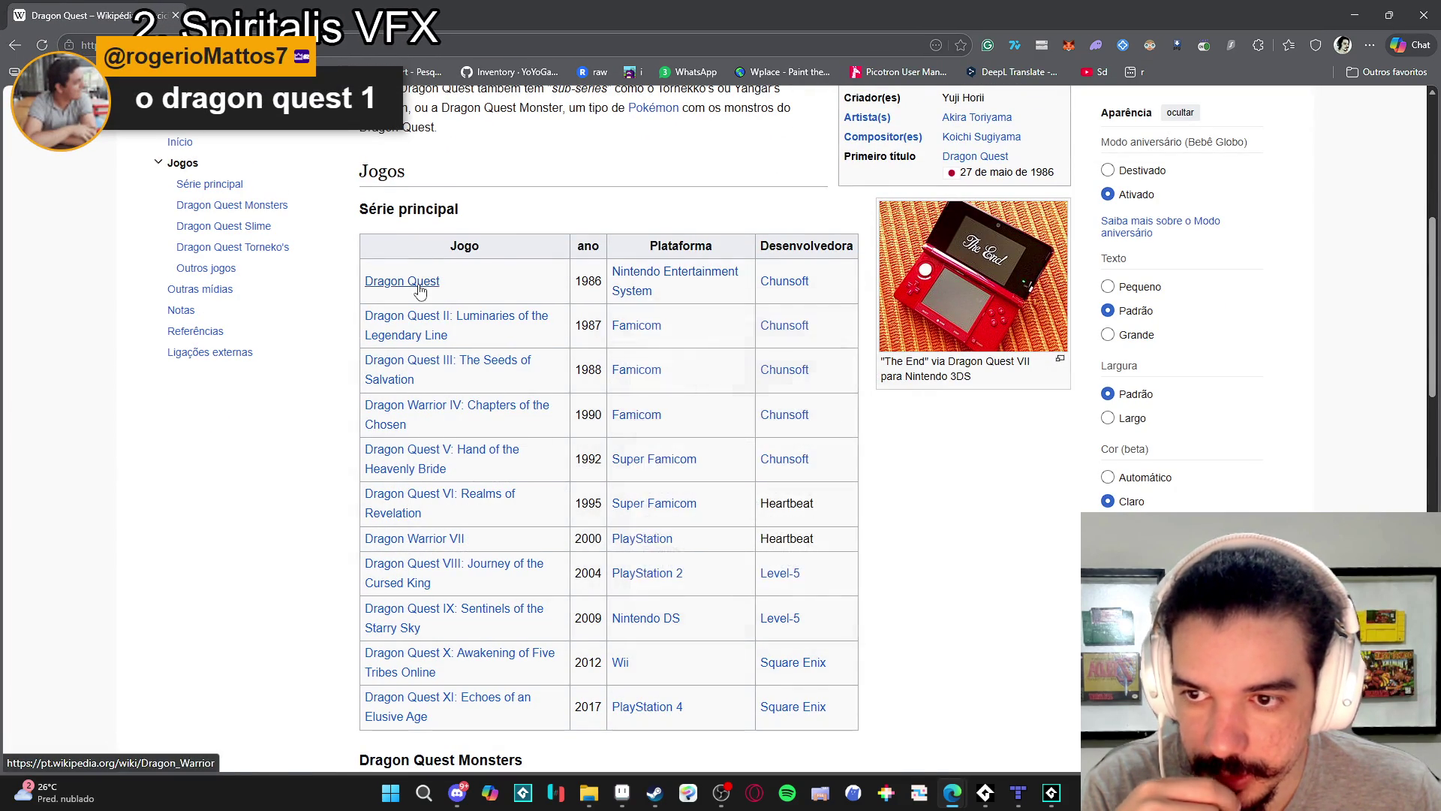
{"action": "left_click", "coordinate": [376, 282]}
Search the web for 'dragon quest nes'.
{"action": "scroll", "coordinate": [735, 393], "scroll_direction": "down", "scroll_amount": 20}
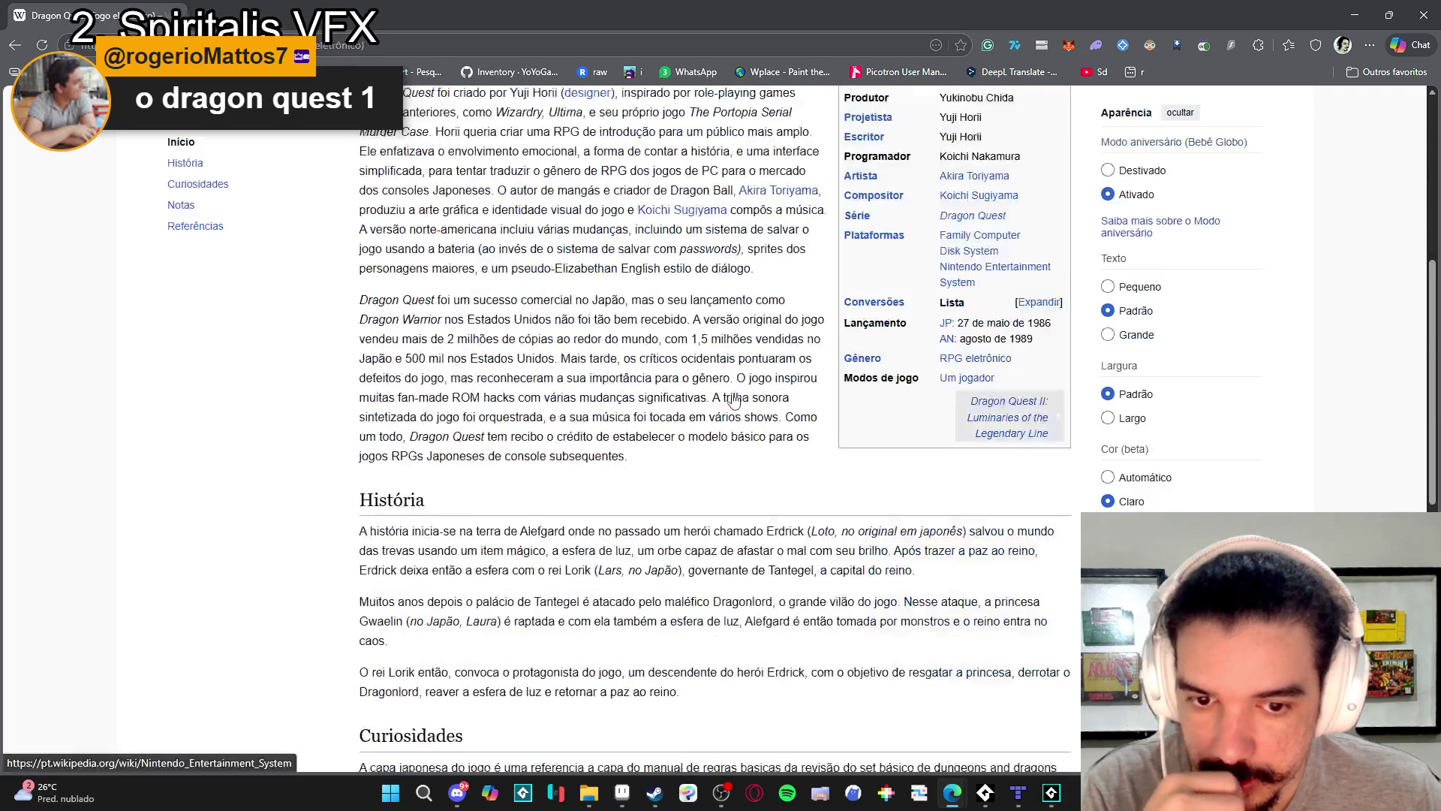
{"action": "scroll", "coordinate": [734, 393], "scroll_direction": "up", "scroll_amount": 20}
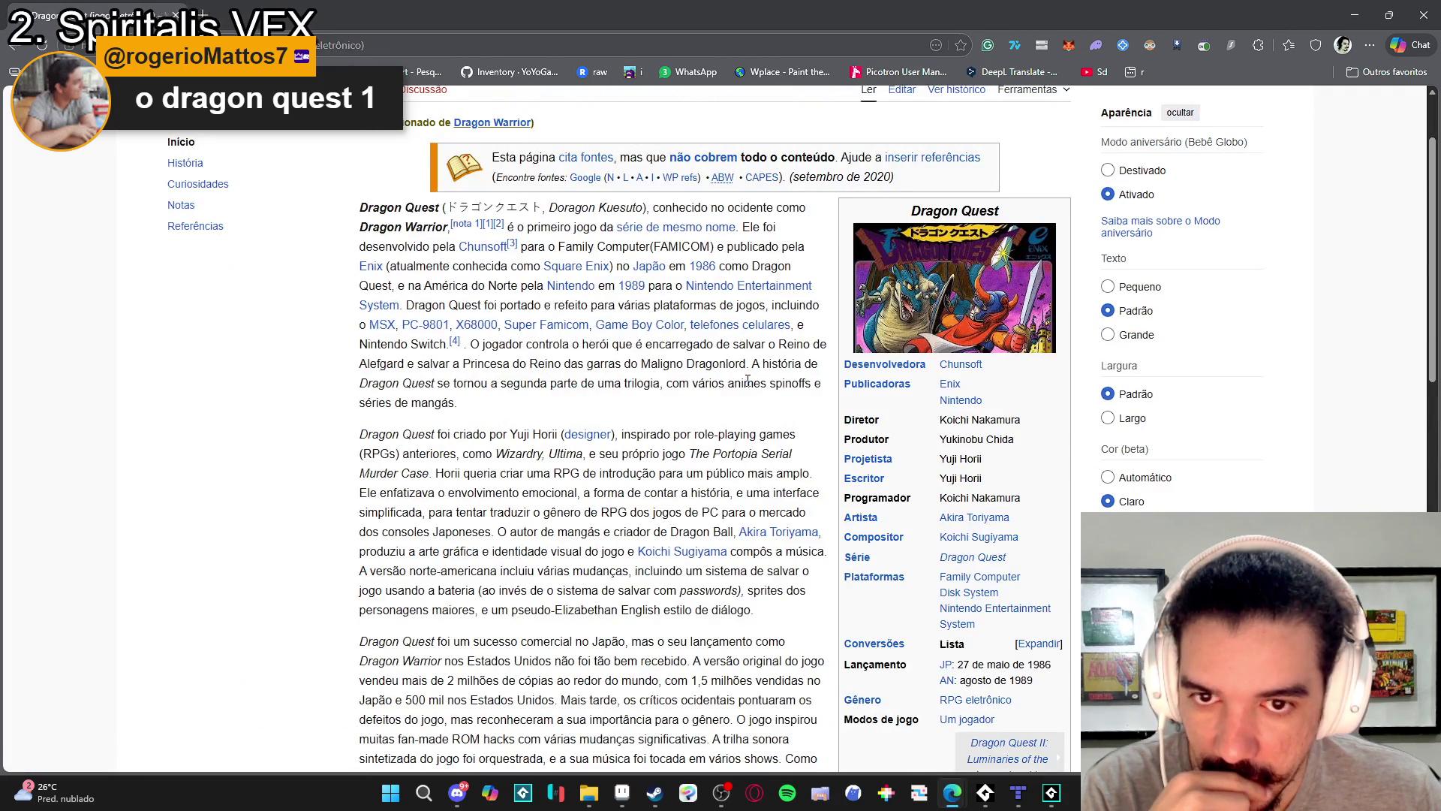
{"action": "left_click", "coordinate": [334, 39]}
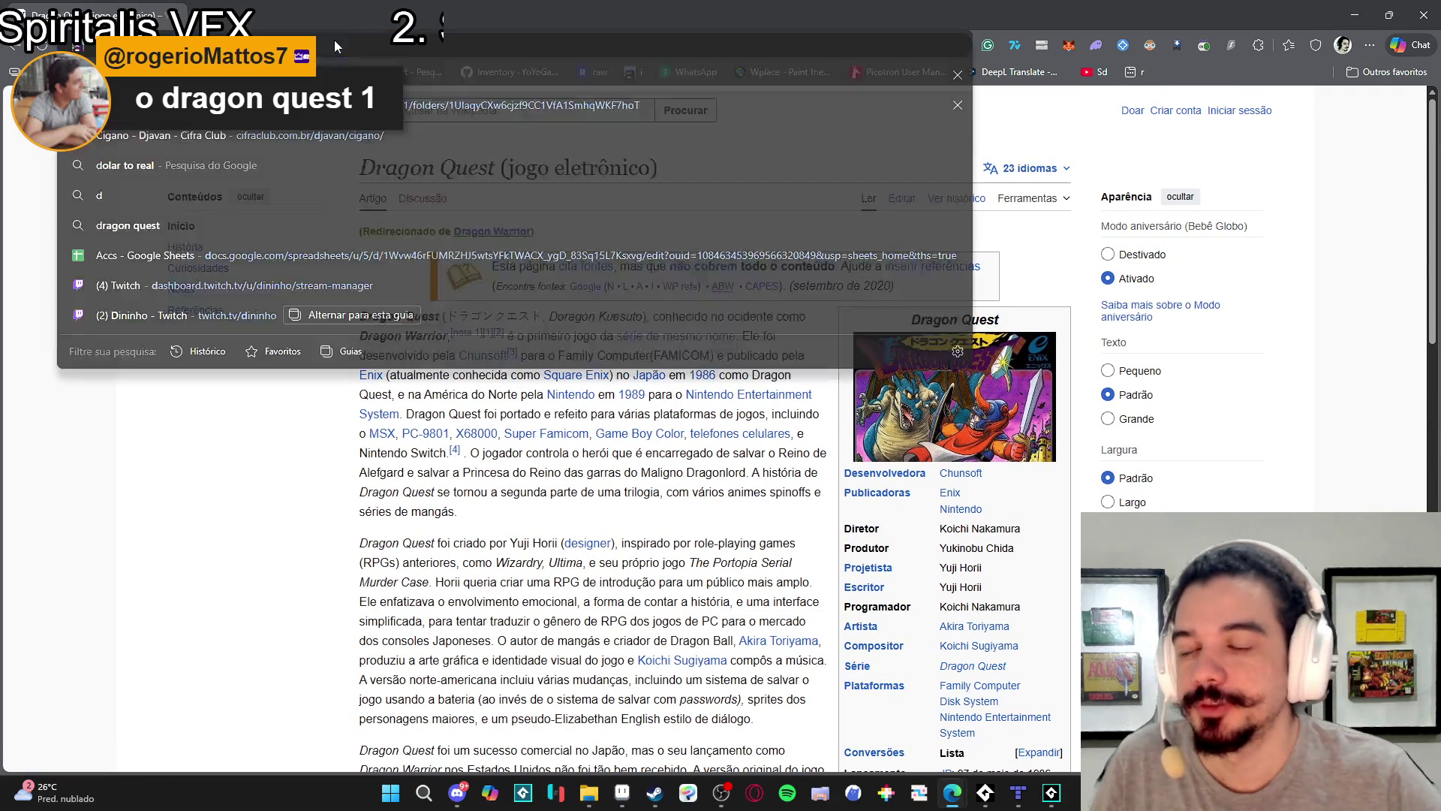
{"action": "type", "text": "dragon quest nes"}
{"action": "key", "text": "Return"}
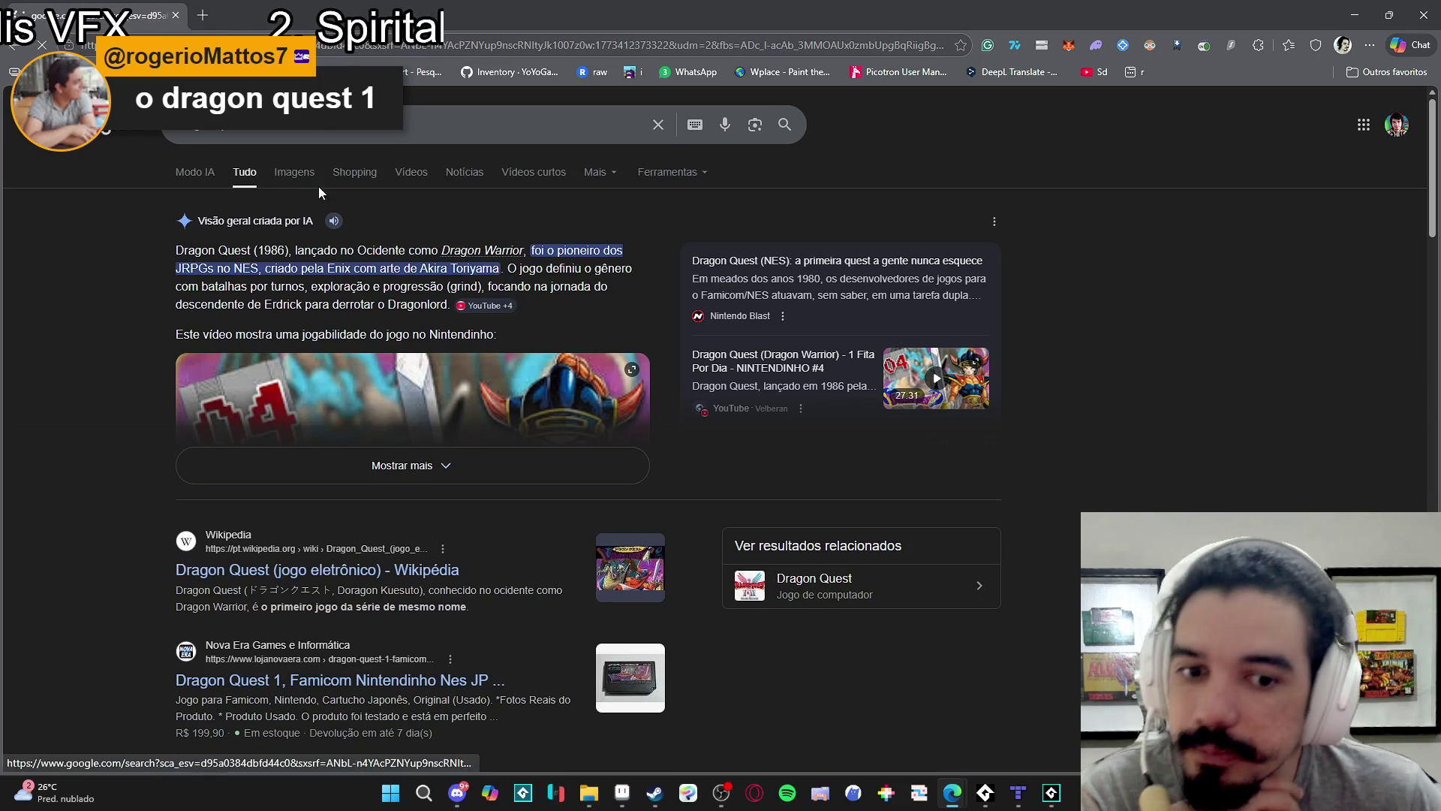
Switch to image results and preview the Hardcore Gaming 101, Nintendo Blast and Reddit Dragon Quest screenshots.
{"action": "left_click", "coordinate": [310, 184]}
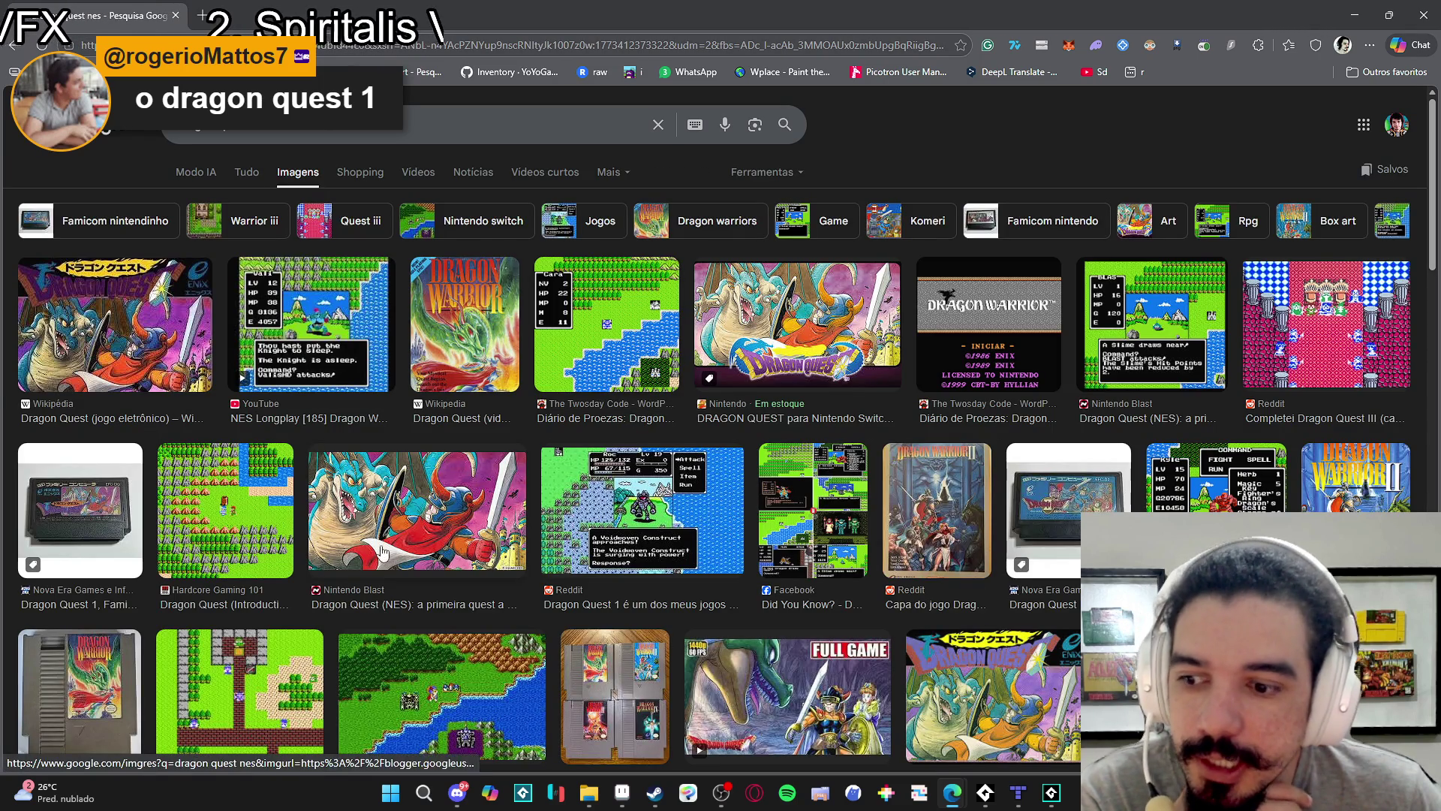
{"action": "left_click", "coordinate": [232, 488]}
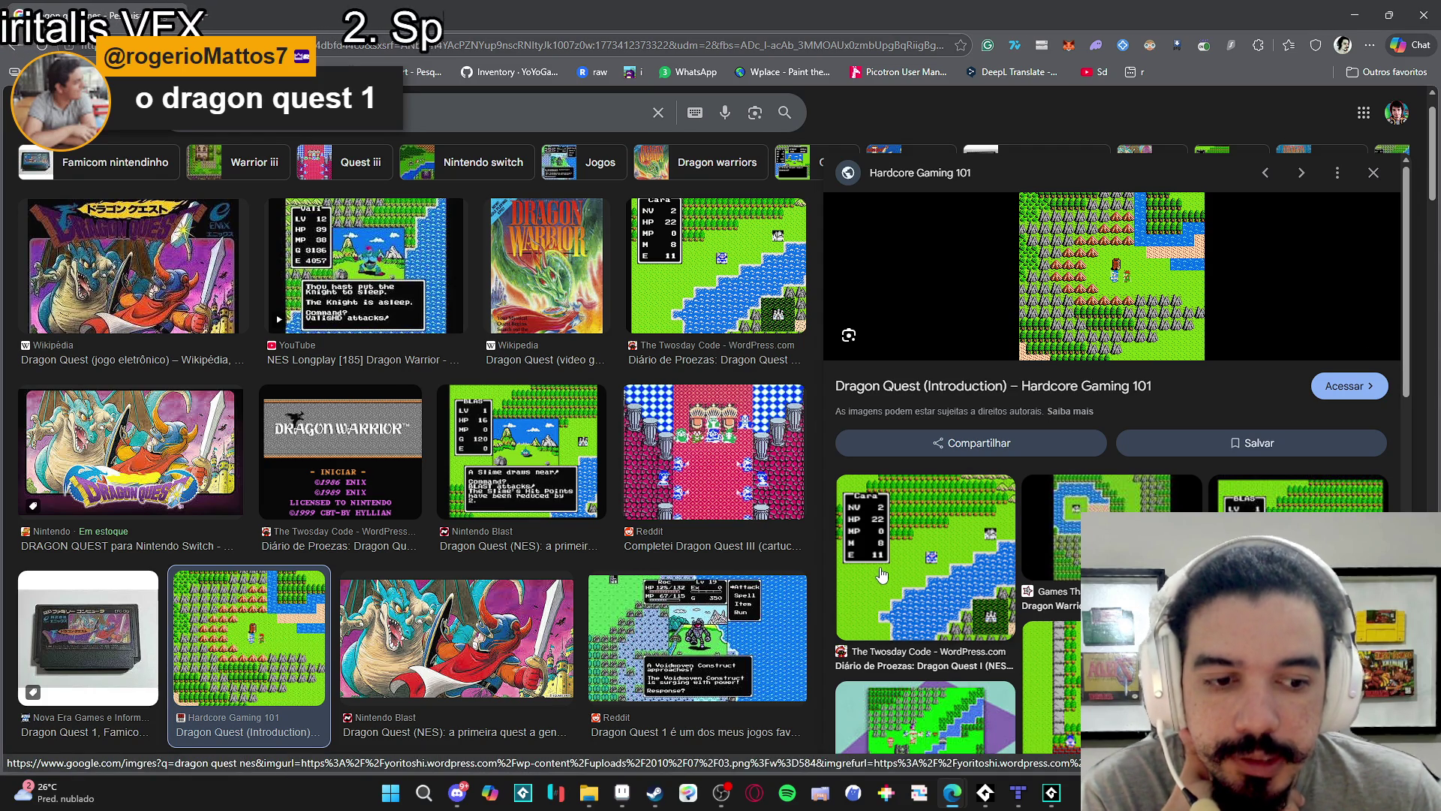
{"action": "scroll", "coordinate": [1001, 586], "scroll_direction": "down", "scroll_amount": 3}
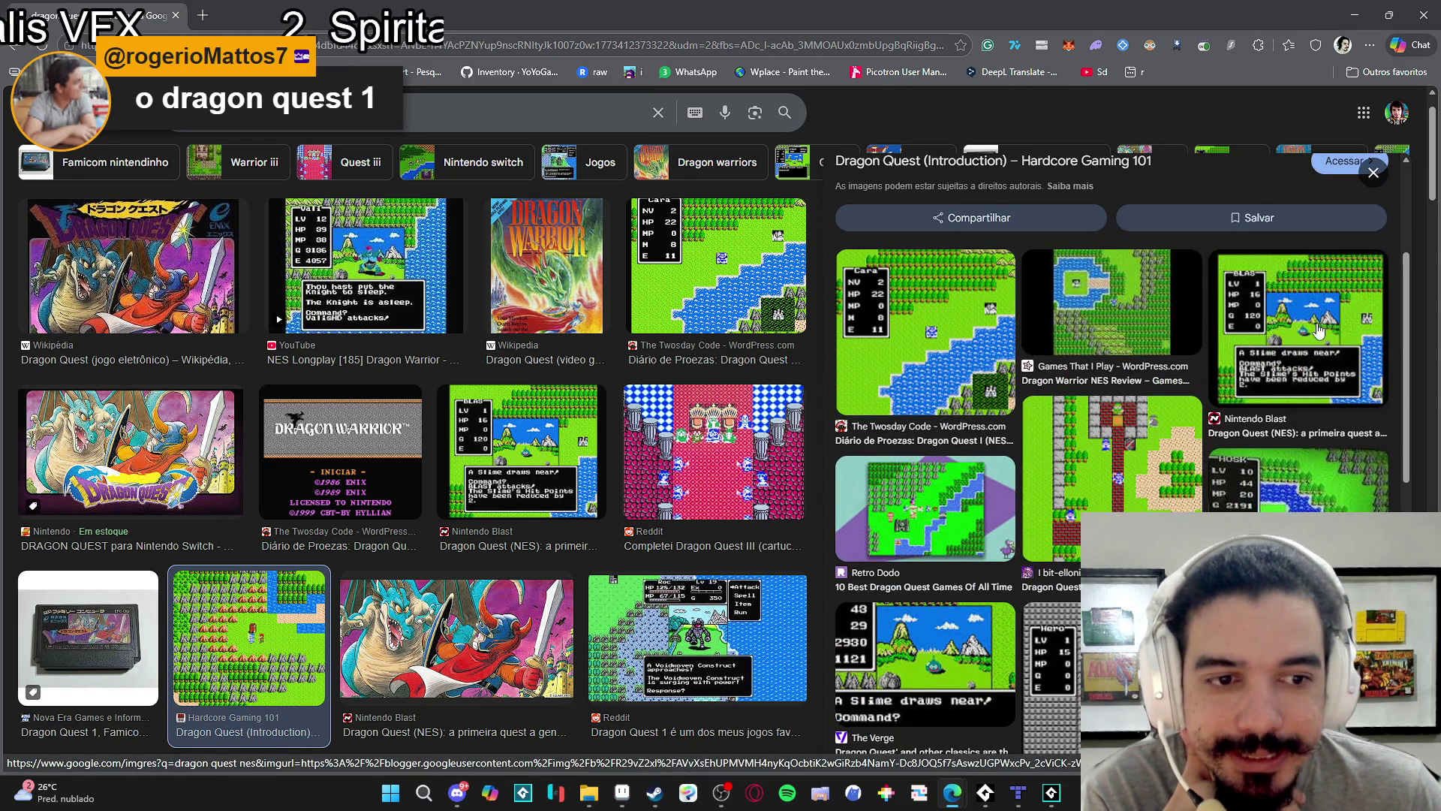
{"action": "left_click", "coordinate": [1315, 330]}
{"action": "scroll", "coordinate": [1029, 467], "scroll_direction": "down", "scroll_amount": 2}
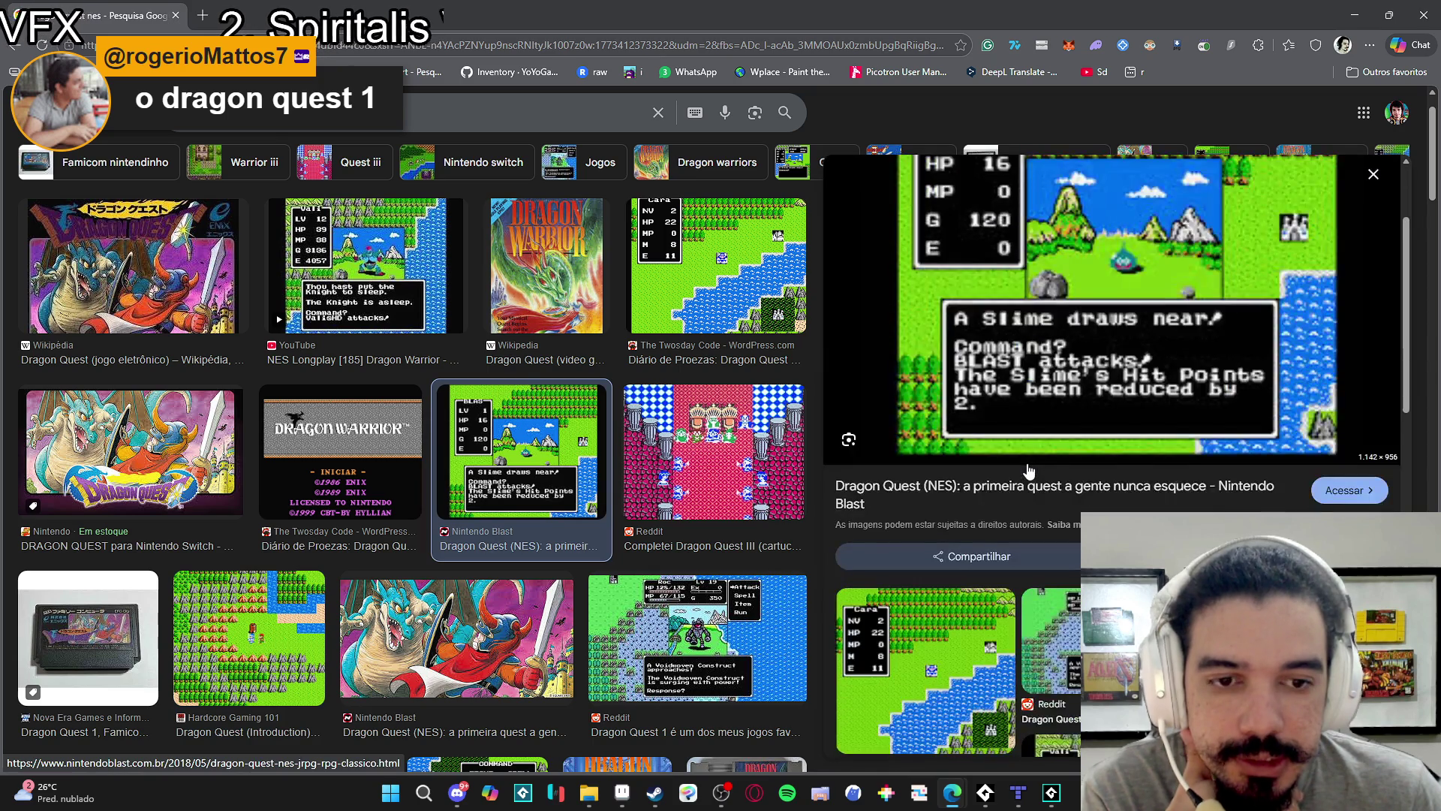
{"action": "scroll", "coordinate": [1028, 469], "scroll_direction": "down", "scroll_amount": 4}
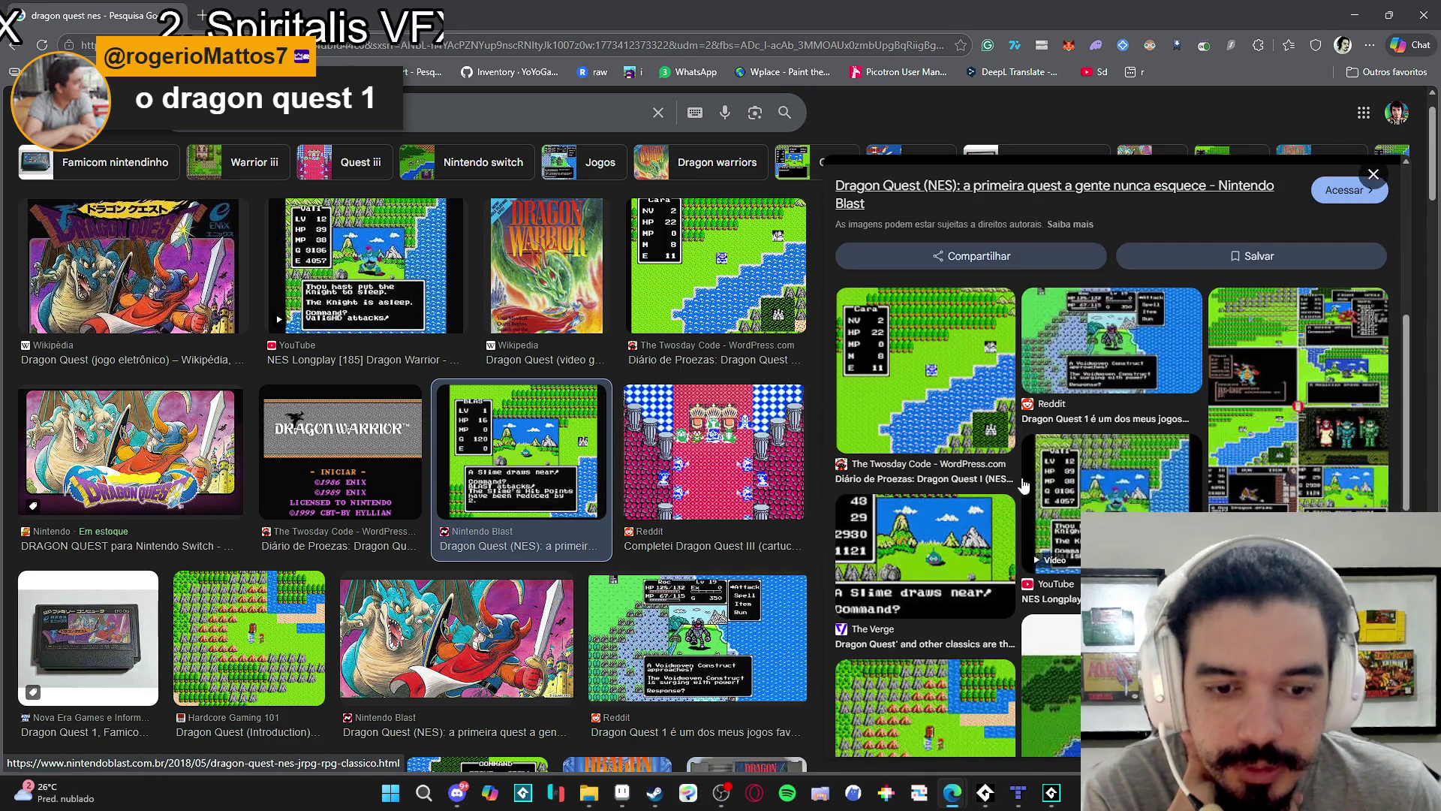
{"action": "left_click", "coordinate": [1123, 342]}
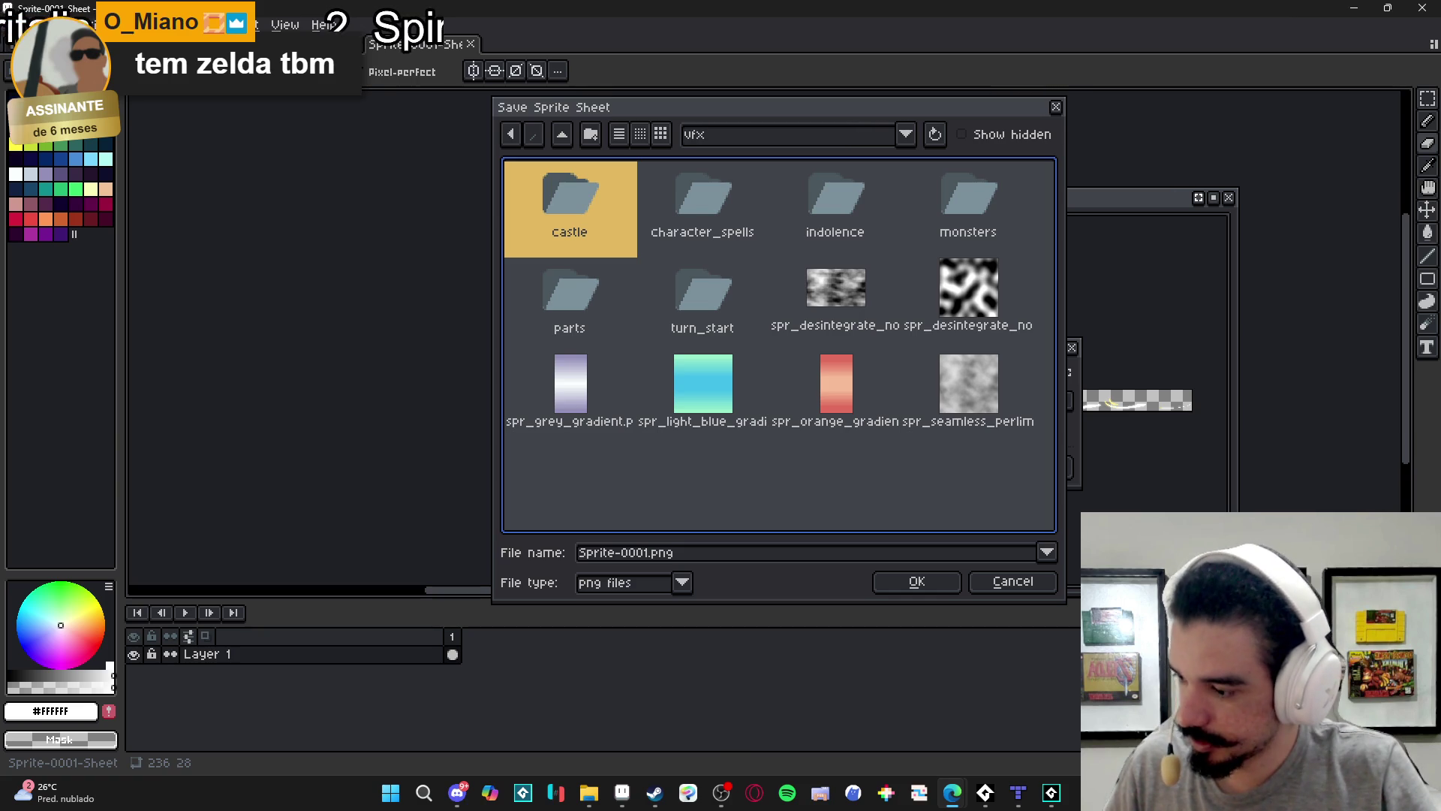
Bring the browser forward briefly, then return to Aseprite's Save Sprite Sheet dialog.
{"action": "mouse_move", "coordinate": [952, 793]}
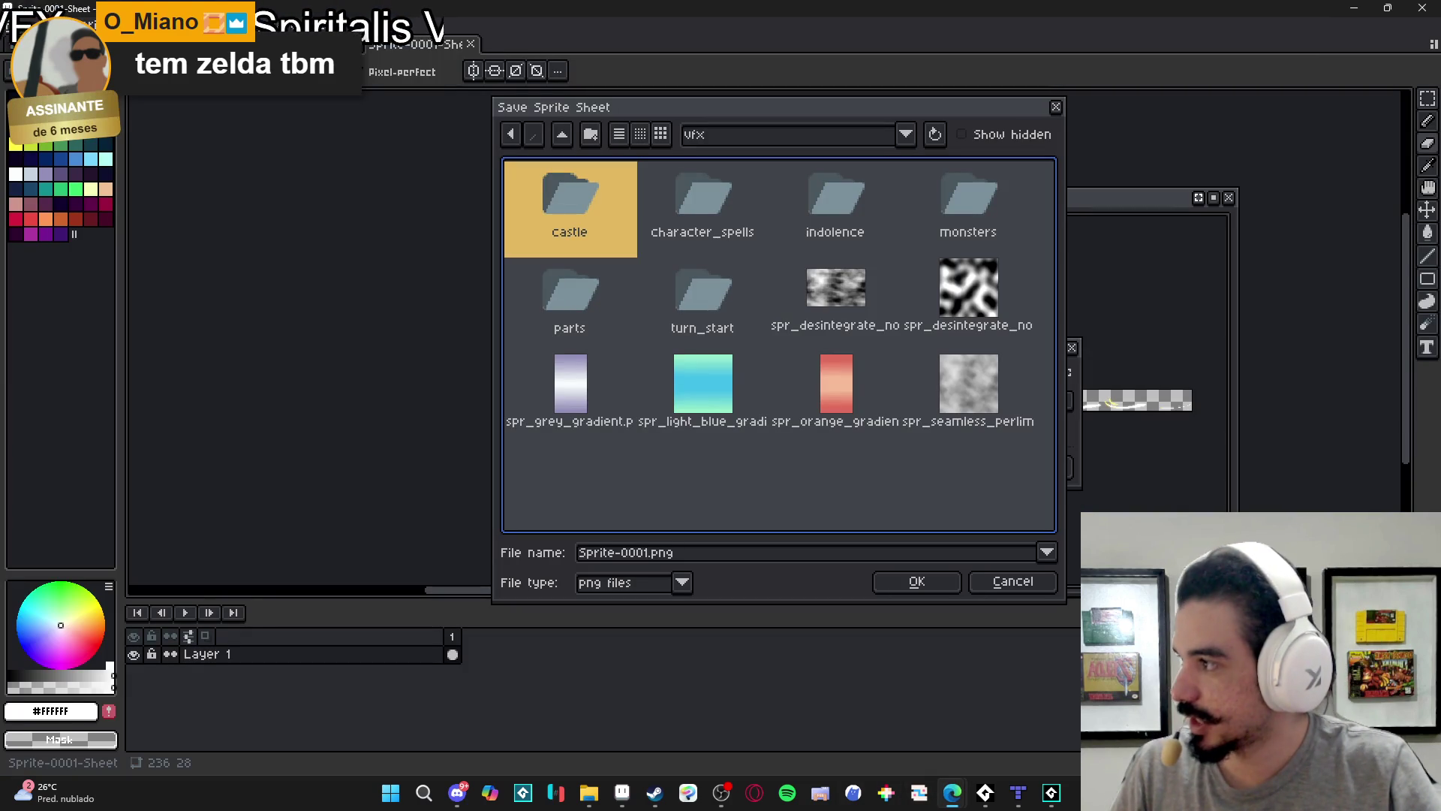
{"action": "left_click", "coordinate": [951, 793]}
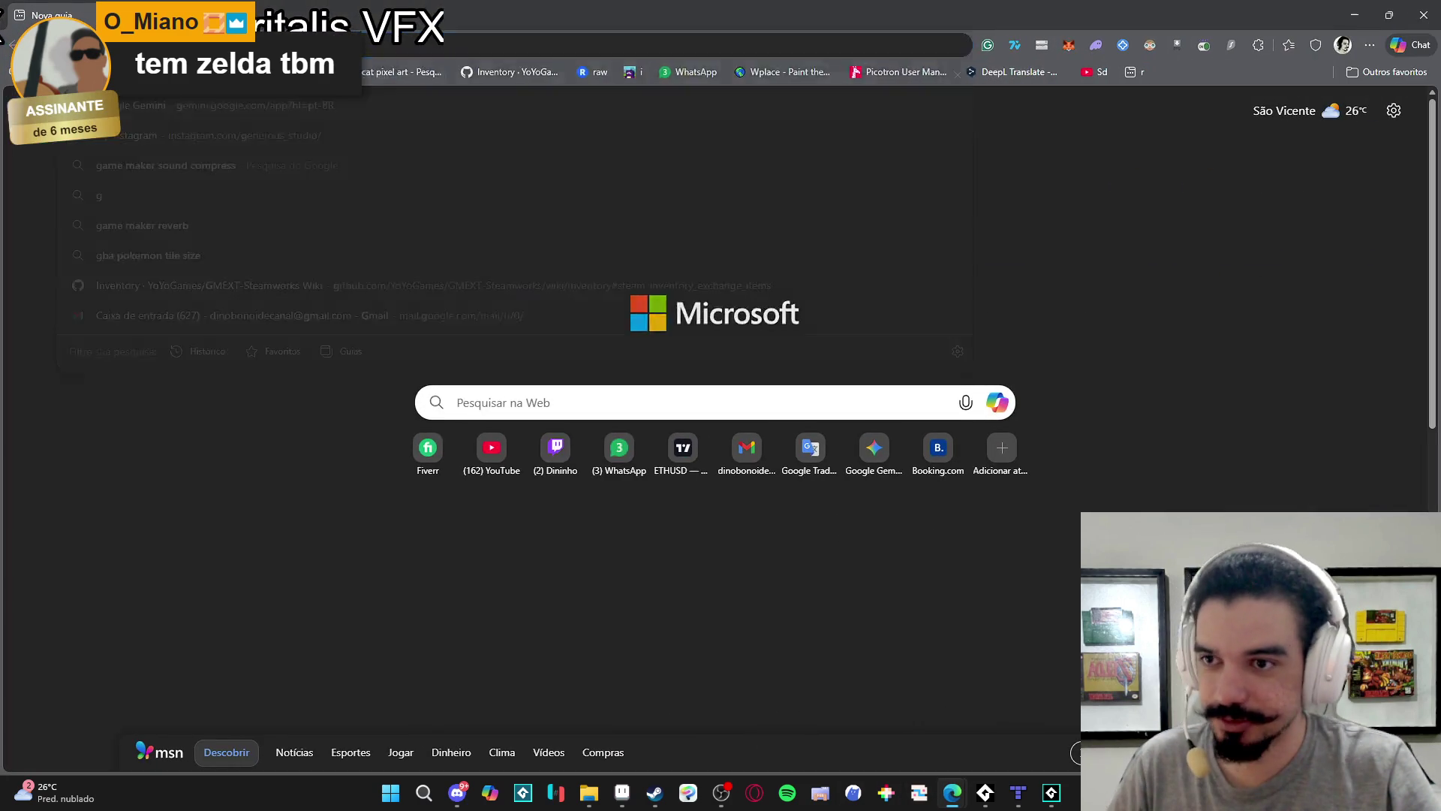
{"action": "type", "text": "ge"}
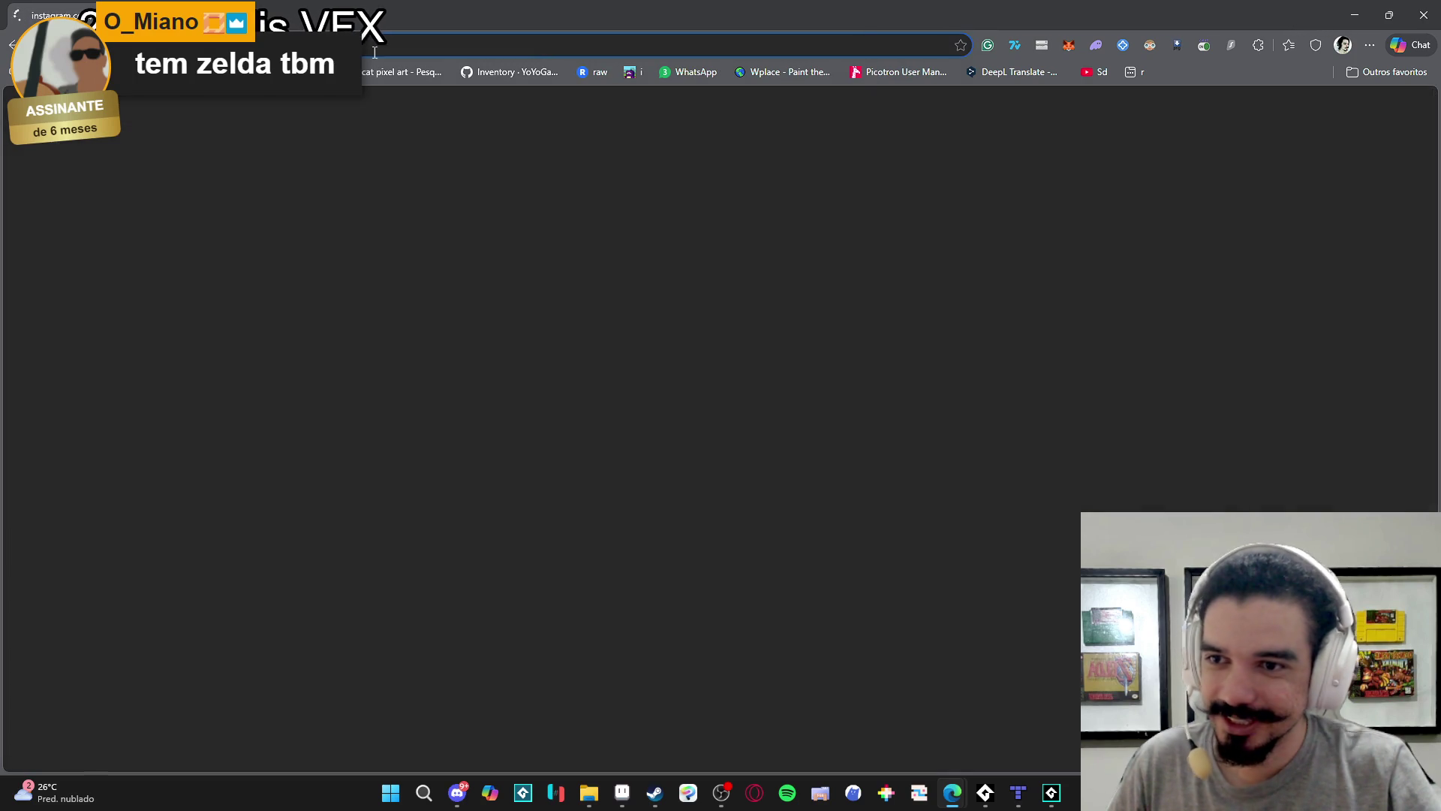
{"action": "key", "text": "alt+Tab"}
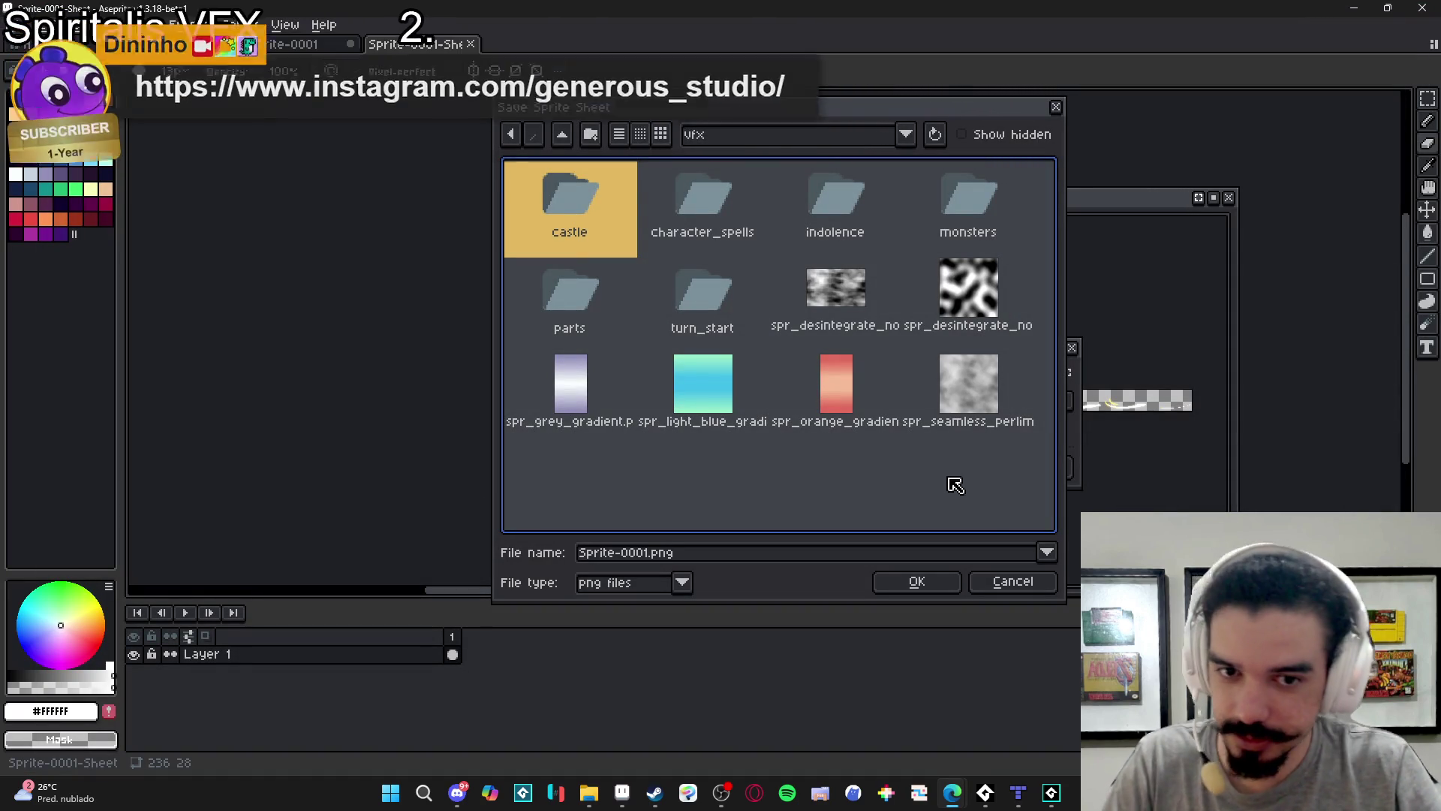
Rearrange the export dialogs and reopen the output file location chooser.
{"action": "mouse_move", "coordinate": [829, 120]}
{"action": "left_mouse_down"}
{"action": "mouse_move", "coordinate": [1164, 499]}
{"action": "mouse_move", "coordinate": [1090, 245]}
{"action": "mouse_move", "coordinate": [1059, 187]}
{"action": "left_mouse_up"}
{"action": "key", "text": "Escape"}
{"action": "mouse_move", "coordinate": [943, 363]}
{"action": "left_mouse_down"}
{"action": "mouse_move", "coordinate": [490, 262]}
{"action": "mouse_move", "coordinate": [567, 190]}
{"action": "left_mouse_up"}
{"action": "left_click", "coordinate": [686, 228]}
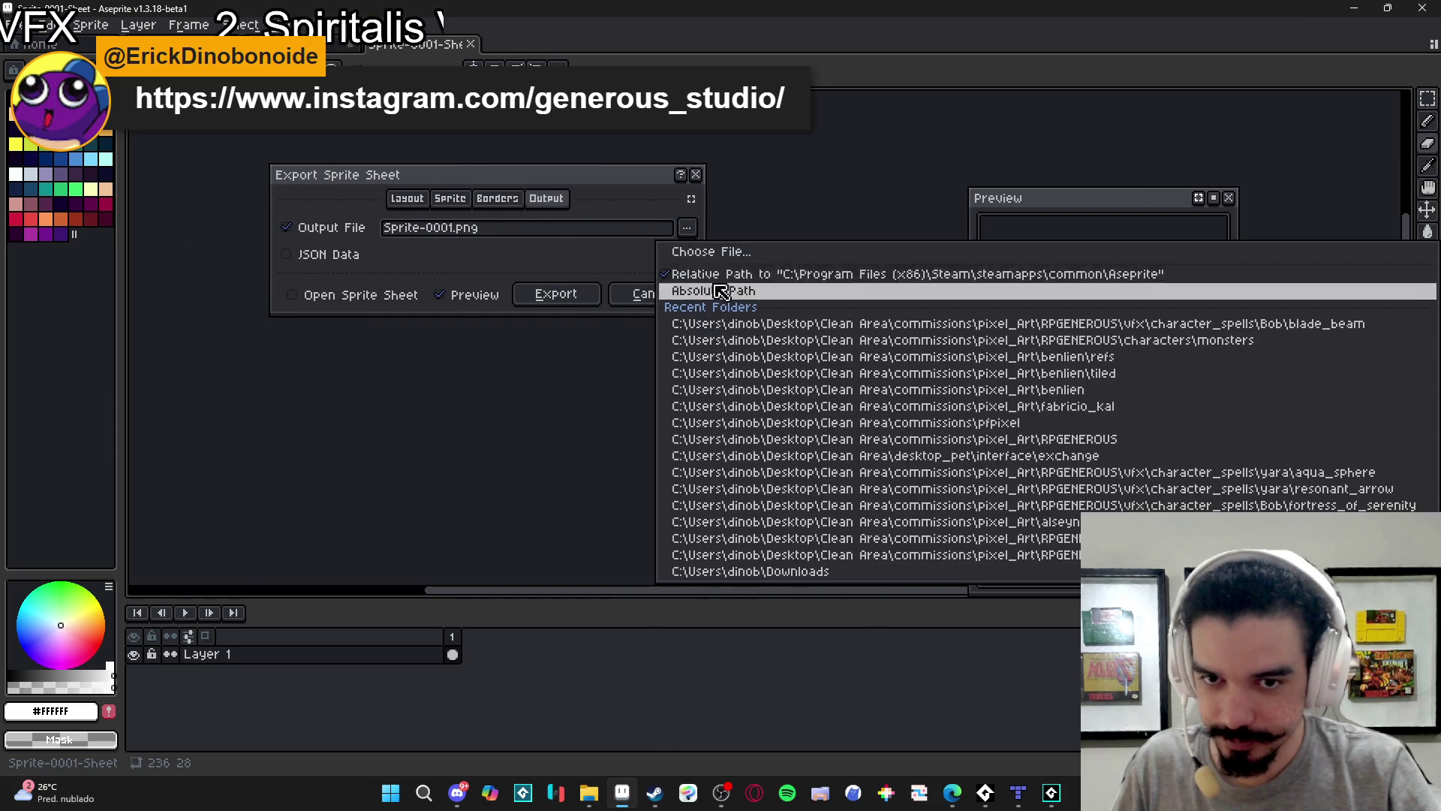
{"action": "left_click", "coordinate": [704, 248]}
Navigate the save browser to vfx > character_spells > Bob > blade_beam.
{"action": "left_click", "coordinate": [976, 203]}
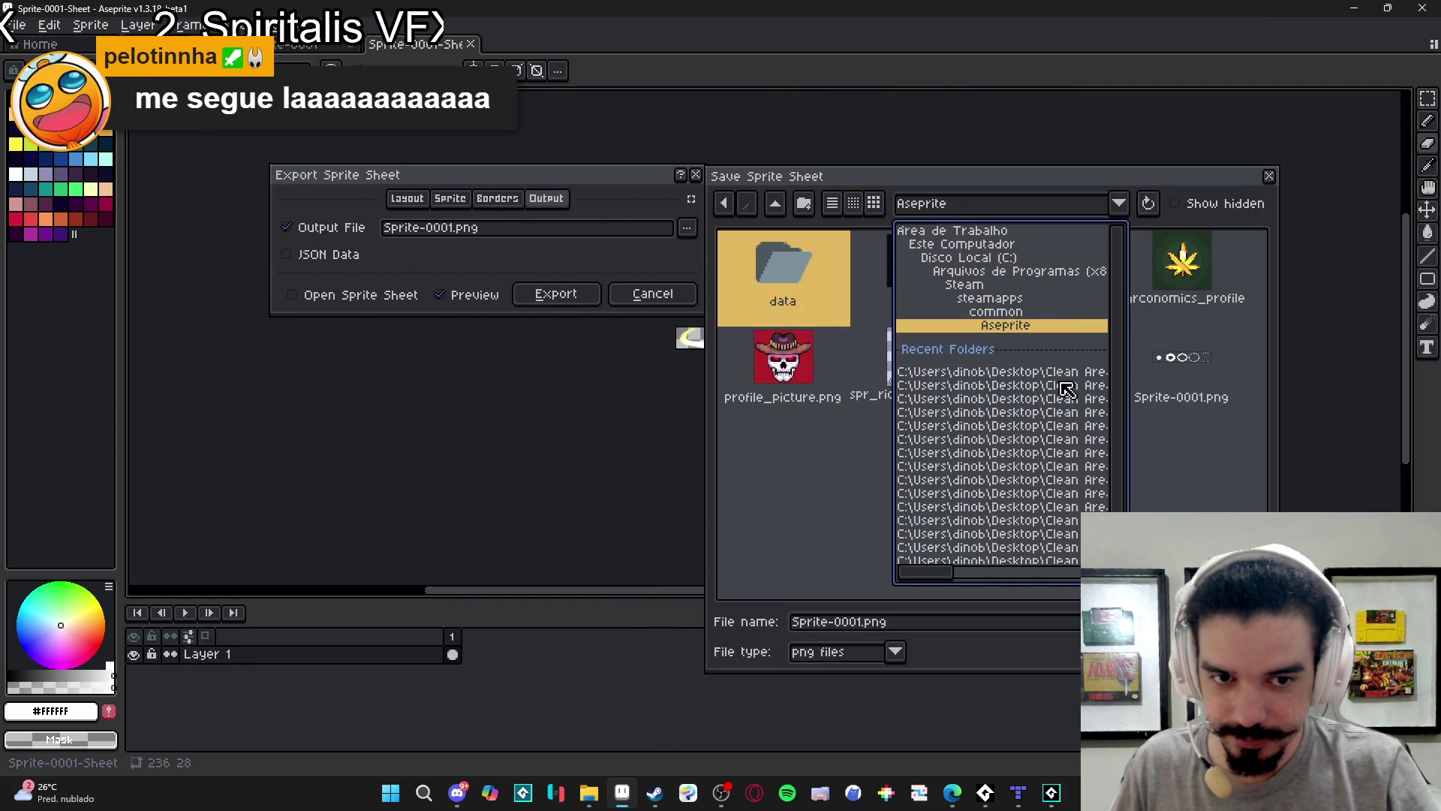
{"action": "left_click", "coordinate": [990, 390]}
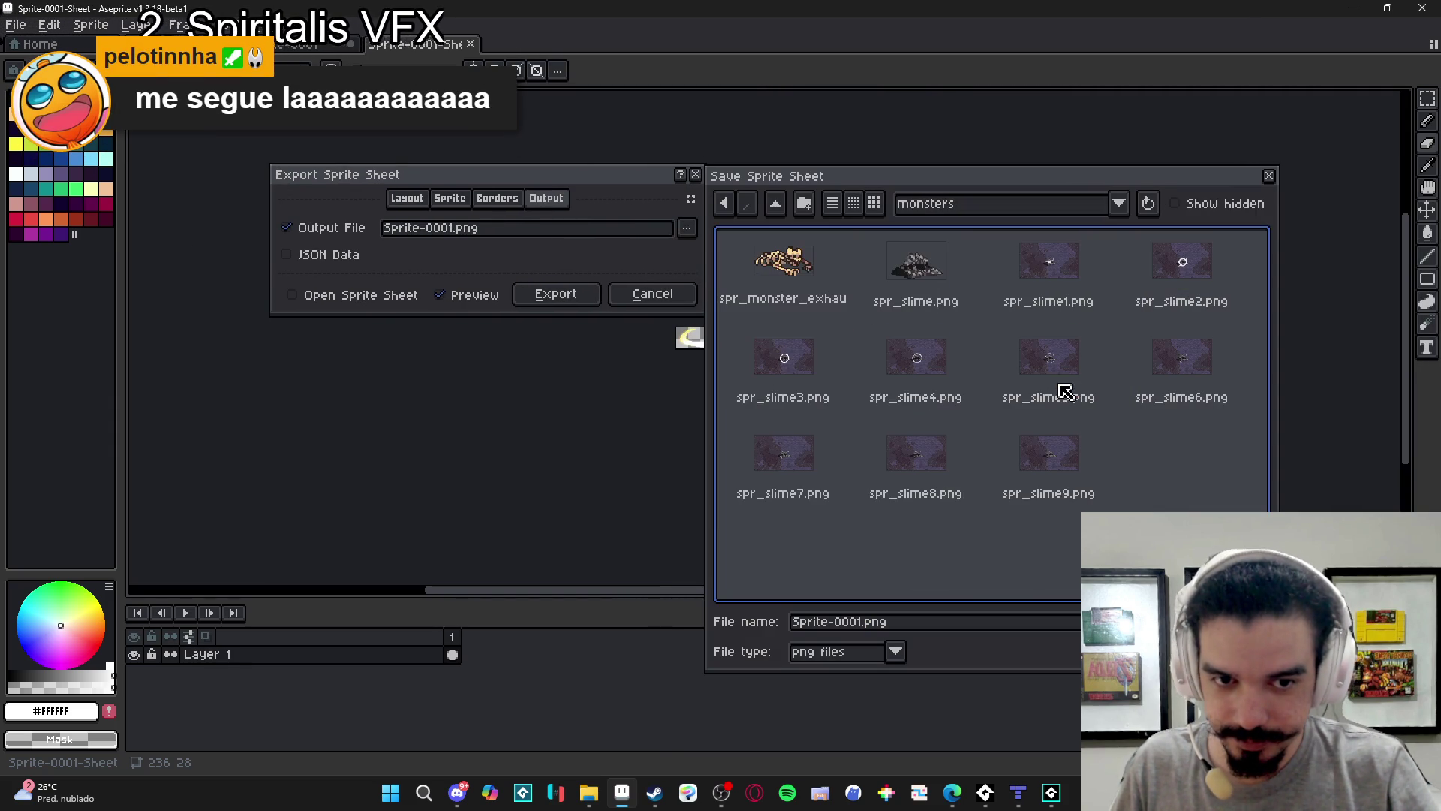
{"action": "left_click", "coordinate": [778, 206]}
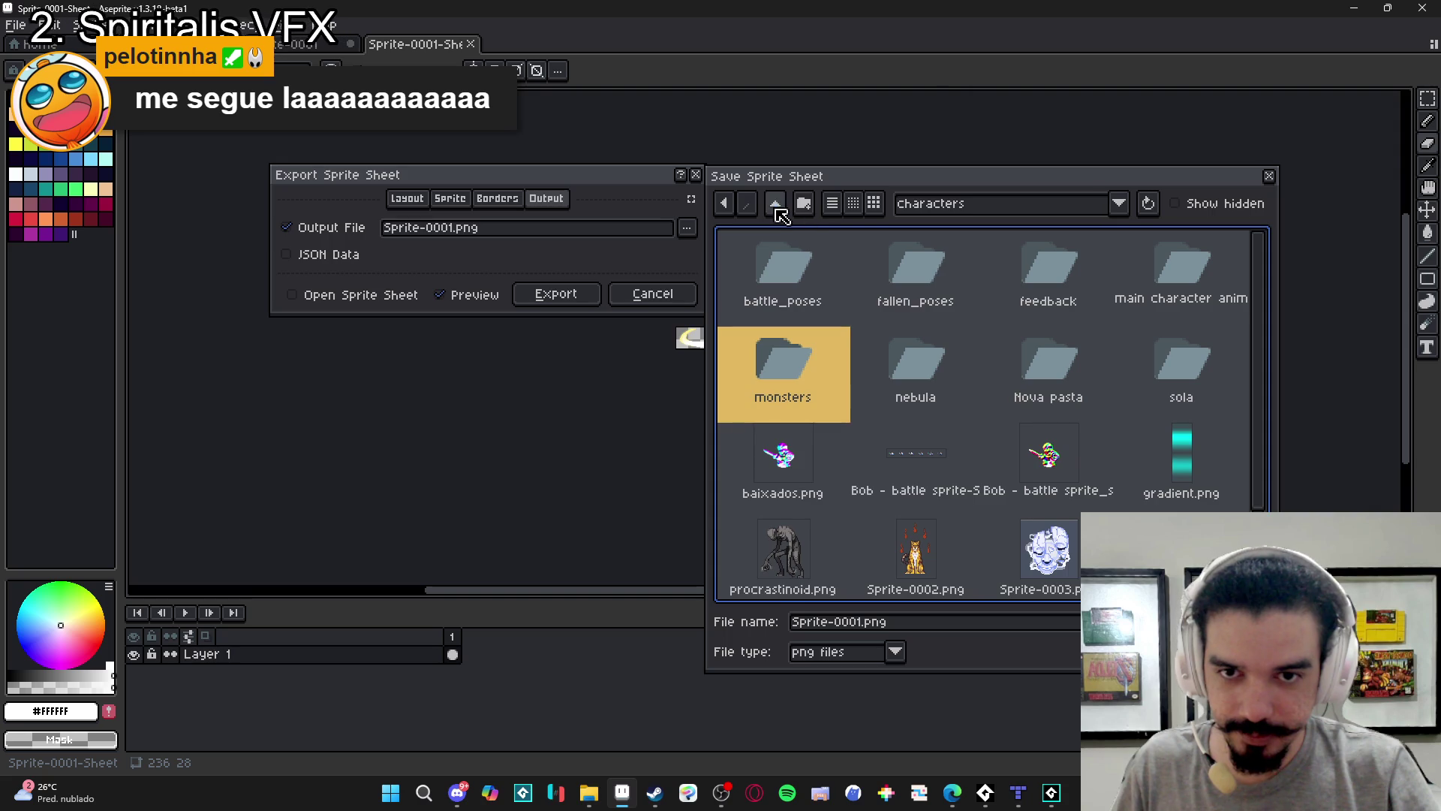
{"action": "left_click", "coordinate": [779, 211]}
{"action": "double_click", "coordinate": [1044, 451]}
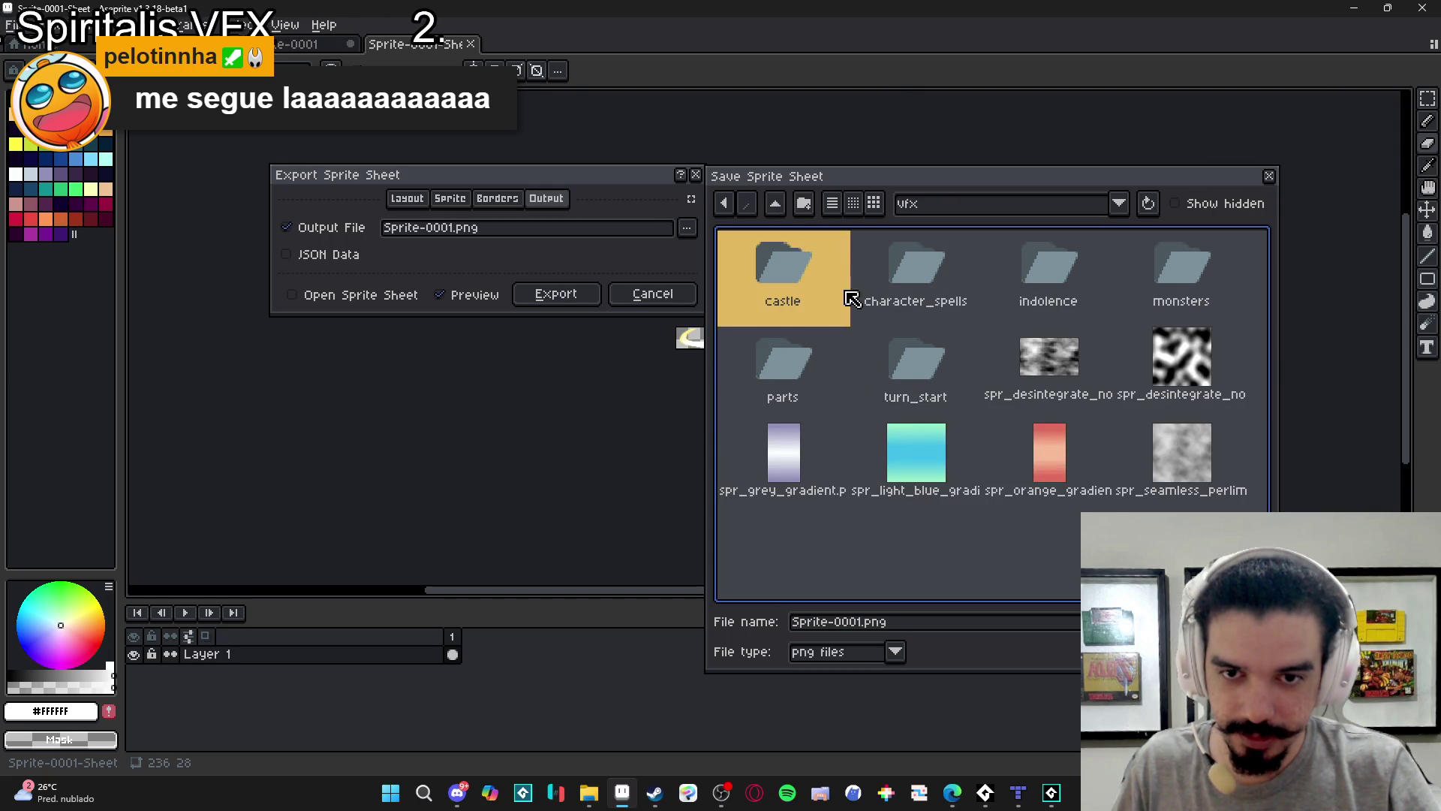
{"action": "double_click", "coordinate": [897, 279]}
{"action": "double_click", "coordinate": [804, 292]}
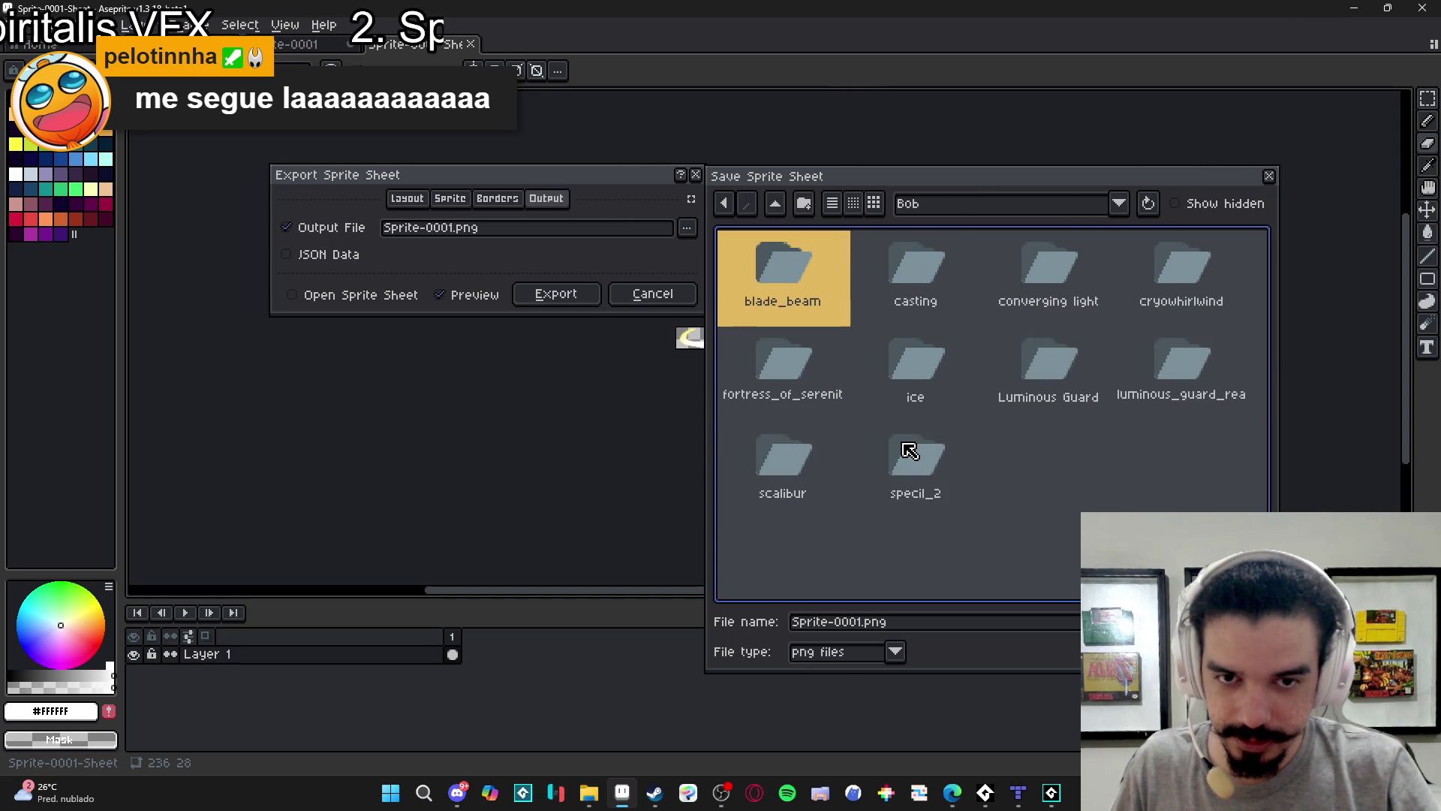
{"action": "left_click", "coordinate": [925, 459]}
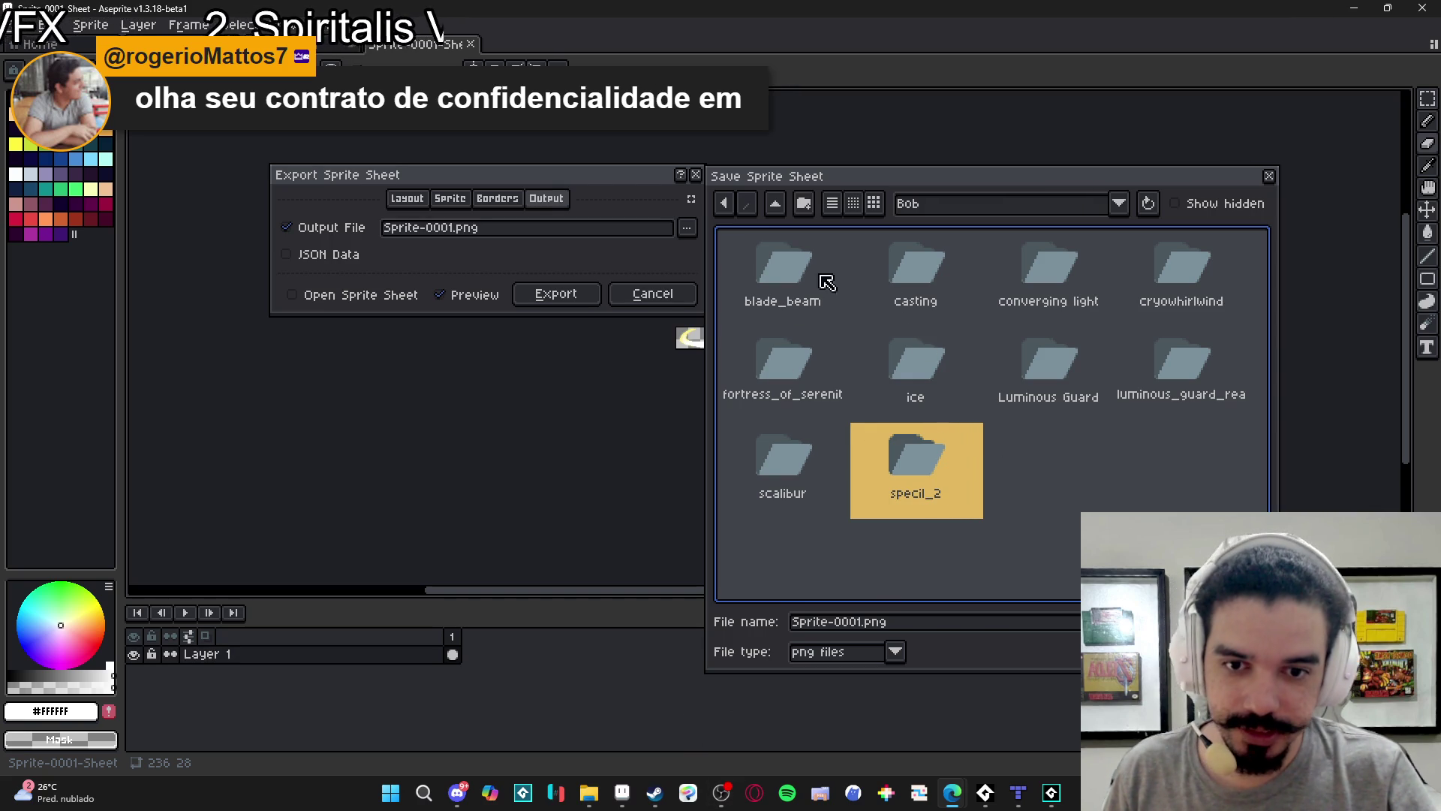
{"action": "double_click", "coordinate": [793, 273]}
Name the file spr_blade_beam_sword_slash.png and export the sprite sheet.
{"action": "double_click", "coordinate": [862, 623]}
{"action": "left_click_drag", "start_coordinate": [861, 623], "coordinate": [660, 628]}
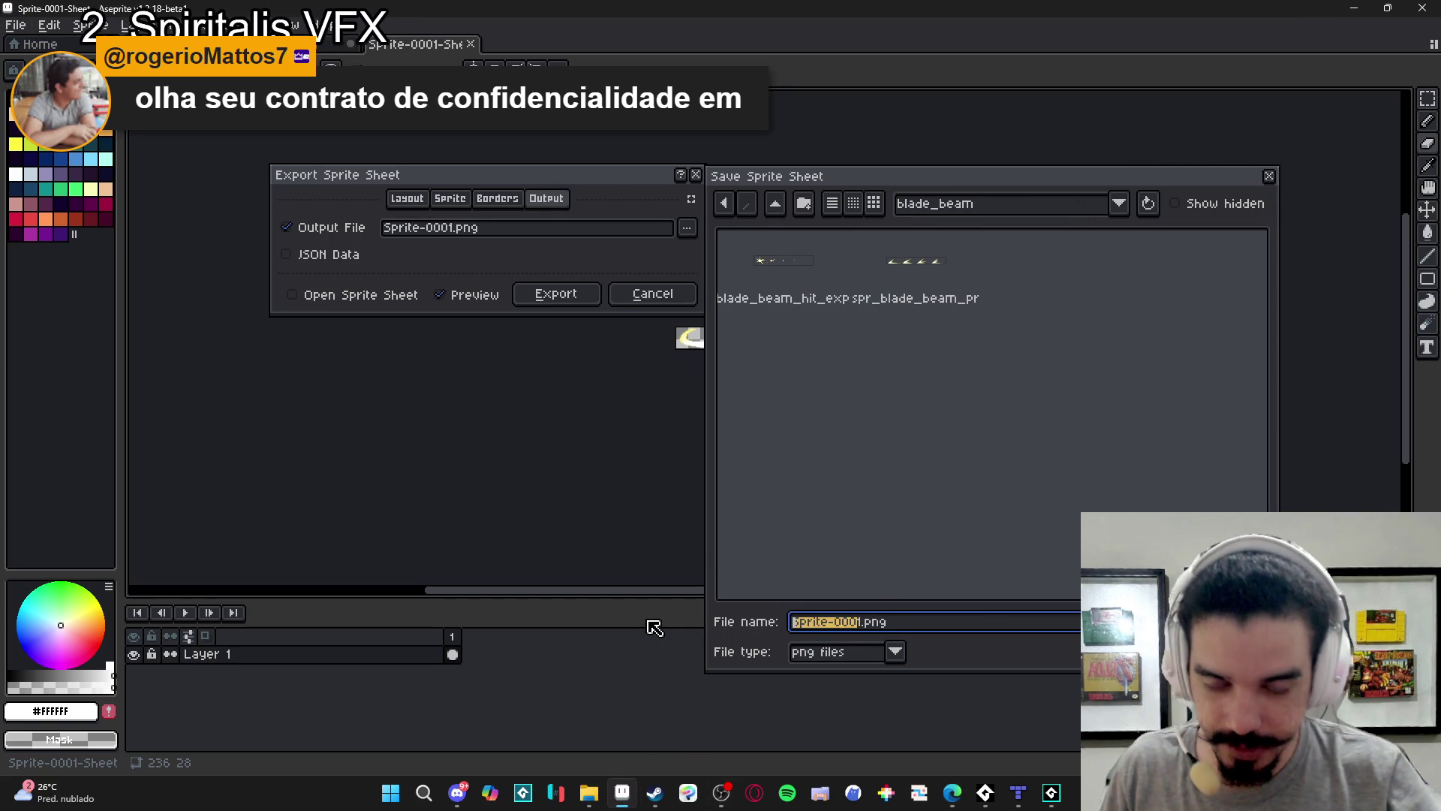
{"action": "type", "text": "spr_ba"}
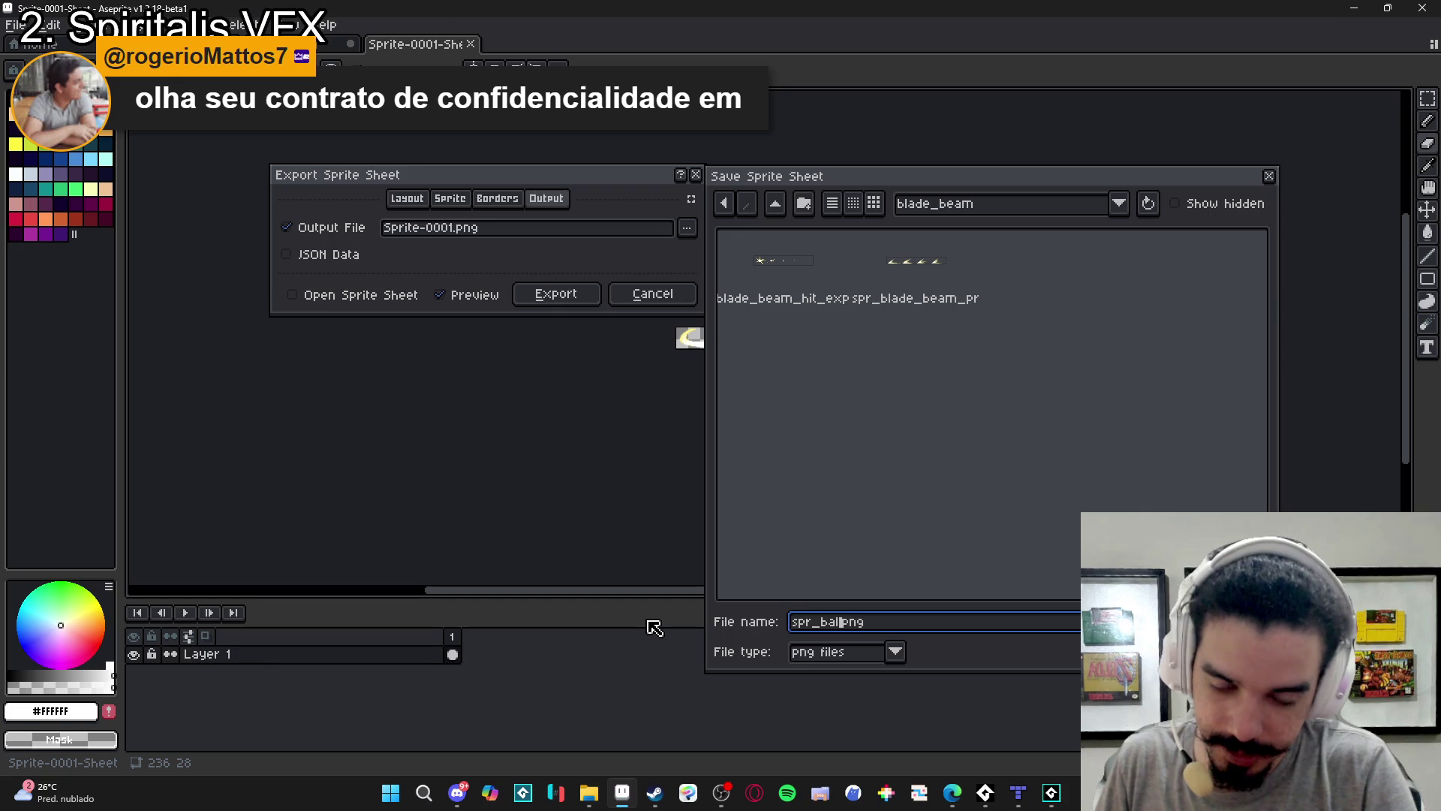
{"action": "type", "text": "lade_beam_slash"}
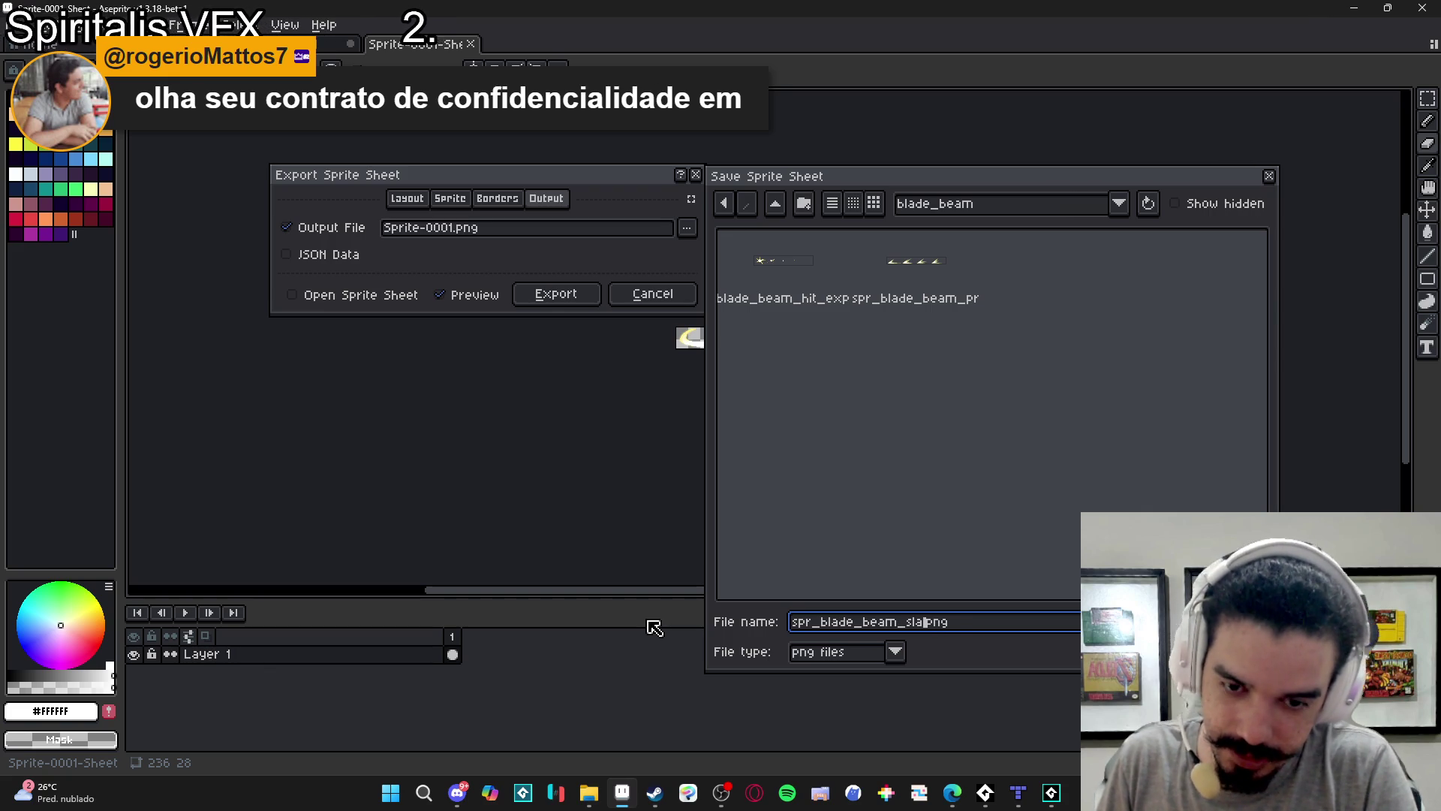
{"action": "key", "text": "Left"}
{"action": "key", "text": "Left"}
{"action": "key", "text": "Left"}
{"action": "type", "text": "word"}
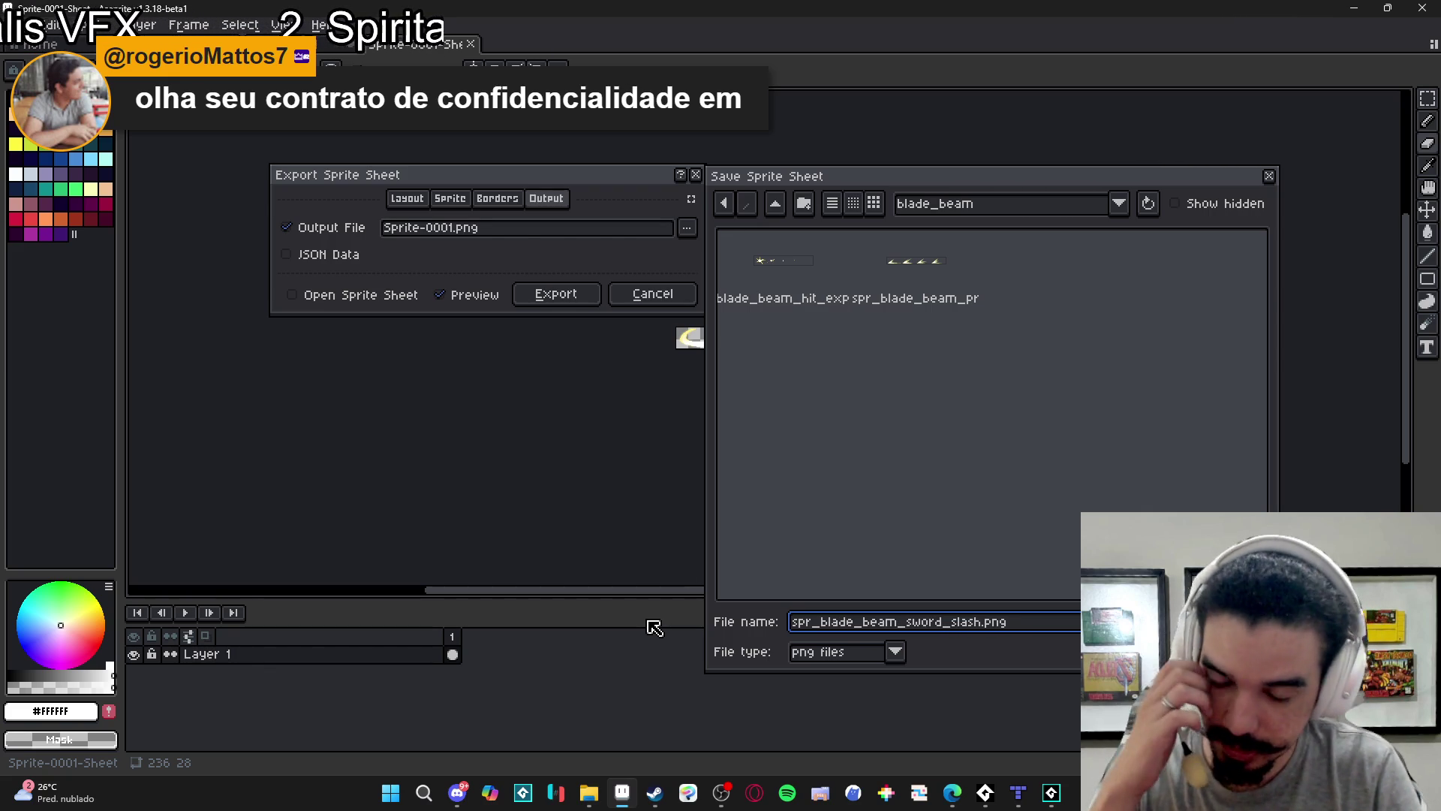
{"action": "key", "text": "Return"}
{"action": "left_click", "coordinate": [566, 298]}
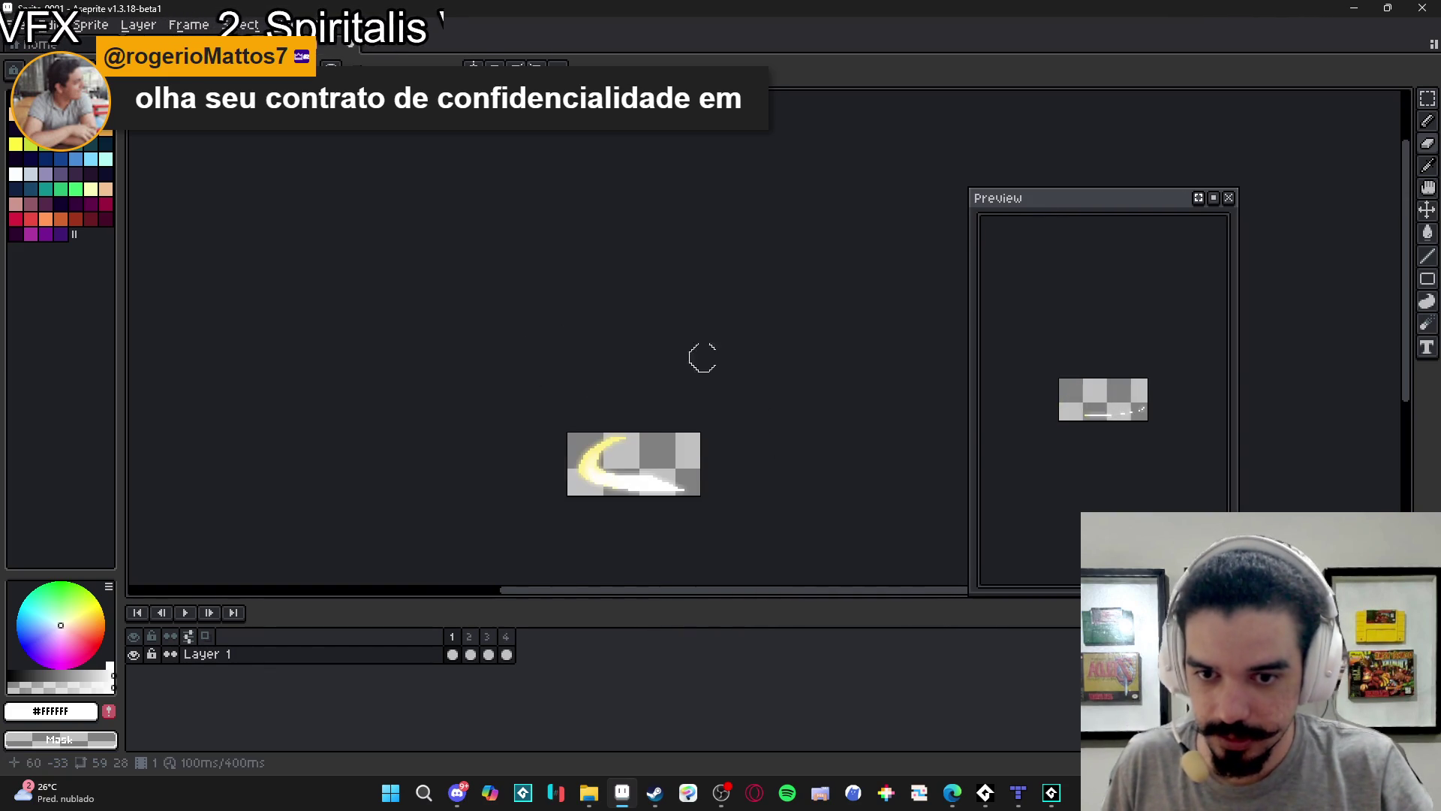
{"action": "mouse_move", "coordinate": [1388, 8]}
{"action": "left_click", "coordinate": [15, 25]}
{"action": "left_click", "coordinate": [30, 39]}
{"action": "left_click", "coordinate": [666, 559]}
{"action": "key", "text": "ctrl+v"}
{"action": "left_click_drag", "start_coordinate": [791, 418], "coordinate": [598, 425]}
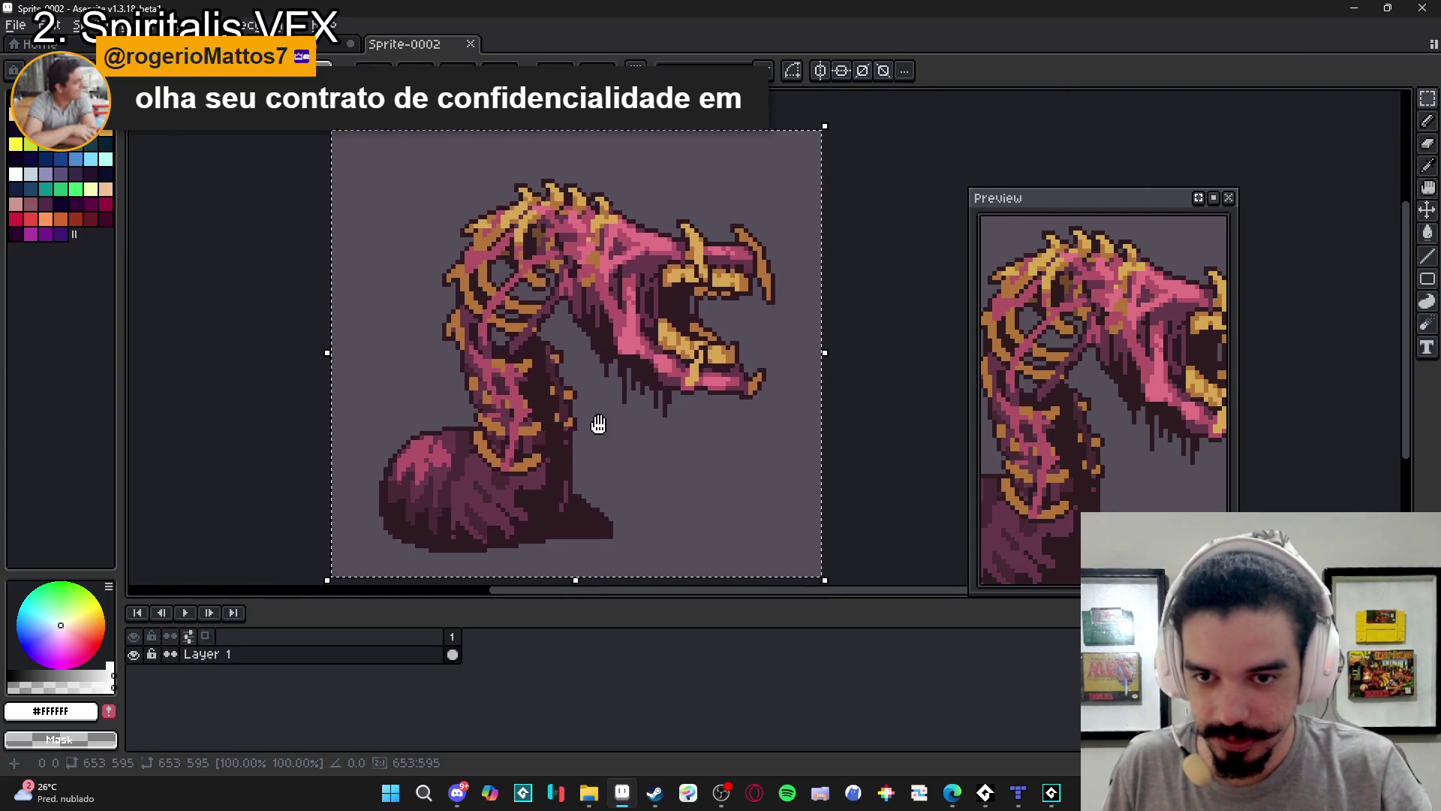
{"action": "scroll", "coordinate": [614, 425], "scroll_direction": "down", "scroll_amount": 1}
{"action": "scroll", "coordinate": [611, 376], "scroll_direction": "up", "scroll_amount": 1}
{"action": "key", "text": "ctrl+d"}
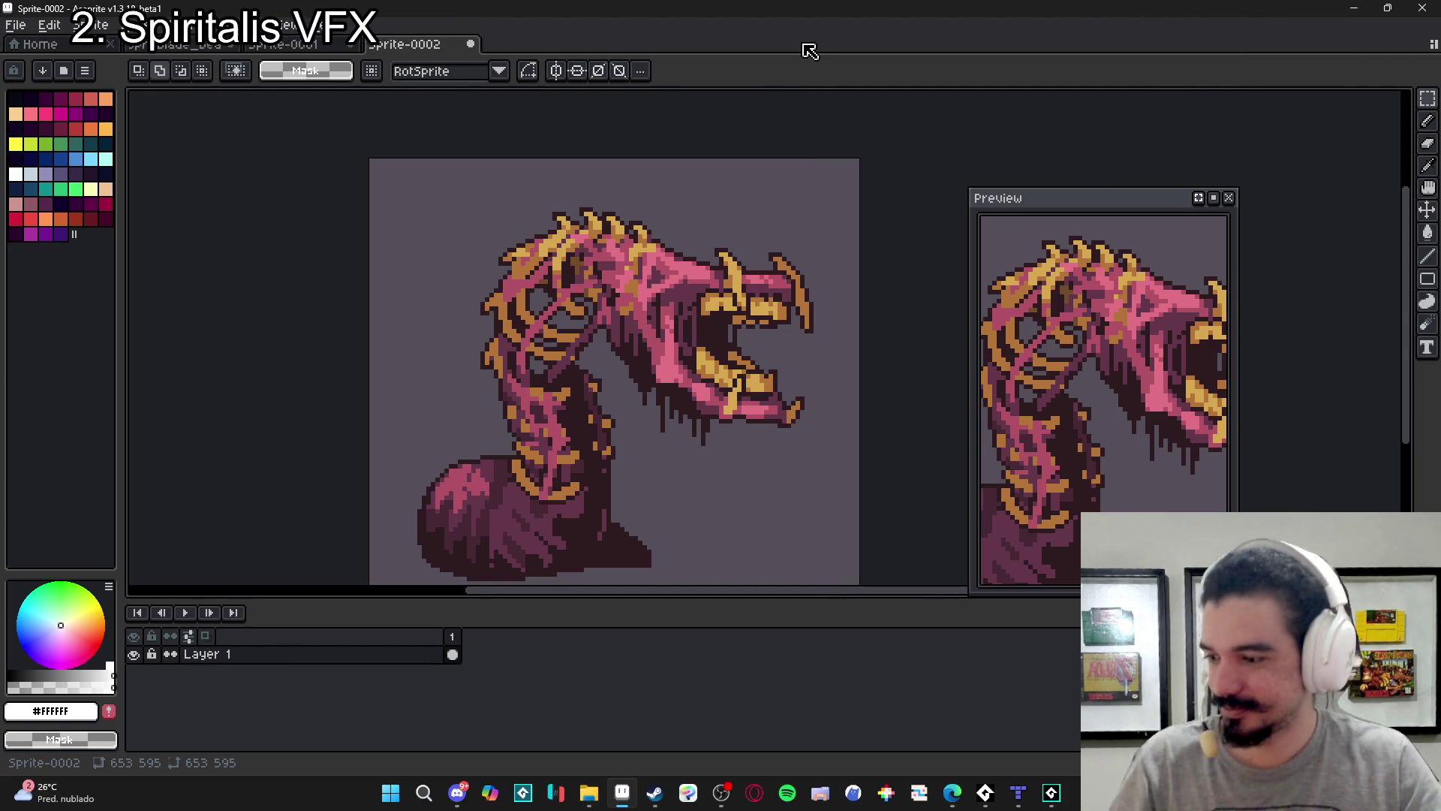
{"action": "left_click", "coordinate": [470, 43]}
{"action": "left_click", "coordinate": [722, 431]}
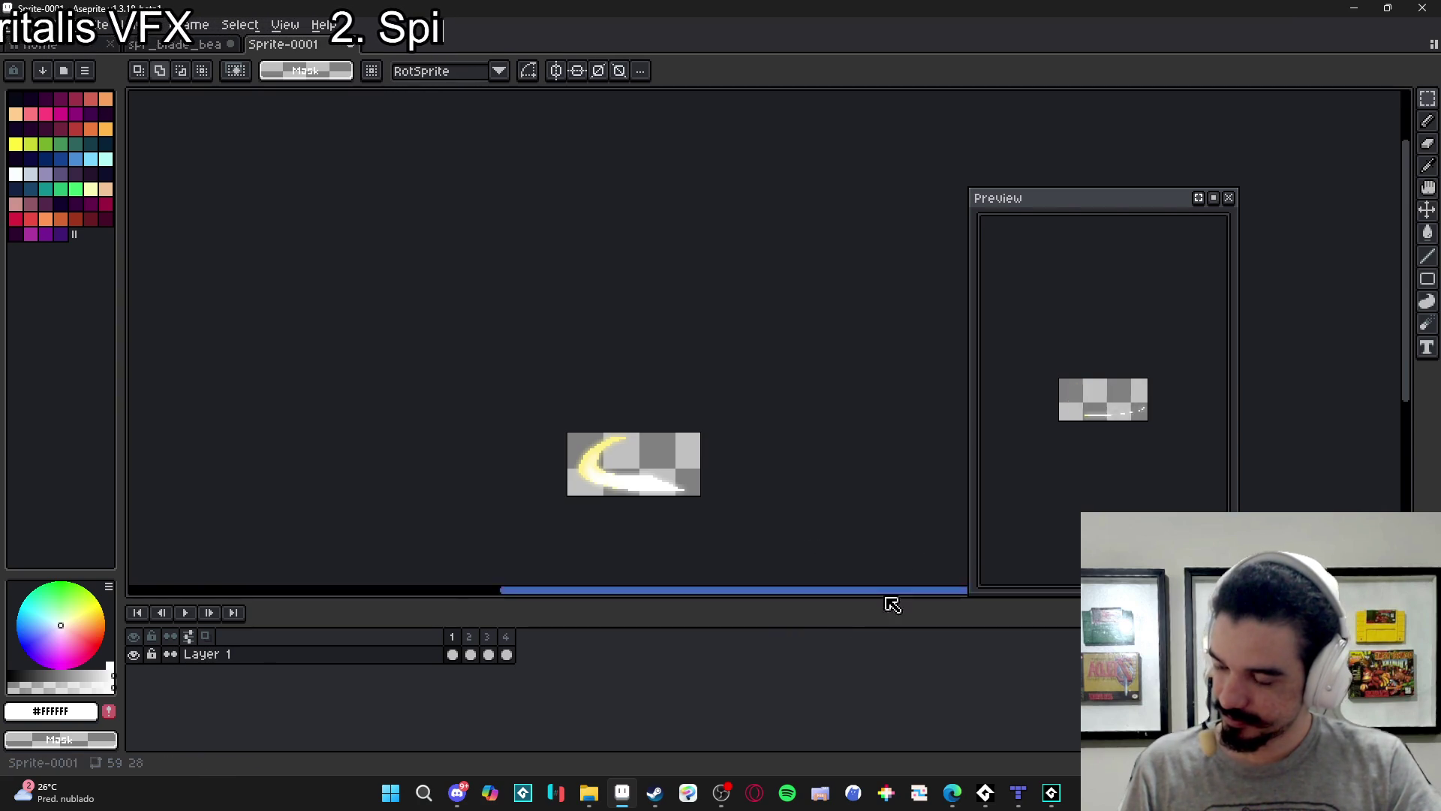
Zoom the canvas and glance at the spr_blade_beam tab before returning to the slash sprite.
{"action": "scroll", "coordinate": [728, 559], "scroll_direction": "up", "scroll_amount": 1}
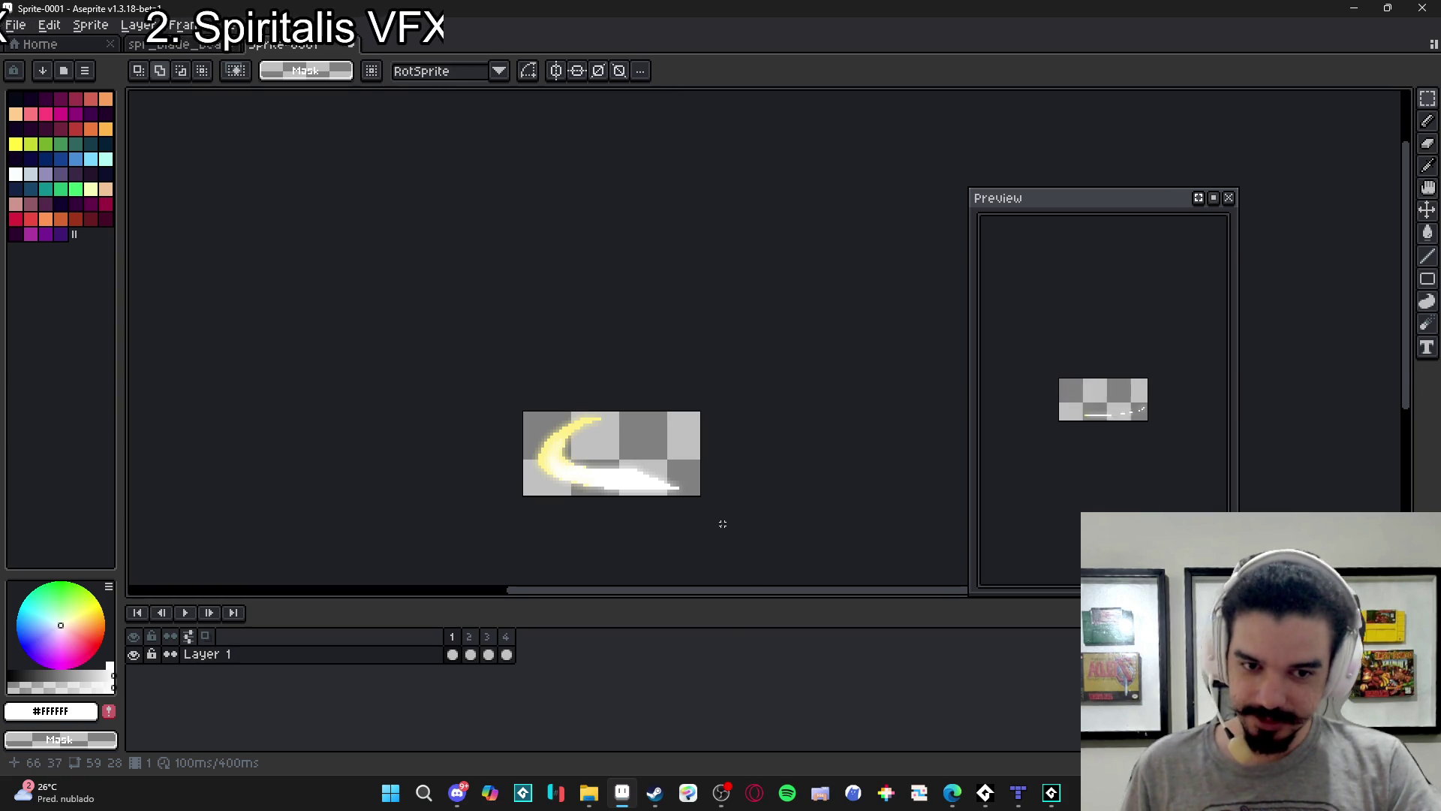
{"action": "left_click", "coordinate": [330, 25]}
{"action": "left_click", "coordinate": [195, 46]}
{"action": "left_click", "coordinate": [184, 45]}
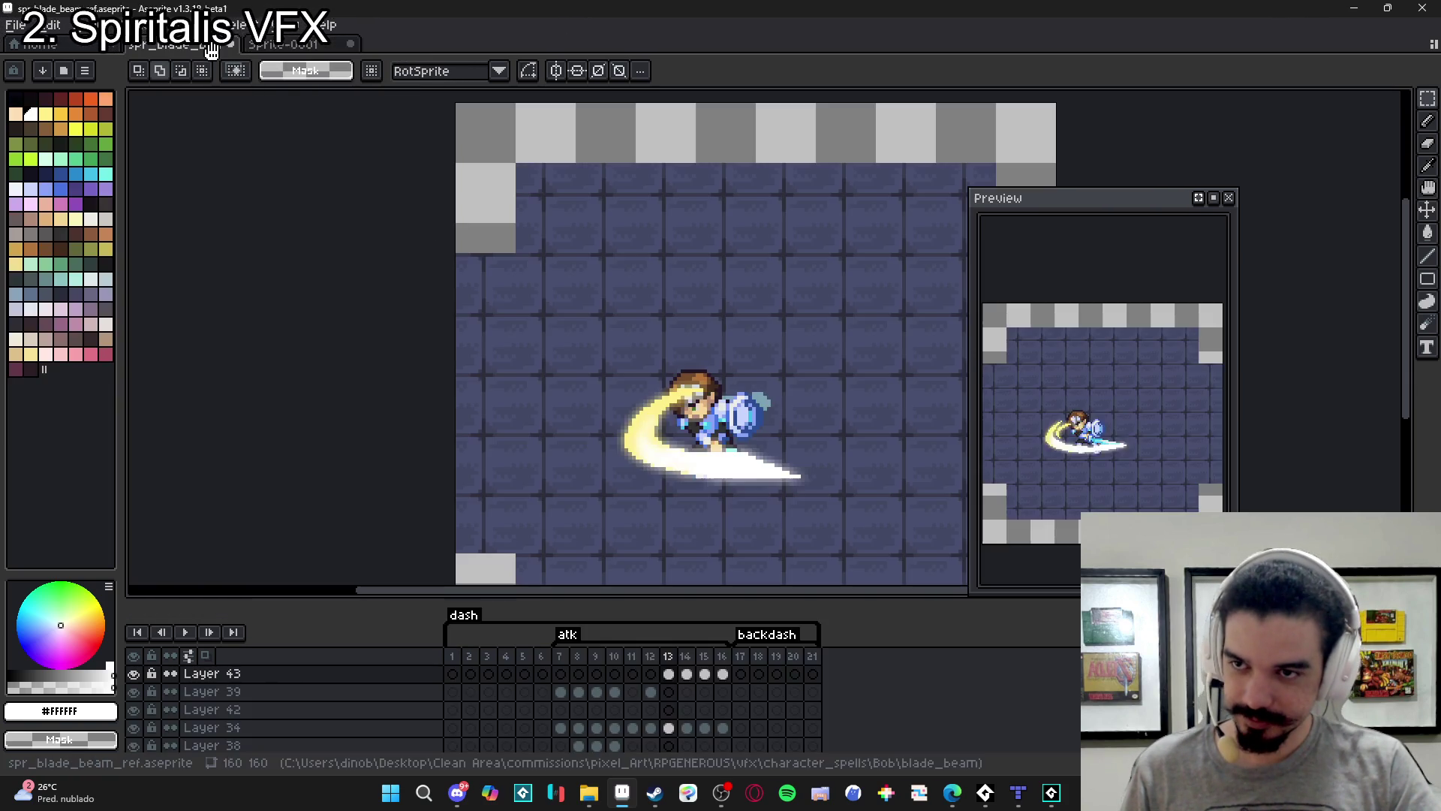
{"action": "left_click", "coordinate": [284, 44]}
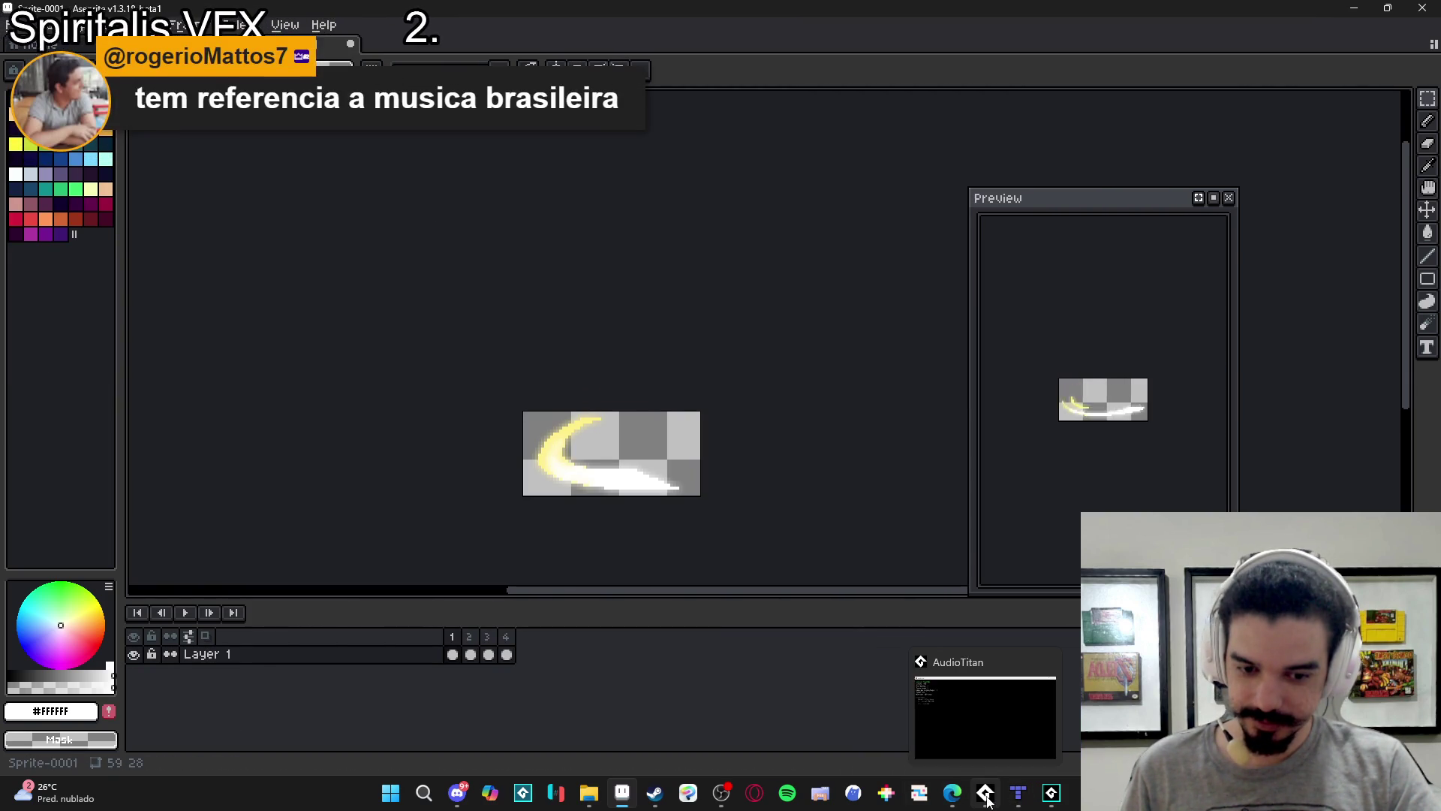
Bring the Spiritalis project in GameMaker to the front.
{"action": "mouse_move", "coordinate": [952, 792]}
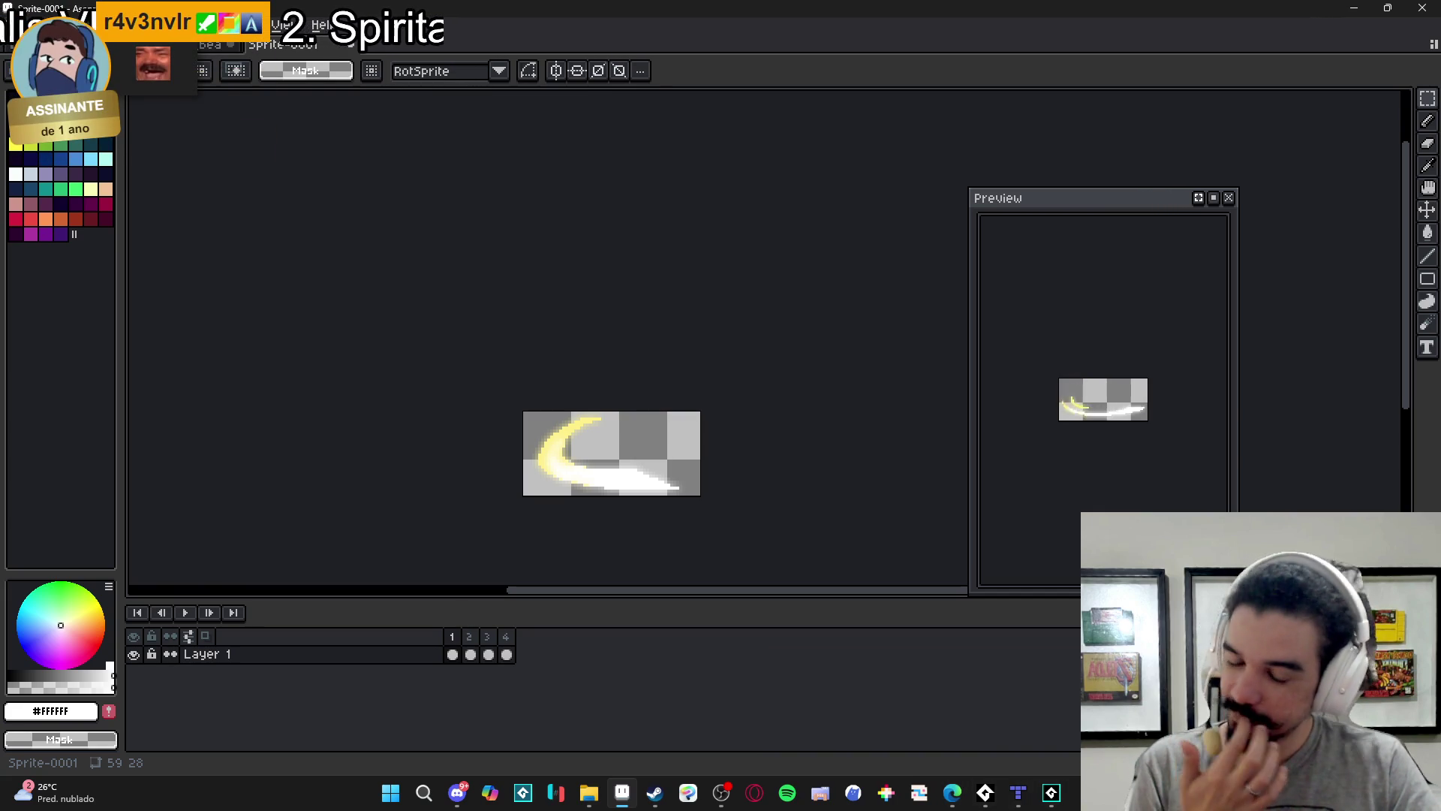
{"action": "mouse_move", "coordinate": [1036, 806]}
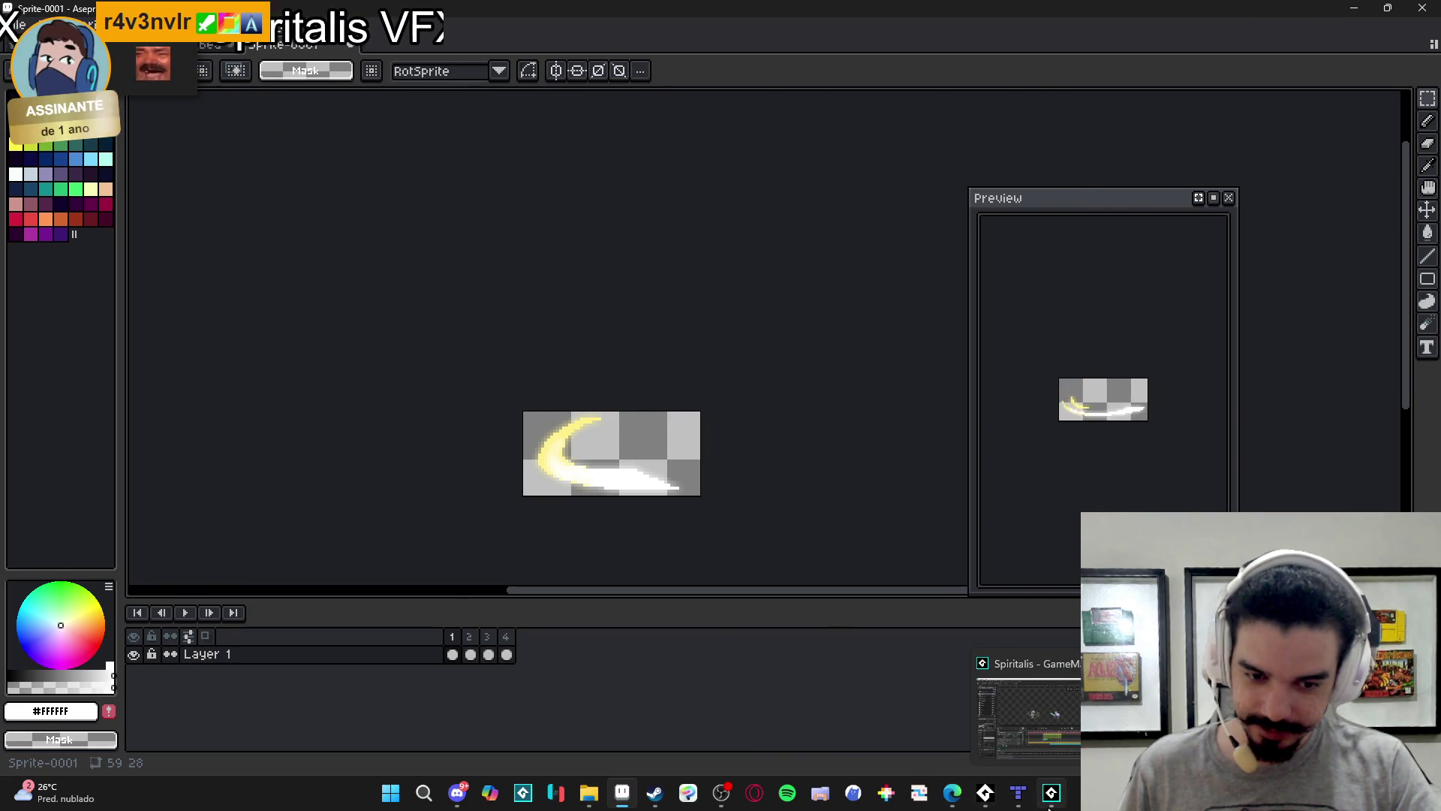
{"action": "left_click", "coordinate": [1051, 796]}
{"action": "scroll", "coordinate": [1266, 383], "scroll_direction": "down", "scroll_amount": 10}
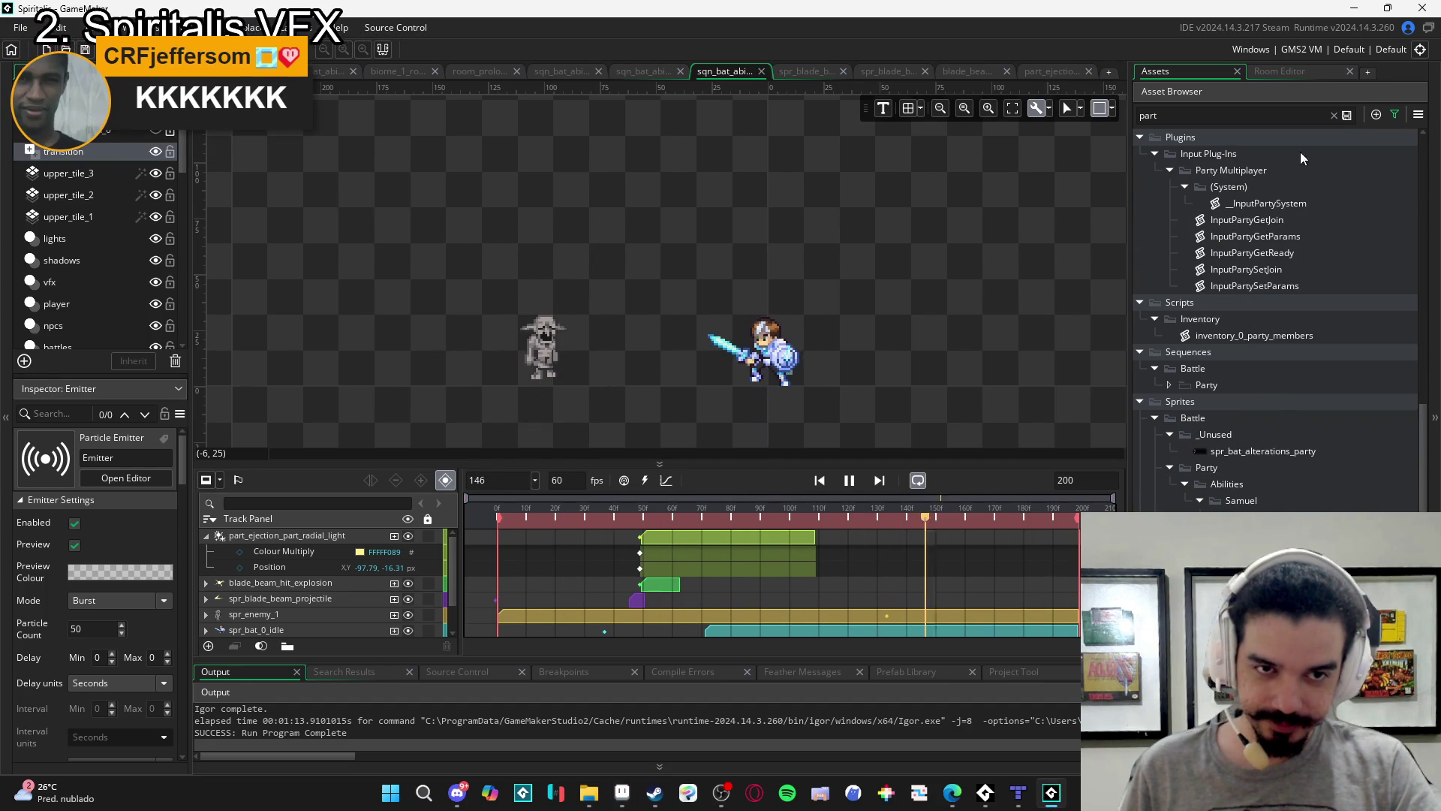
Drag the sword_slash PNG from the File Explorer blade_beam folder into GameMaker's blade_beam assets folder.
{"action": "left_click", "coordinate": [1334, 115]}
{"action": "scroll", "coordinate": [1312, 475], "scroll_direction": "down", "scroll_amount": 15}
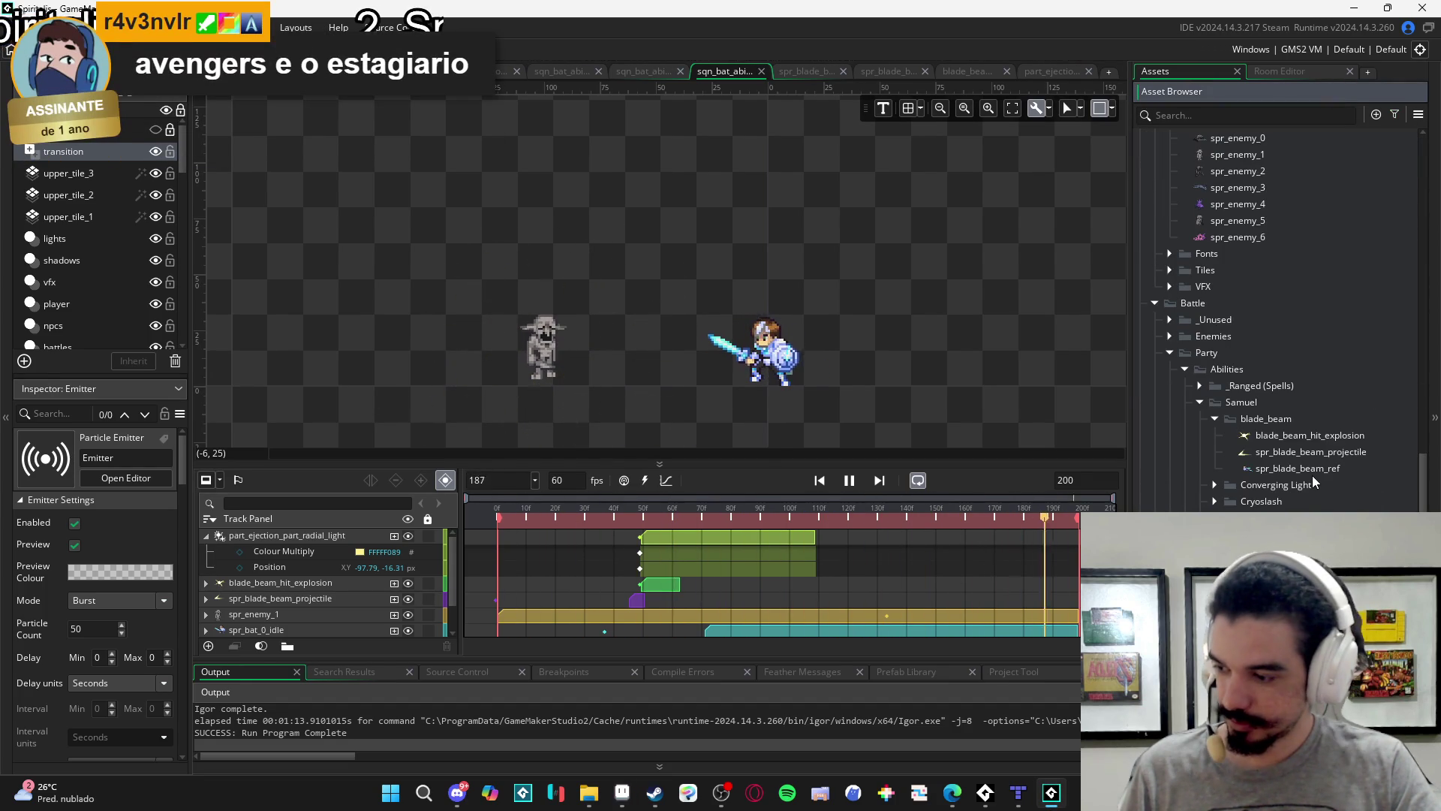
{"action": "left_click", "coordinate": [588, 793]}
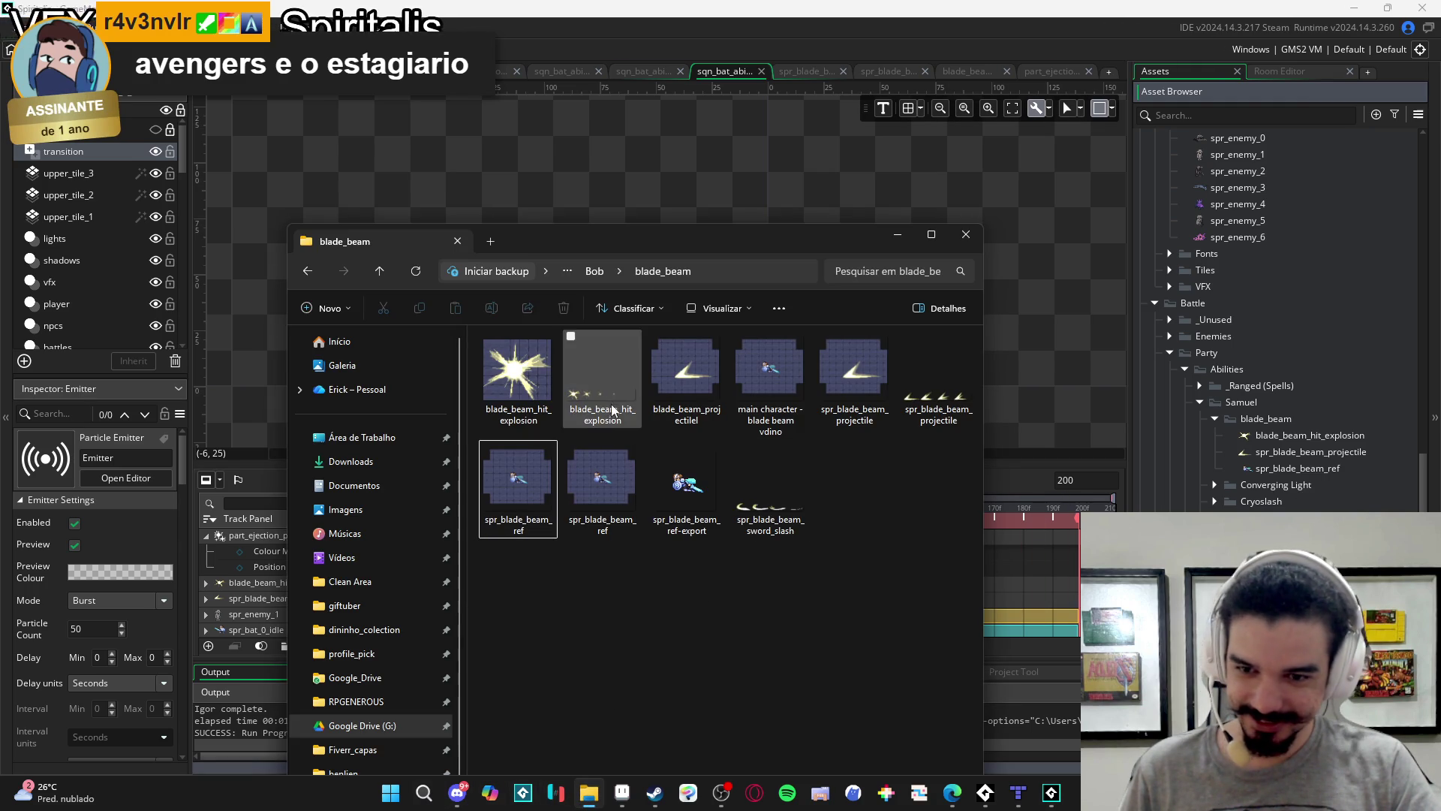
{"action": "mouse_move", "coordinate": [770, 488]}
{"action": "left_mouse_down"}
{"action": "mouse_move", "coordinate": [1276, 559]}
{"action": "mouse_move", "coordinate": [1394, 427]}
{"action": "mouse_move", "coordinate": [1299, 425]}
{"action": "left_mouse_up"}
{"action": "left_click", "coordinate": [488, 181]}
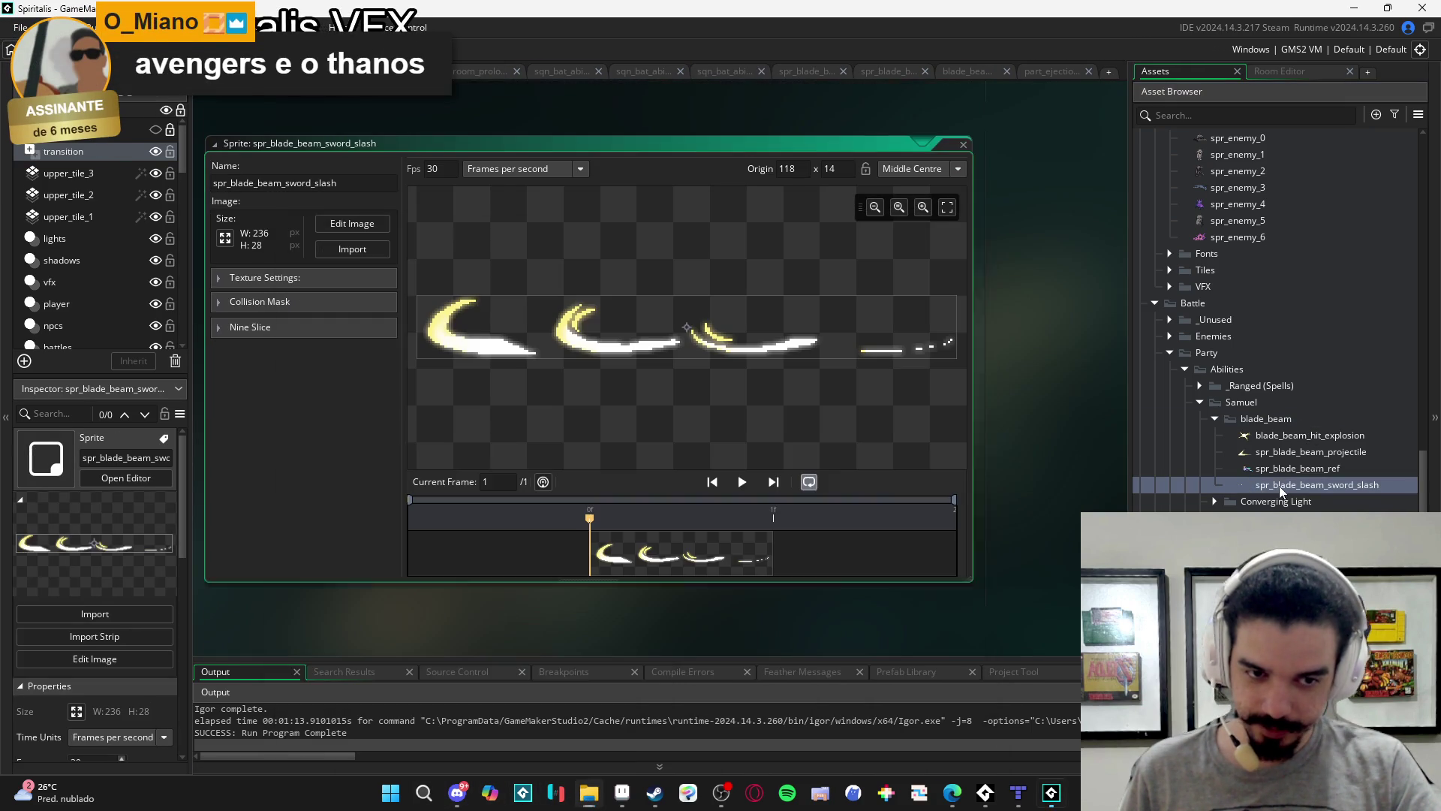
Convert the sword-slash strip into 4 frames of 59x28 each.
{"action": "left_click", "coordinate": [629, 803]}
{"action": "left_click", "coordinate": [629, 803]}
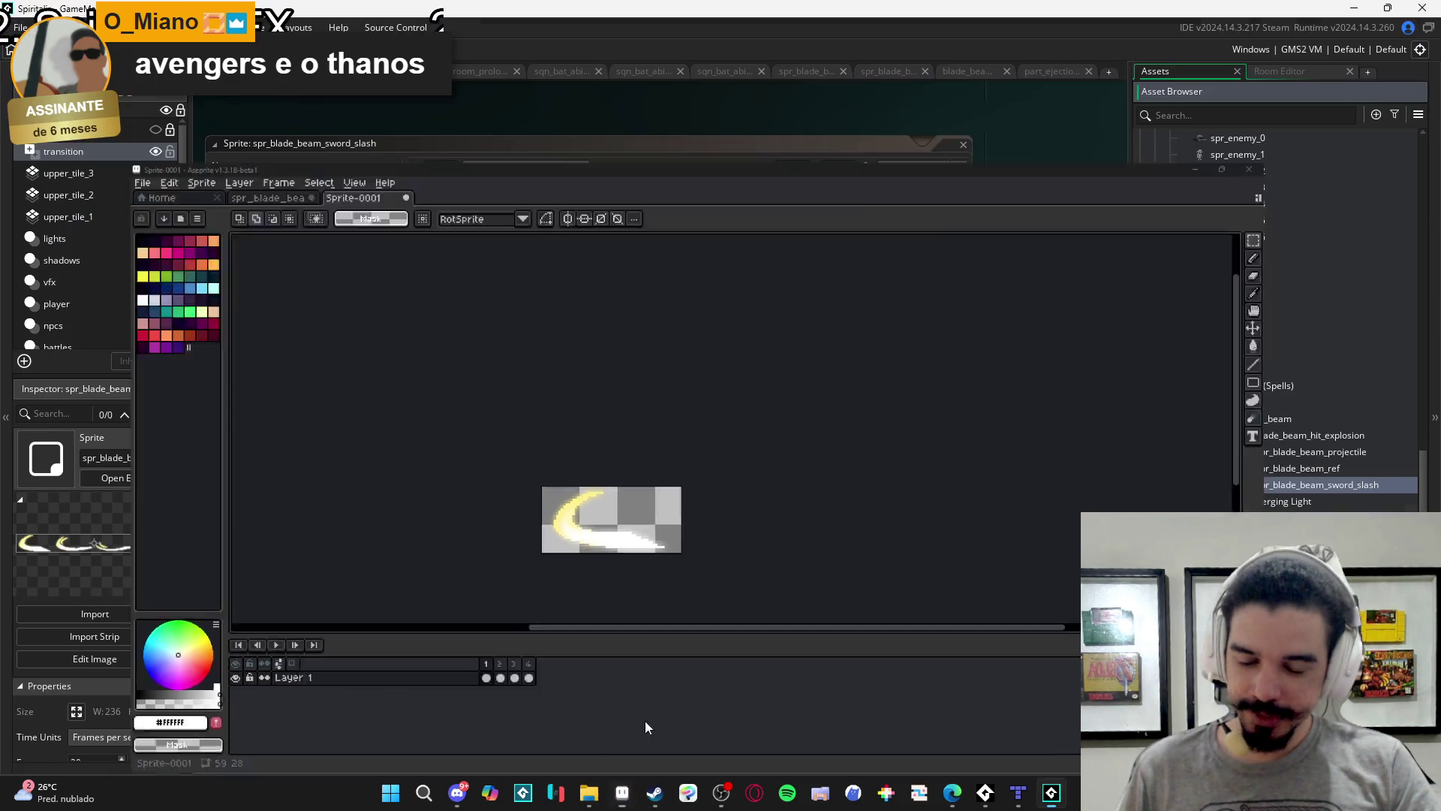
{"action": "left_click", "coordinate": [352, 223]}
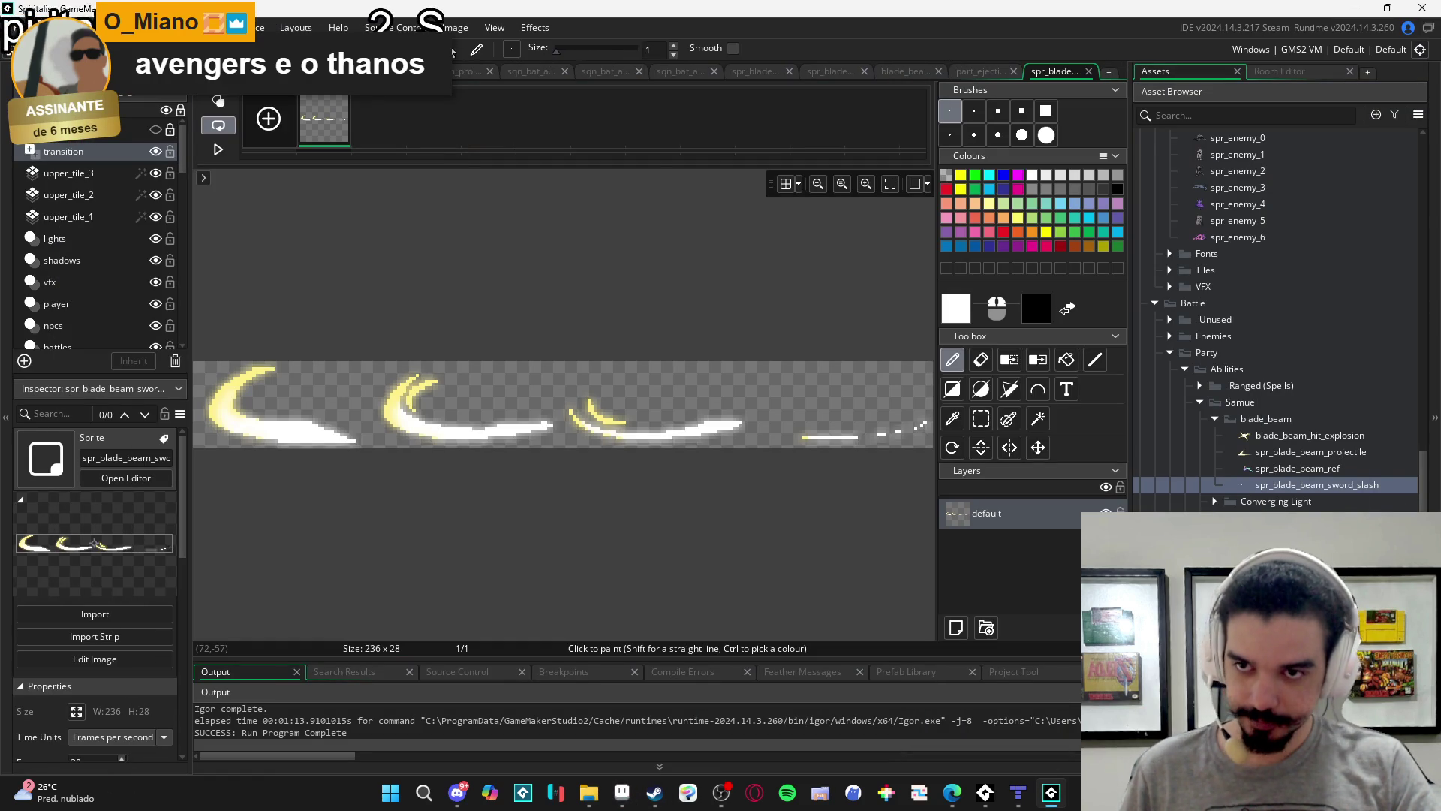
{"action": "left_click", "coordinate": [460, 27]}
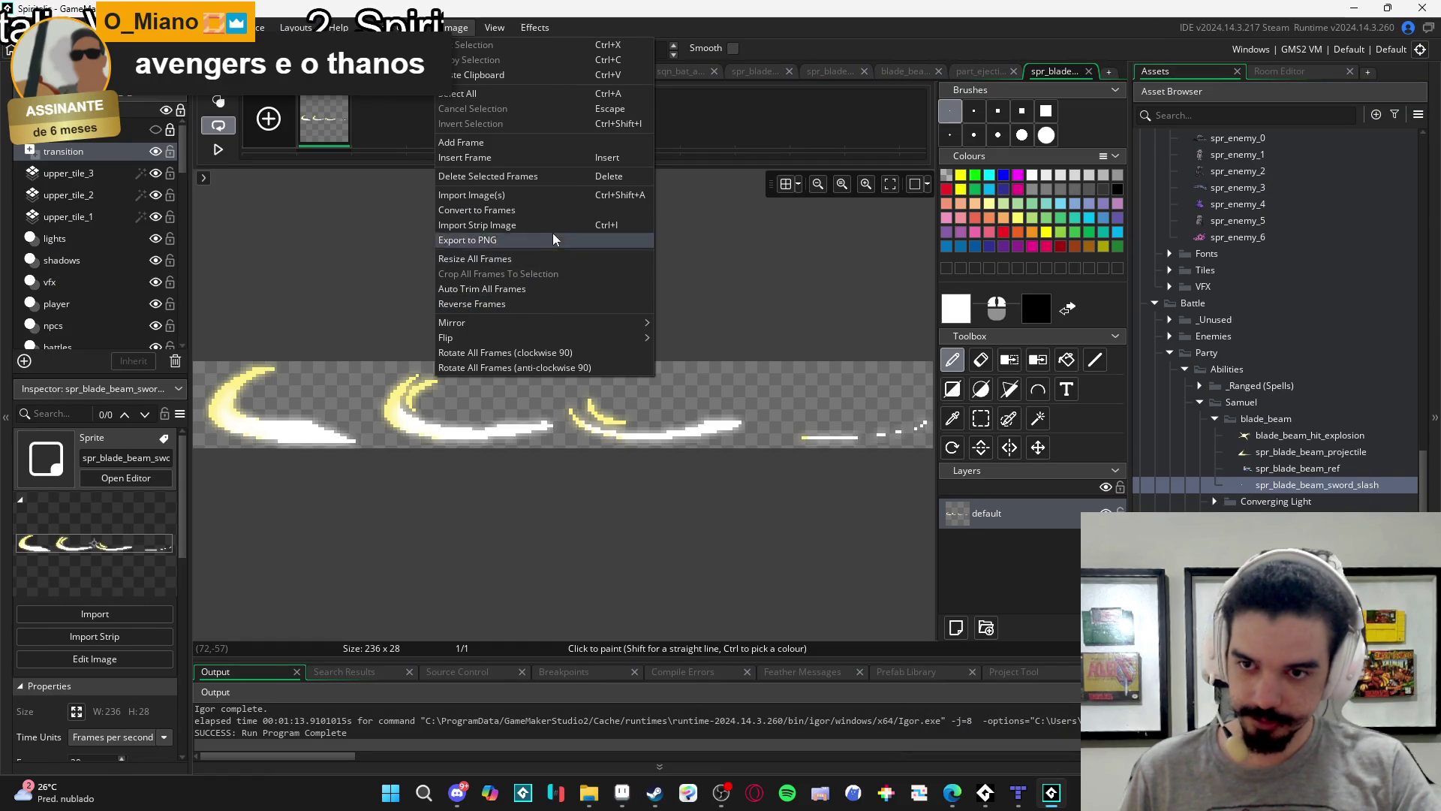
{"action": "left_click", "coordinate": [548, 210]}
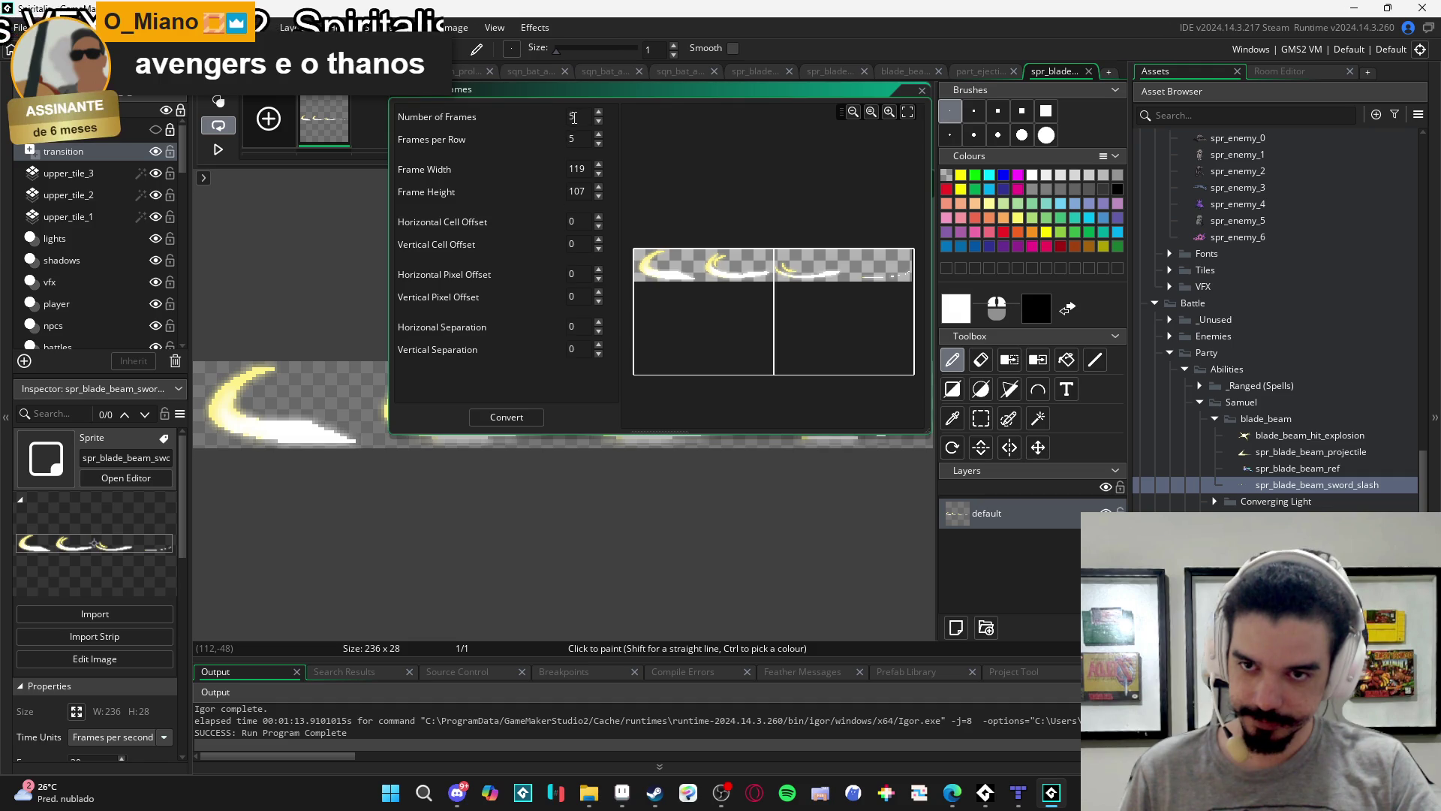
{"action": "type", "text": "59"}
{"action": "key", "text": "Tab"}
{"action": "type", "text": "28"}
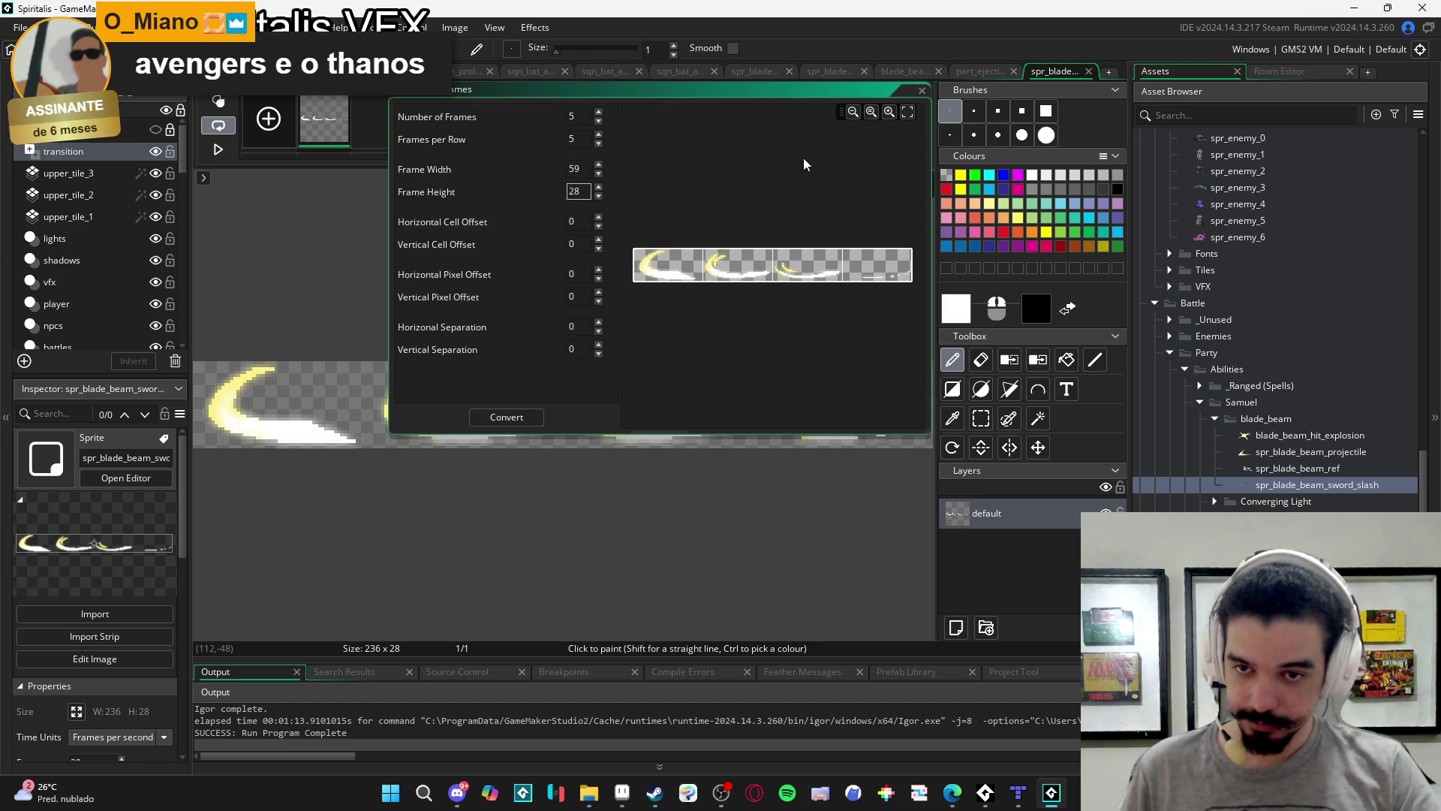
{"action": "left_click", "coordinate": [507, 417]}
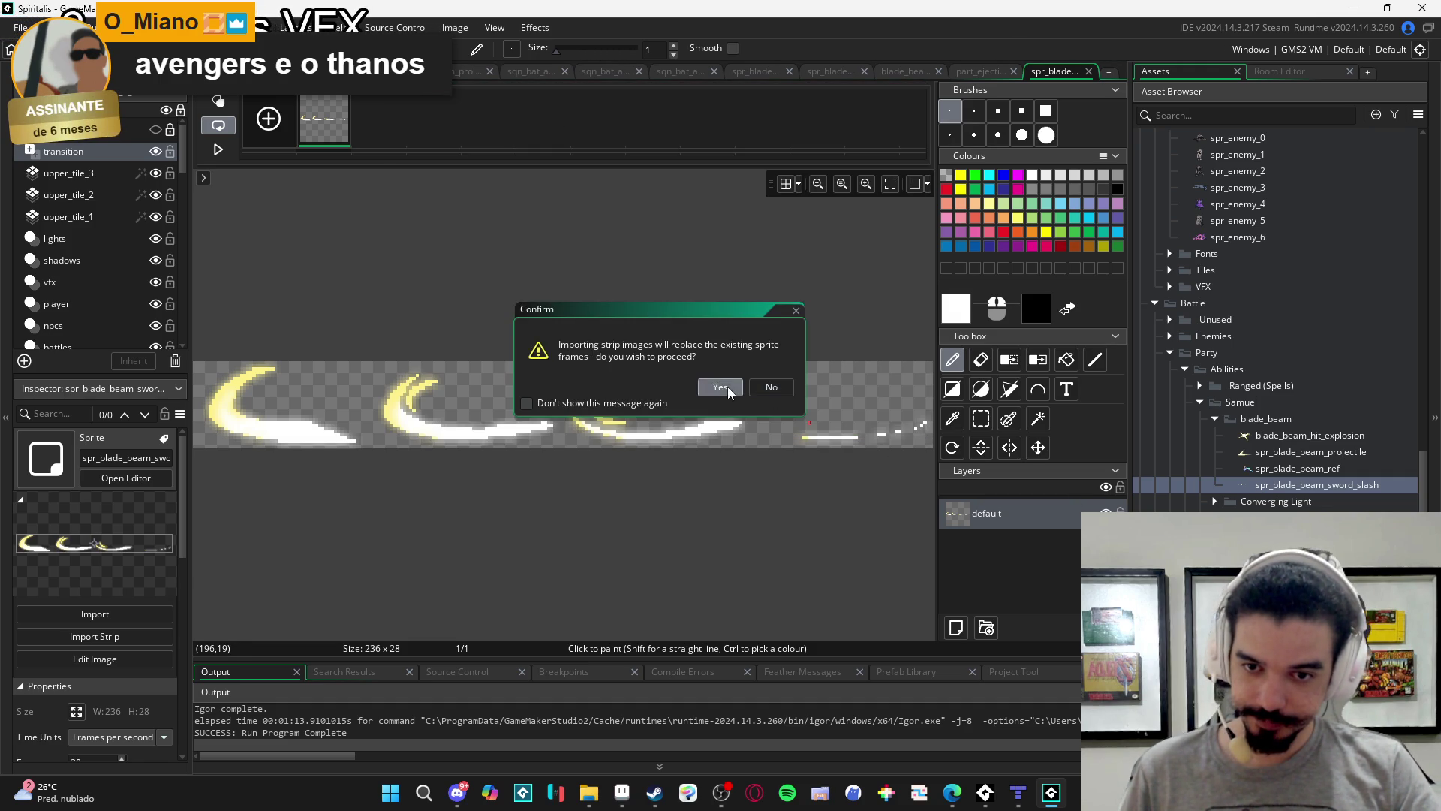
{"action": "left_click", "coordinate": [719, 388]}
Preview the slash animation and change its speed from 30 to 25 fps.
{"action": "double_click", "coordinate": [1291, 485]}
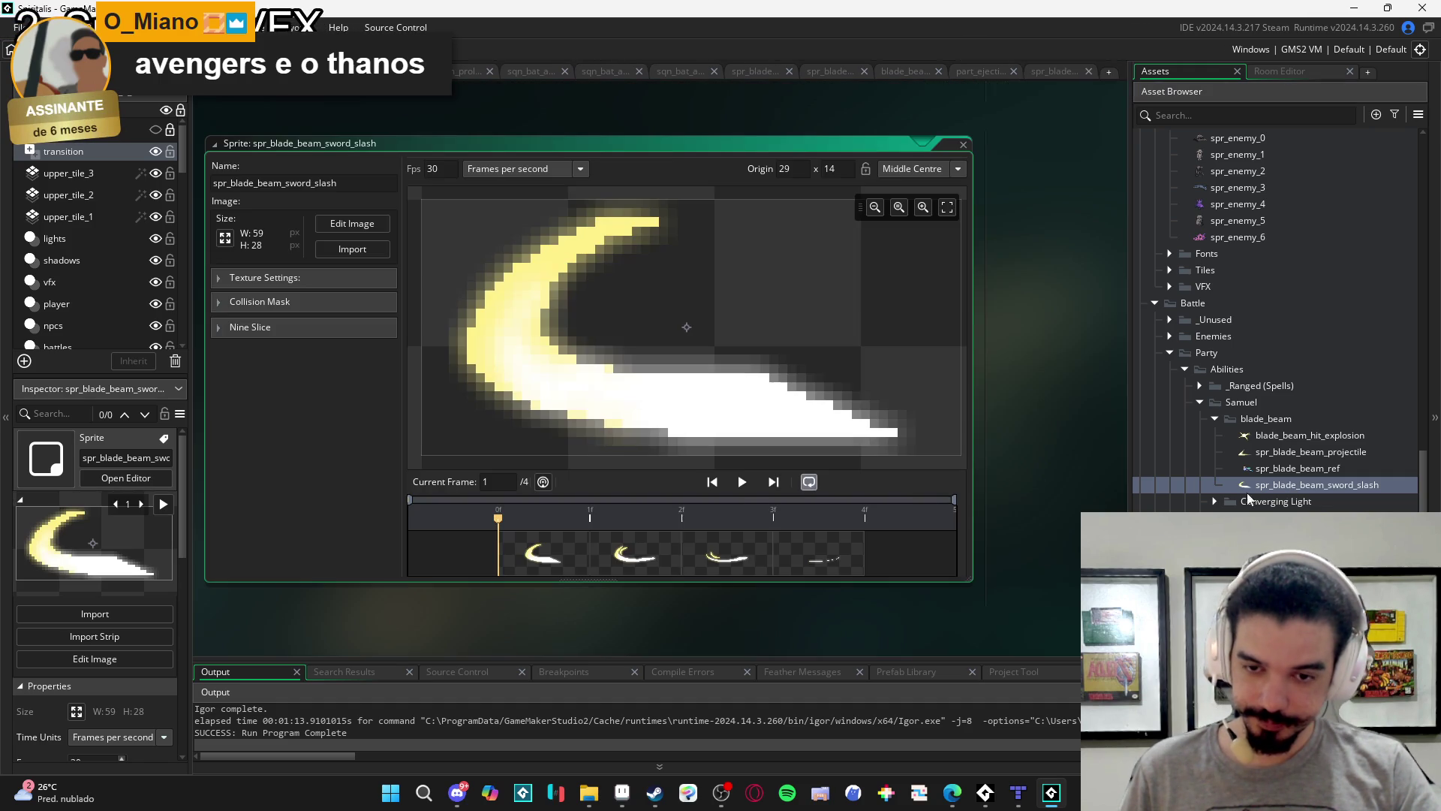
{"action": "left_click", "coordinate": [742, 481]}
{"action": "double_click", "coordinate": [432, 169]}
{"action": "type", "text": "25"}
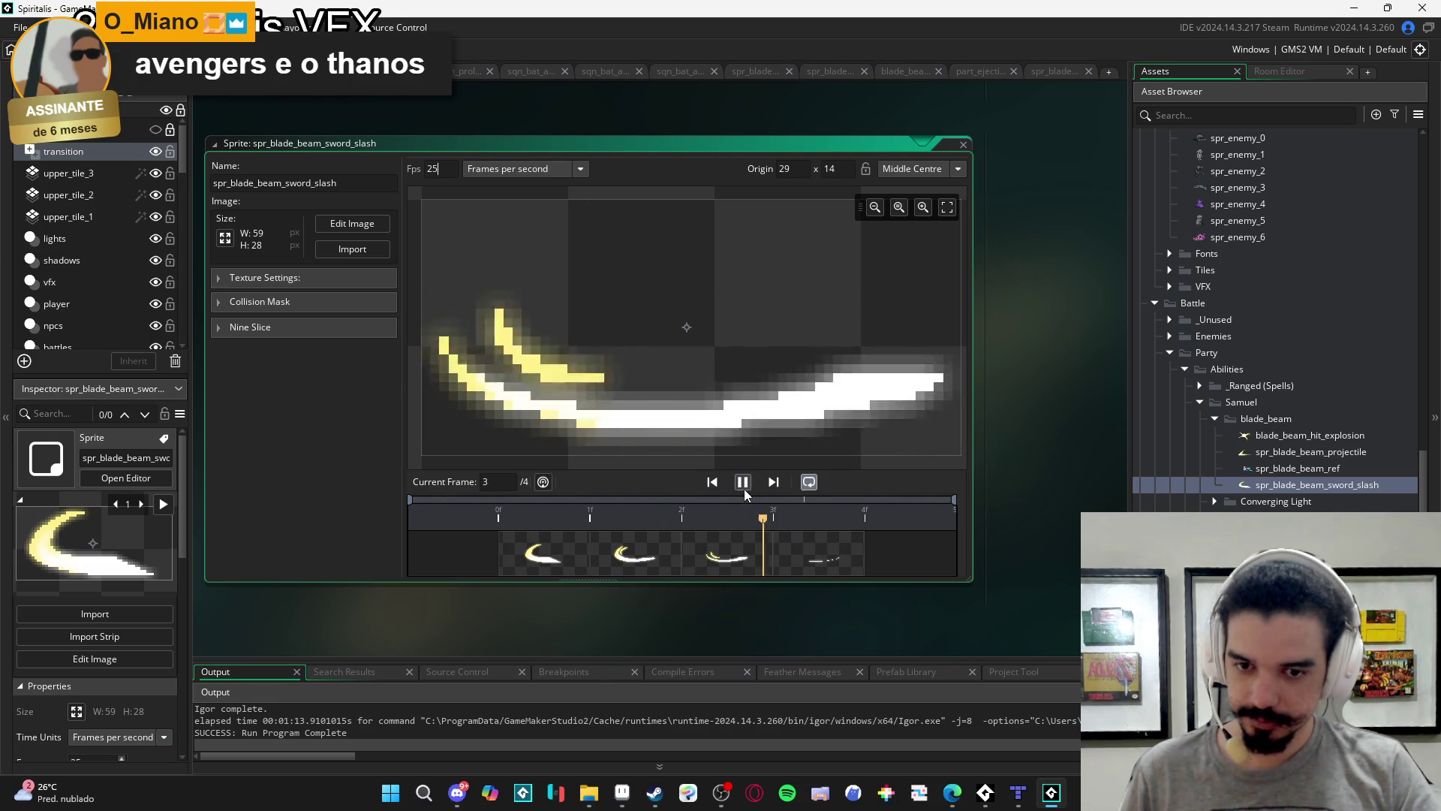
{"action": "left_click", "coordinate": [1059, 71]}
{"action": "left_click", "coordinate": [901, 70]}
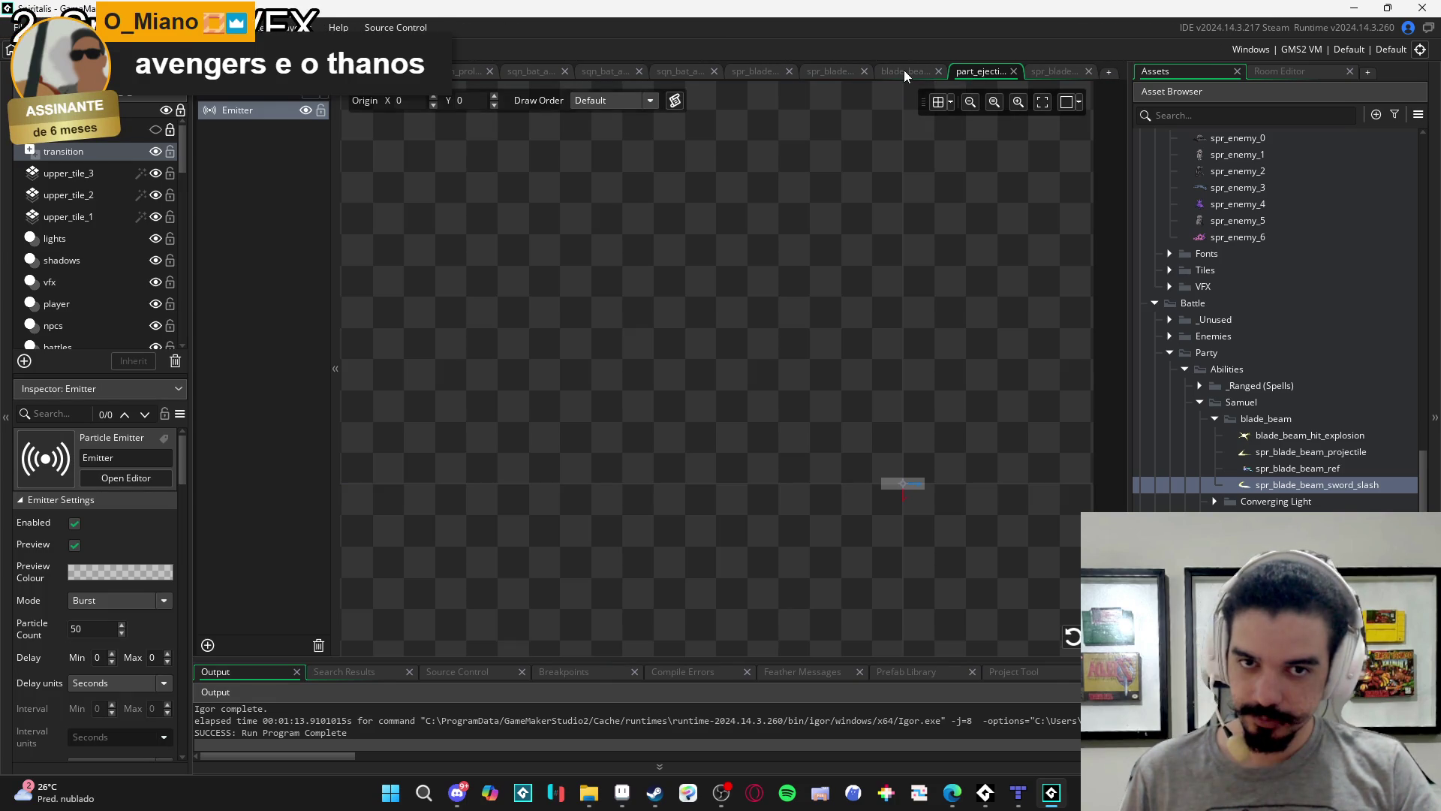
Open the blade beam battle sequence and scrub back to the explosion moment.
{"action": "left_click", "coordinate": [969, 72]}
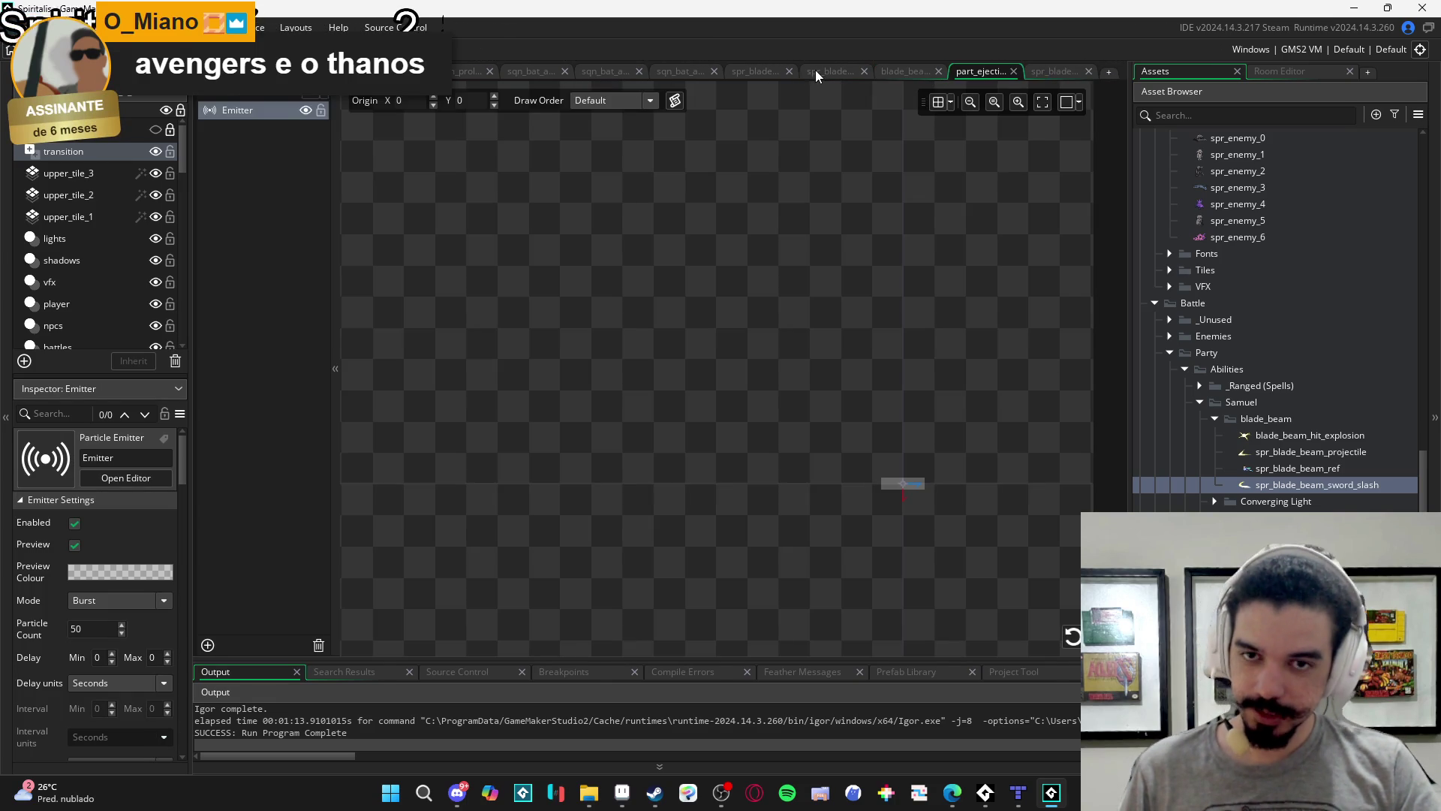
{"action": "left_click", "coordinate": [815, 72]}
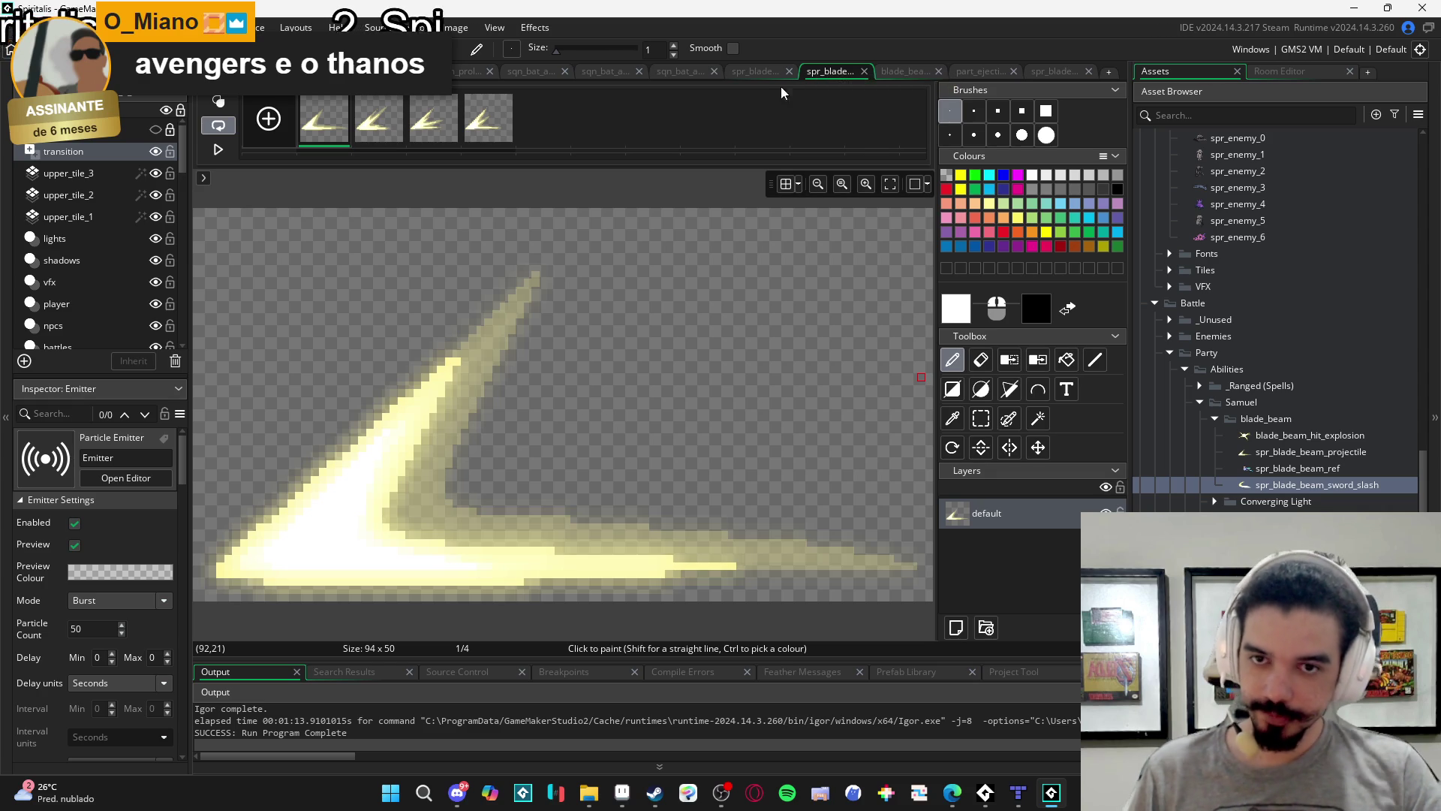
{"action": "left_click", "coordinate": [732, 70]}
{"action": "left_click", "coordinate": [674, 73]}
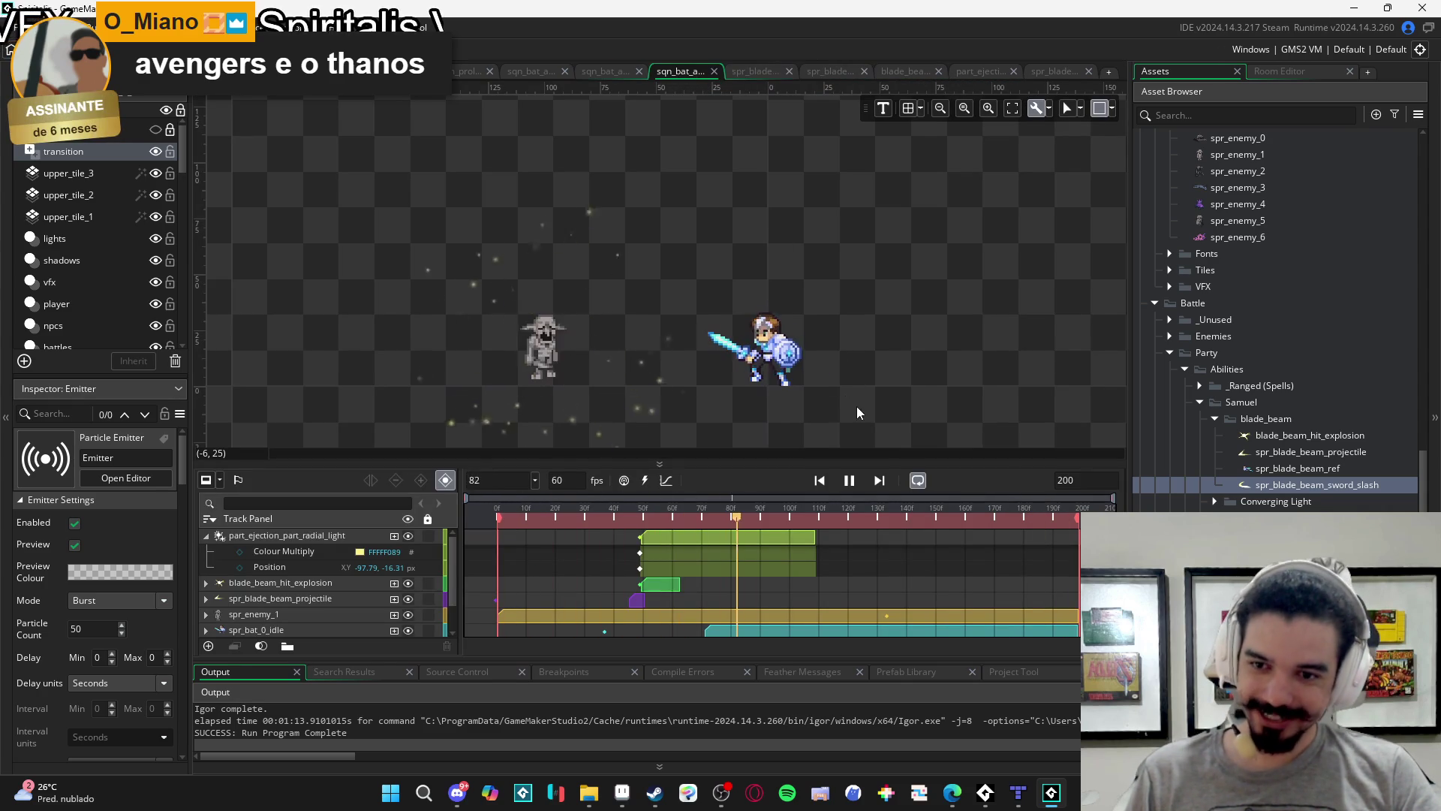
{"action": "left_click", "coordinate": [854, 480]}
{"action": "mouse_move", "coordinate": [692, 516]}
{"action": "left_mouse_down"}
{"action": "mouse_move", "coordinate": [546, 517]}
{"action": "mouse_move", "coordinate": [638, 525]}
{"action": "left_mouse_up"}
Place spr_blade_beam_sword_slash at the hero and trim the clip to a few frames.
{"action": "mouse_move", "coordinate": [1265, 492]}
{"action": "left_mouse_down"}
{"action": "mouse_move", "coordinate": [705, 411]}
{"action": "mouse_move", "coordinate": [727, 385]}
{"action": "mouse_move", "coordinate": [798, 353]}
{"action": "left_mouse_up"}
{"action": "scroll", "coordinate": [758, 371], "scroll_direction": "up", "scroll_amount": 5}
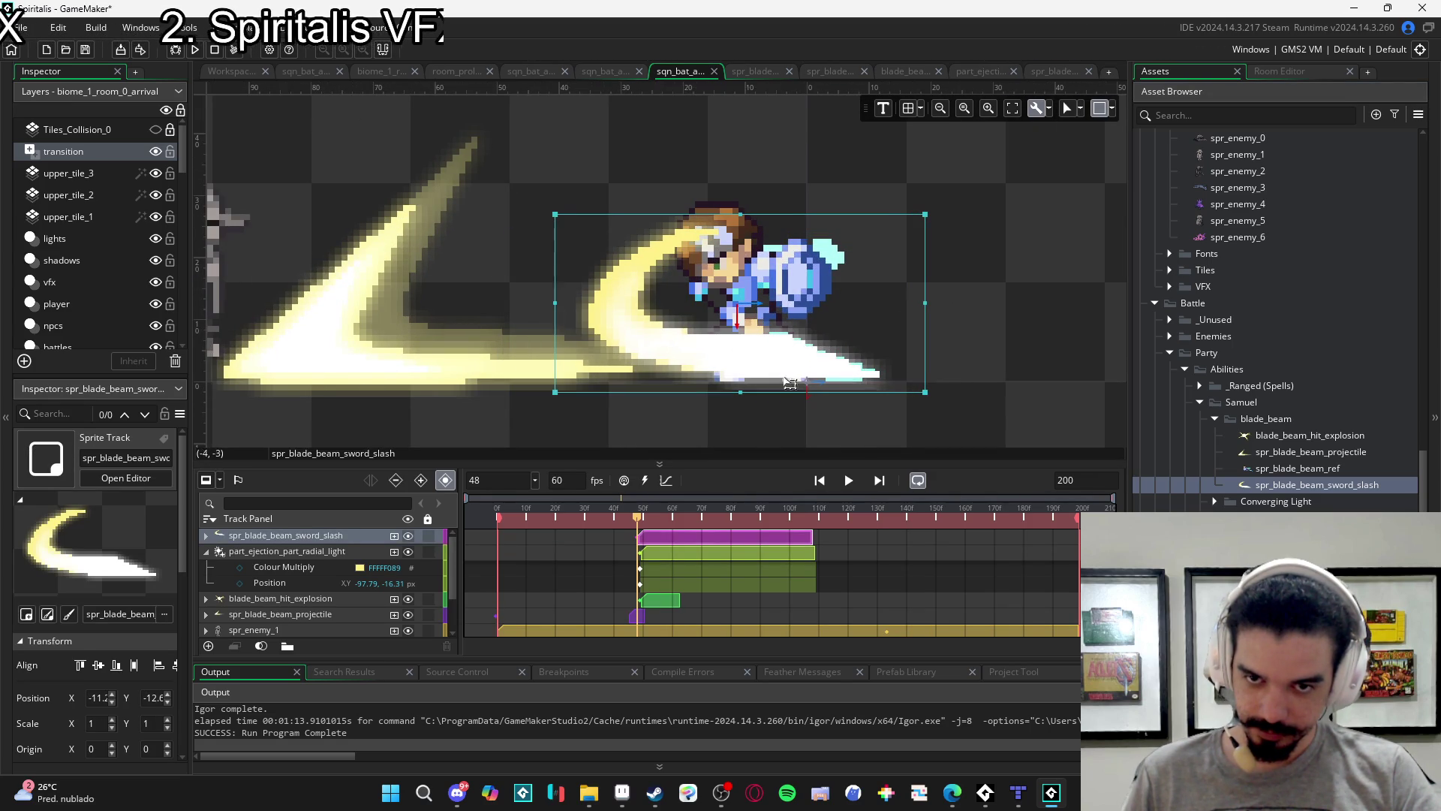
{"action": "left_click_drag", "start_coordinate": [640, 521], "coordinate": [664, 522]}
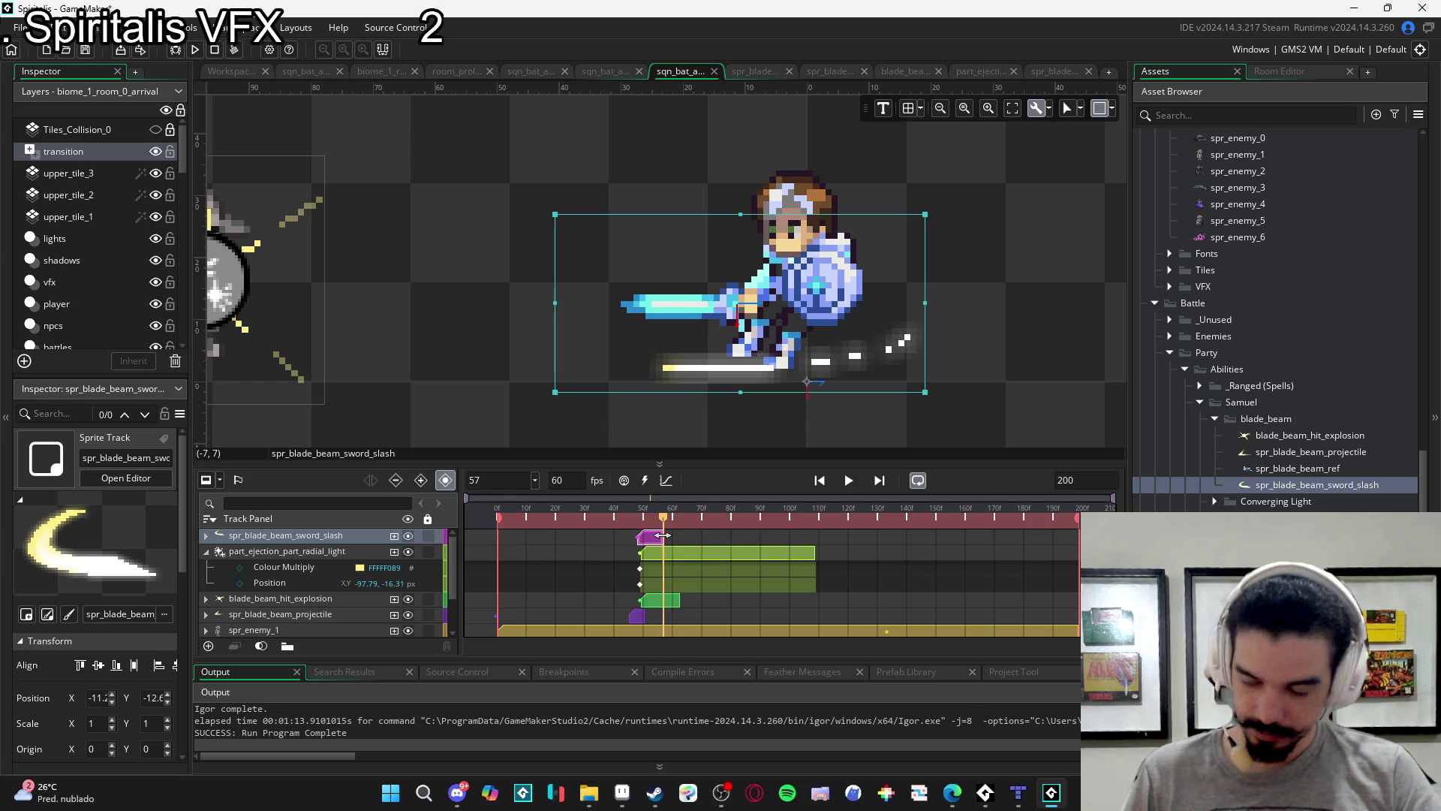
{"action": "left_click", "coordinate": [663, 535]}
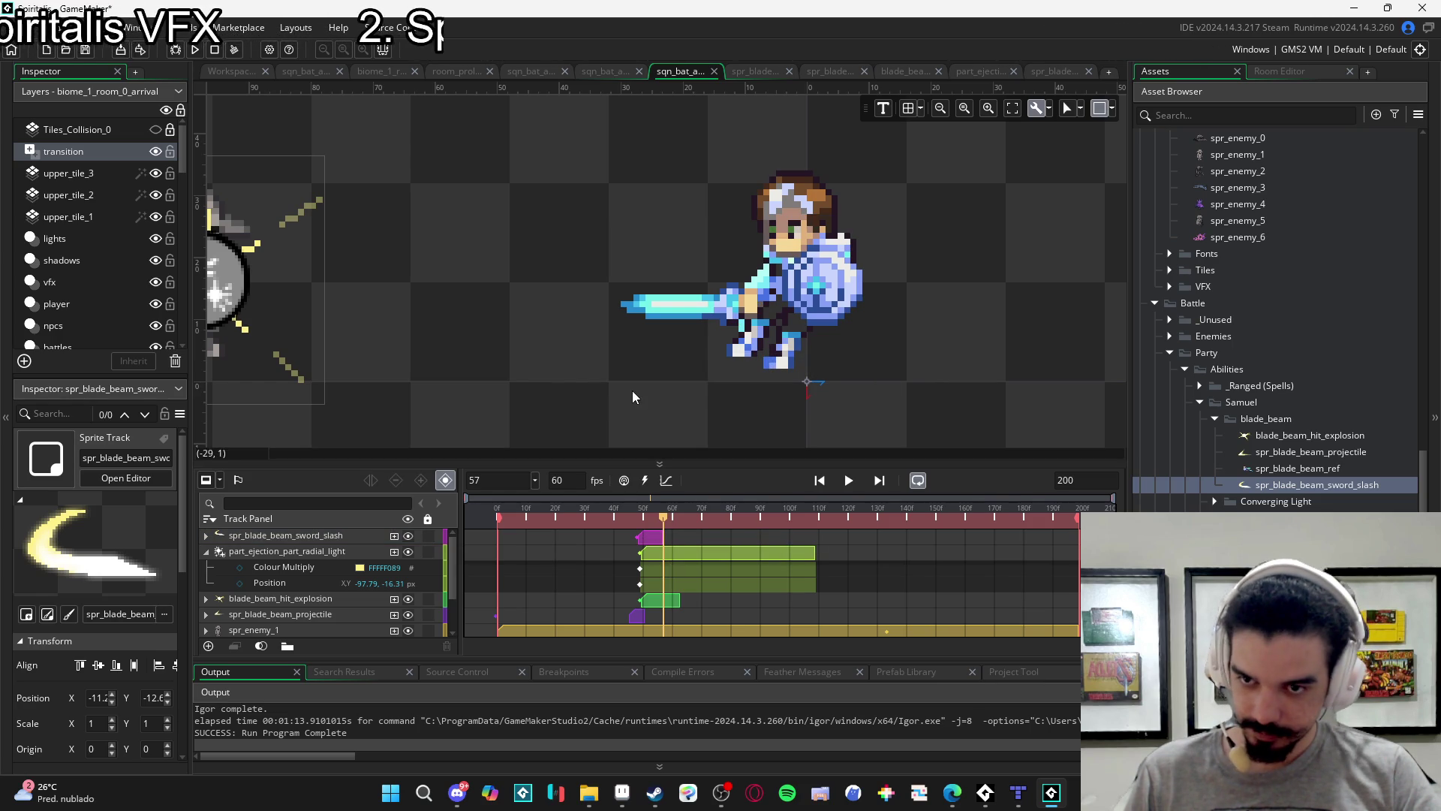
Play back the slash to check its timing, then set the sprite's speed to 28 fps.
{"action": "scroll", "coordinate": [628, 382], "scroll_direction": "down", "scroll_amount": 3}
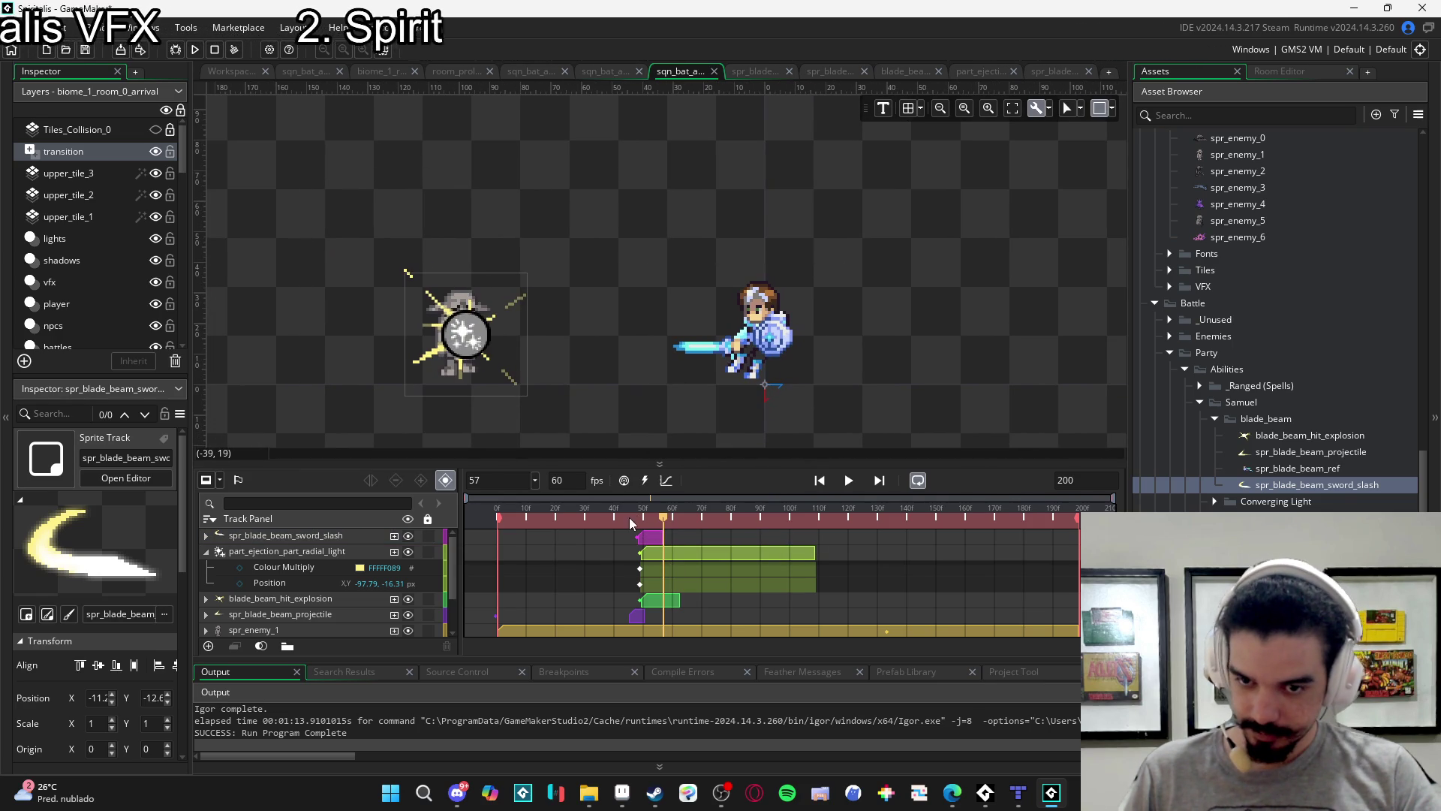
{"action": "key", "text": "space"}
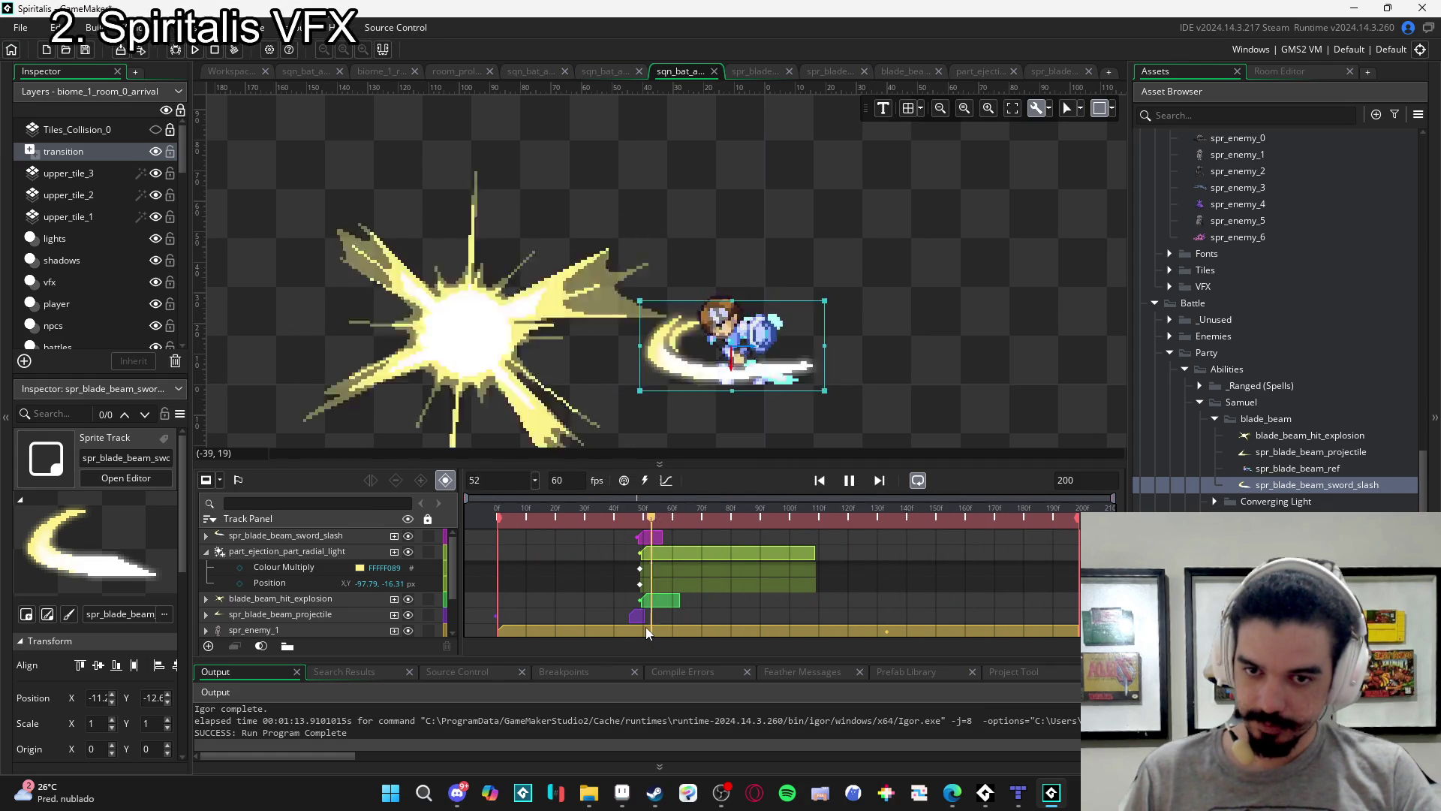
{"action": "left_click", "coordinate": [619, 518]}
{"action": "left_click_drag", "start_coordinate": [618, 517], "coordinate": [665, 532]}
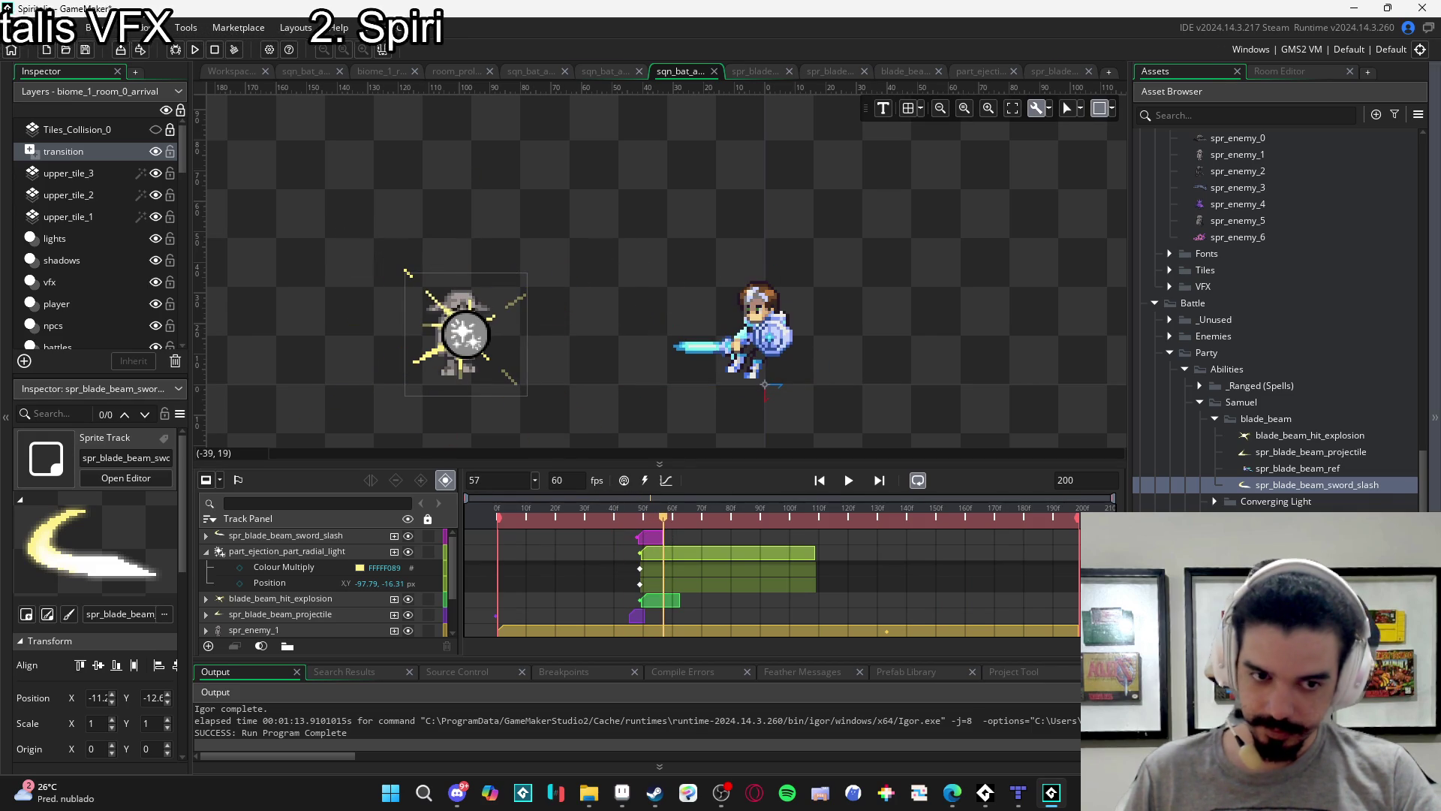
{"action": "double_click", "coordinate": [1317, 485]}
{"action": "double_click", "coordinate": [450, 170]}
Browse the open editors, including the aqua sphere sequence, then return to the blade beam battle sequence.
{"action": "type", "text": "28"}
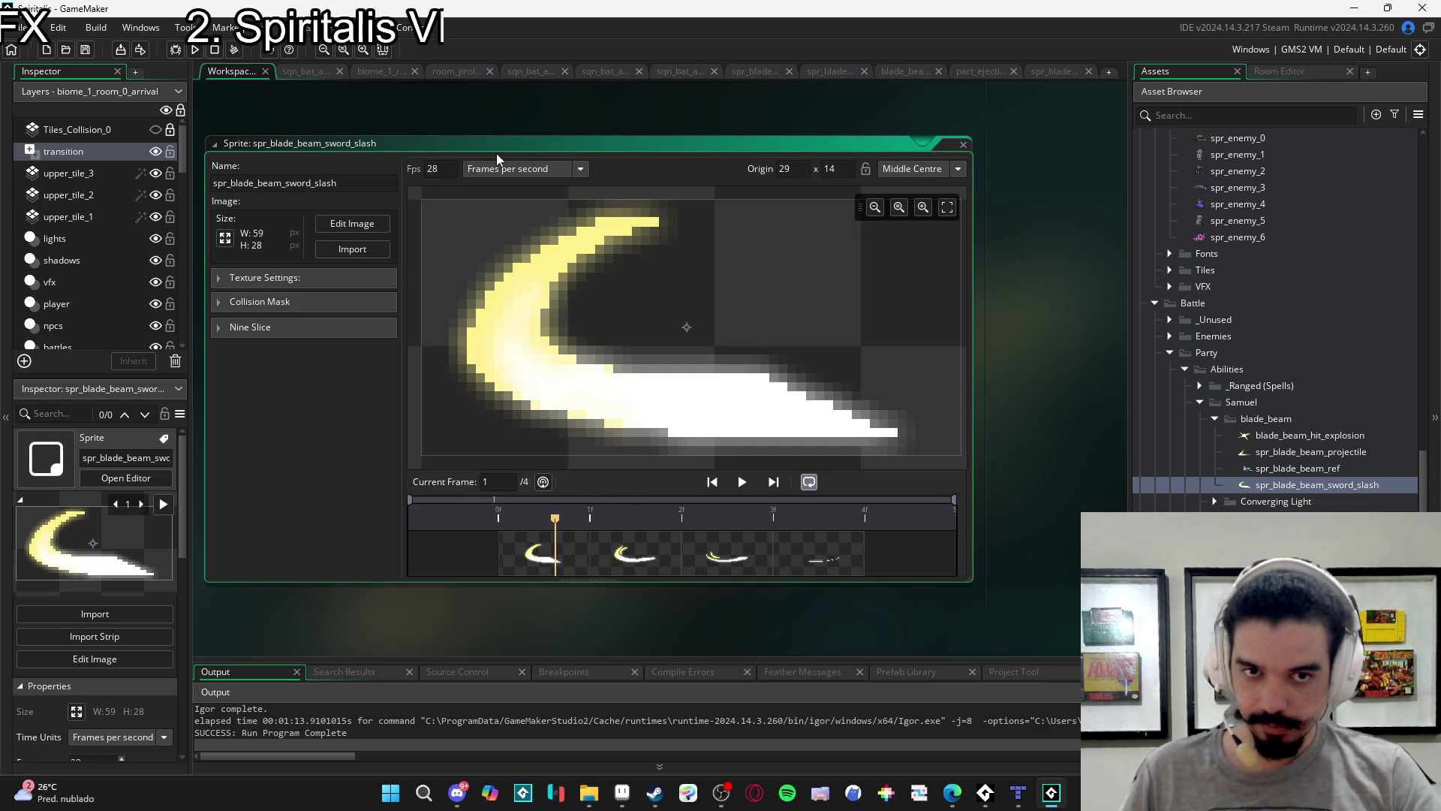
{"action": "left_click", "coordinate": [1051, 71]}
{"action": "left_click", "coordinate": [976, 71]}
{"action": "left_click", "coordinate": [915, 71]}
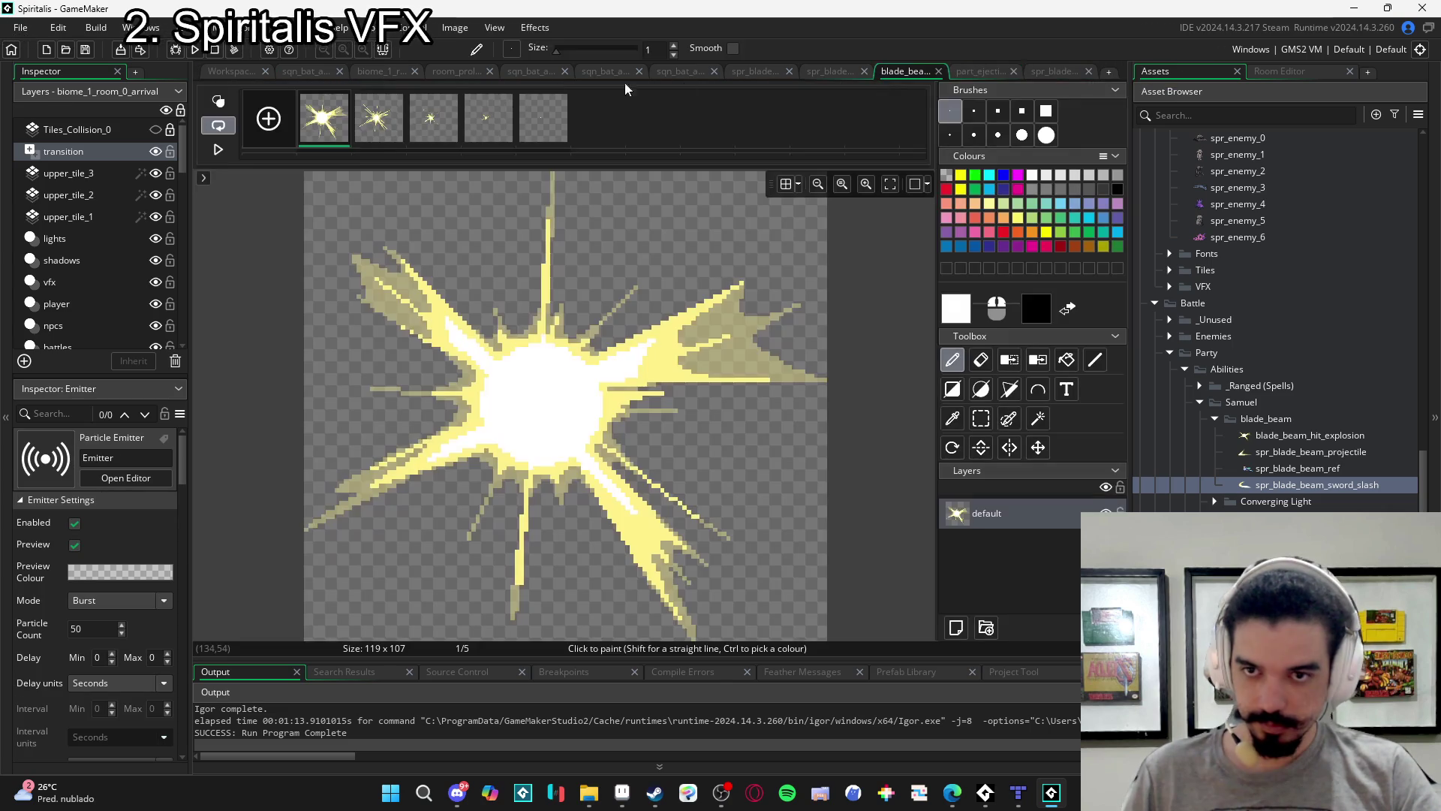
{"action": "left_click", "coordinate": [282, 72]}
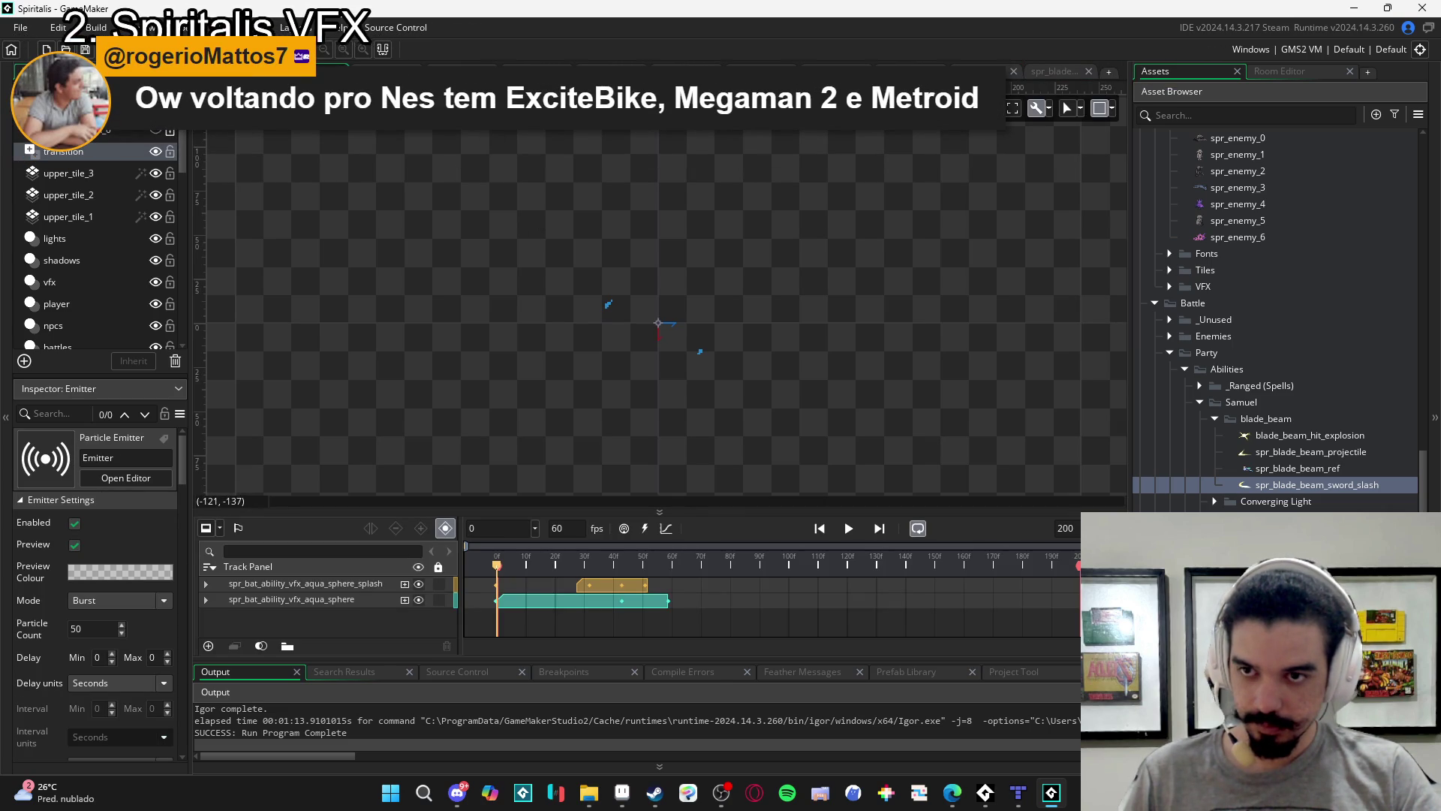
{"action": "left_click", "coordinate": [687, 71]}
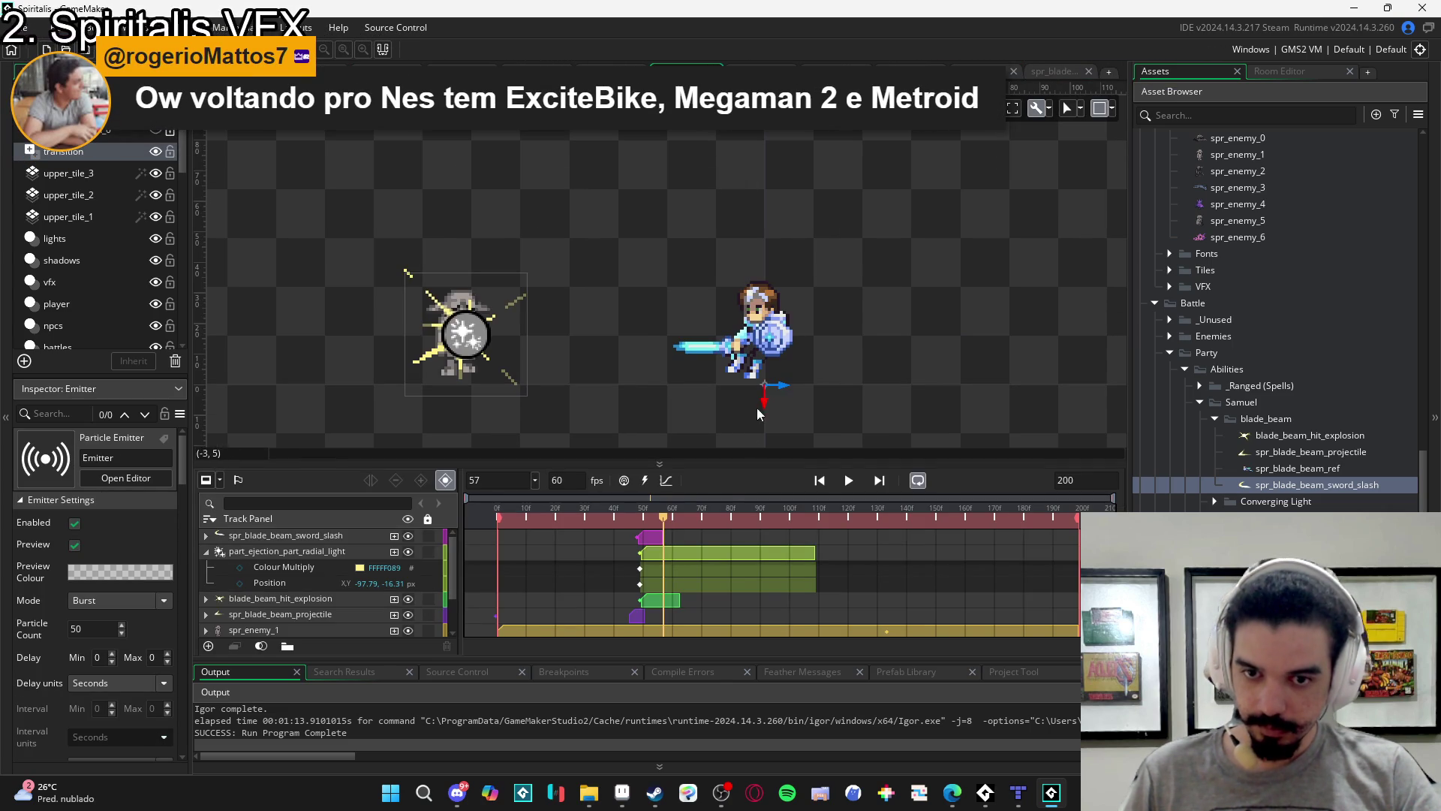
Trim the sword-slash clip's end slightly shorter and replay the sequence from the start.
{"action": "mouse_move", "coordinate": [662, 526]}
{"action": "left_mouse_down"}
{"action": "mouse_move", "coordinate": [635, 518]}
{"action": "mouse_move", "coordinate": [660, 518]}
{"action": "left_mouse_up"}
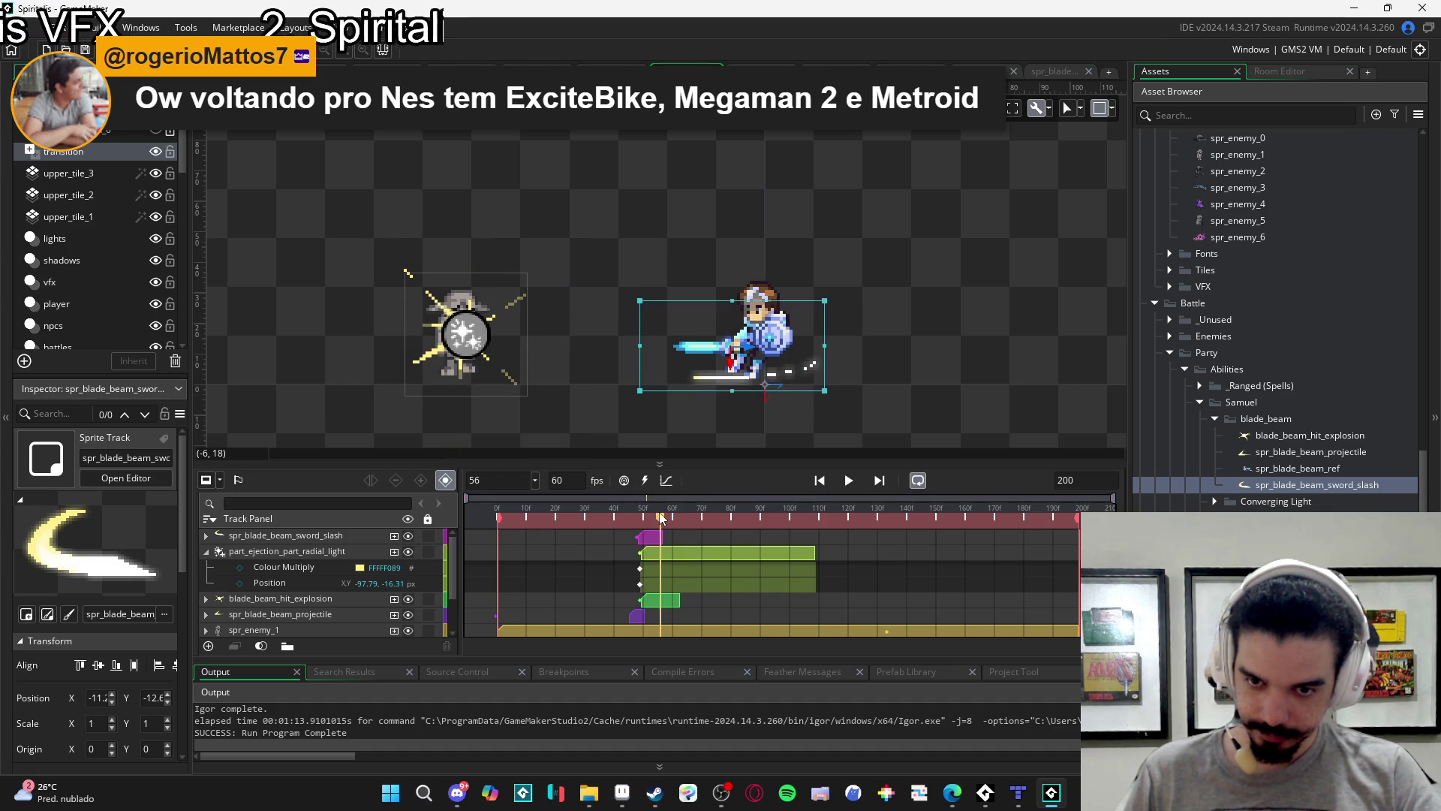
{"action": "scroll", "coordinate": [662, 529], "scroll_direction": "up", "scroll_amount": 1}
{"action": "scroll", "coordinate": [664, 535], "scroll_direction": "up", "scroll_amount": 1}
{"action": "left_click", "coordinate": [661, 535]}
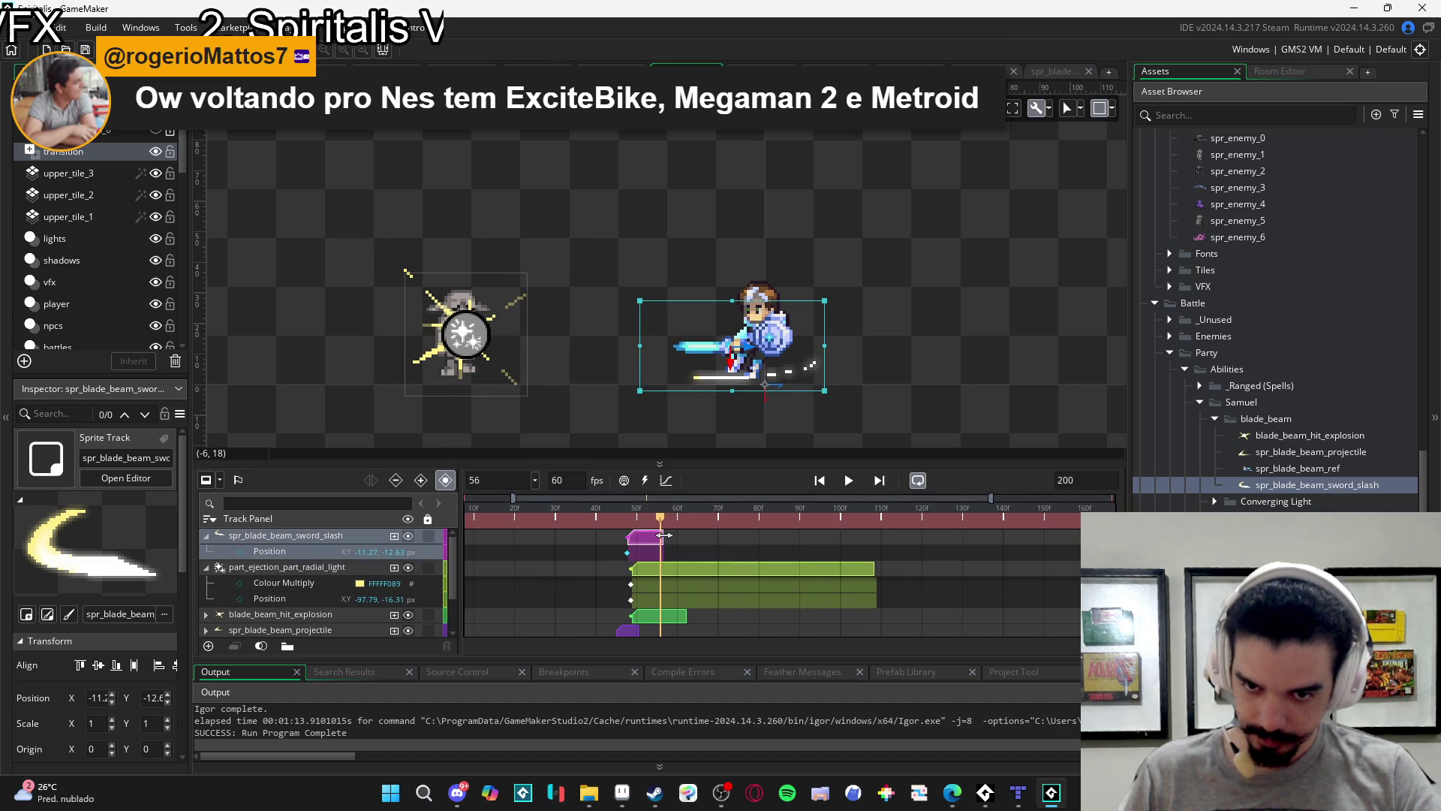
{"action": "left_click_drag", "start_coordinate": [661, 535], "coordinate": [658, 535]}
{"action": "scroll", "coordinate": [668, 537], "scroll_direction": "down", "scroll_amount": 1}
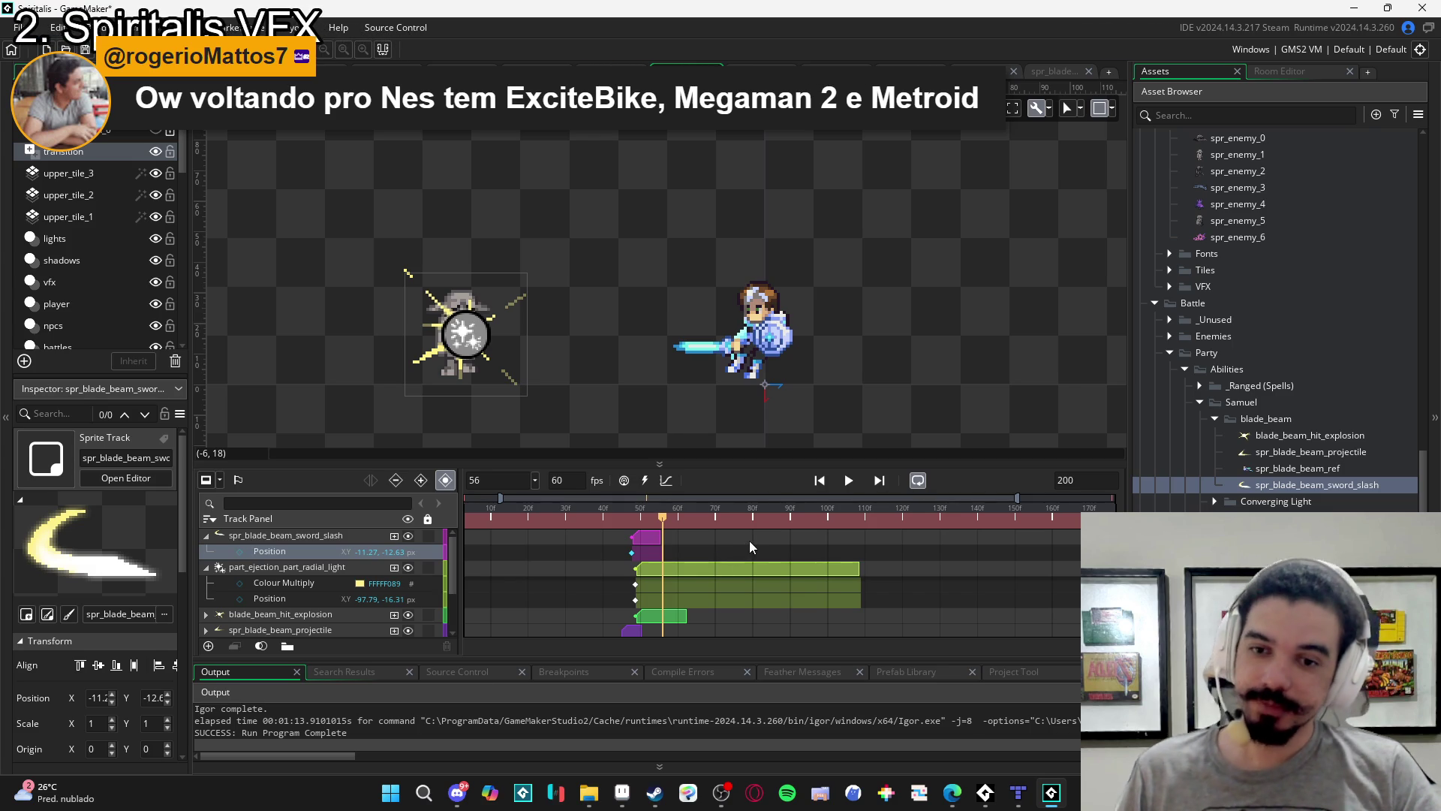
{"action": "key", "text": "Home"}
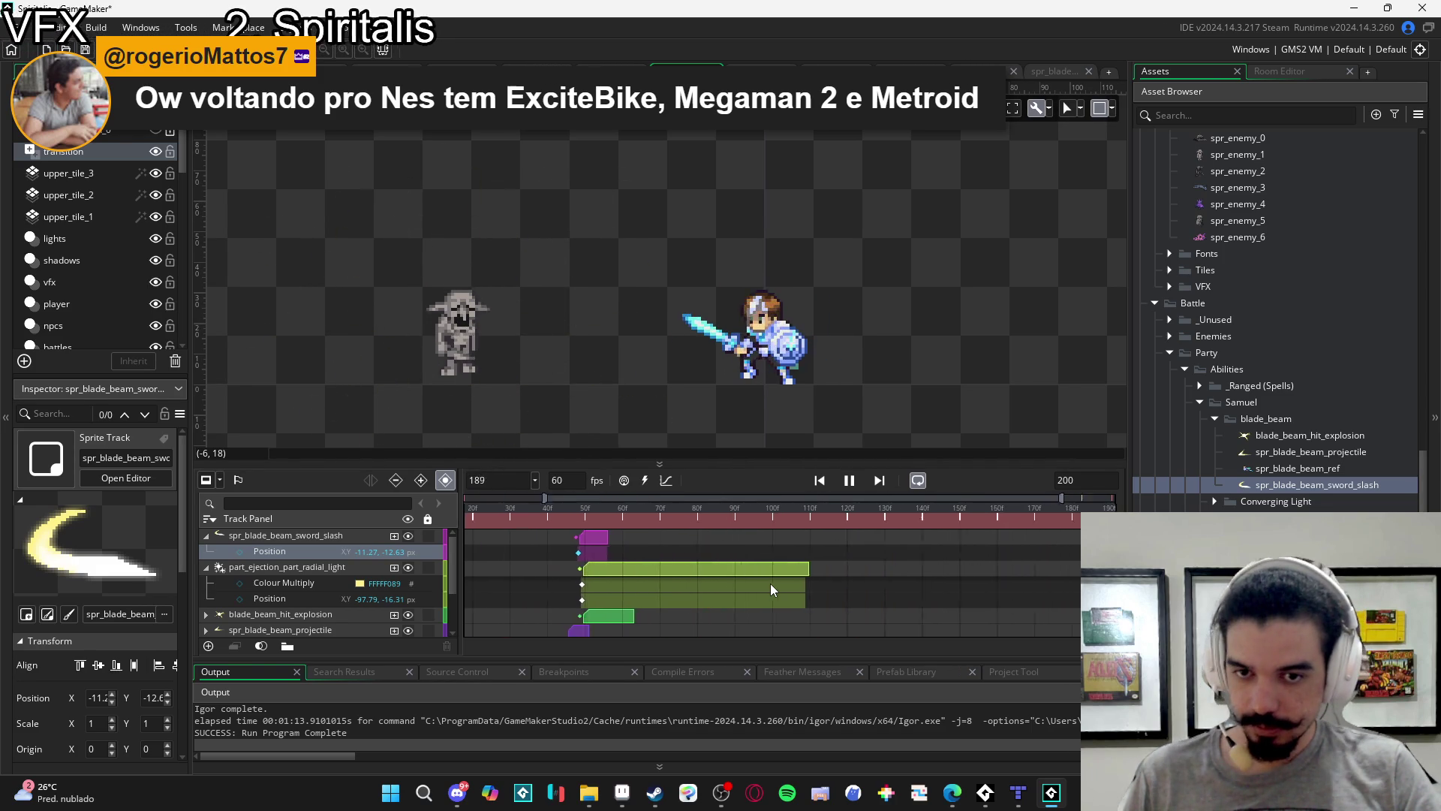
{"action": "key", "text": "space"}
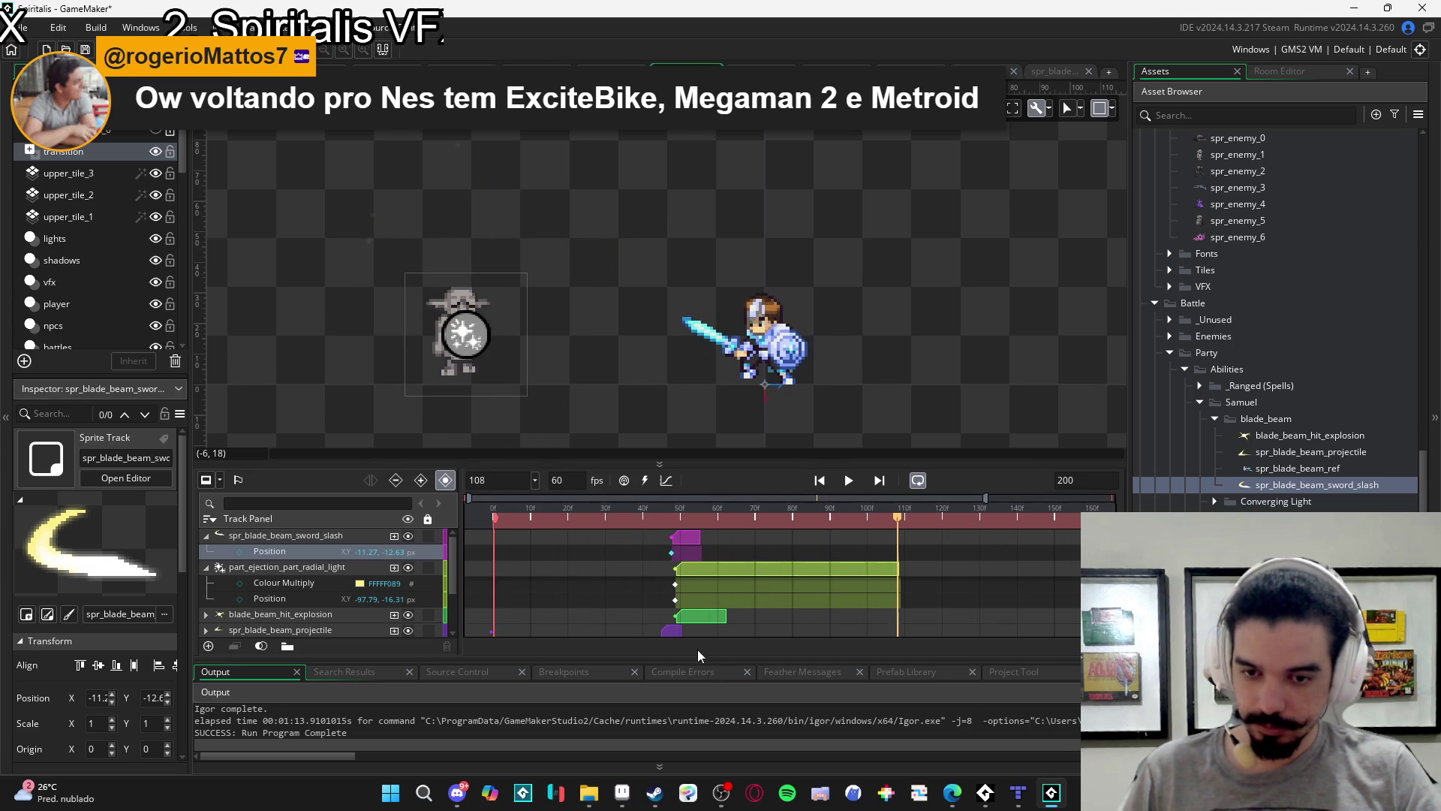
{"action": "left_click_drag", "start_coordinate": [664, 530], "coordinate": [673, 538]}
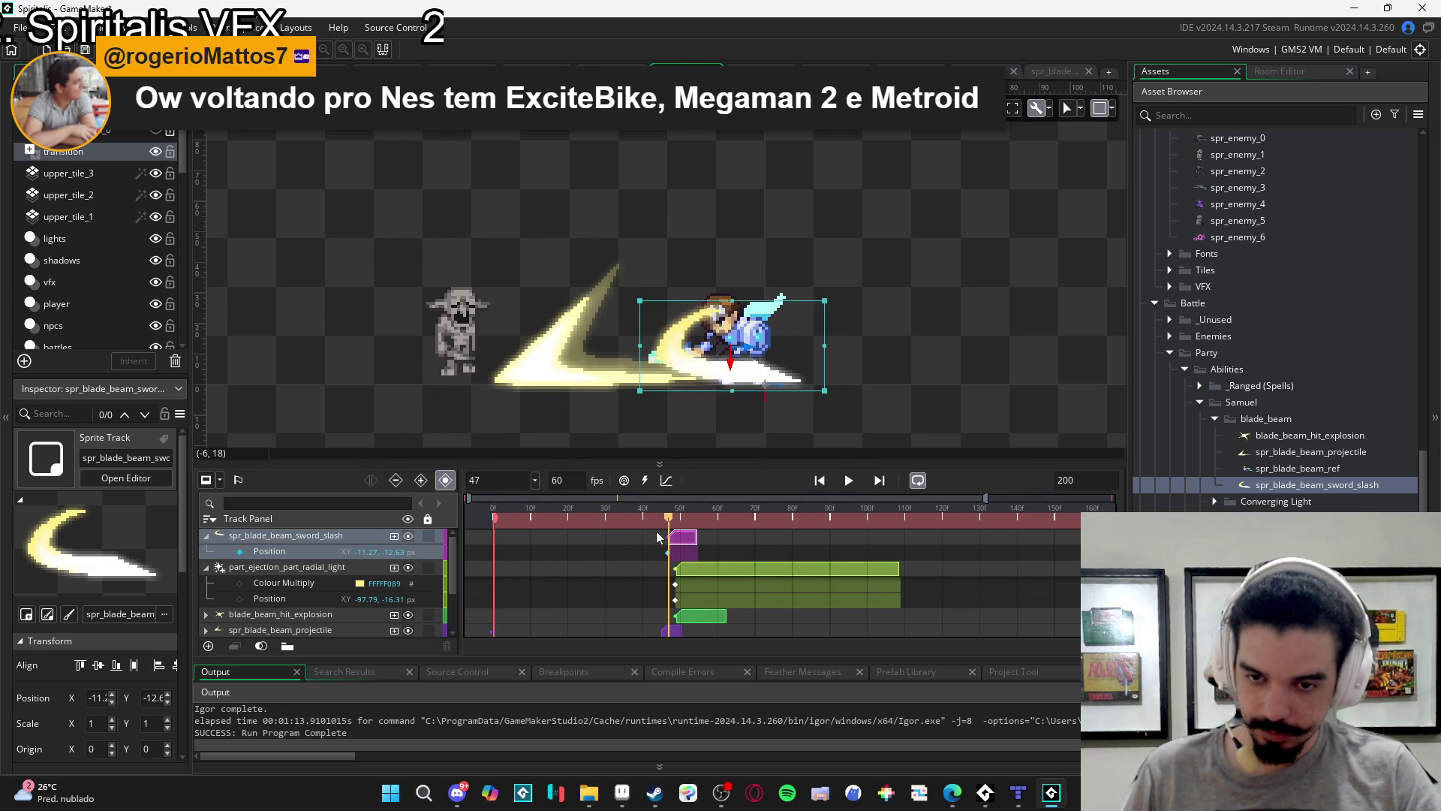
{"action": "key", "text": "space"}
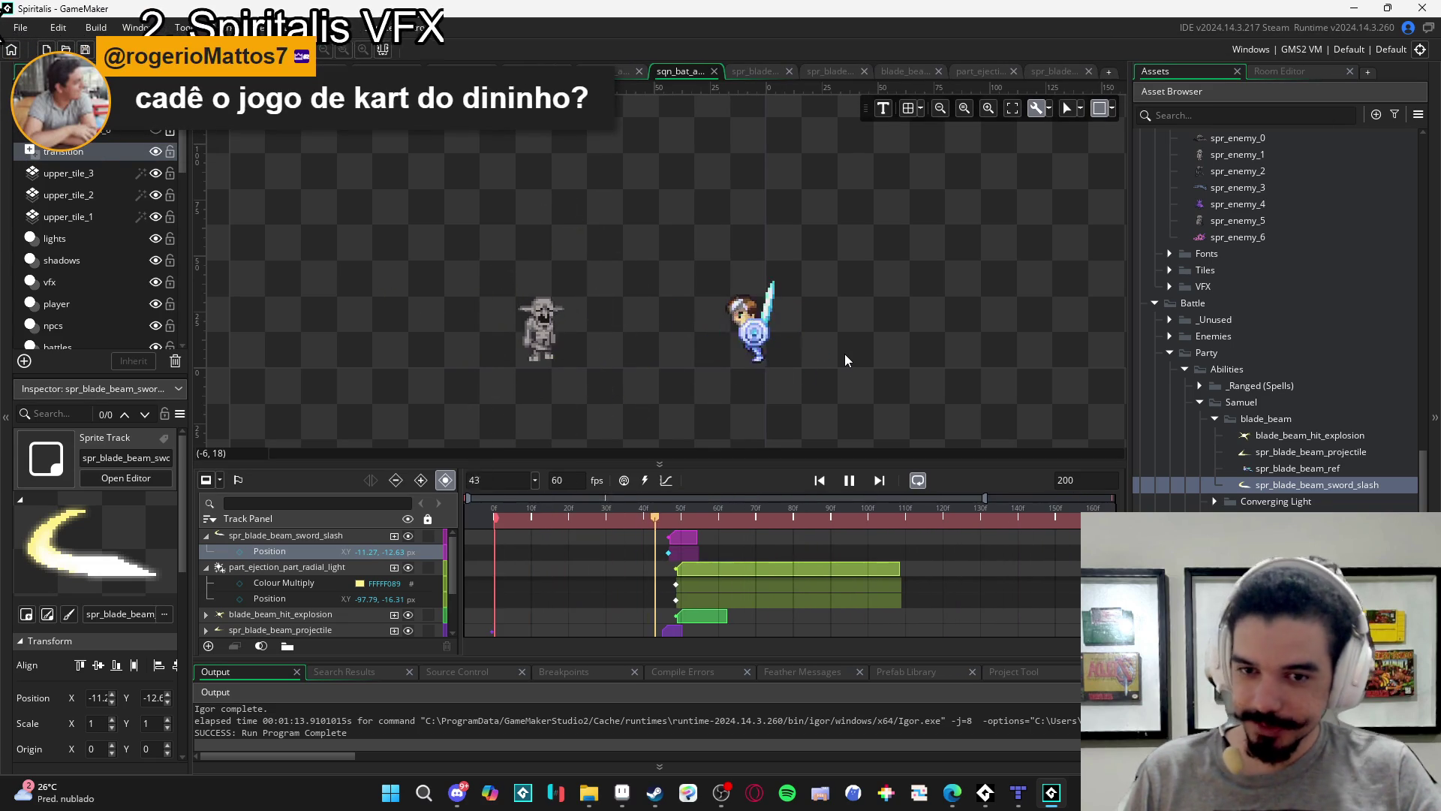
{"action": "left_click", "coordinate": [849, 480]}
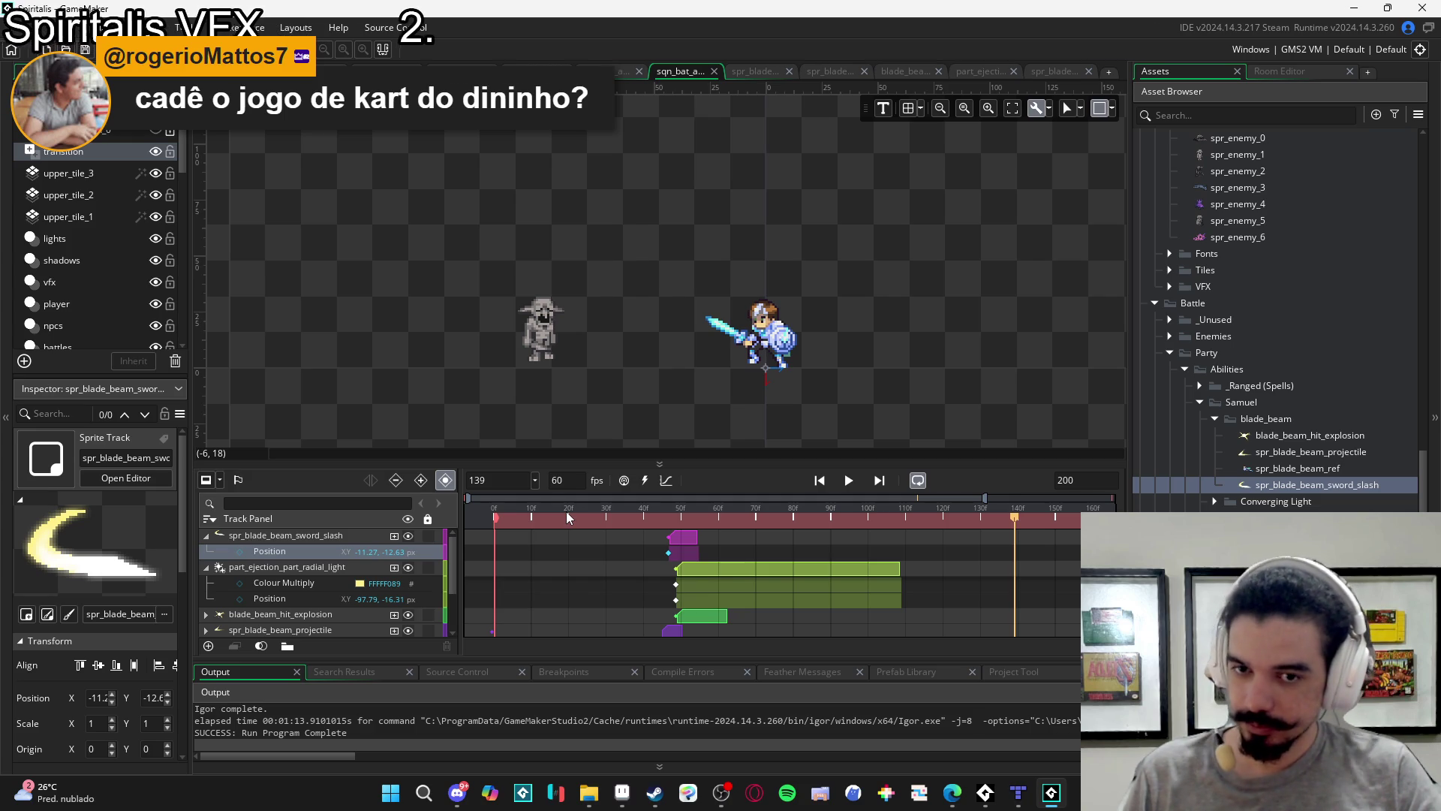
{"action": "left_click_drag", "start_coordinate": [539, 521], "coordinate": [470, 538]}
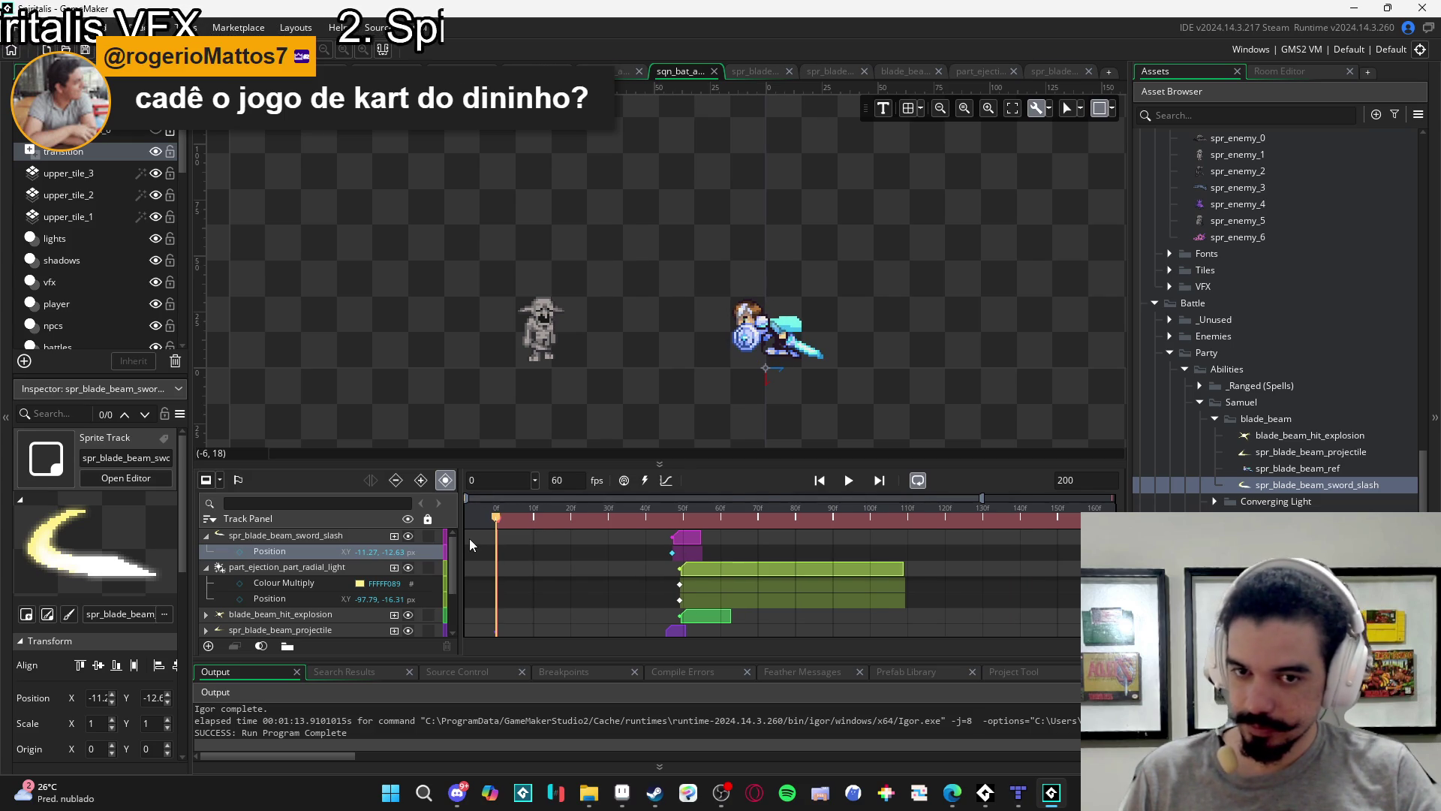
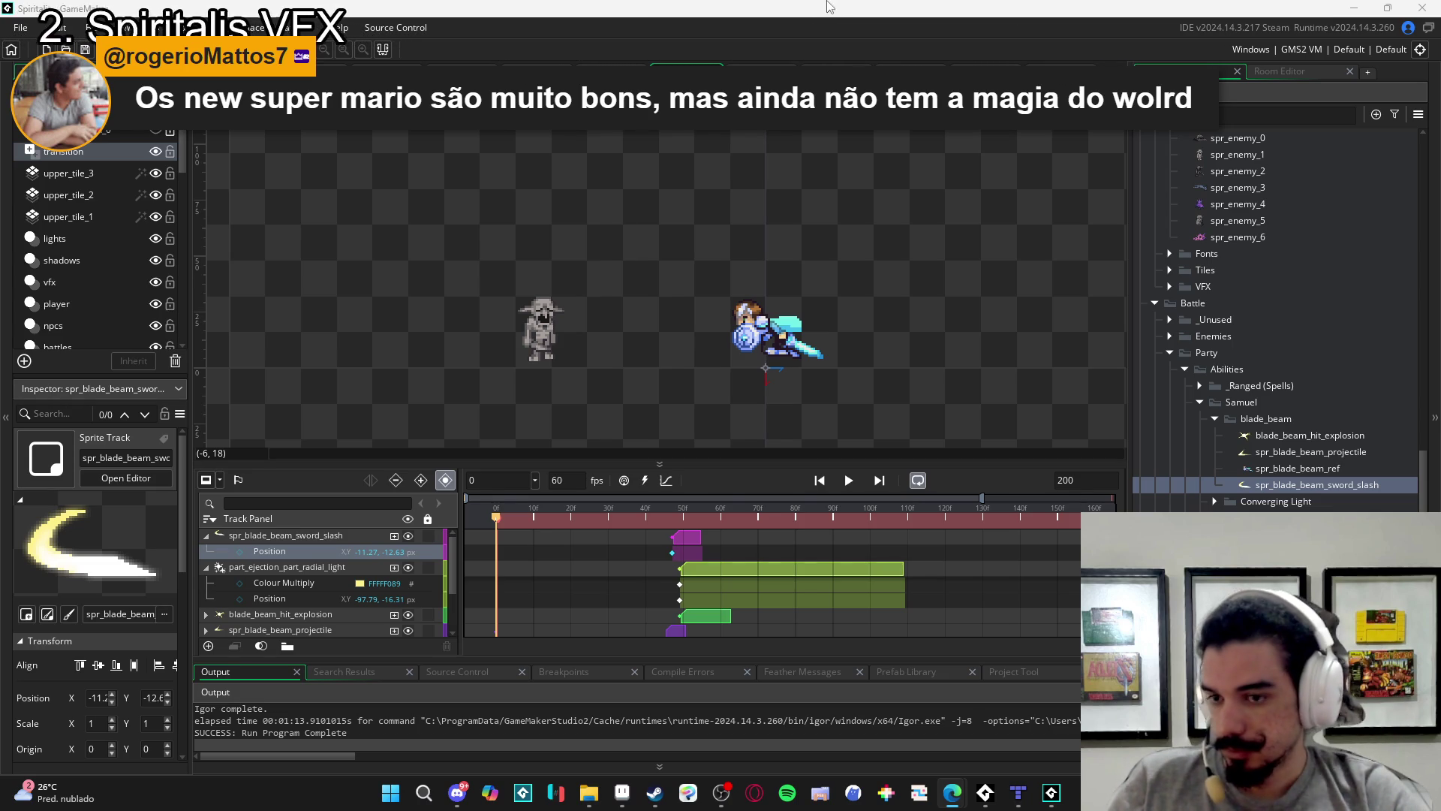
Run Spiritalis from GameMaker and hit the skeleton with three blade-beam sword slashes.
{"action": "left_click", "coordinate": [671, 7]}
{"action": "key", "text": "F5"}
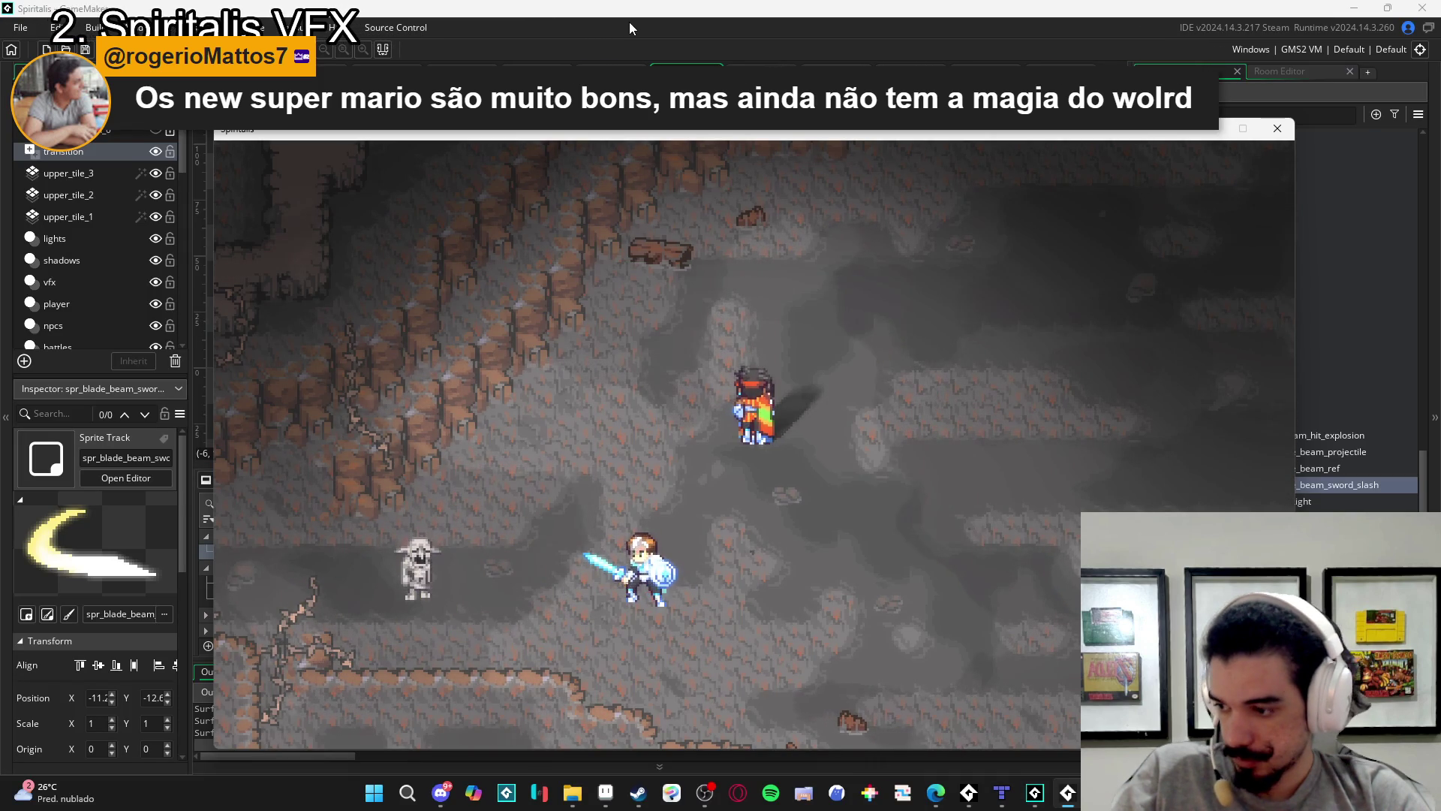
{"action": "key", "text": "Left"}
{"action": "key", "text": "z"}
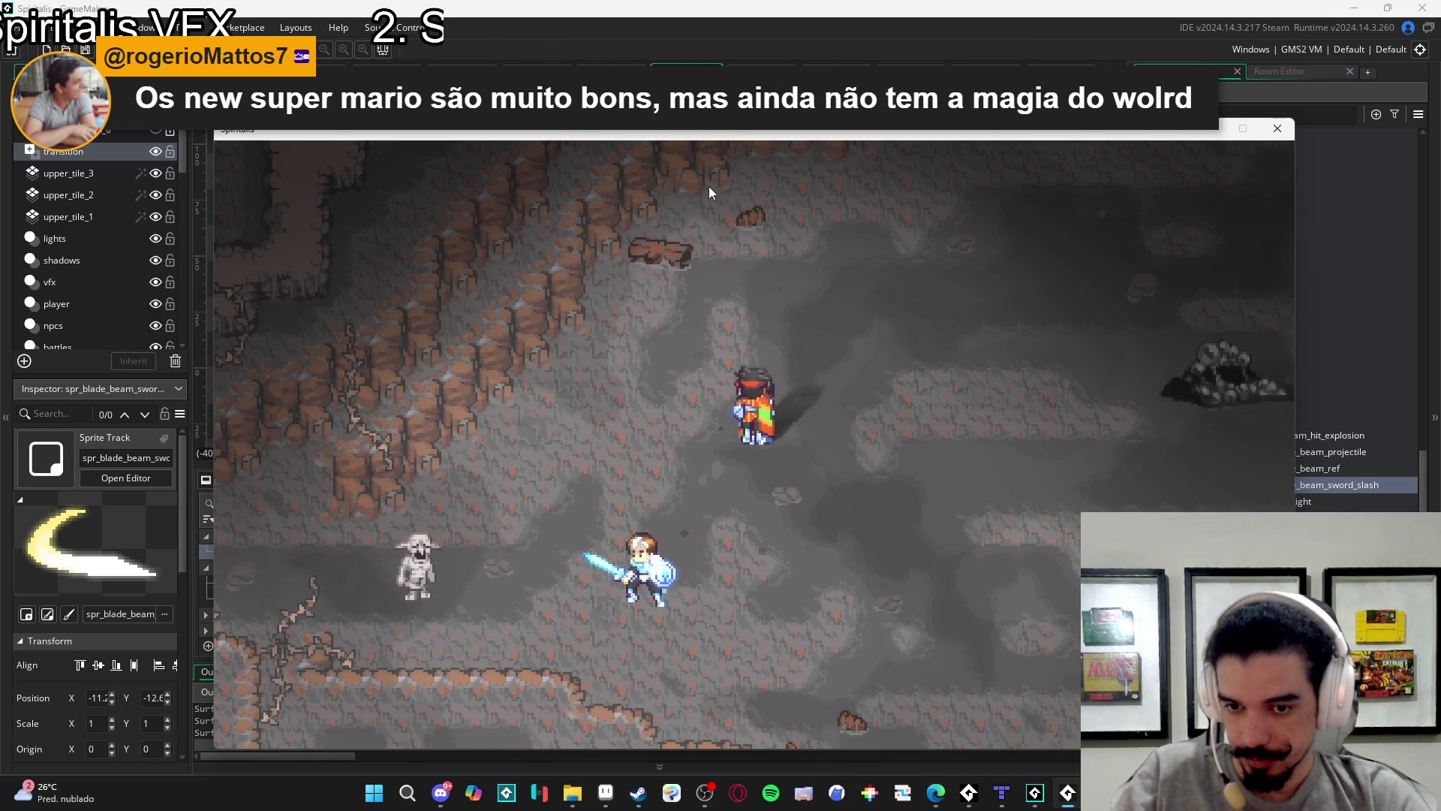
{"action": "key", "text": "z"}
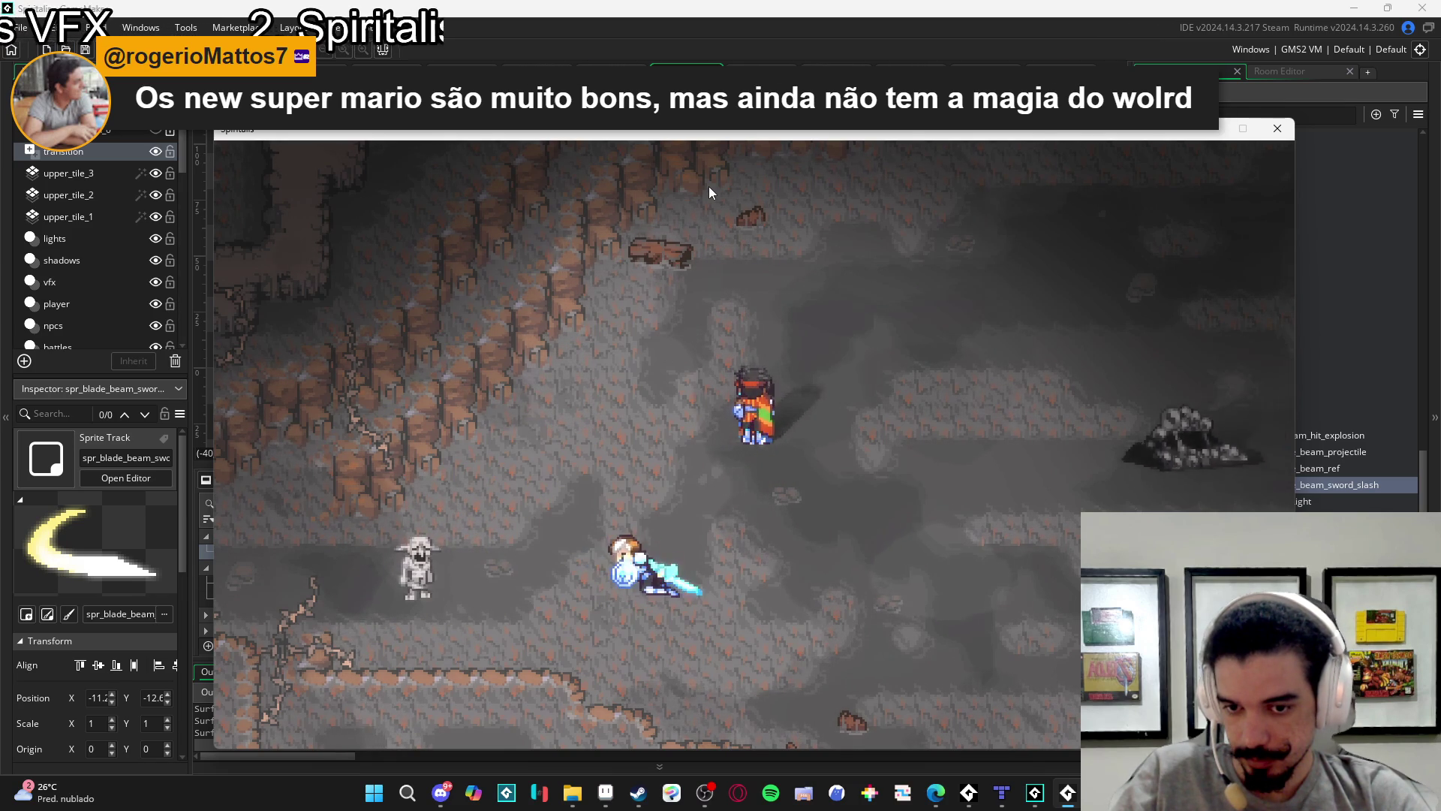
{"action": "key", "text": "z"}
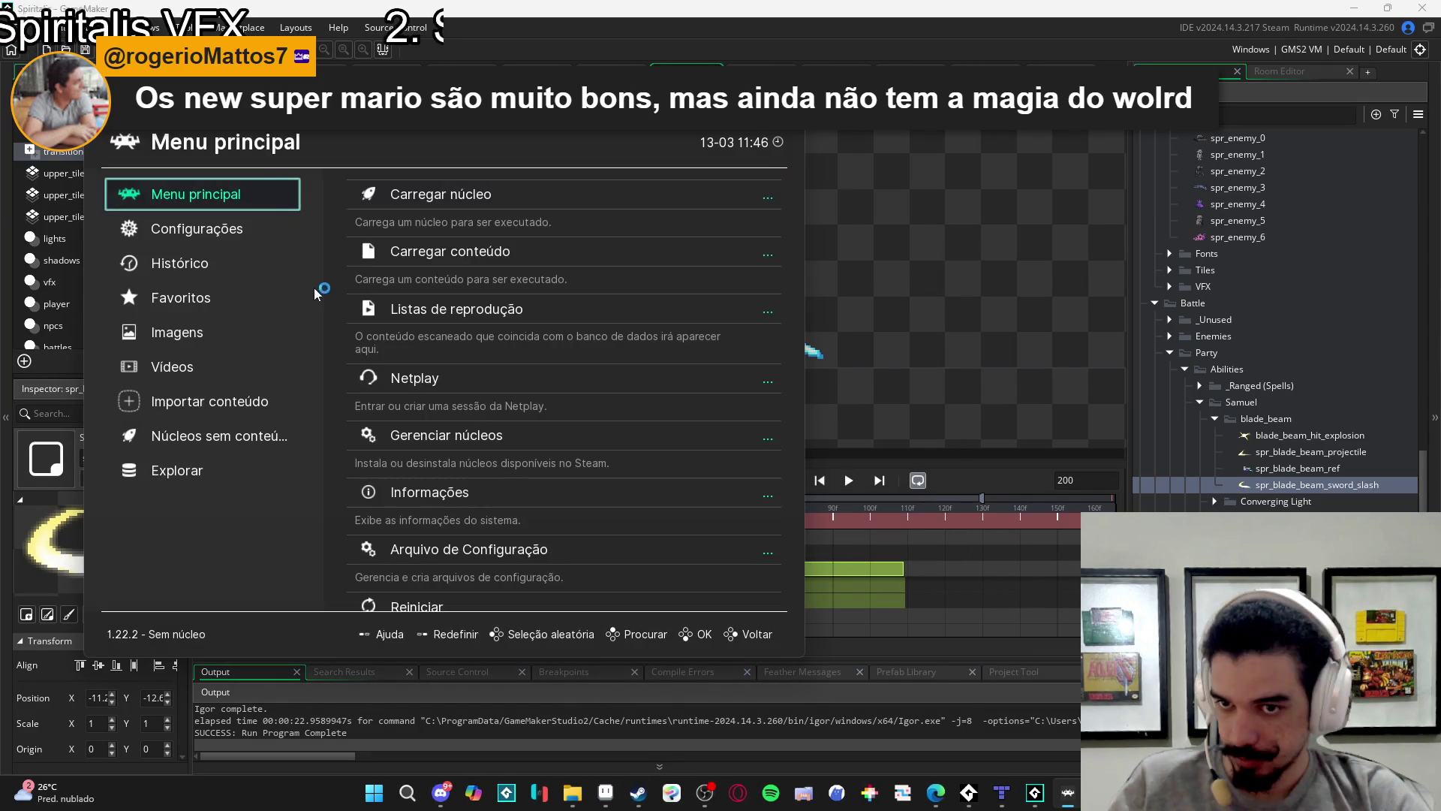
Launch 'smoked fish and cabbage 2 - final cut' from RetroArch's history and centre its window.
{"action": "left_click", "coordinate": [211, 270]}
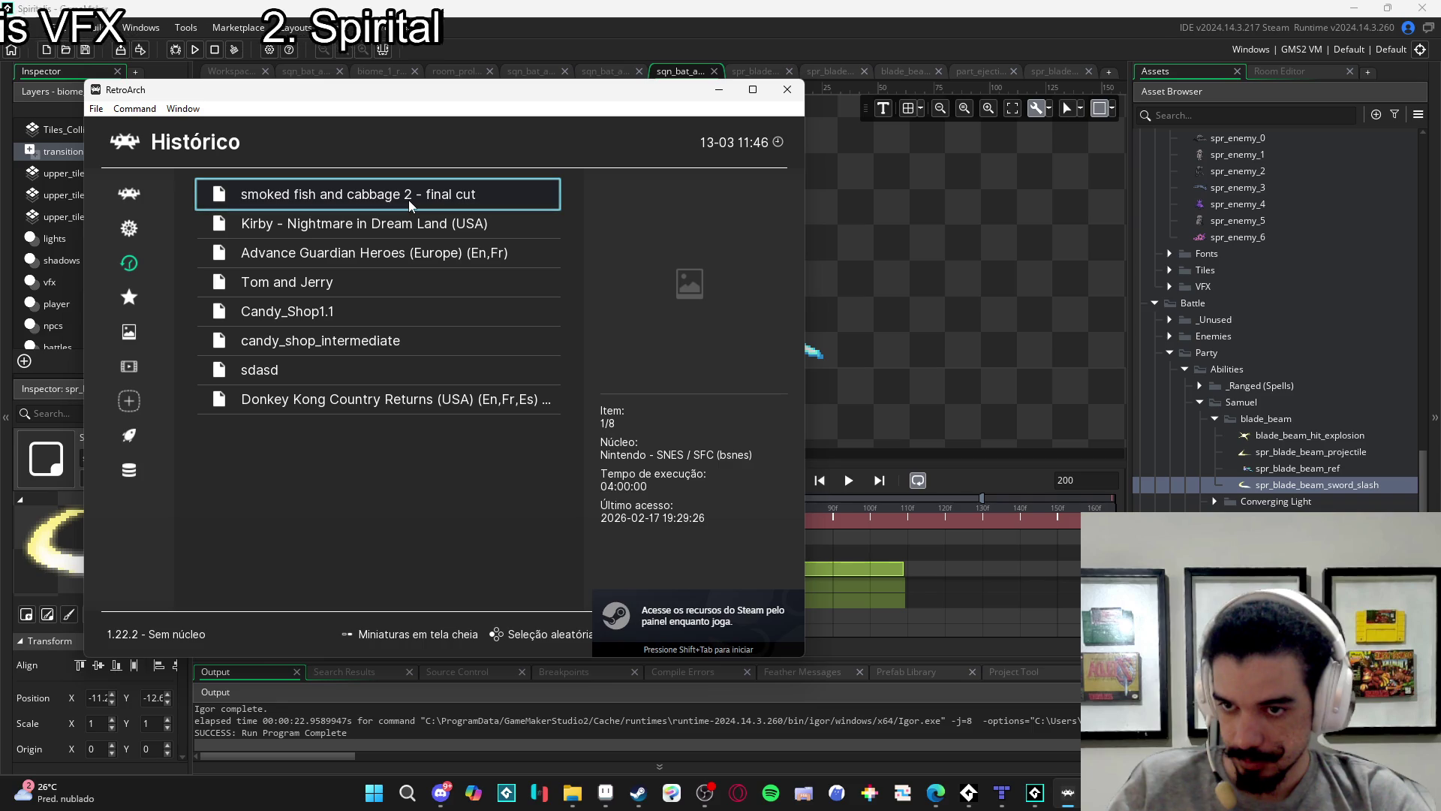
{"action": "left_click", "coordinate": [409, 199]}
{"action": "left_click", "coordinate": [409, 202]}
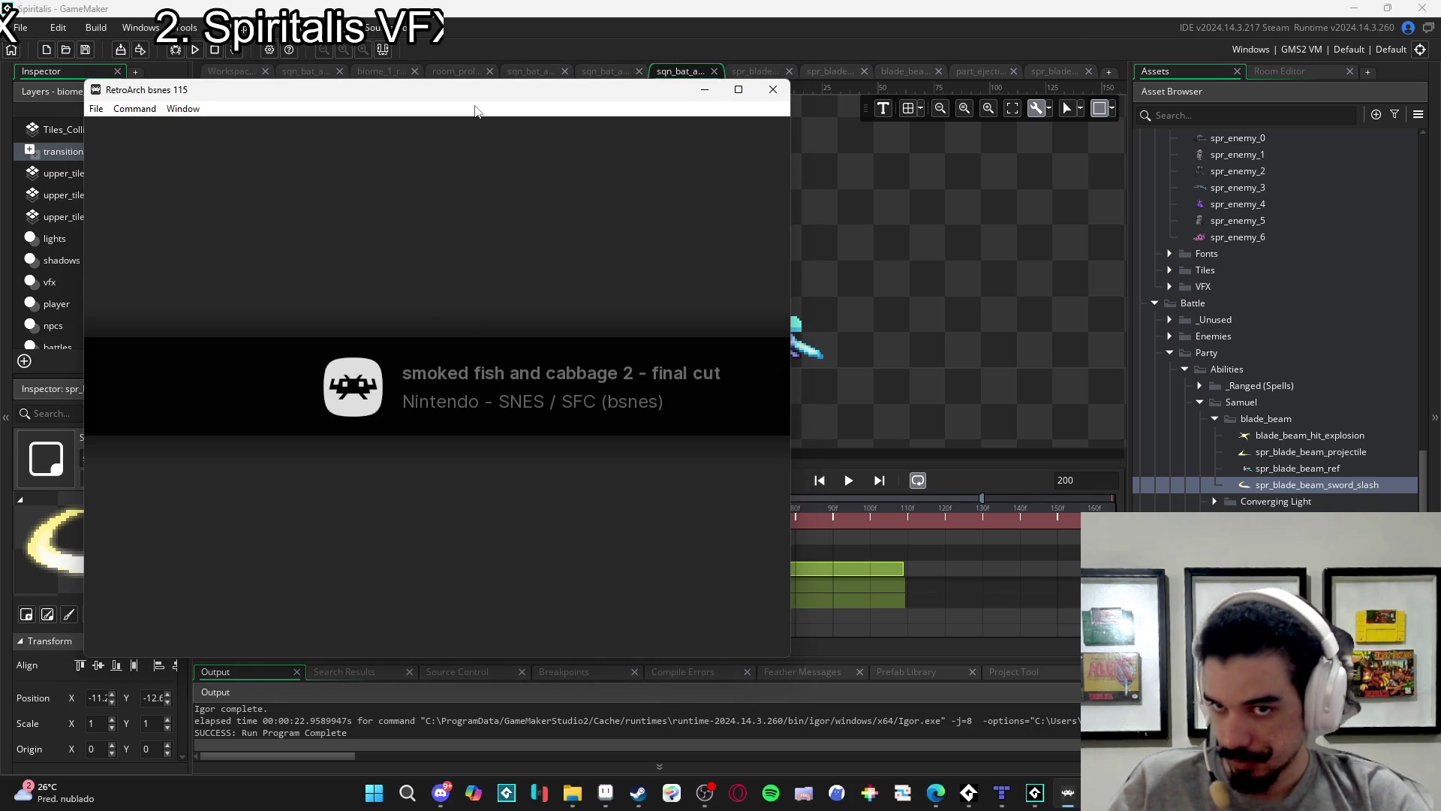
{"action": "left_click_drag", "start_coordinate": [505, 97], "coordinate": [822, 113]}
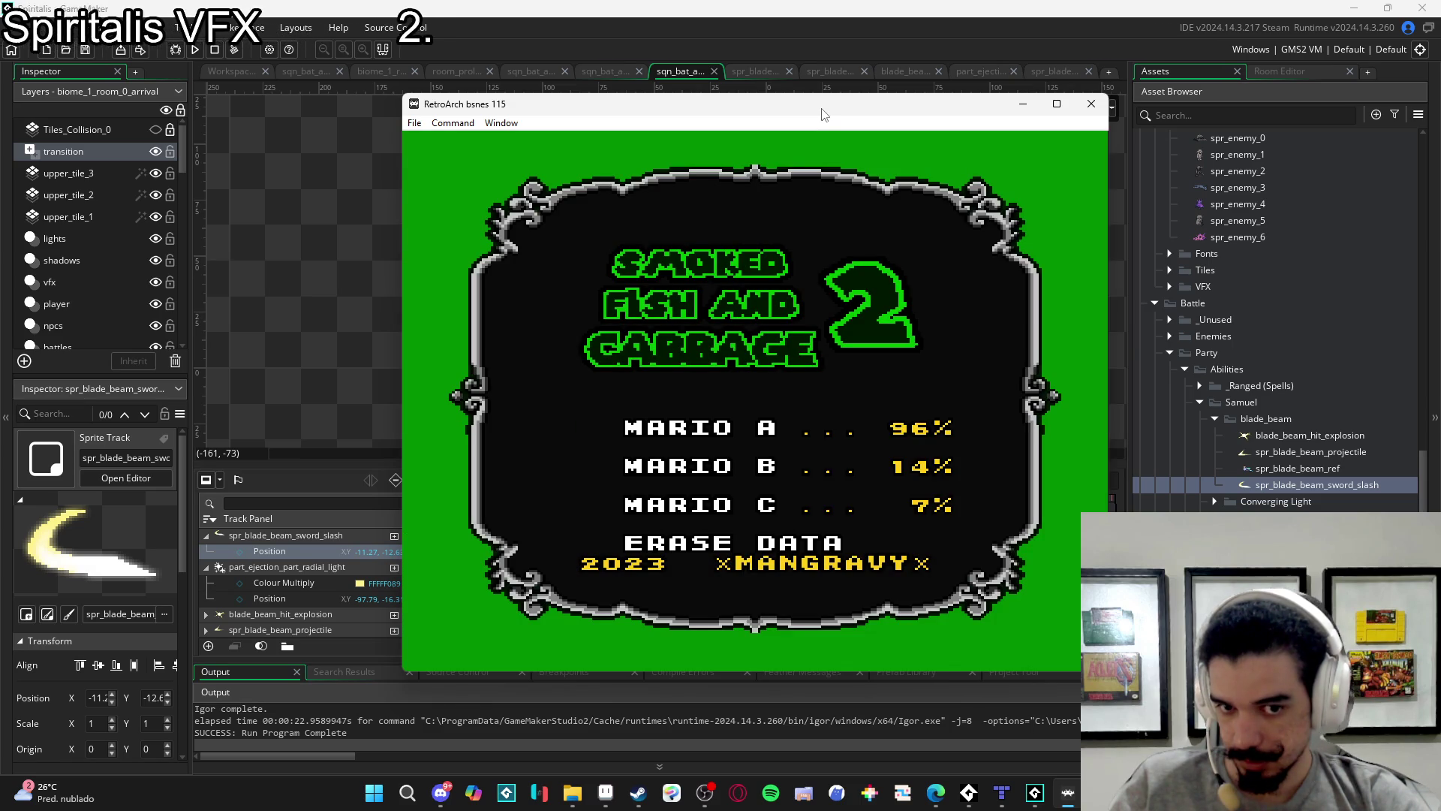
Erase the MARIO C save file, then bring up the Windows volume mixer.
{"action": "key", "text": "Down"}
{"action": "key", "text": "Down"}
{"action": "key", "text": "Down"}
{"action": "key", "text": "x"}
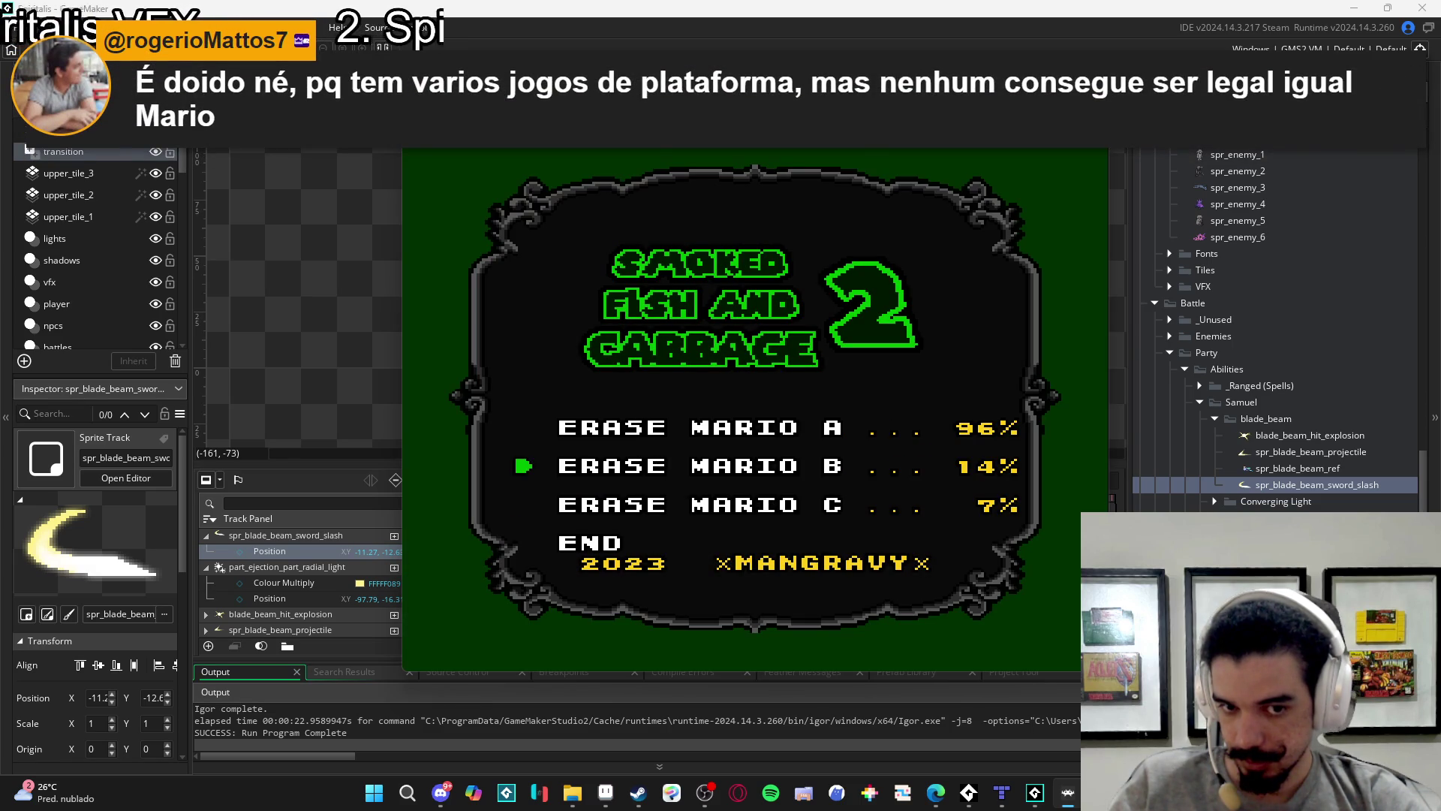
{"action": "key", "text": "x"}
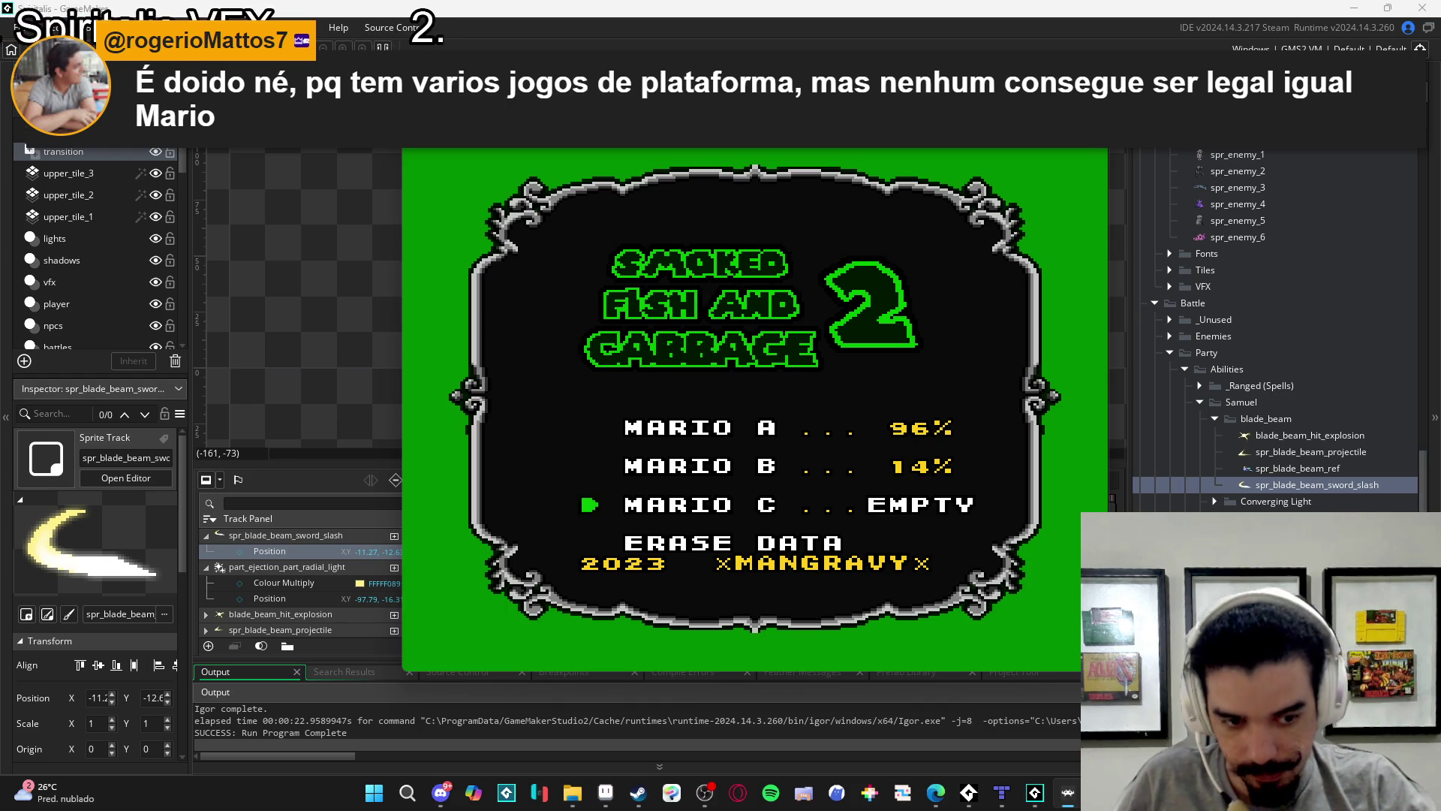
{"action": "key", "text": "alt+Tab"}
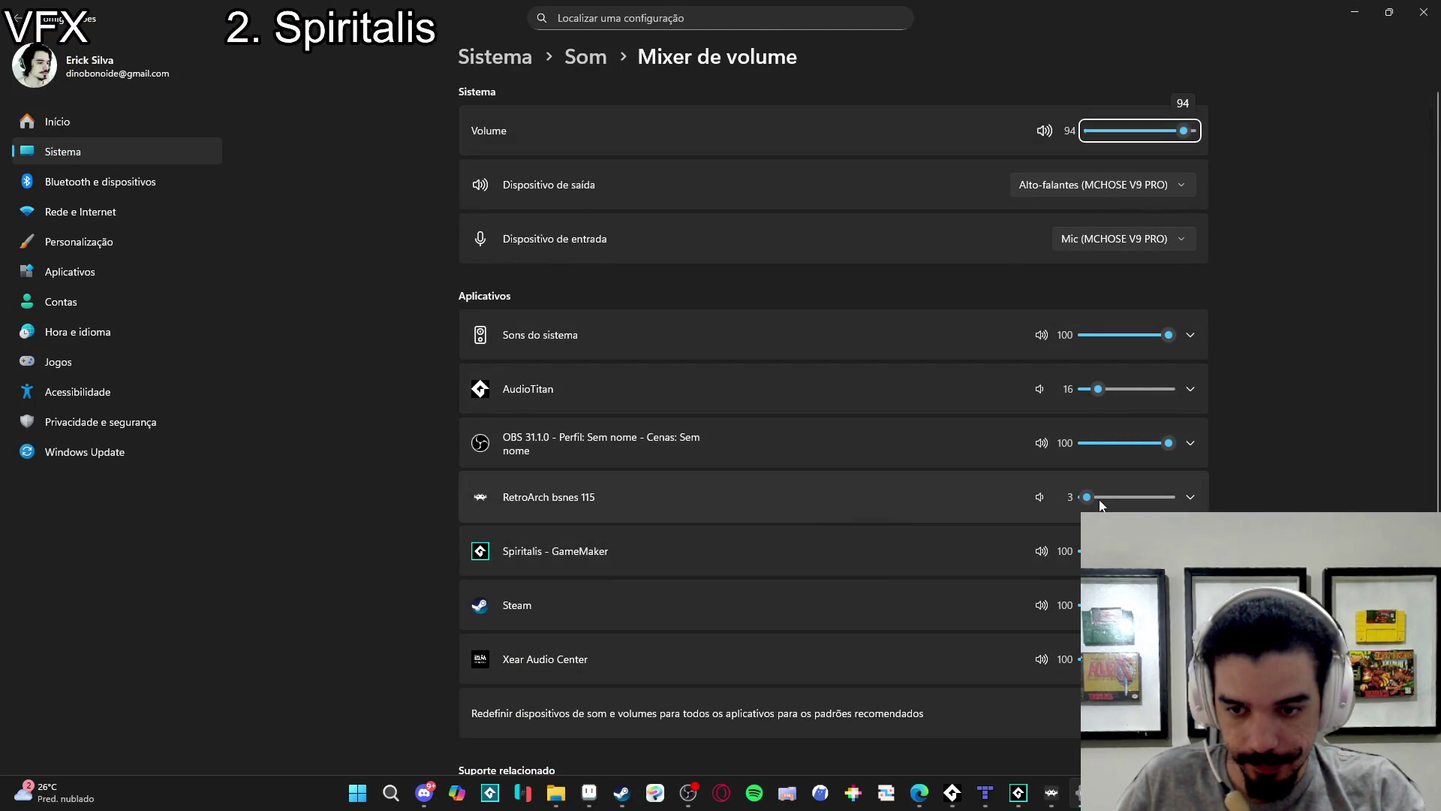
Close the Windows Settings volume mixer to get back to the running game.
{"action": "left_click", "coordinate": [1422, 11]}
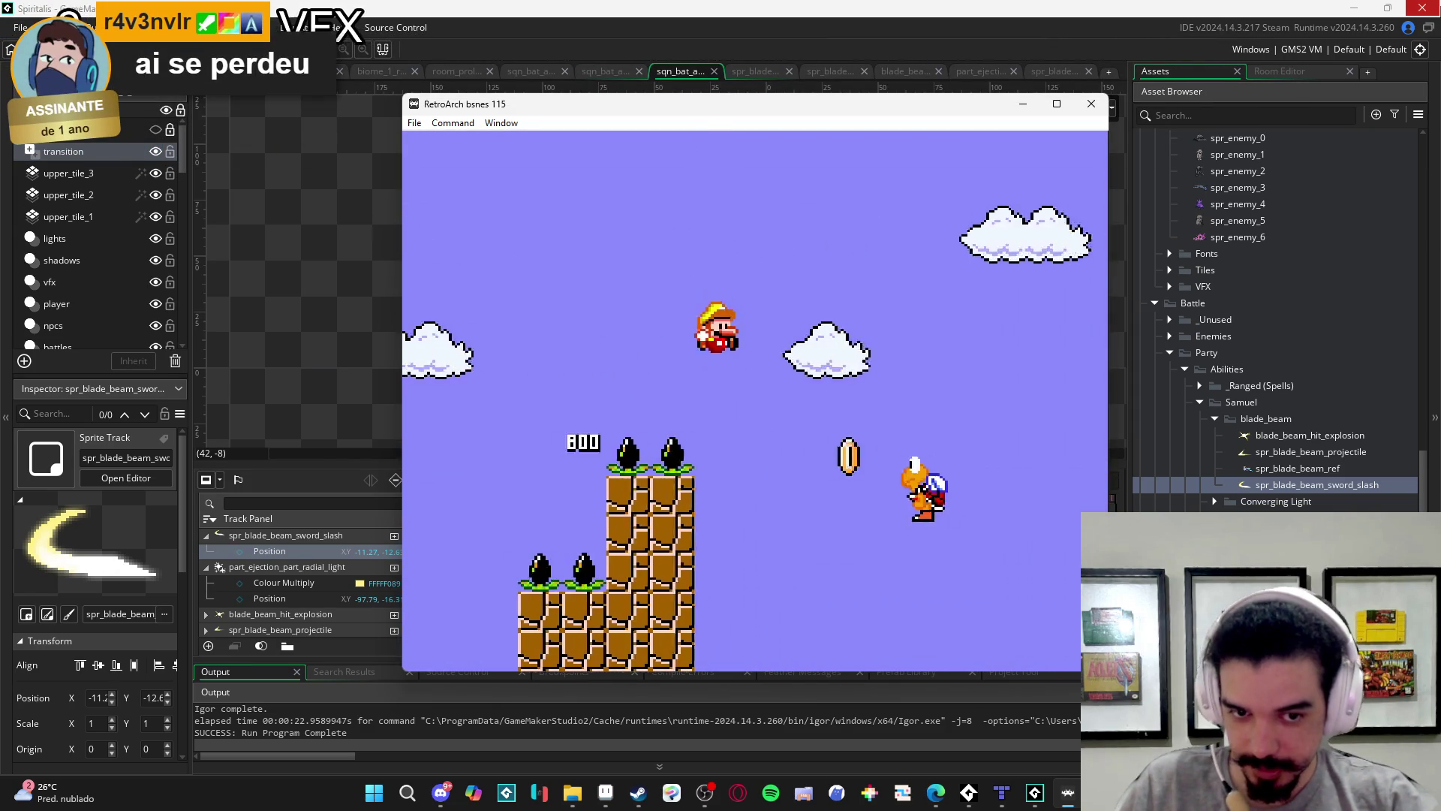
Choose RETRY on the game-over menu to replay the level.
{"action": "key", "text": "Return"}
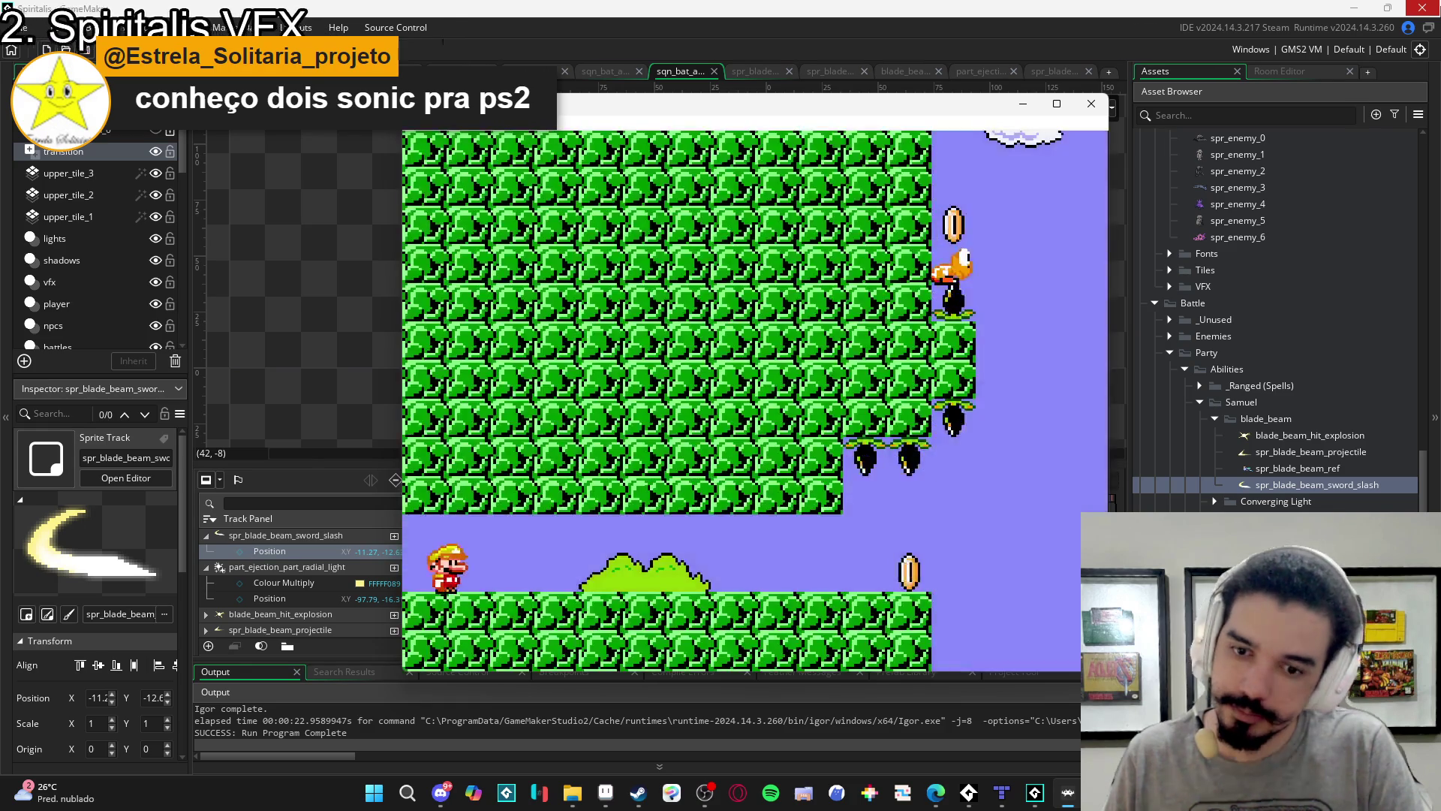
Run and jump Mario right through the level, retrying after each loss.
{"action": "key", "text": "Right"}
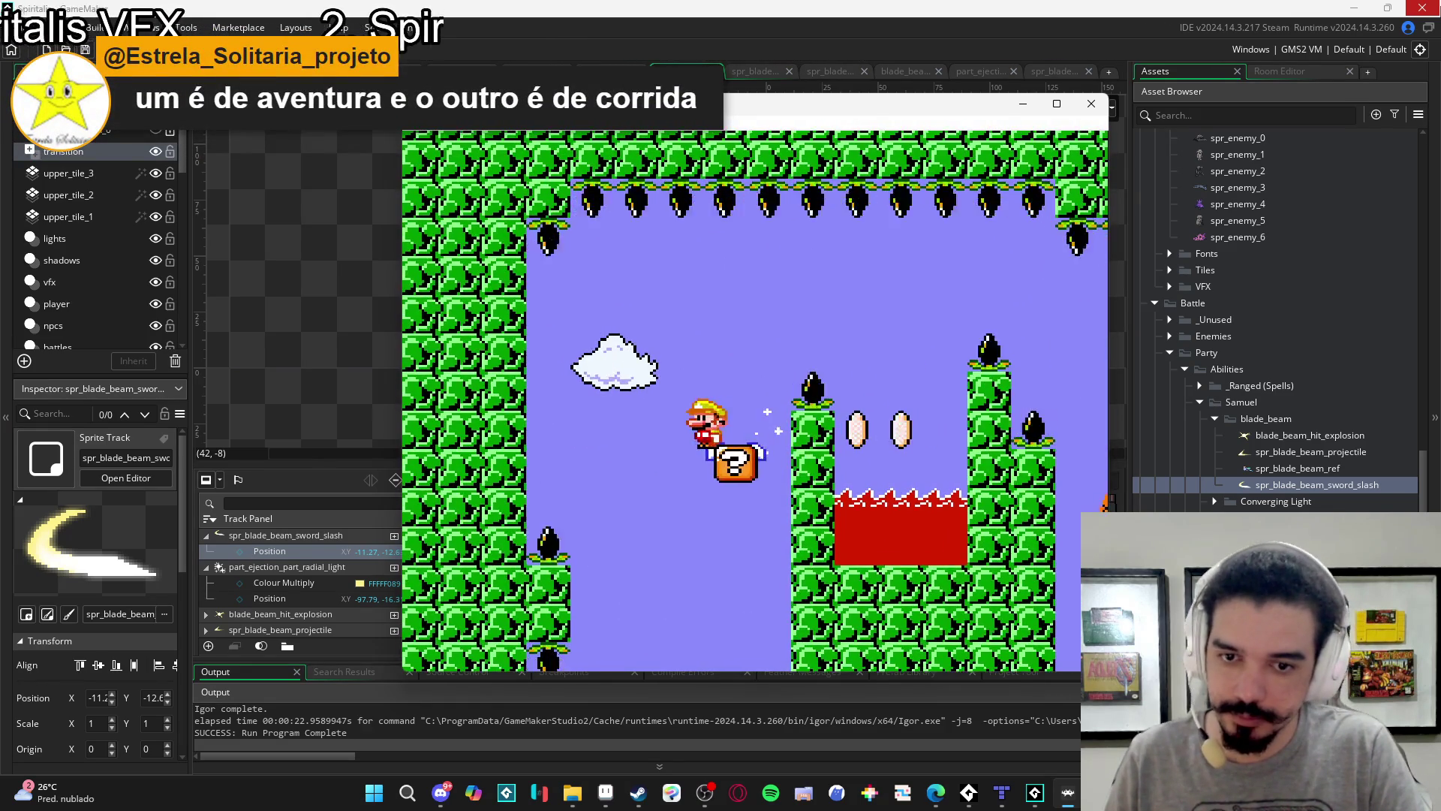
{"action": "key", "text": "space"}
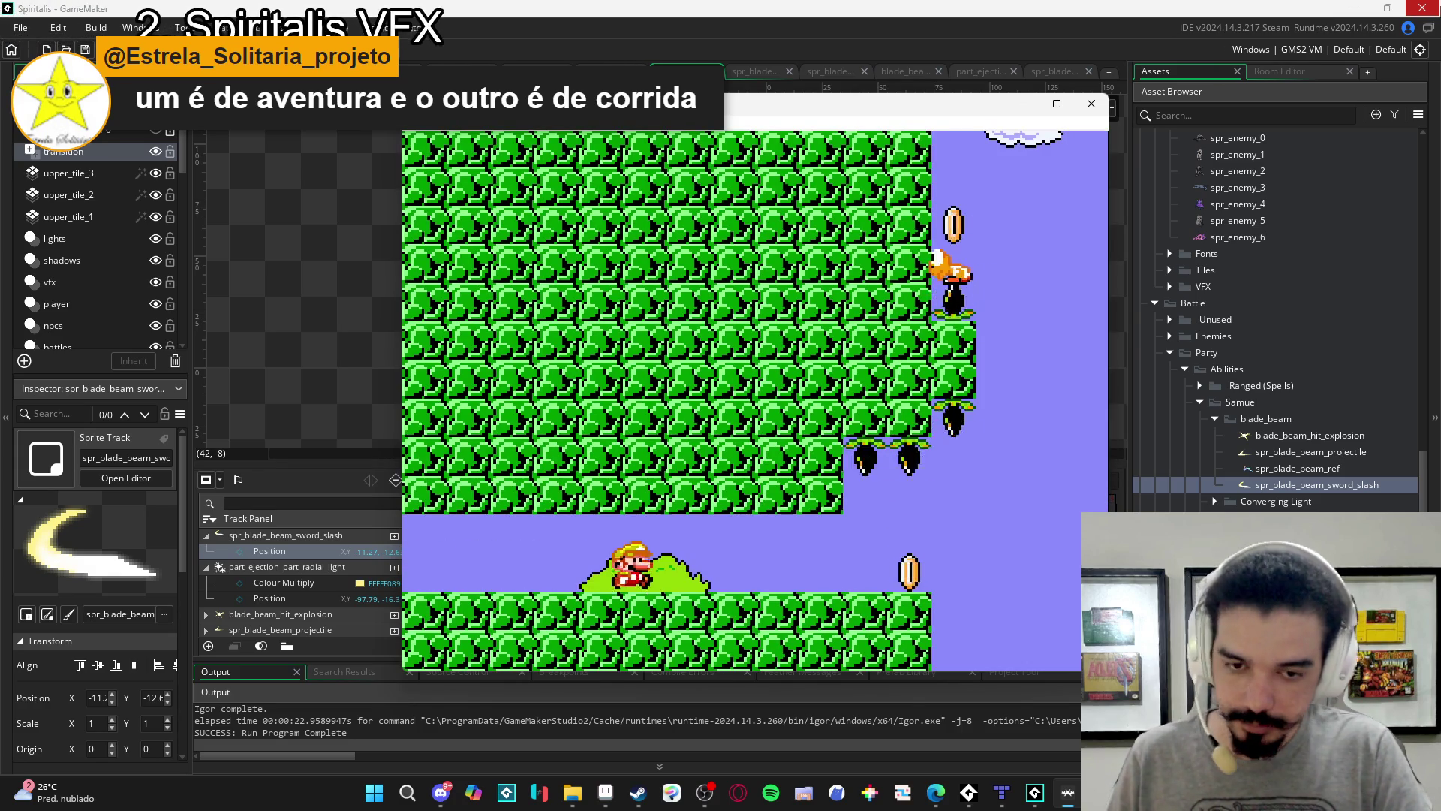
{"action": "key", "text": "space"}
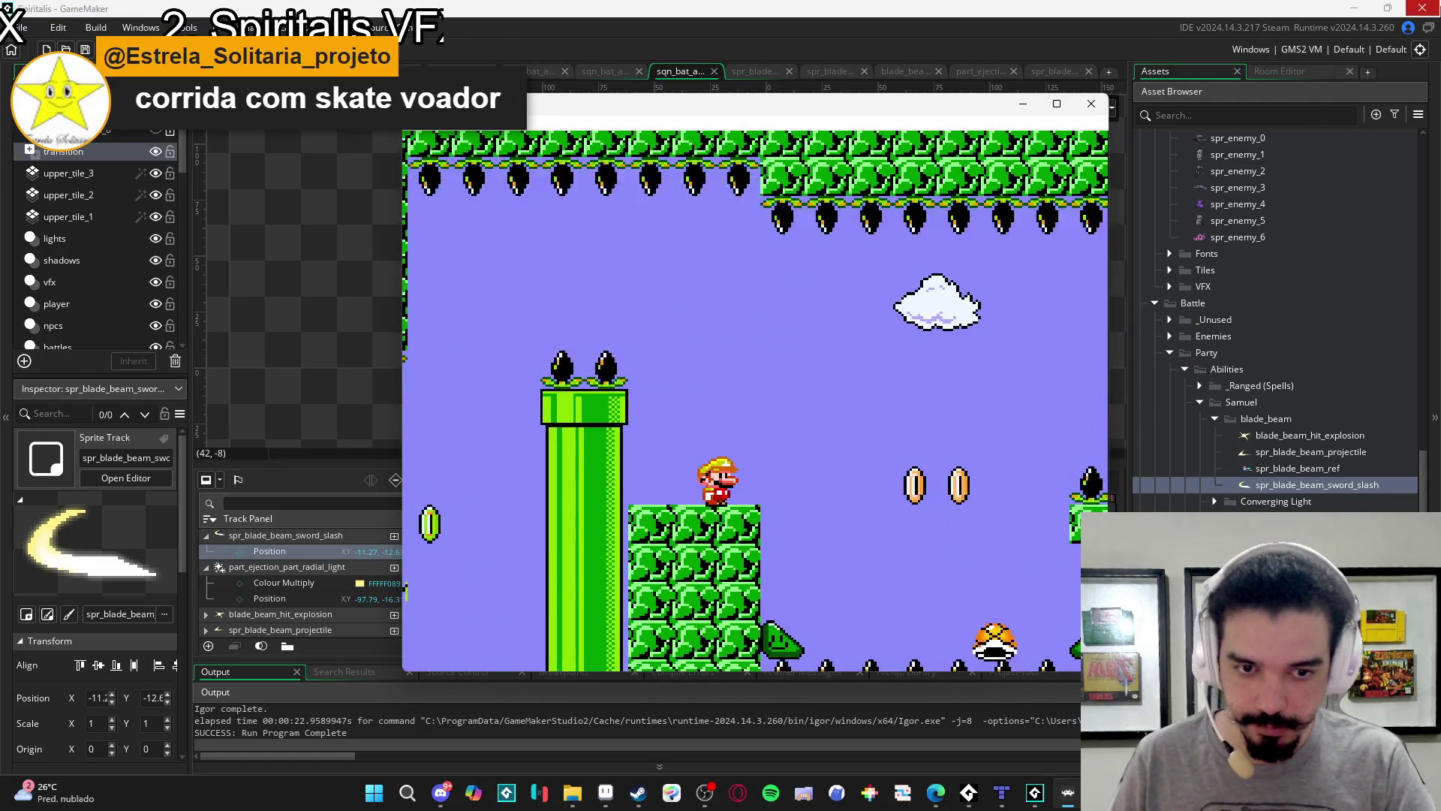
{"action": "key", "text": "Return"}
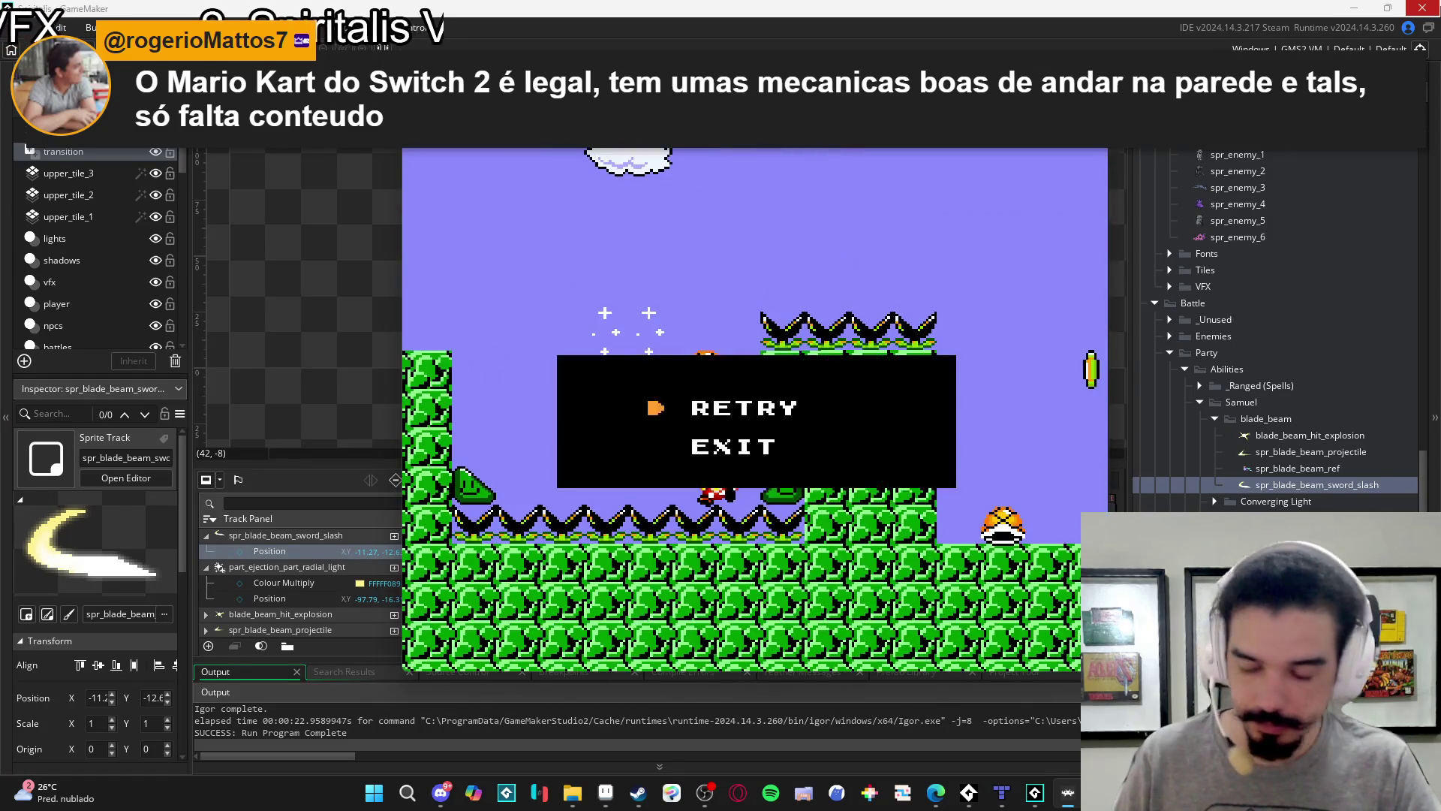
{"action": "key", "text": "Return"}
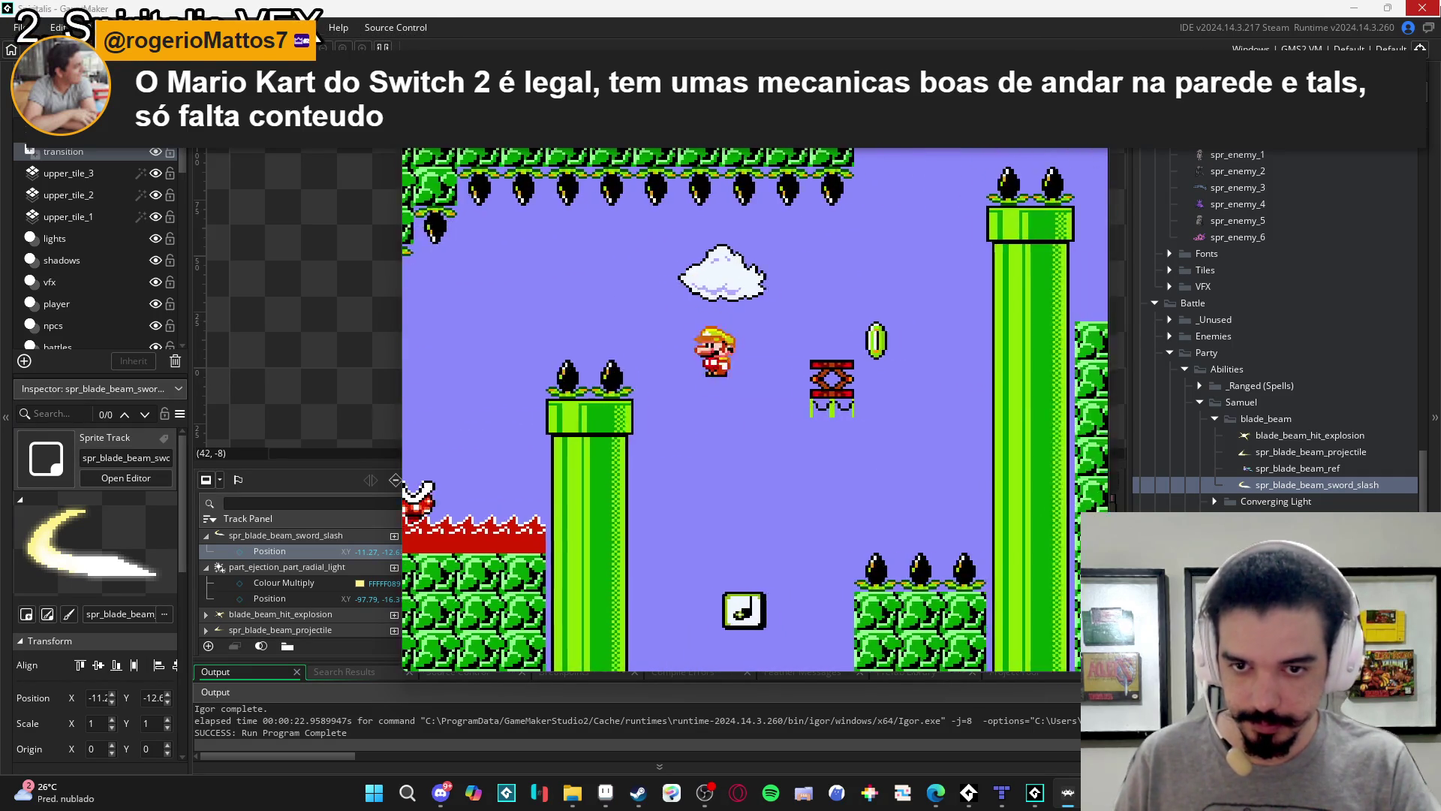
Run and jump Mario past the enemies and pipes to finish the level at Doom Daze.
{"action": "key", "text": "space"}
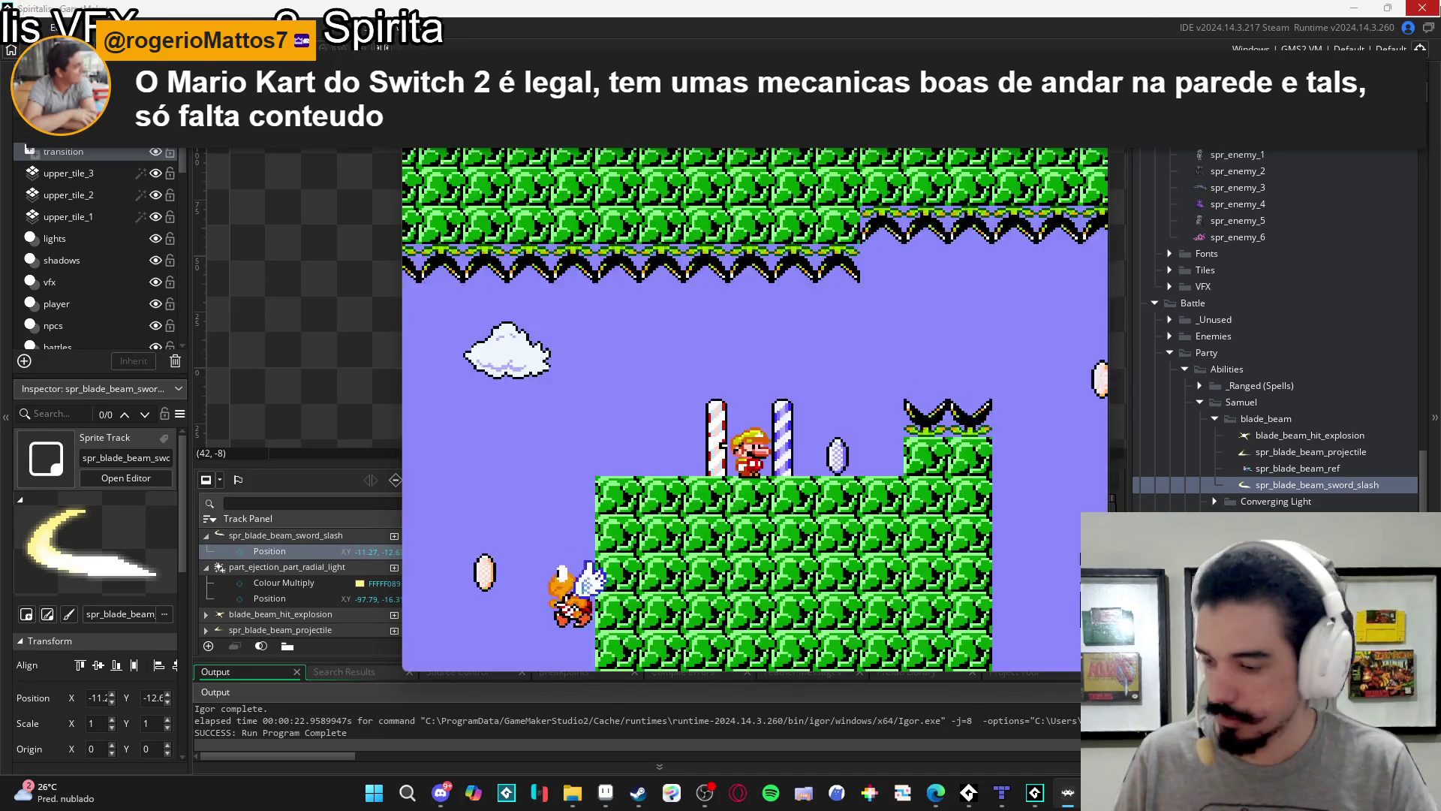
{"action": "key", "text": "Right"}
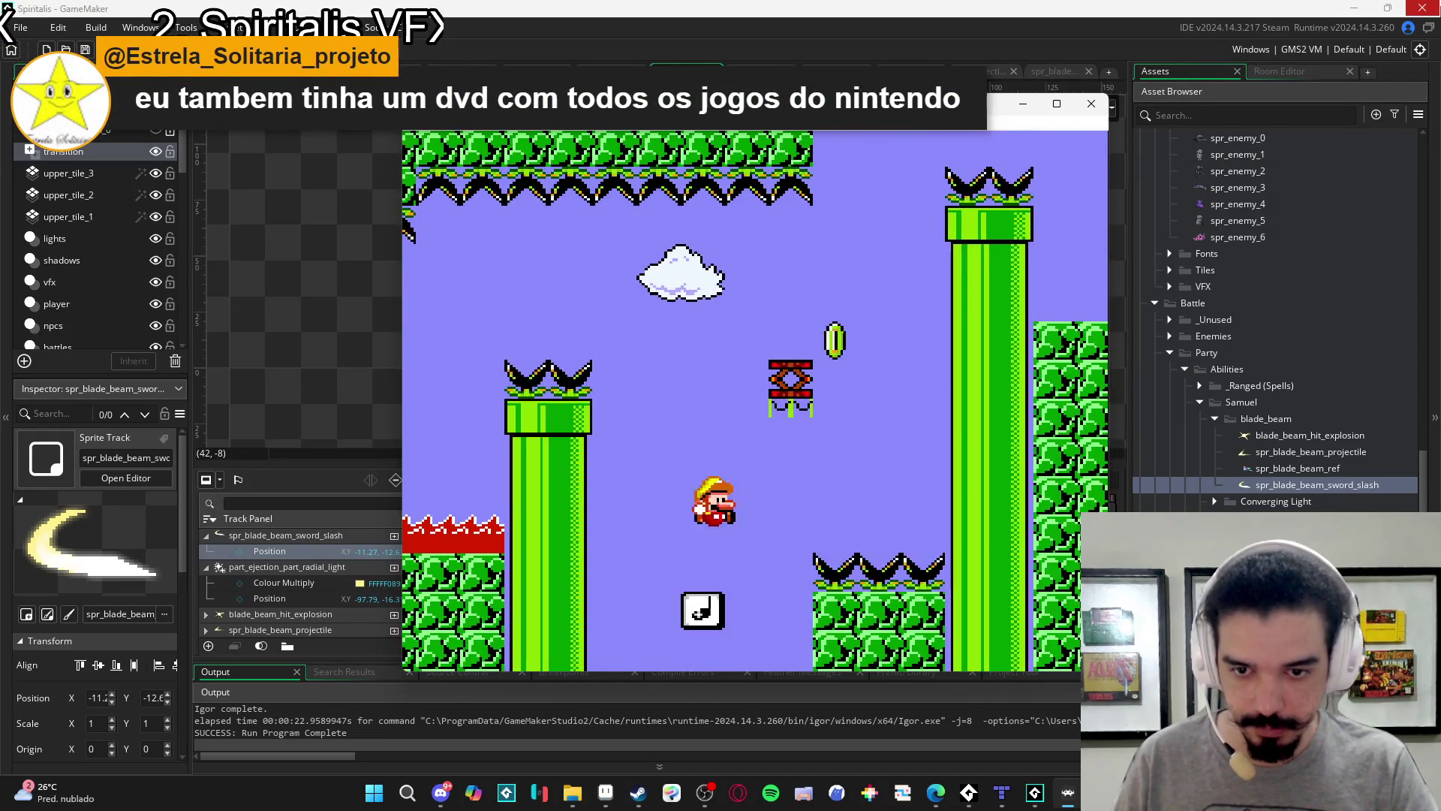
{"action": "key", "text": "Right"}
{"action": "key", "text": "Right"}
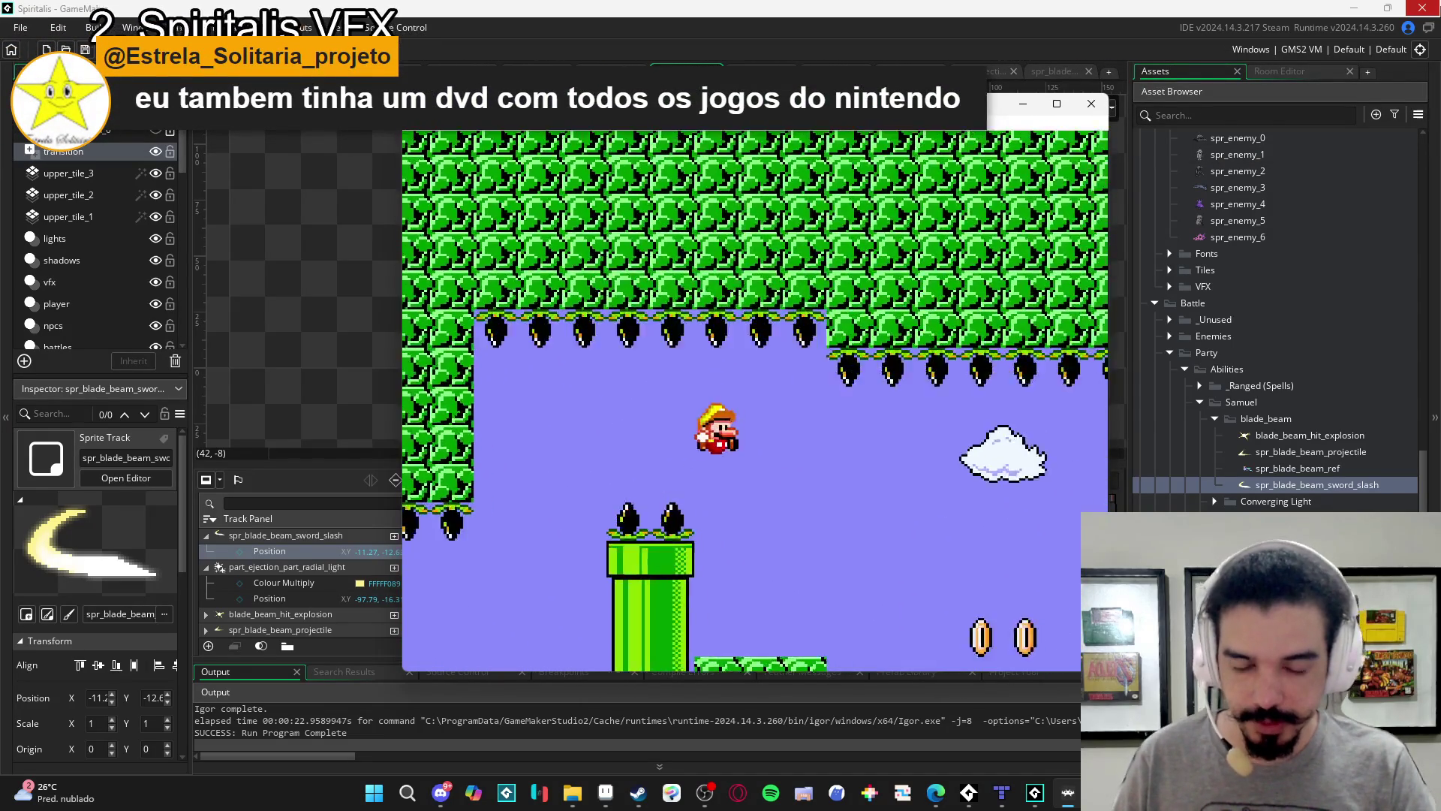
{"action": "key", "text": "Right"}
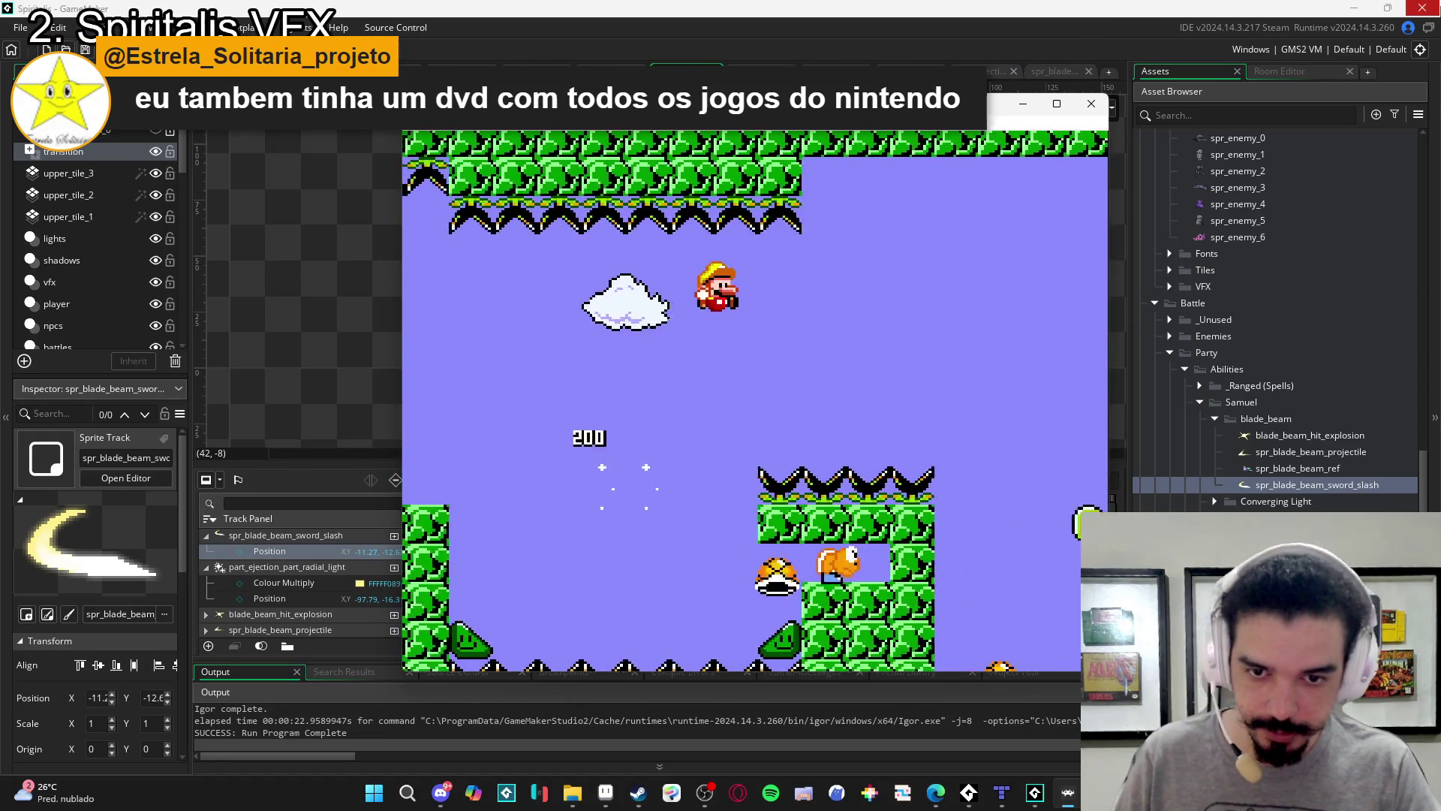
{"action": "key", "text": "Right"}
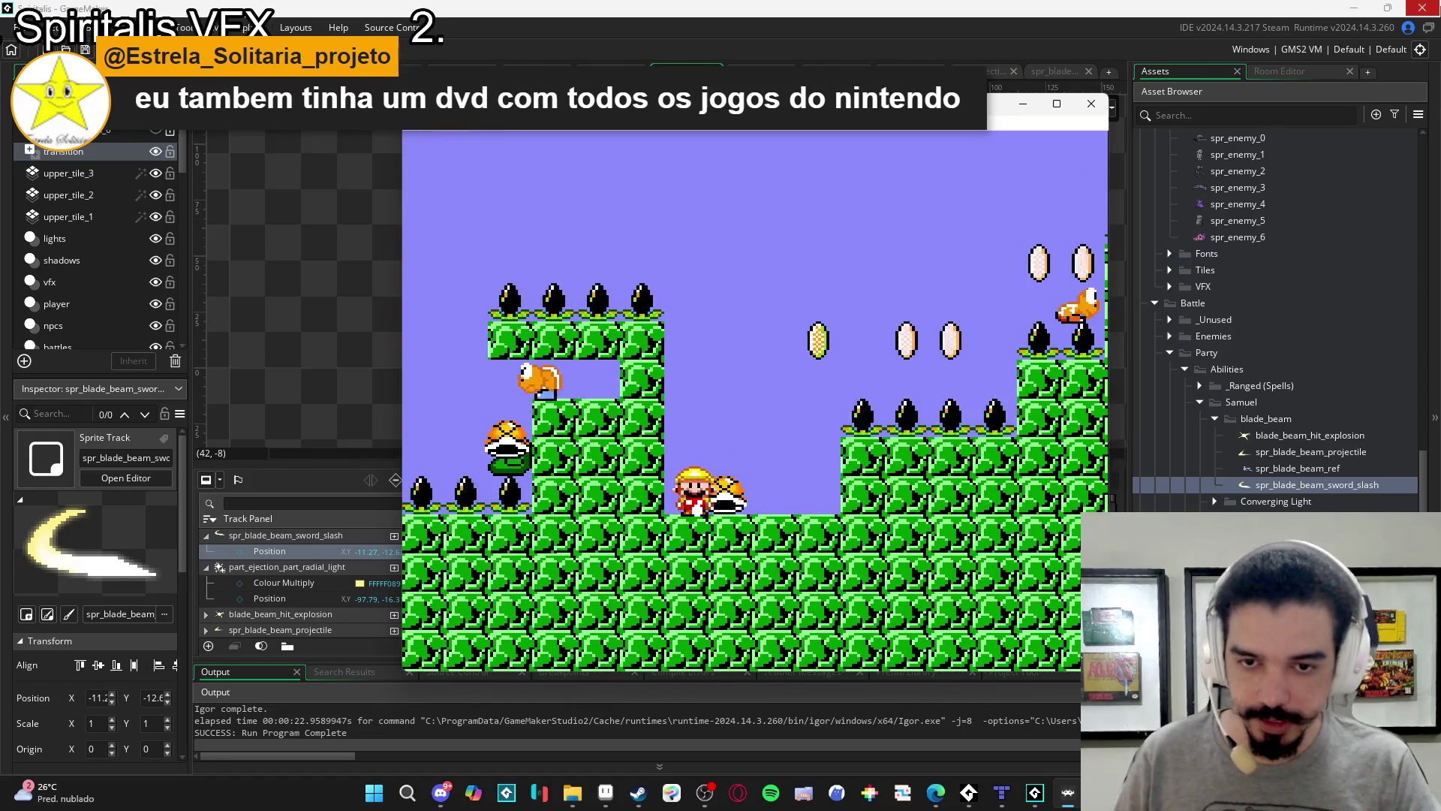
{"action": "key", "text": "Right"}
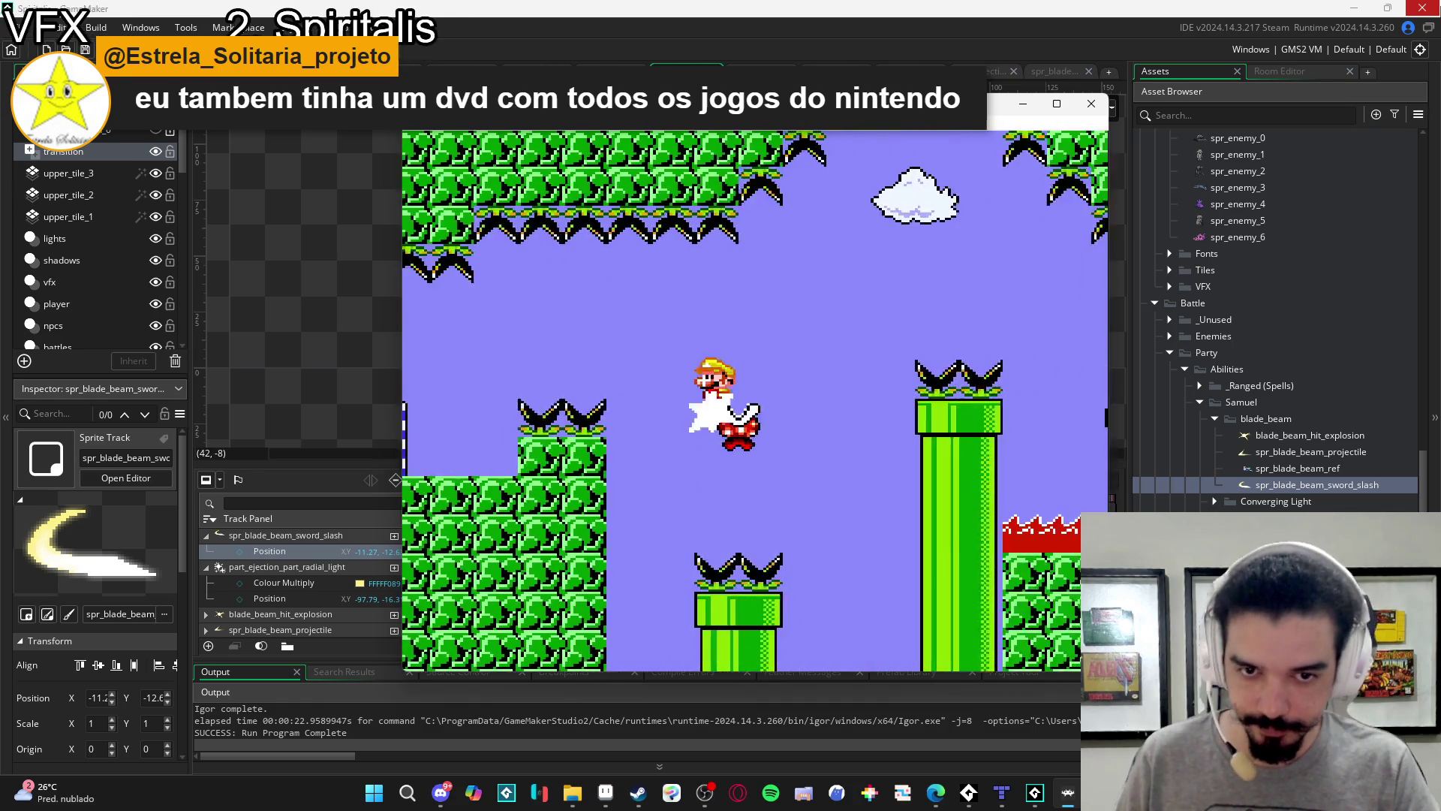
{"action": "key", "text": "Right"}
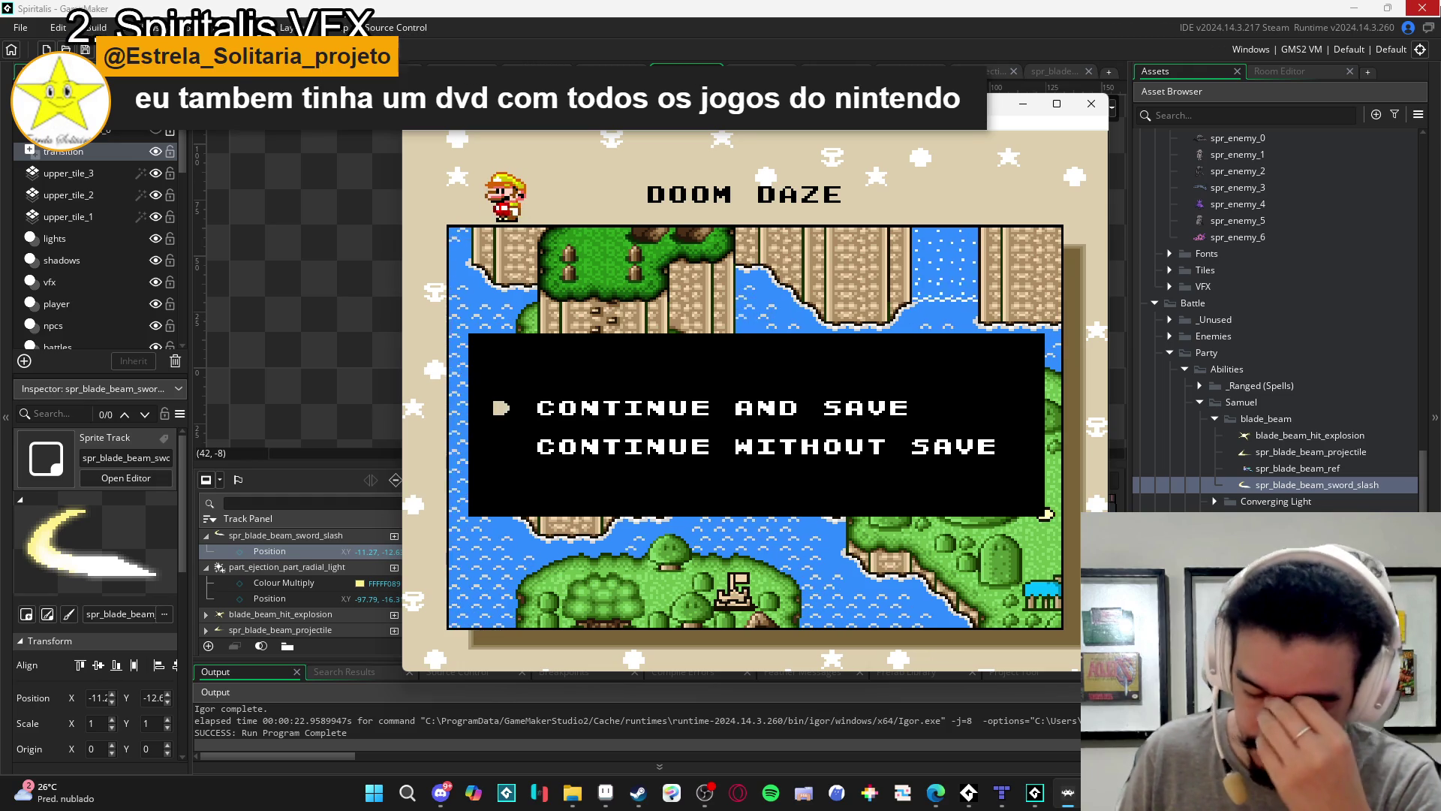
Dismiss the save prompt and walk Mario across the overworld into the castle.
{"action": "key", "text": "x"}
{"action": "key", "text": "Right"}
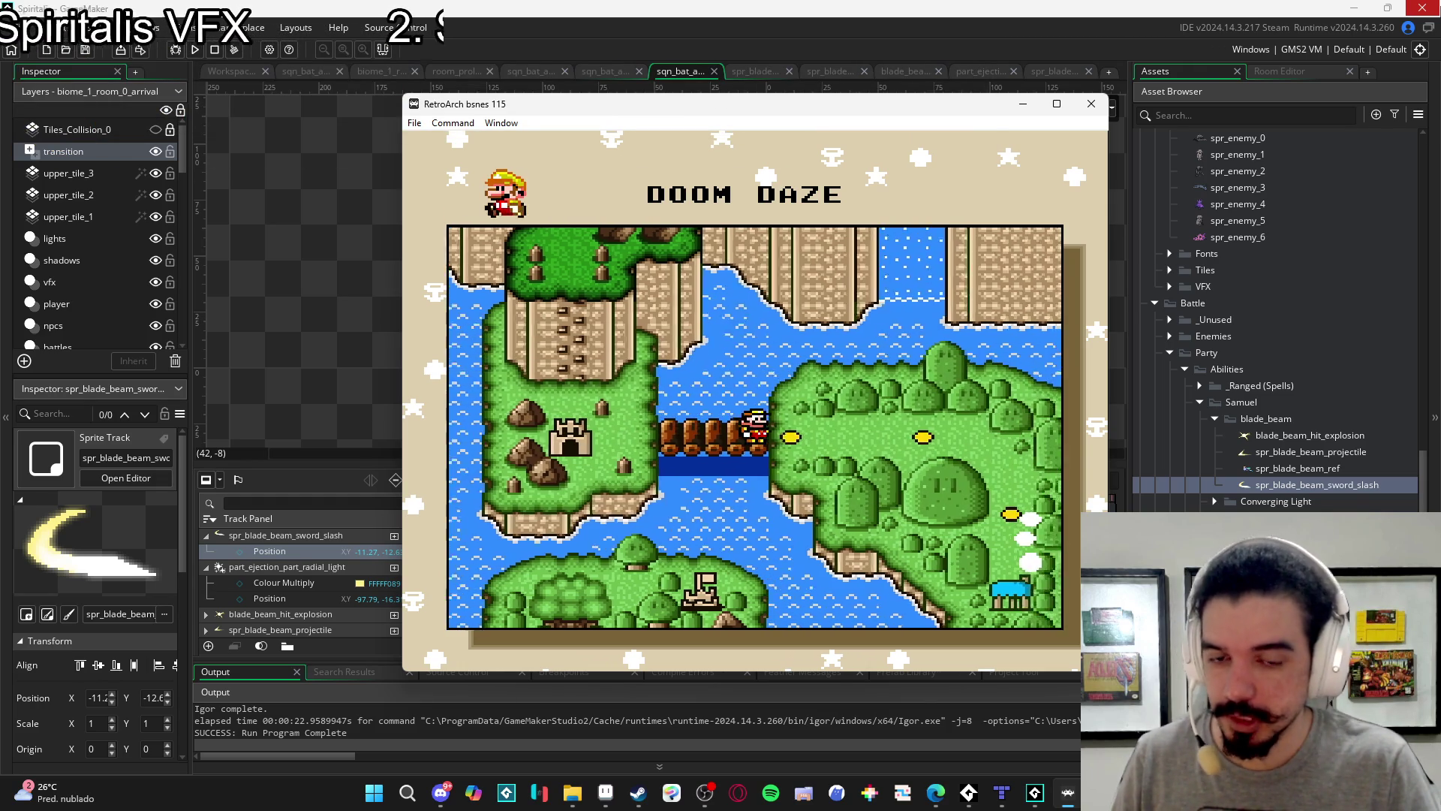
{"action": "key", "text": "Left"}
{"action": "key", "text": "Left"}
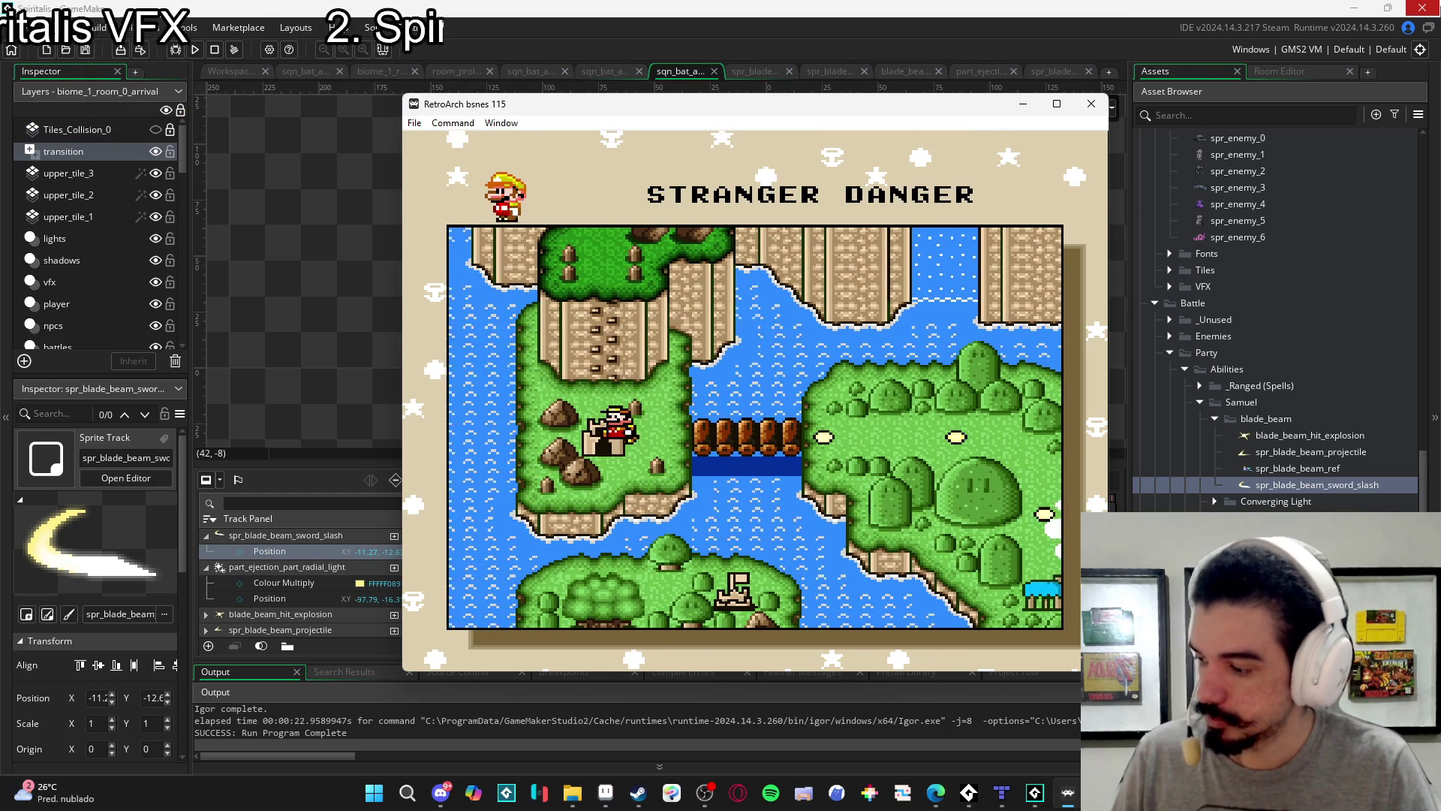
{"action": "key", "text": "x"}
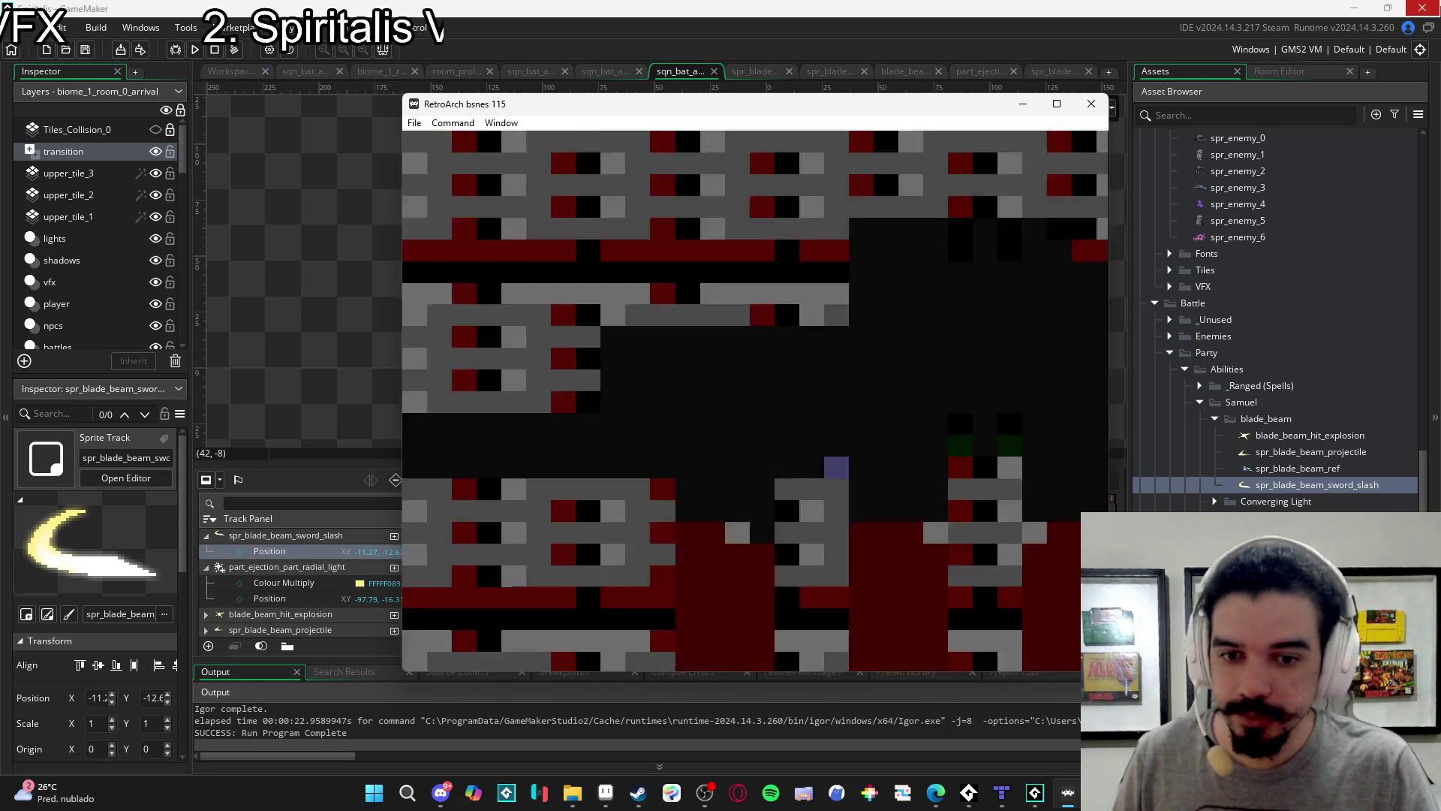
Run Mario right over the lava pillars, stomping the Koopa into a shell.
{"action": "key", "text": "Right"}
{"action": "key", "text": "Right"}
{"action": "key", "text": "x"}
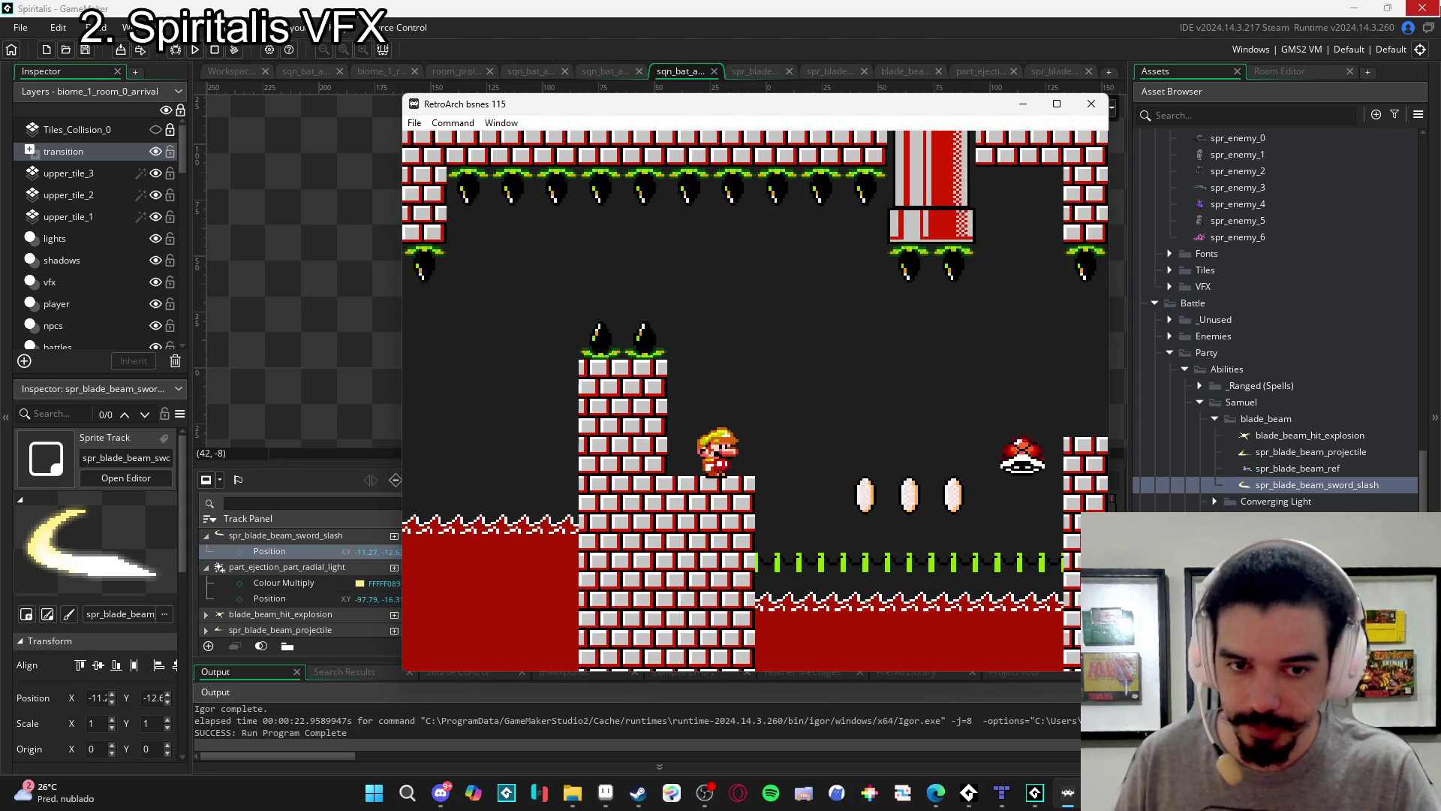
{"action": "key", "text": "Right"}
{"action": "key", "text": "x"}
{"action": "key", "text": "Right"}
{"action": "key", "text": "x"}
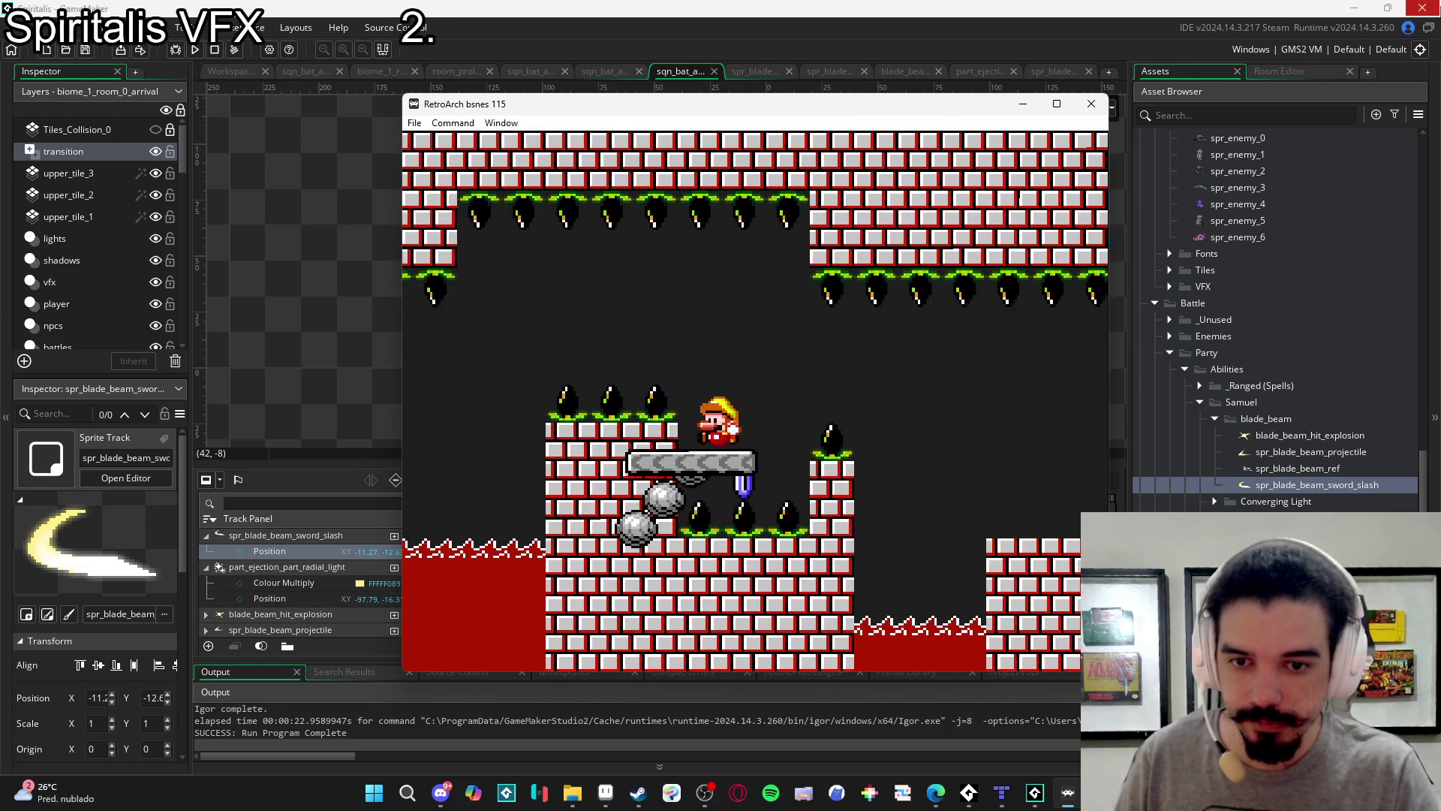
{"action": "key", "text": "Right"}
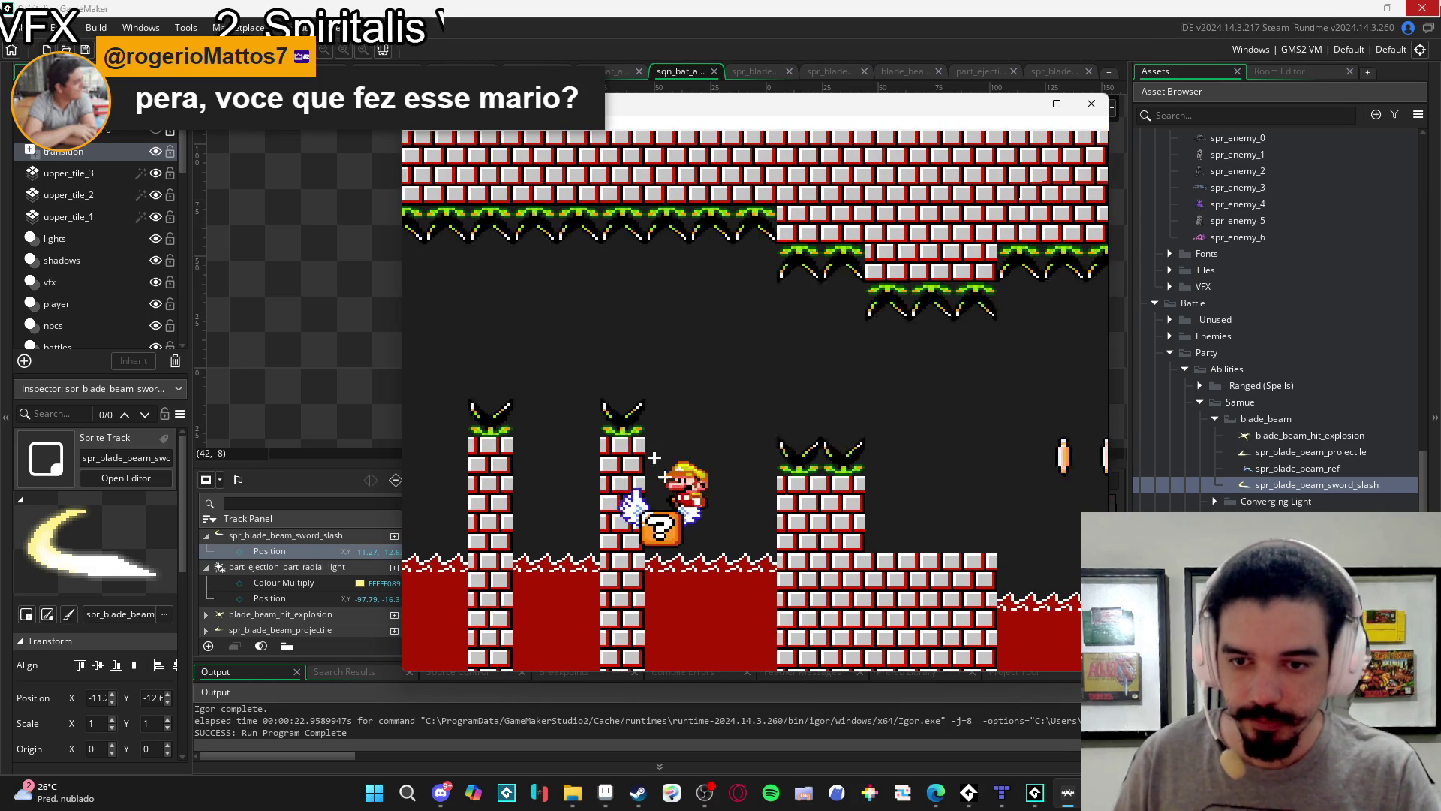
Jump Mario across the pillars and bring him to the vertical shaft.
{"action": "key", "text": "Right"}
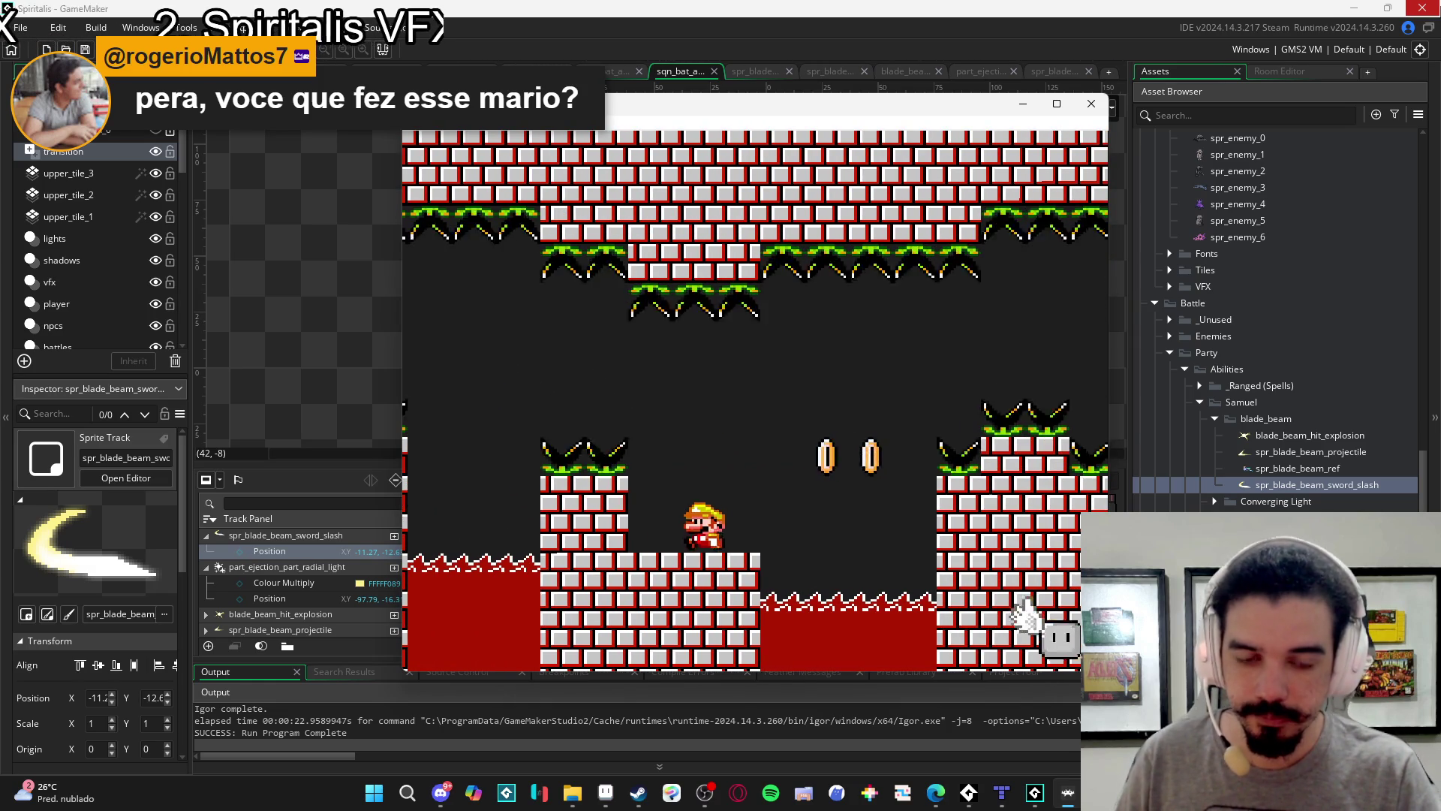
{"action": "key", "text": "Right"}
{"action": "key", "text": "z"}
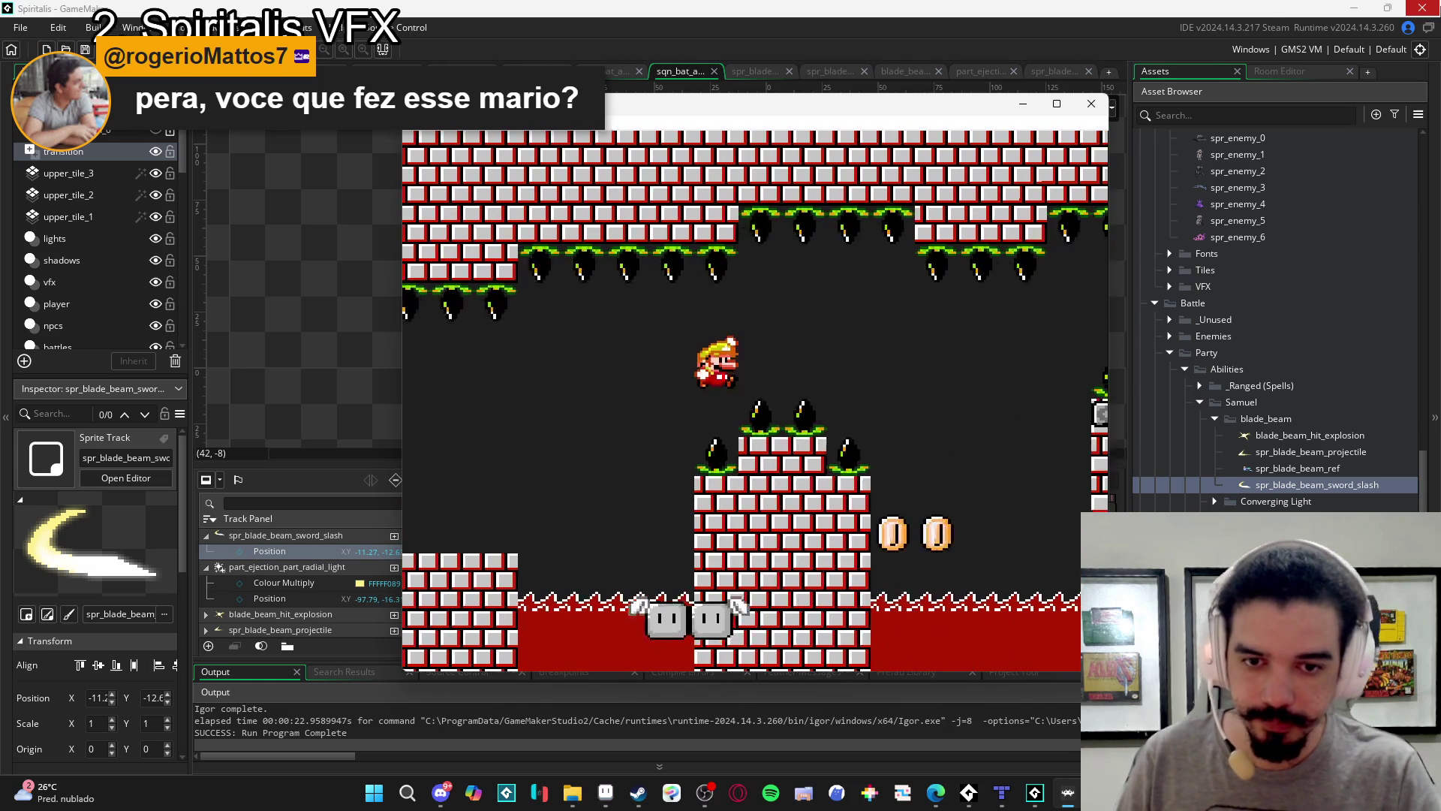
{"action": "key", "text": "Right"}
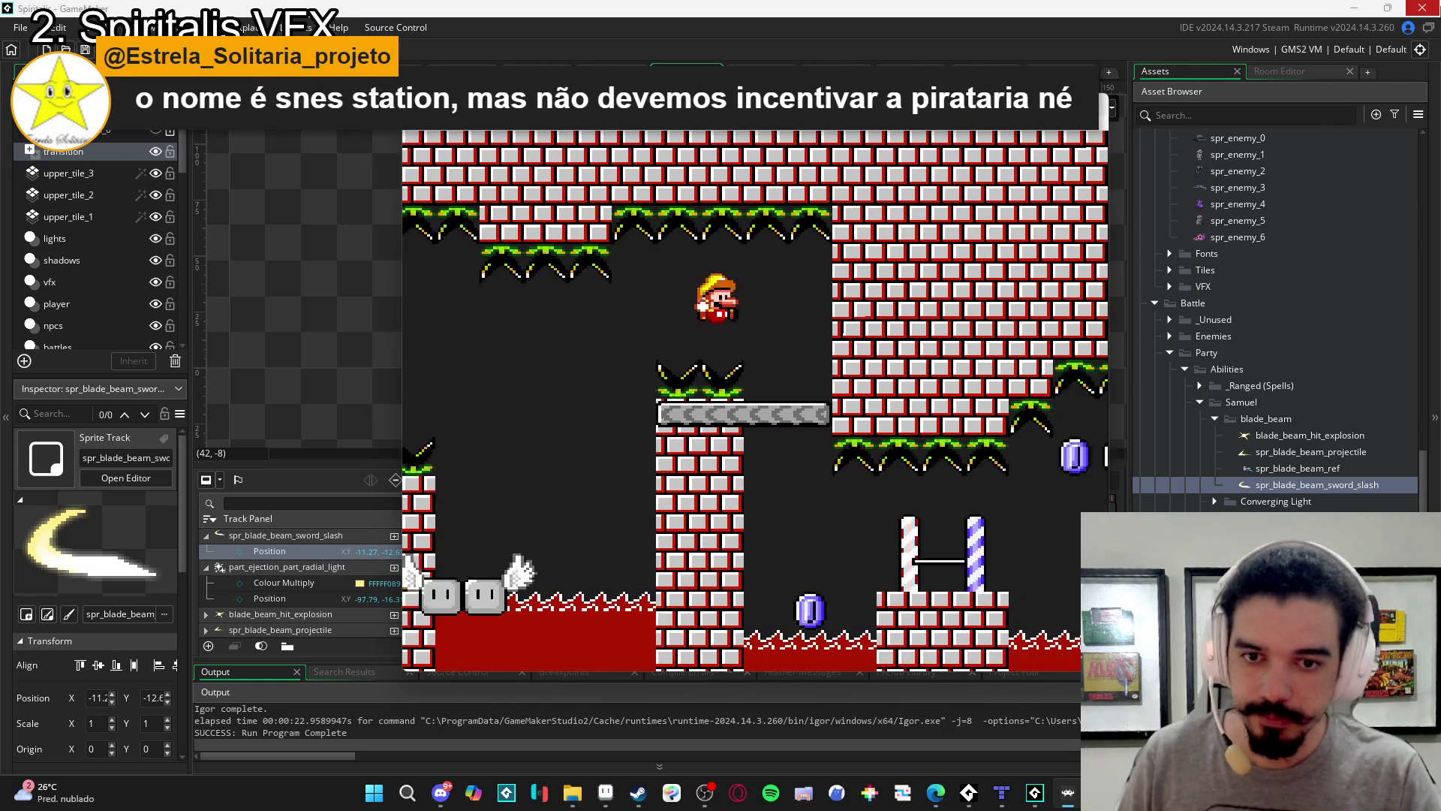
{"action": "key", "text": "Right"}
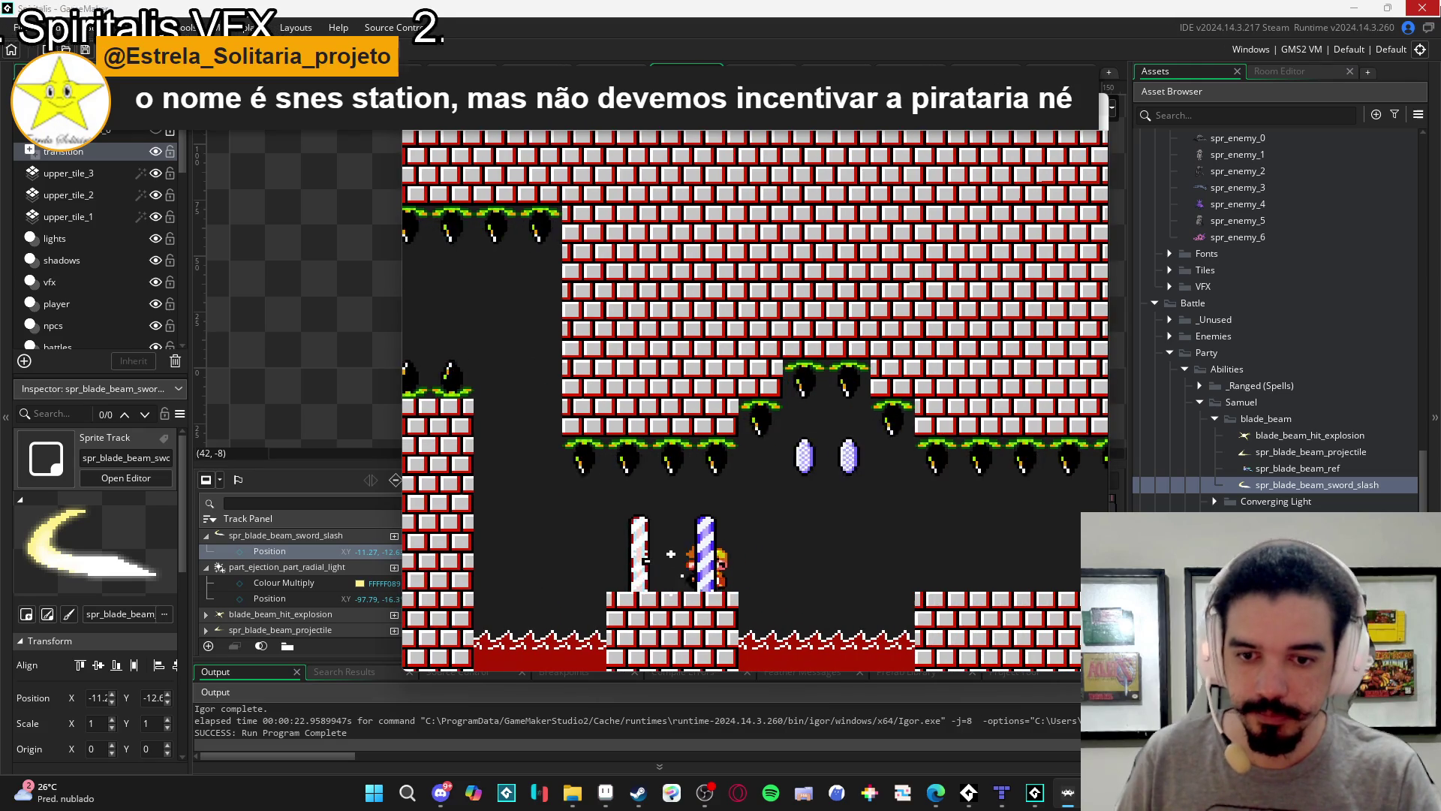
{"action": "key", "text": "Right"}
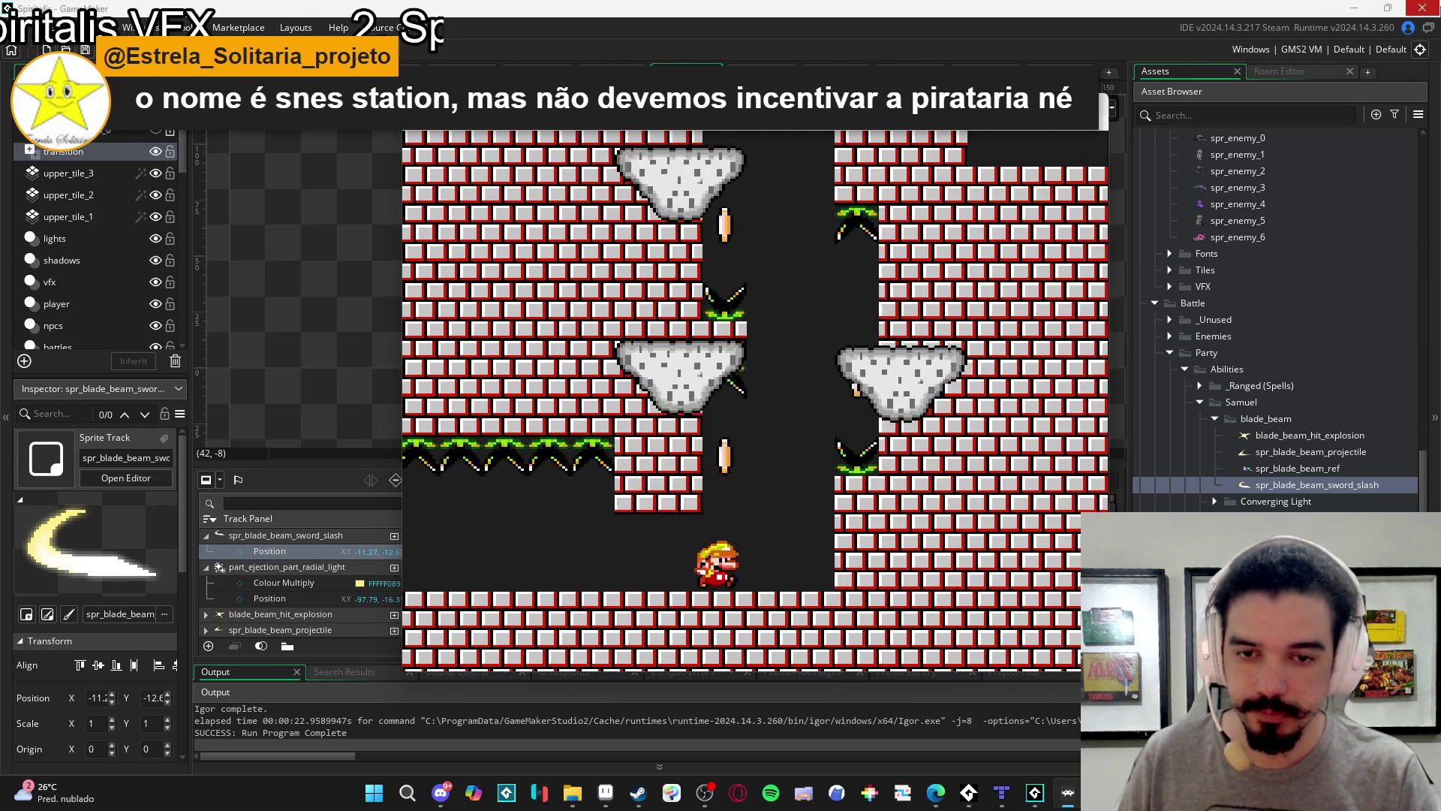
{"action": "key", "text": "Left"}
{"action": "key", "text": "Left"}
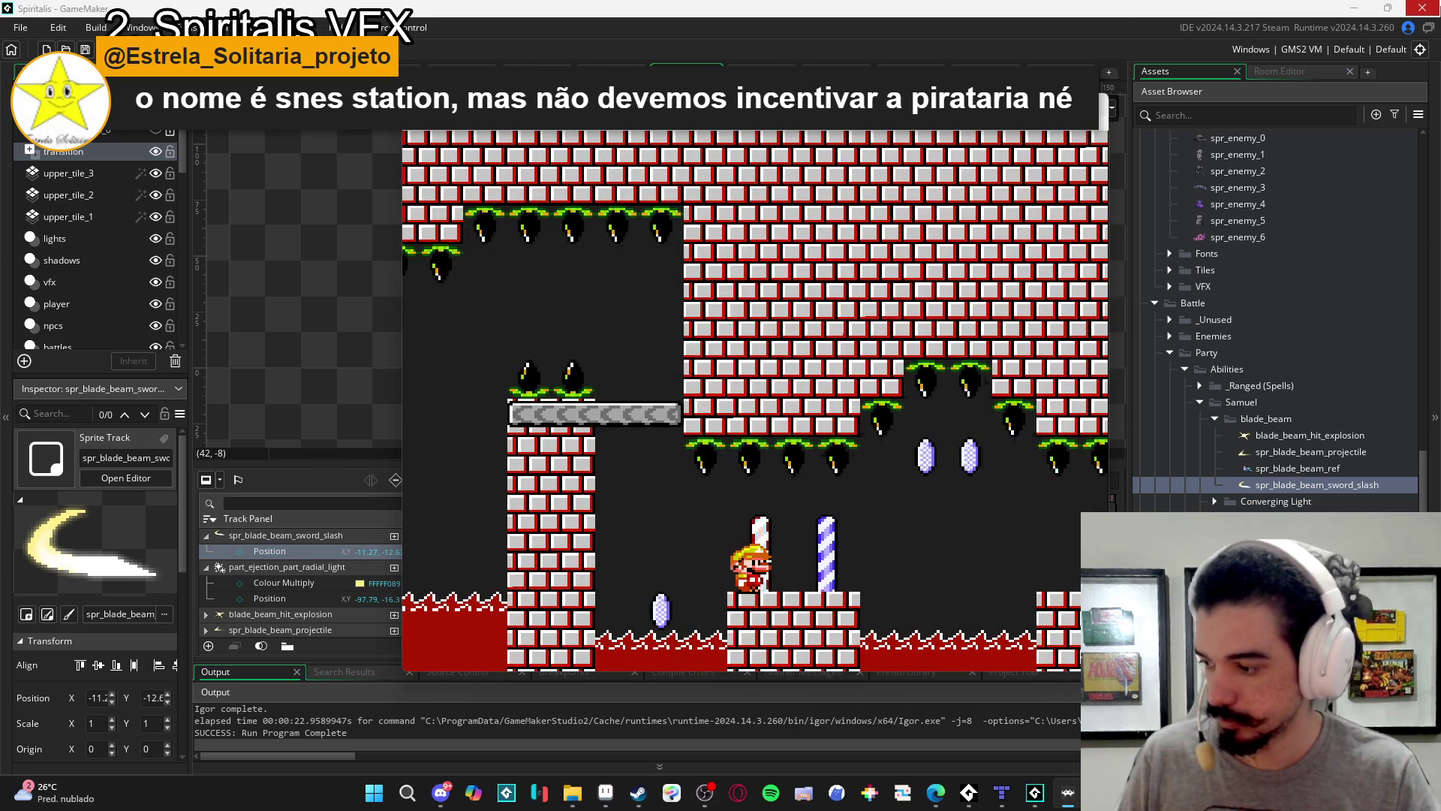
Take Mario through the shaft into the next room, retrying twice after dying.
{"action": "key", "text": "Right"}
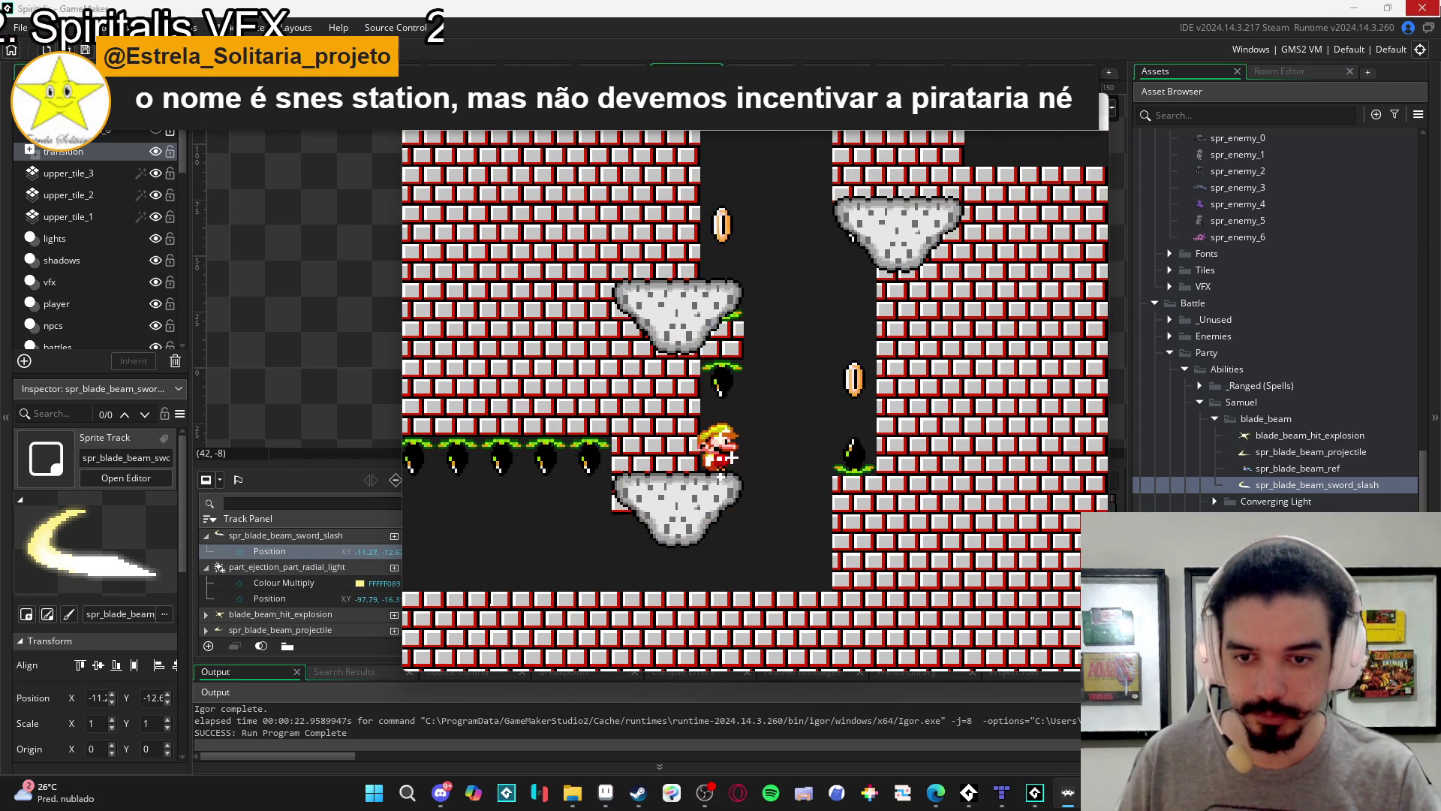
{"action": "key", "text": "Right"}
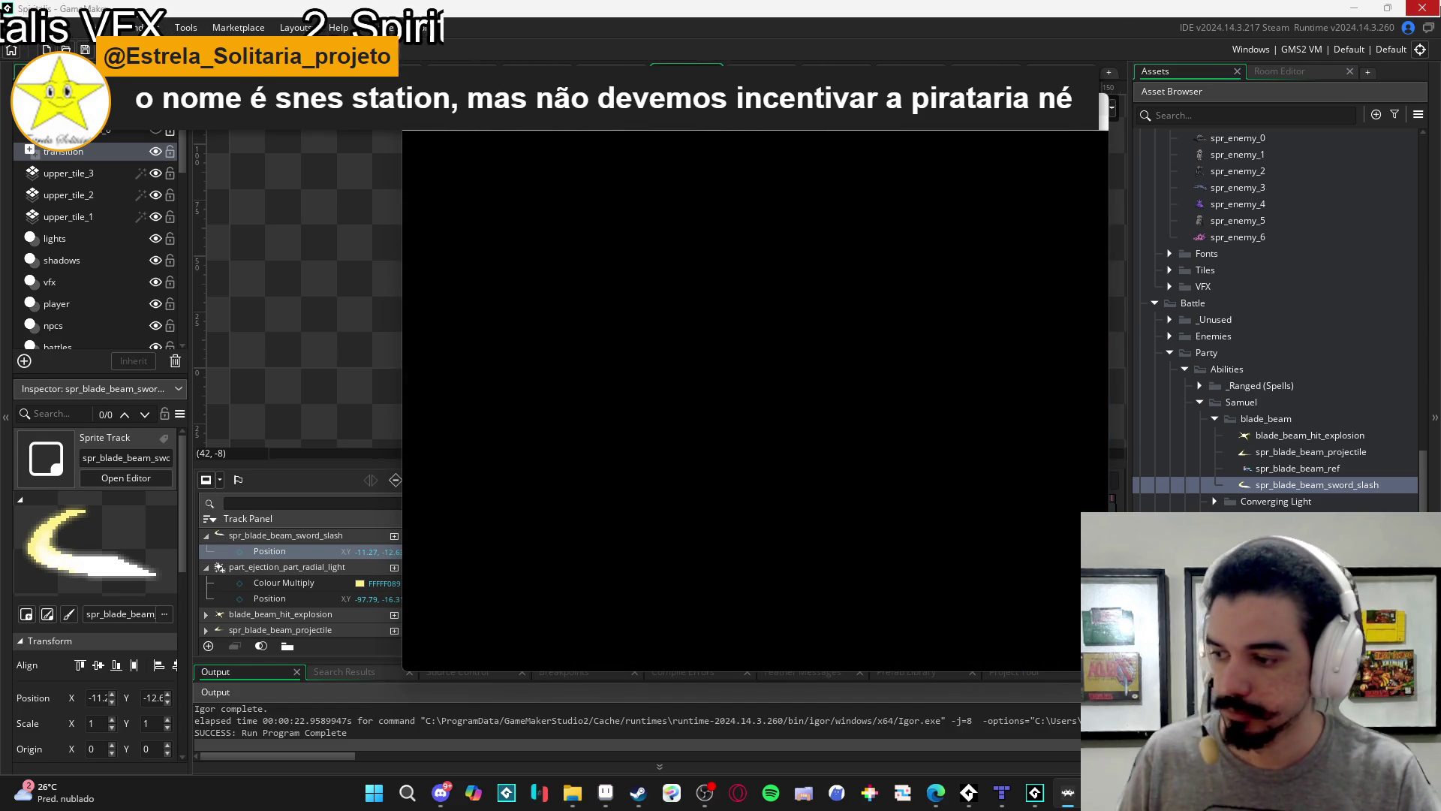
{"action": "key", "text": "Right"}
{"action": "key", "text": "Right"}
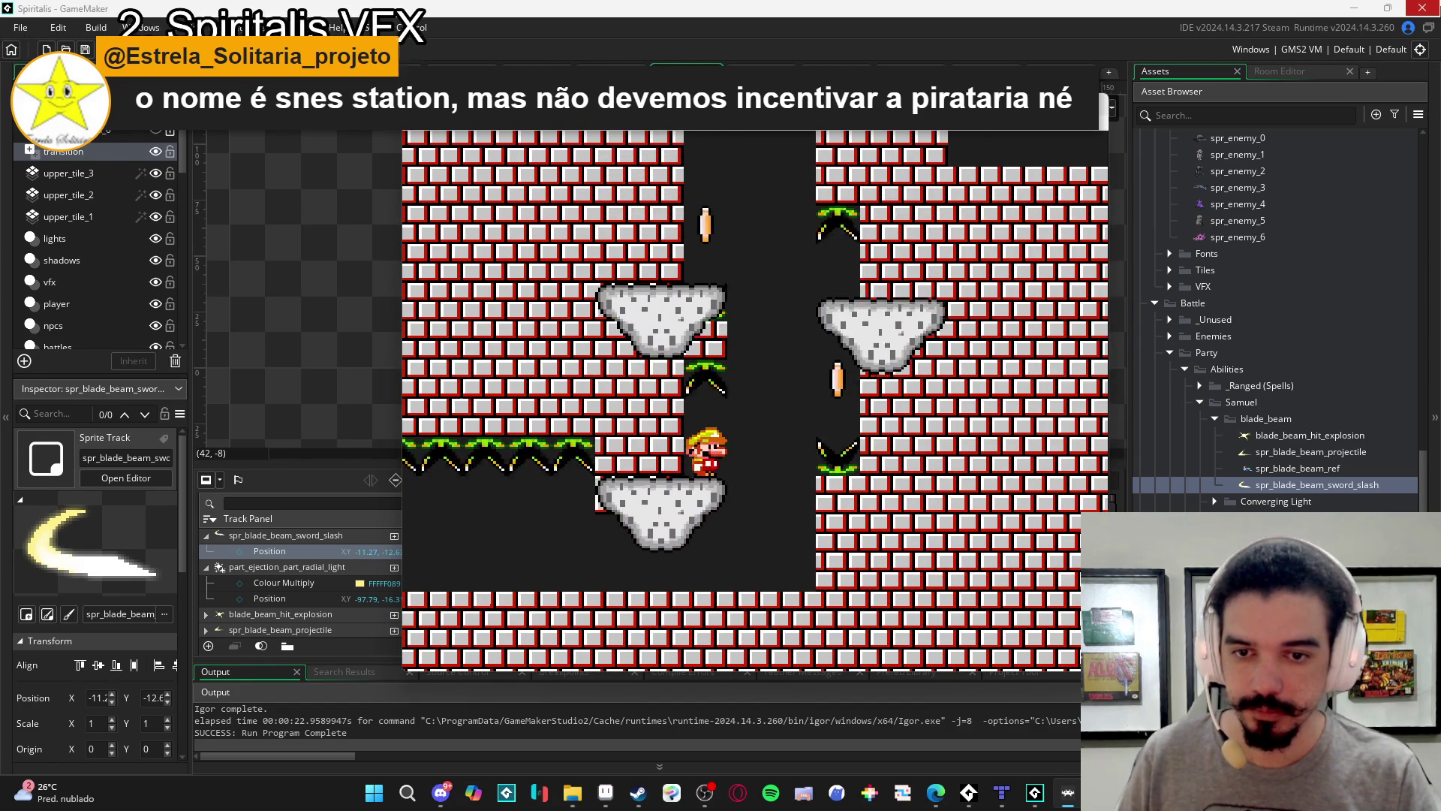
{"action": "key", "text": "z"}
{"action": "key", "text": "Left"}
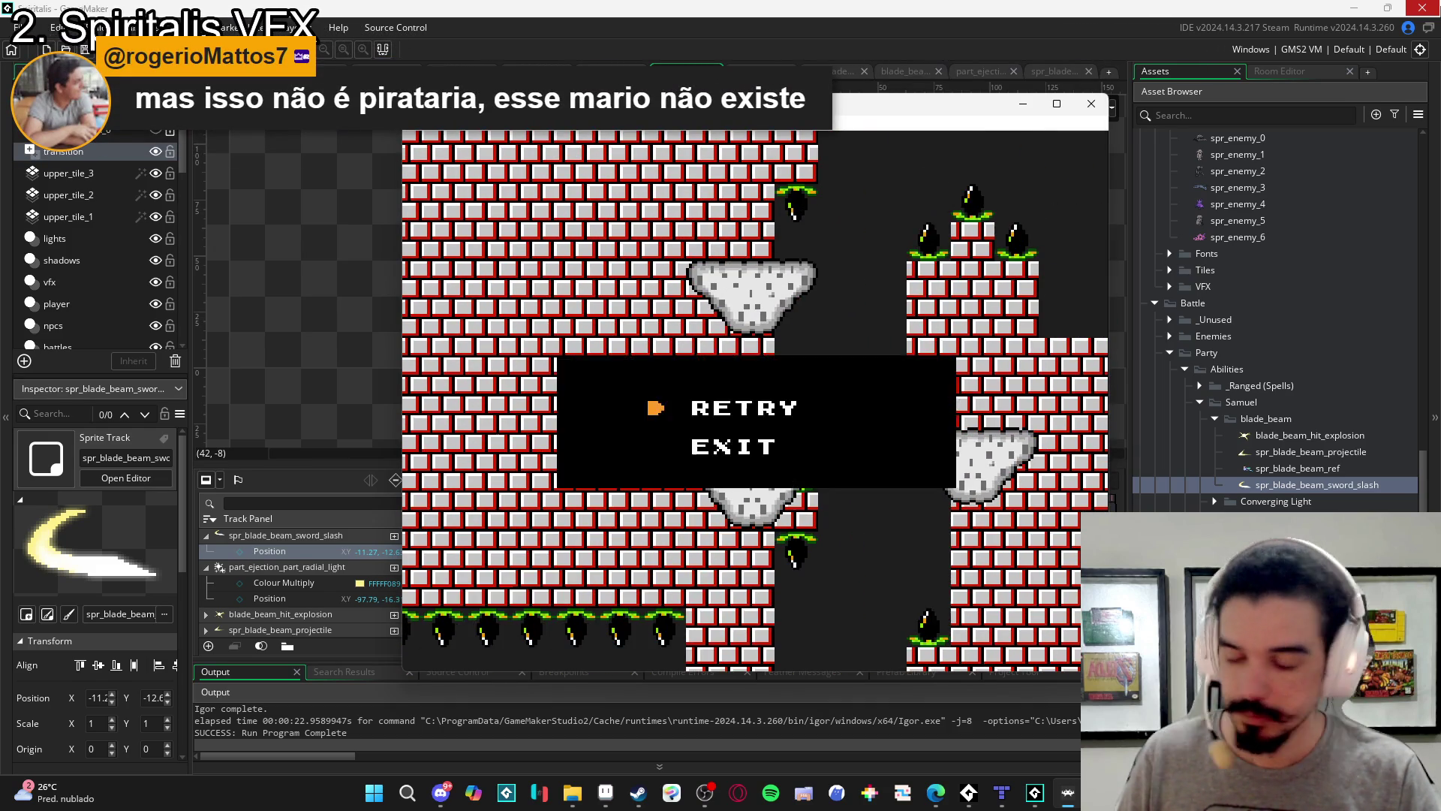
{"action": "key", "text": "Return"}
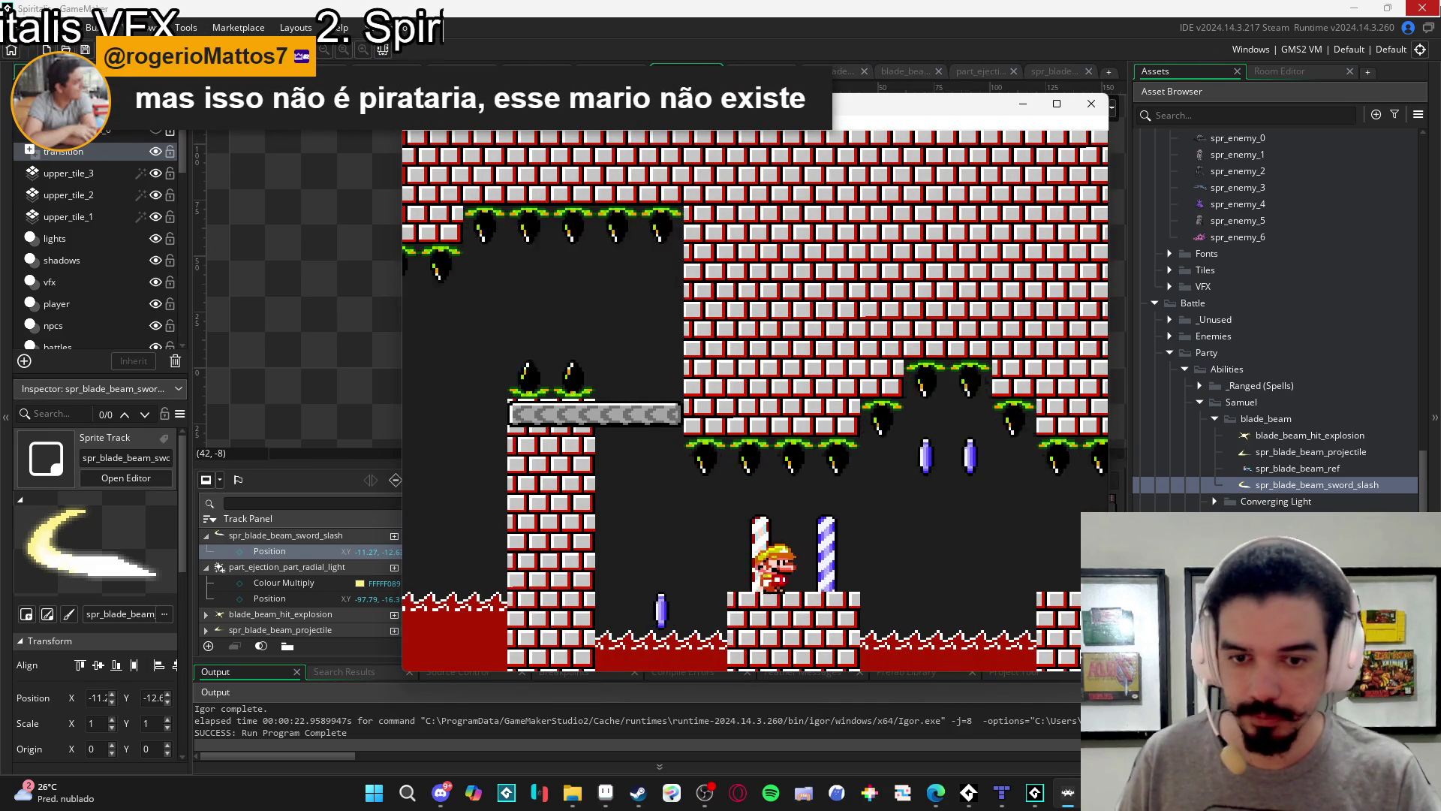
{"action": "key", "text": "Right"}
{"action": "key", "text": "Right"}
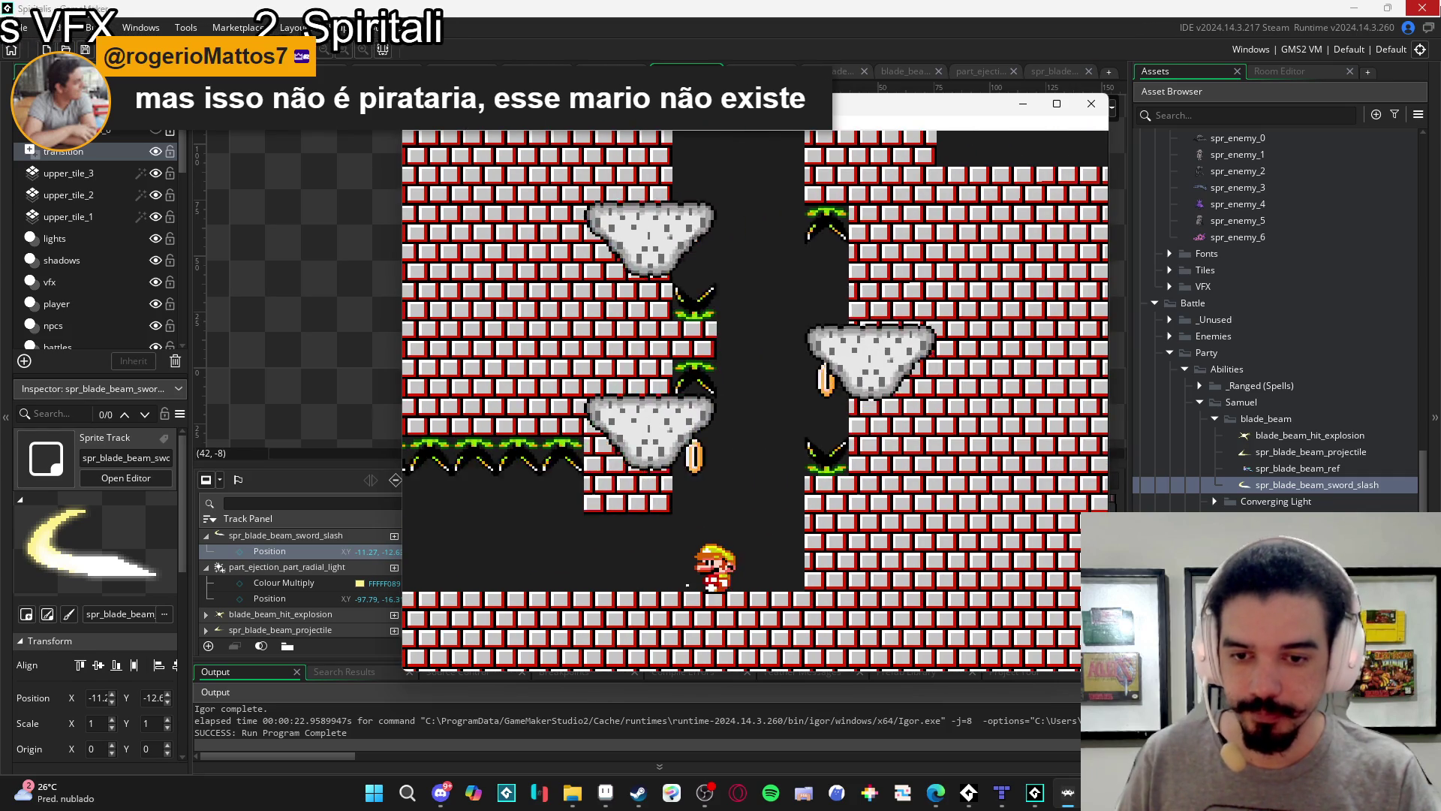
{"action": "key", "text": "Right"}
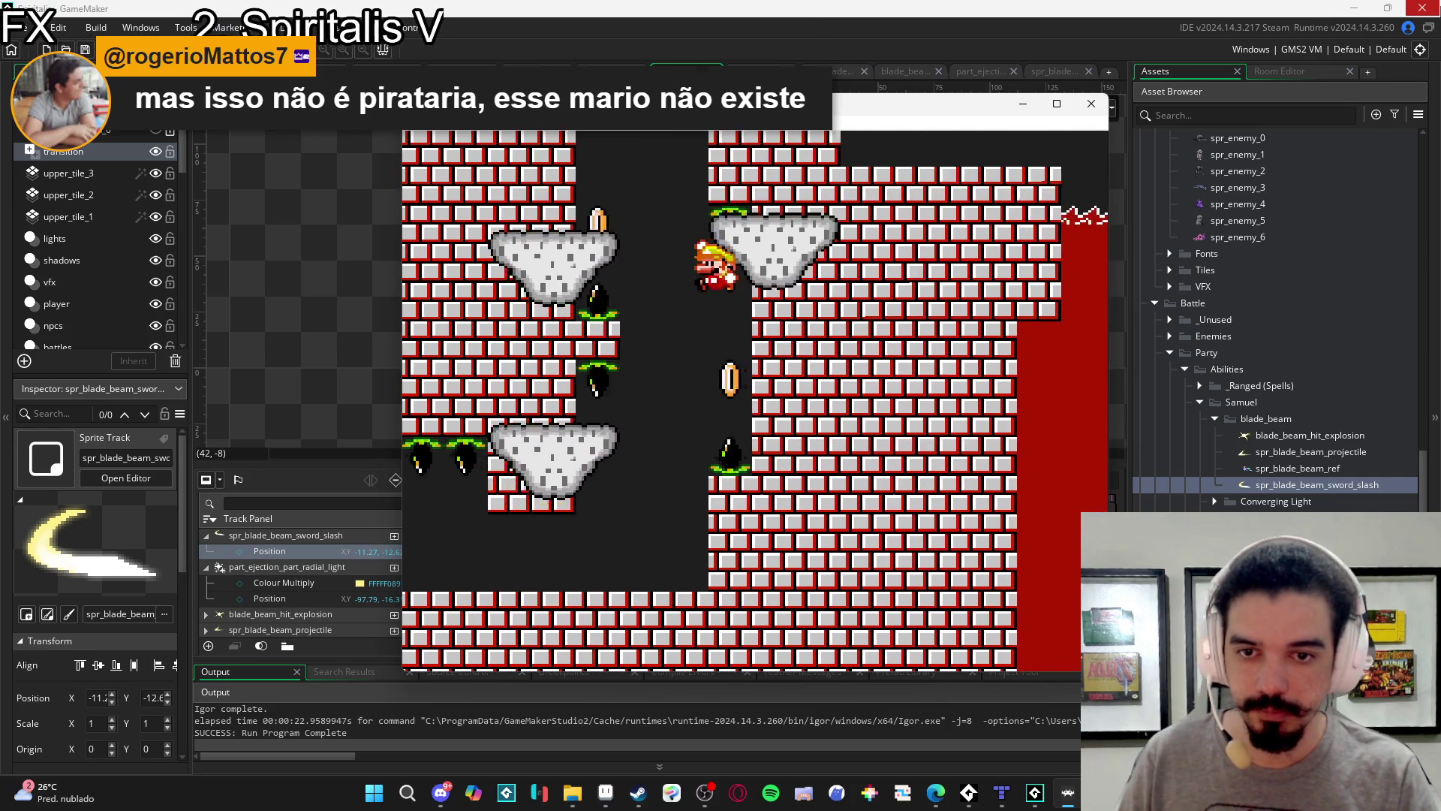
{"action": "key", "text": "Return"}
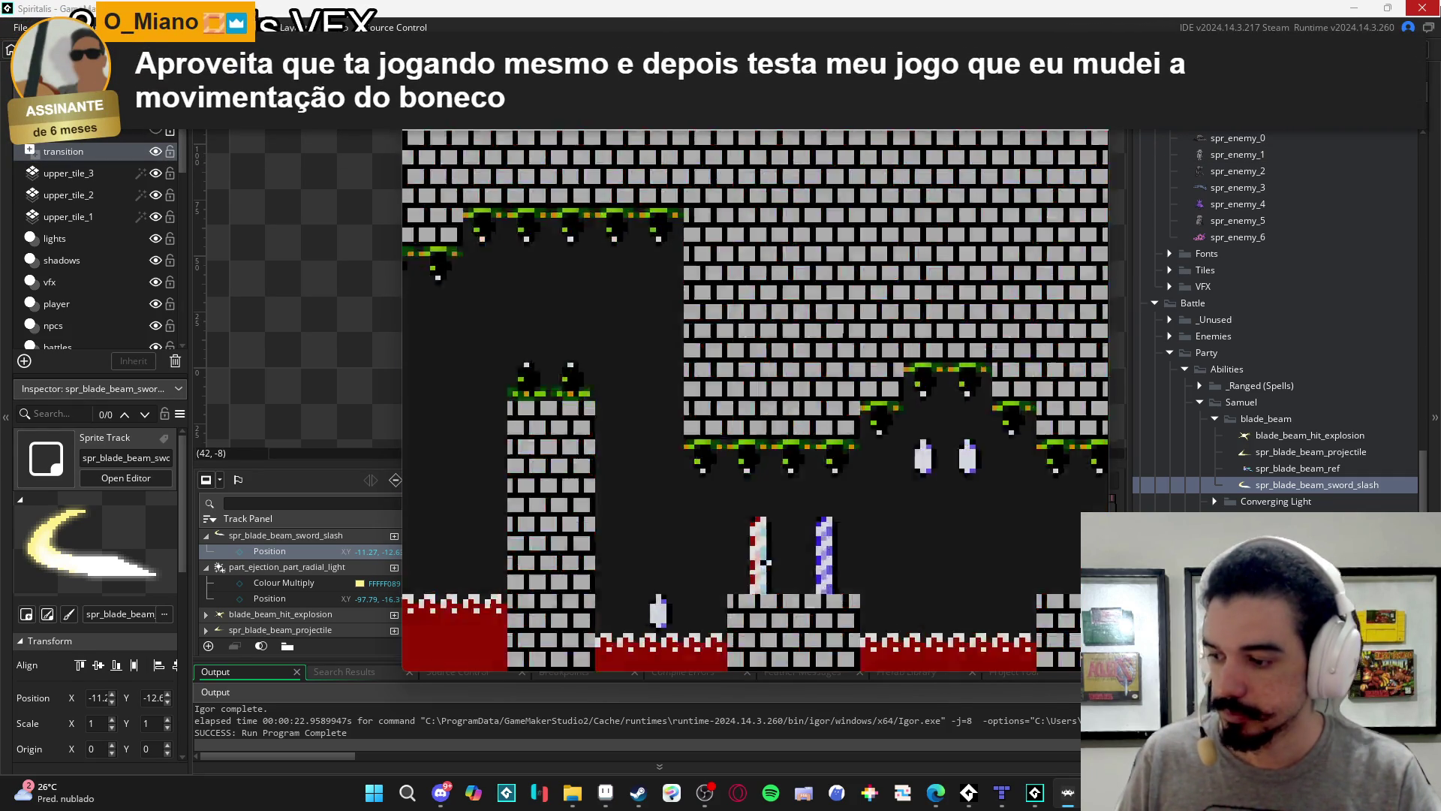
Climb Mario up the shaft via the clouds and out onto the stone ledge.
{"action": "key", "text": "Right"}
{"action": "key", "text": "Right"}
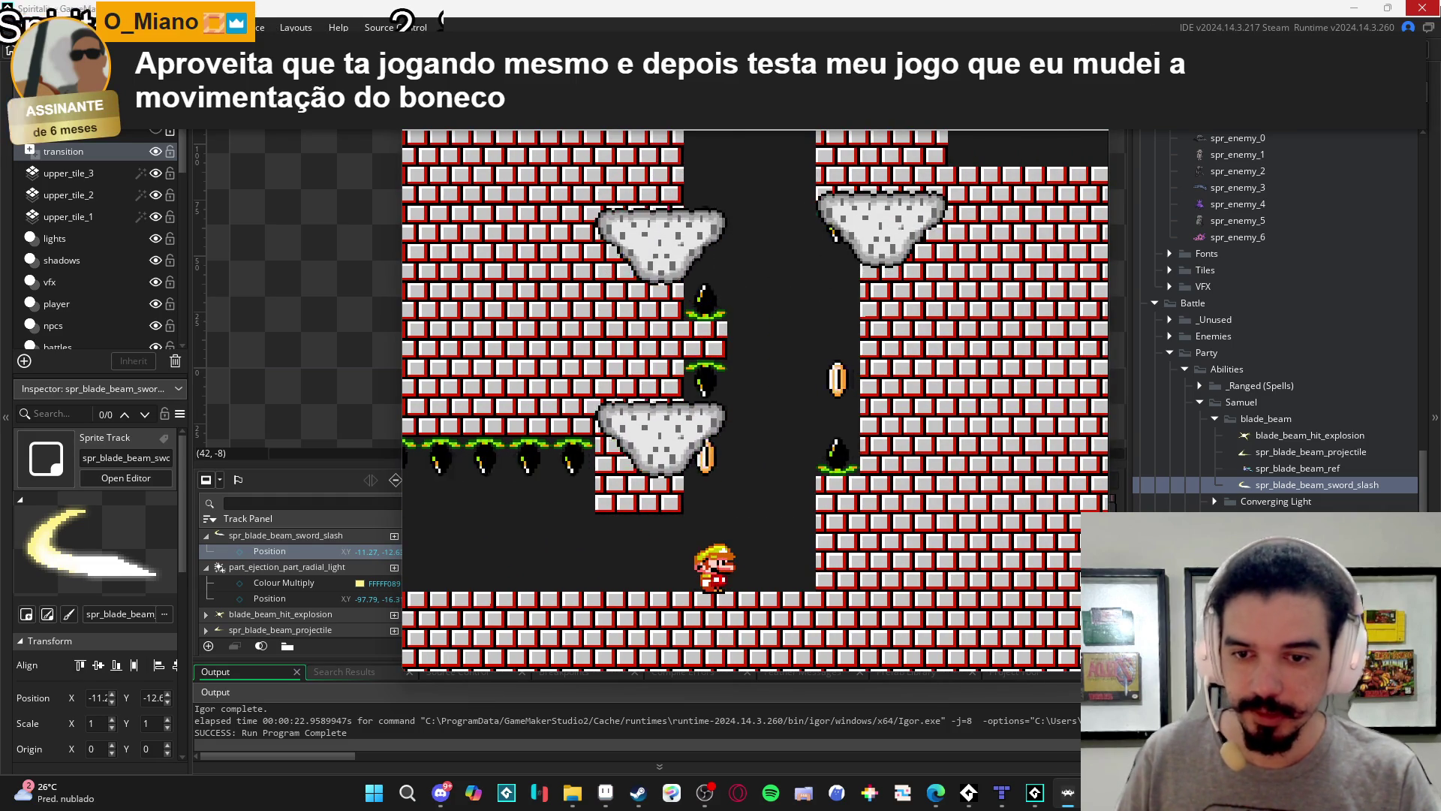
{"action": "key", "text": "space"}
{"action": "key", "text": "Right"}
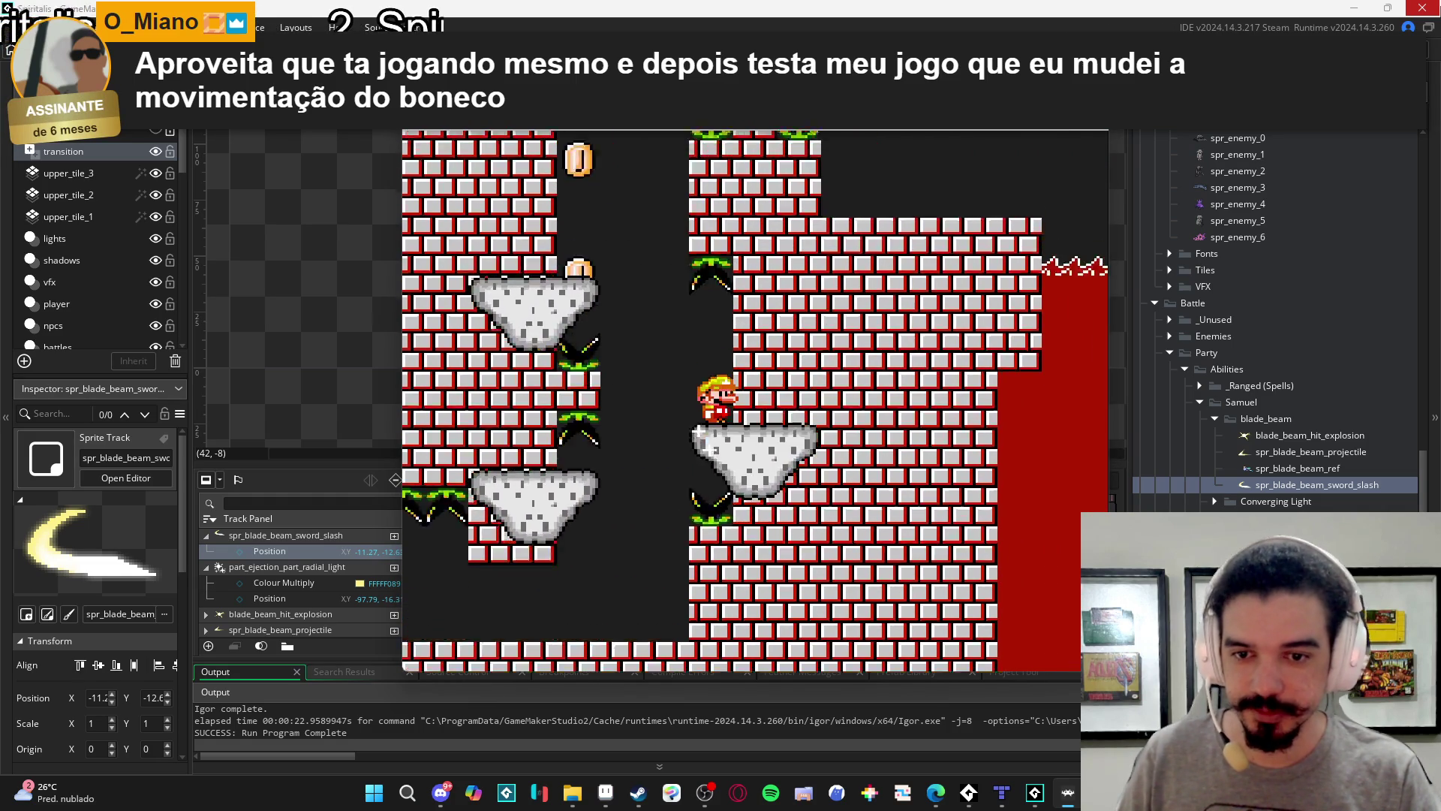
{"action": "key", "text": "space"}
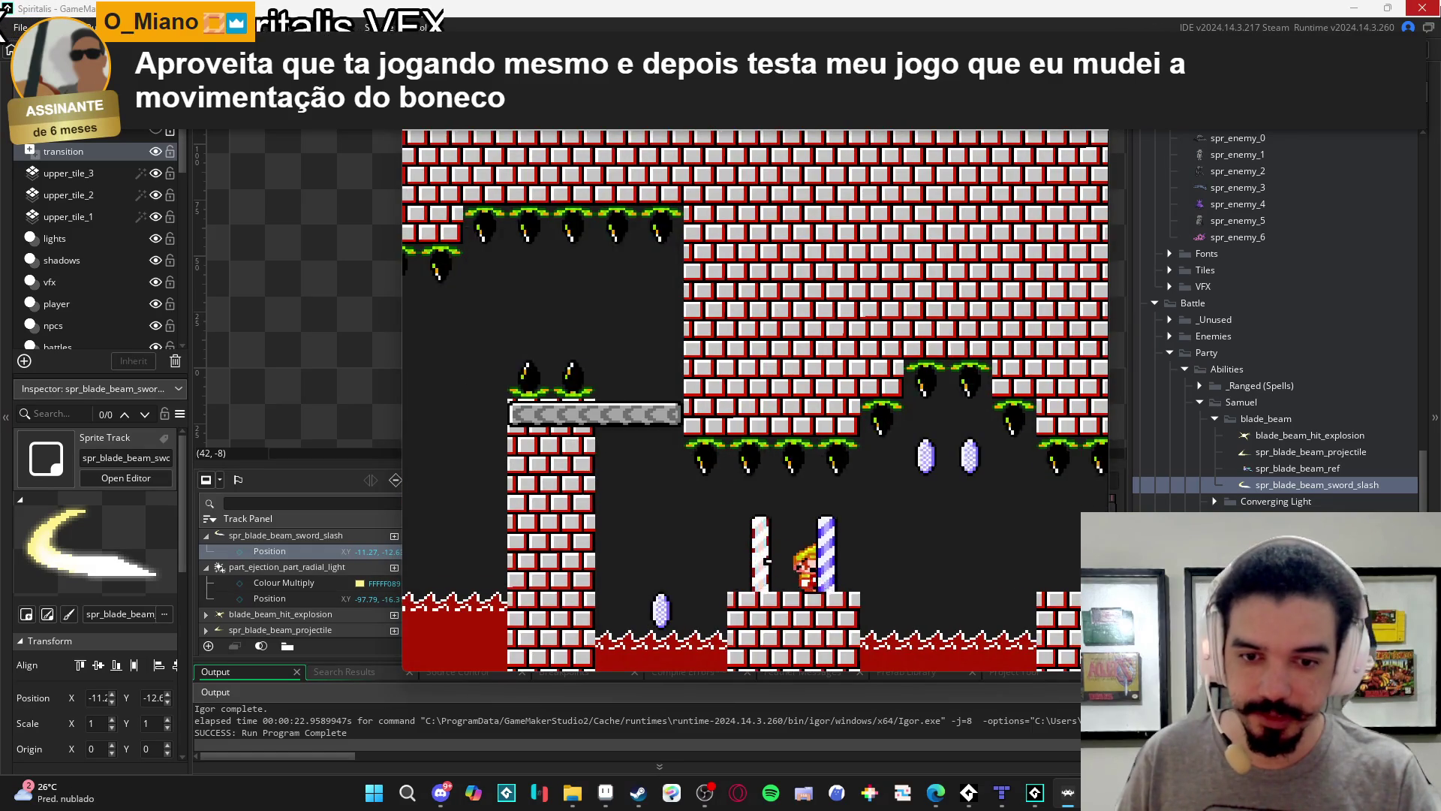
{"action": "key", "text": "Right"}
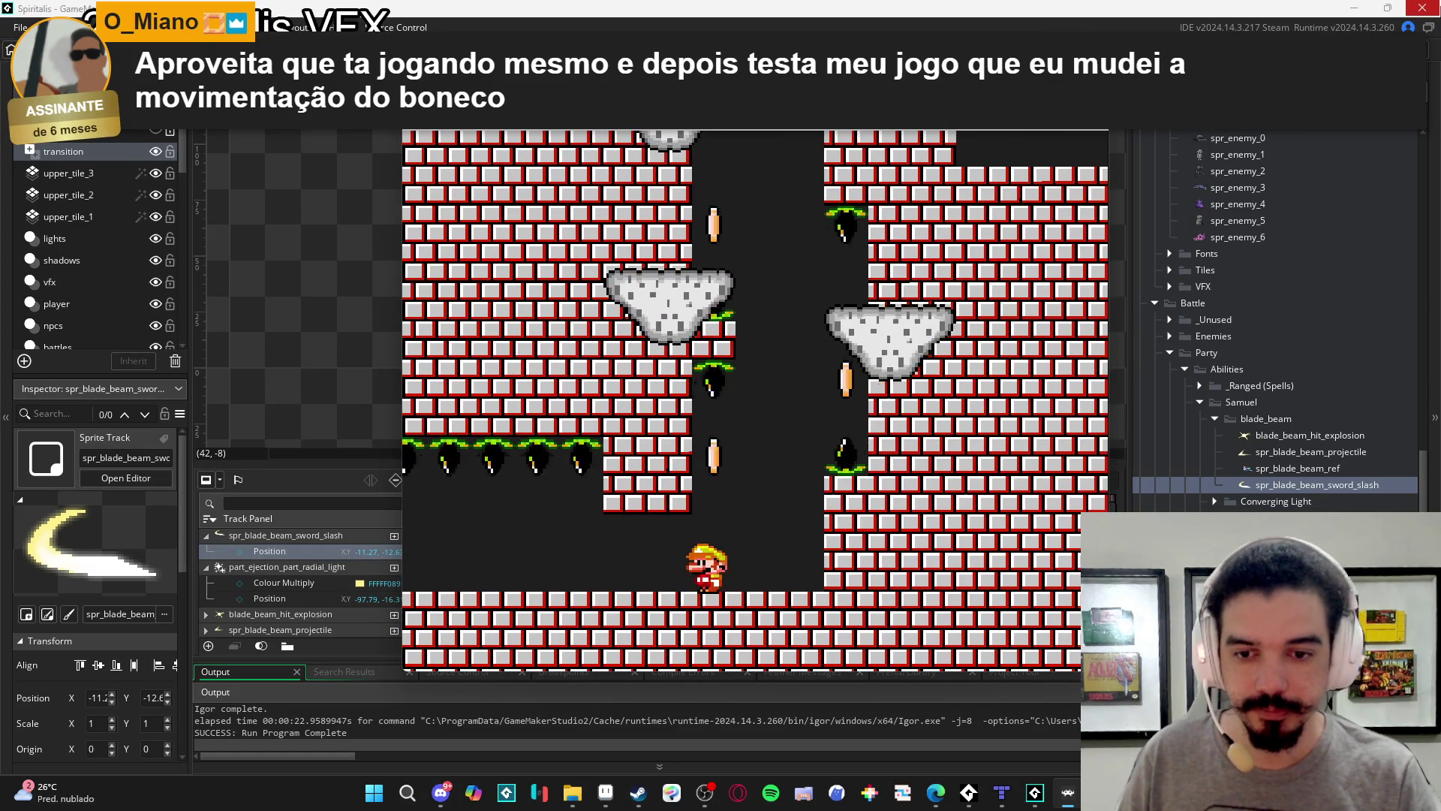
{"action": "key", "text": "space"}
{"action": "key", "text": "space"}
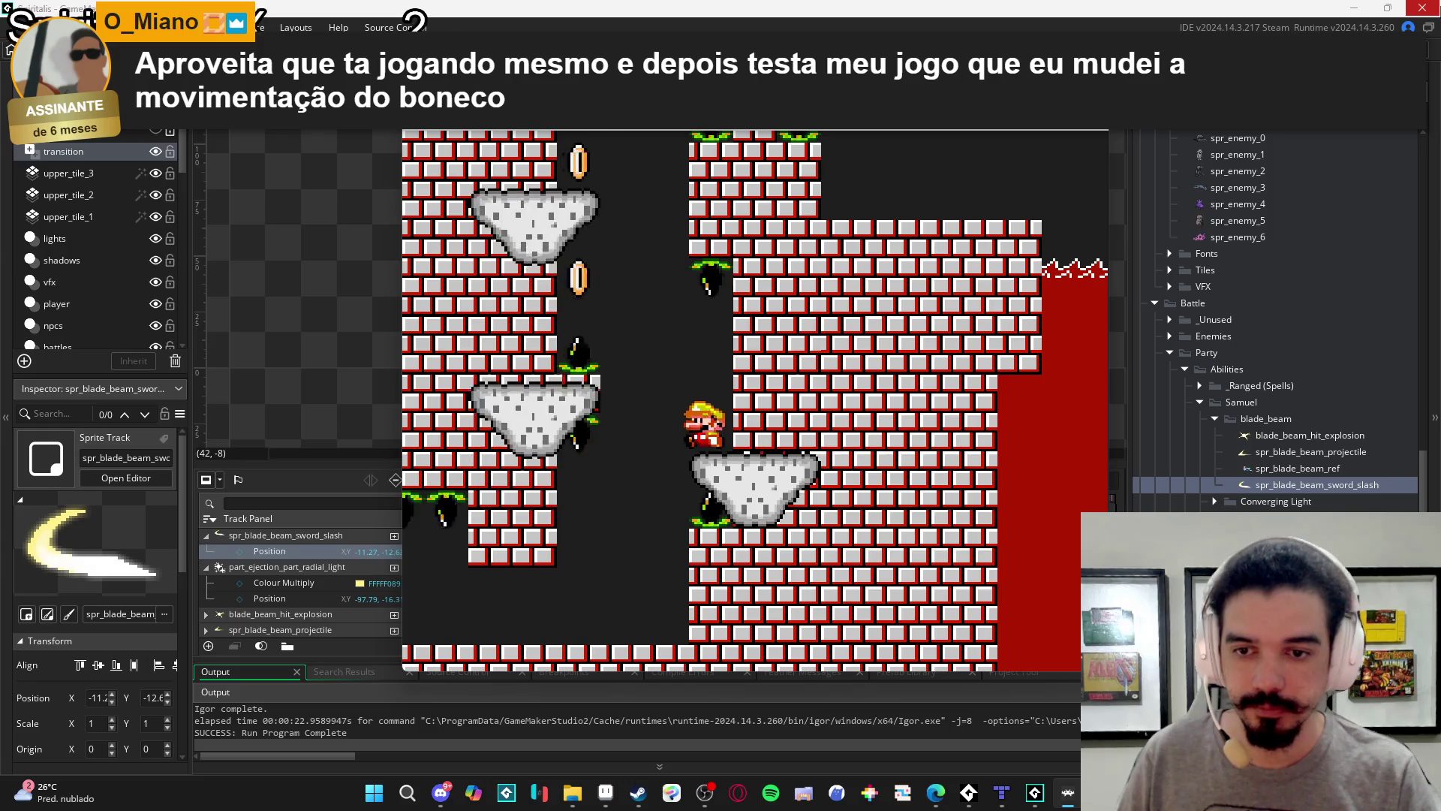
{"action": "key", "text": "space"}
{"action": "key", "text": "Right"}
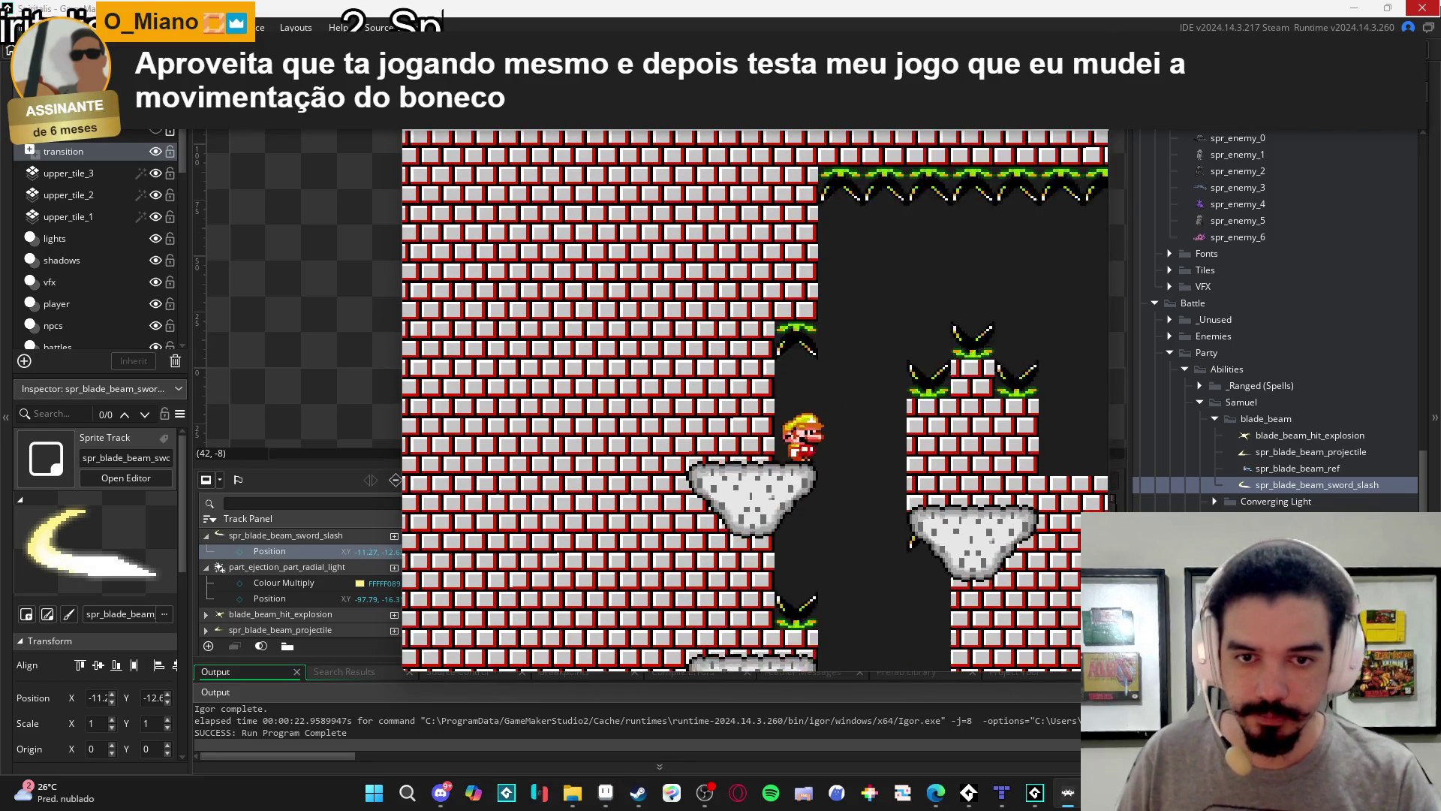
{"action": "key", "text": "space"}
{"action": "key", "text": "Left"}
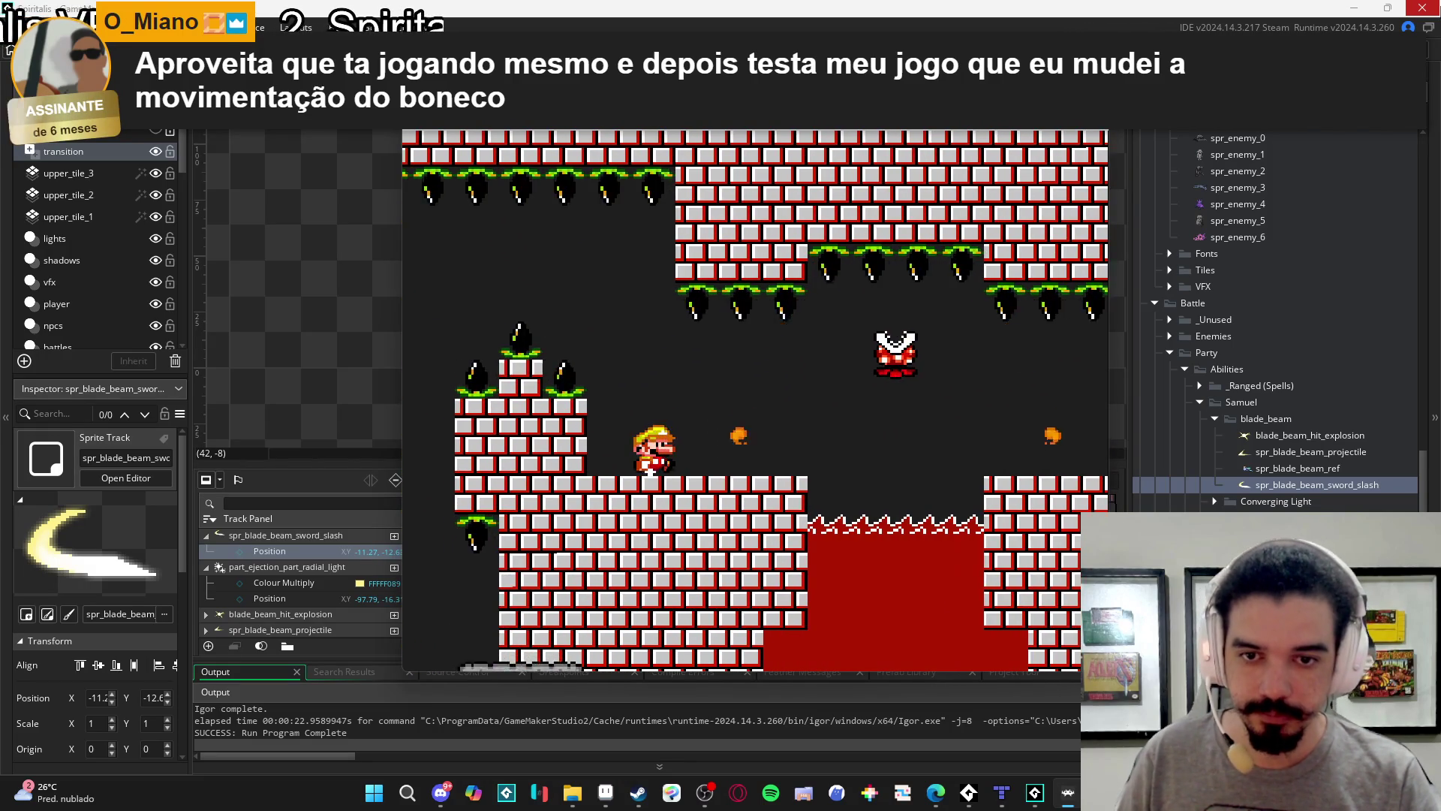
Jump Mario across the lava pits and floating rocks, stomping flying enemies, to the far tower.
{"action": "key", "text": "Right"}
{"action": "key", "text": "Right"}
{"action": "key", "text": "space"}
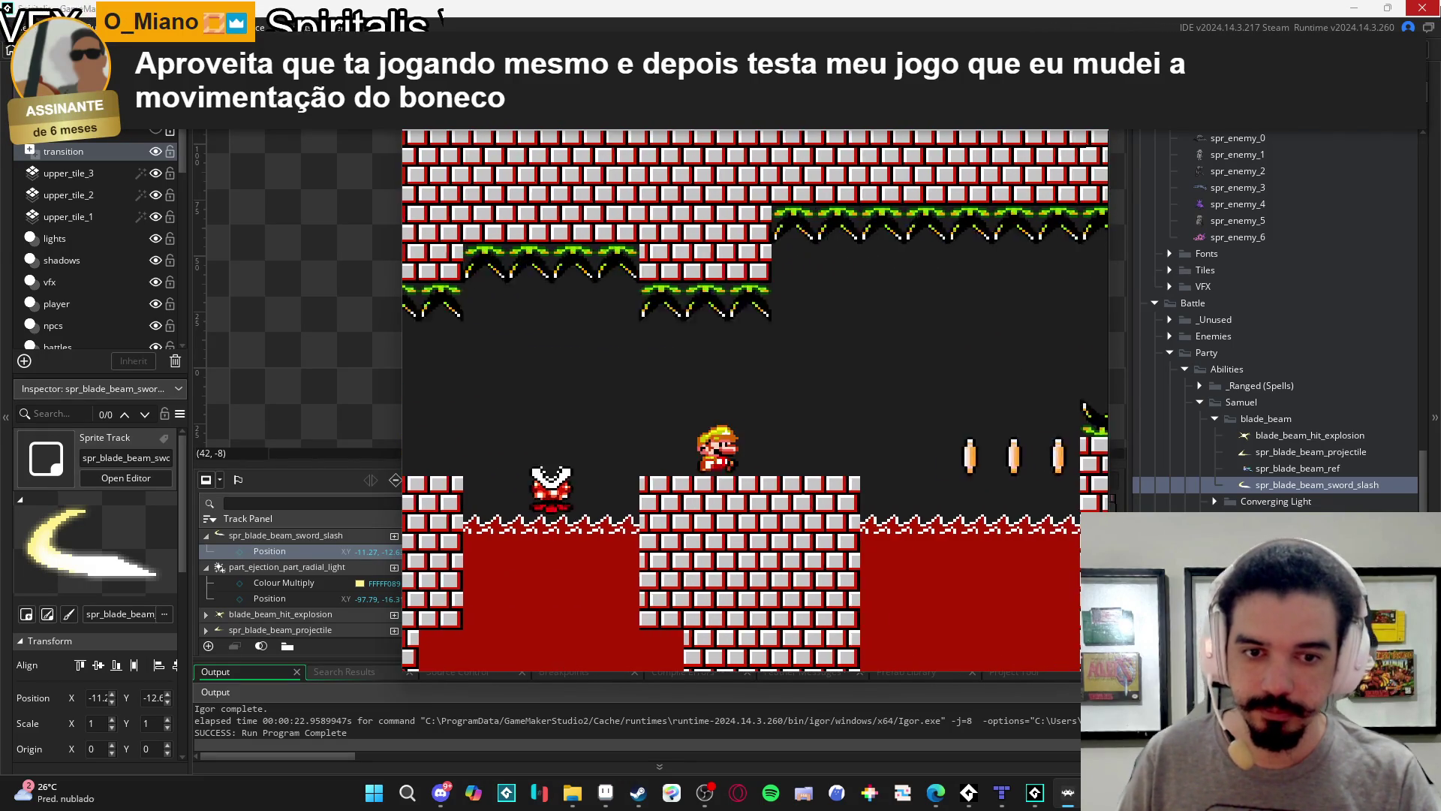
{"action": "key", "text": "Right"}
{"action": "key", "text": "space"}
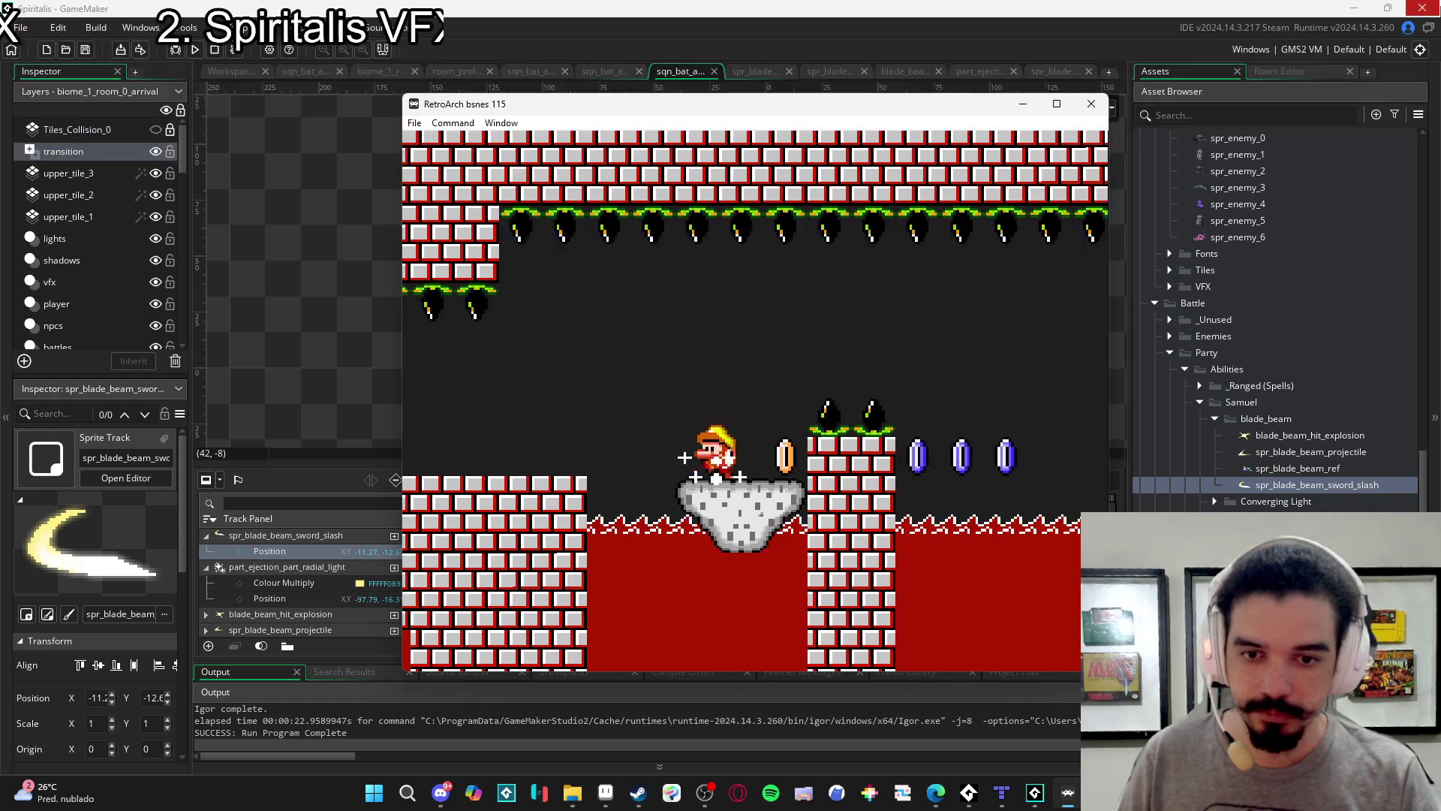
{"action": "key", "text": "Right"}
{"action": "key", "text": "space"}
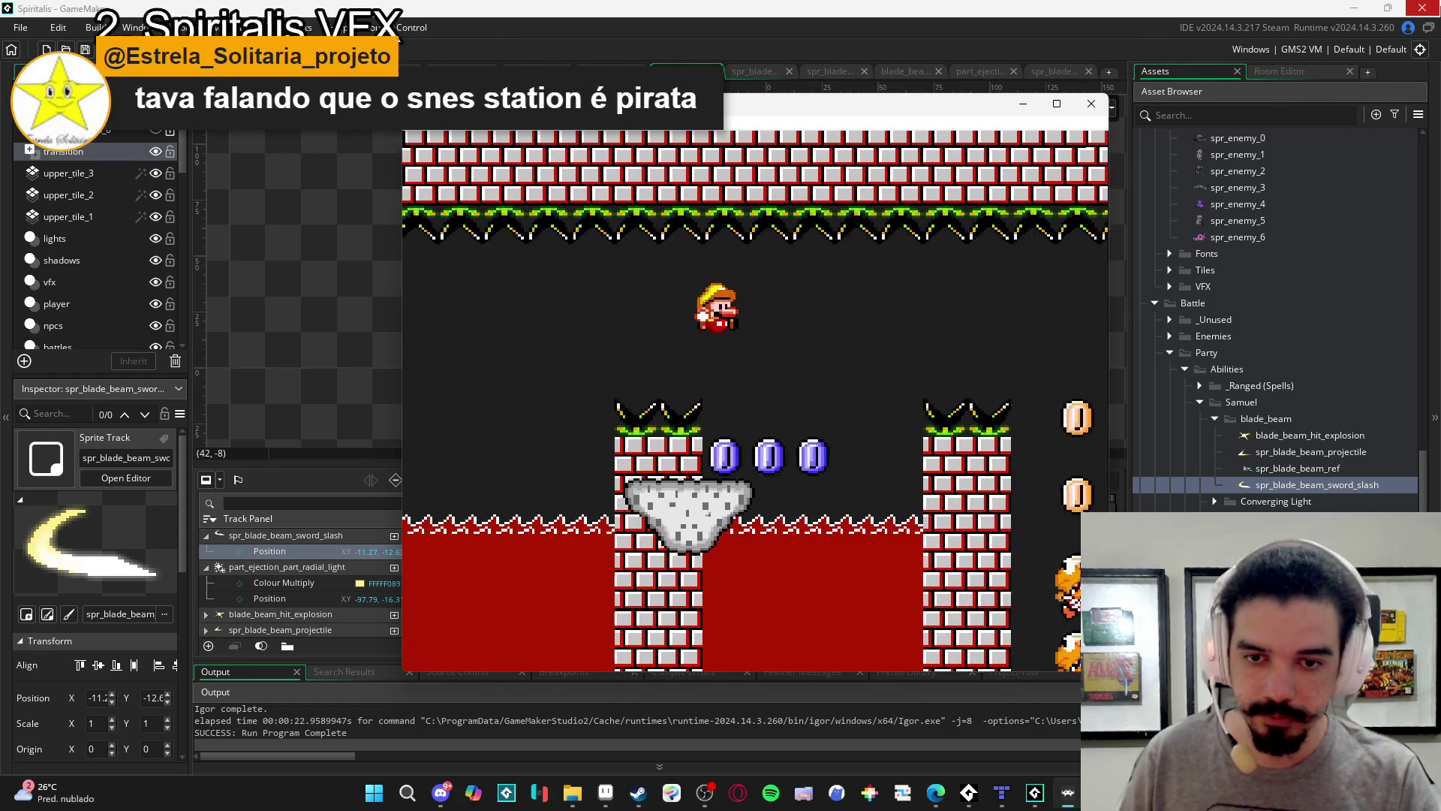
{"action": "key", "text": "Right"}
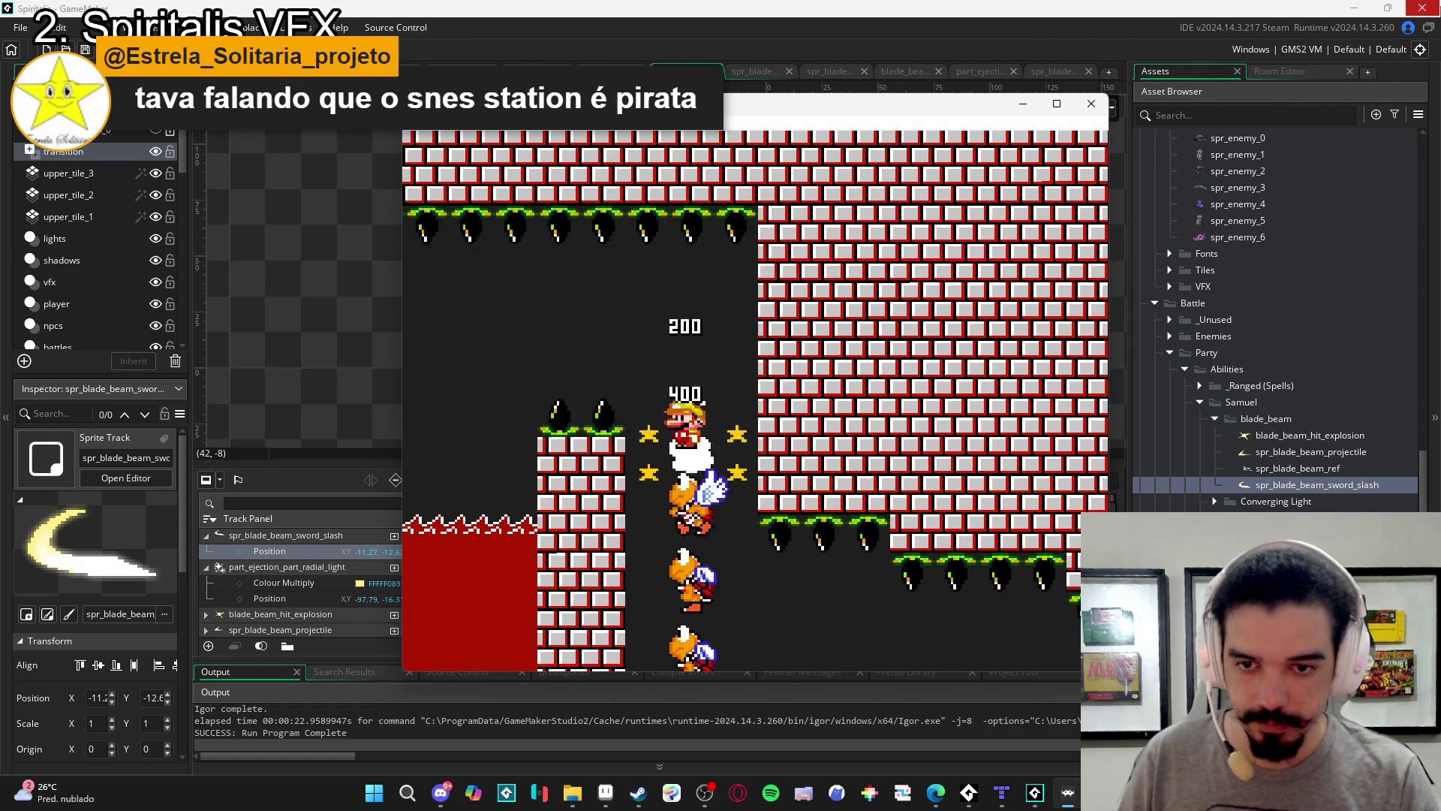
{"action": "key", "text": "Right"}
{"action": "key", "text": "space"}
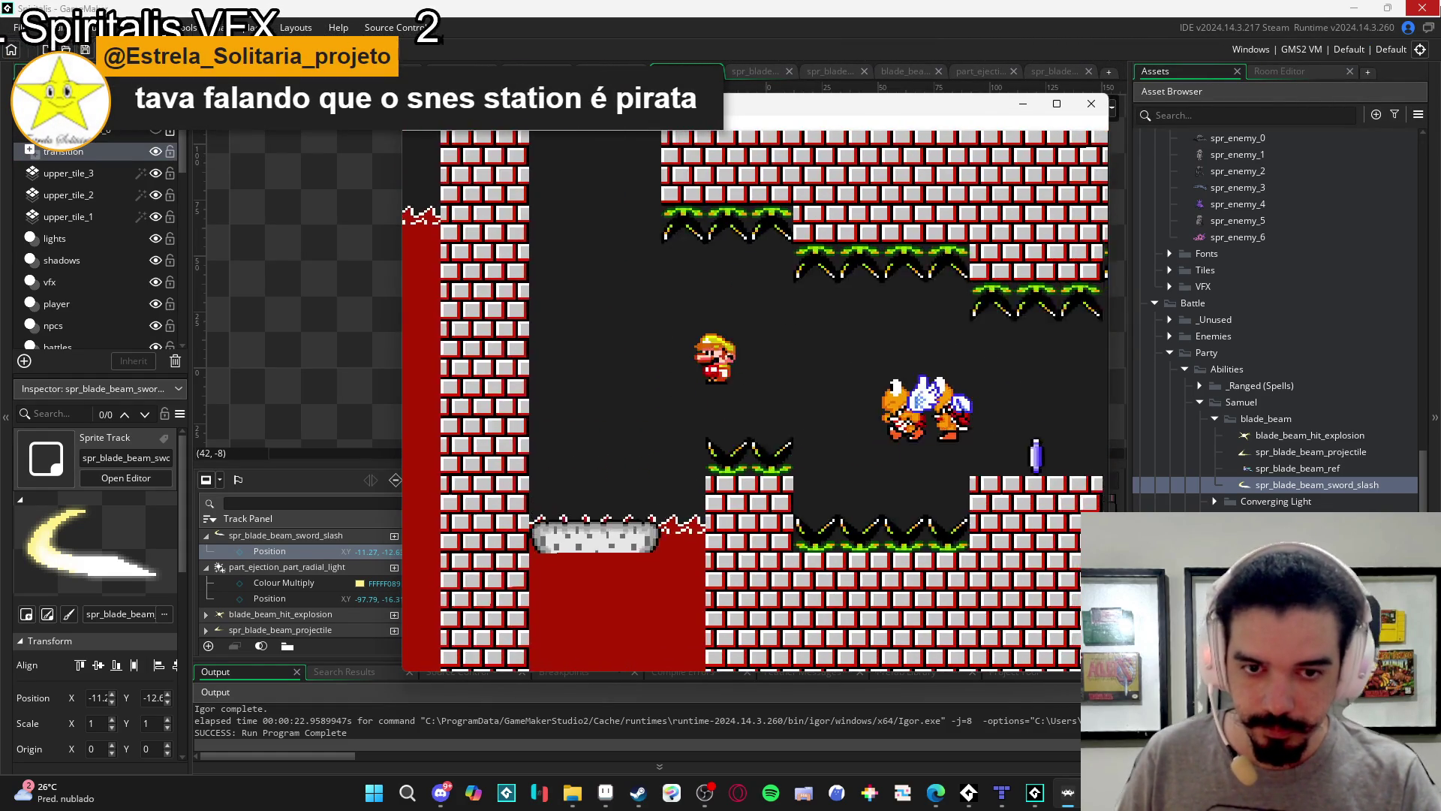
{"action": "key", "text": "Right"}
{"action": "key", "text": "space"}
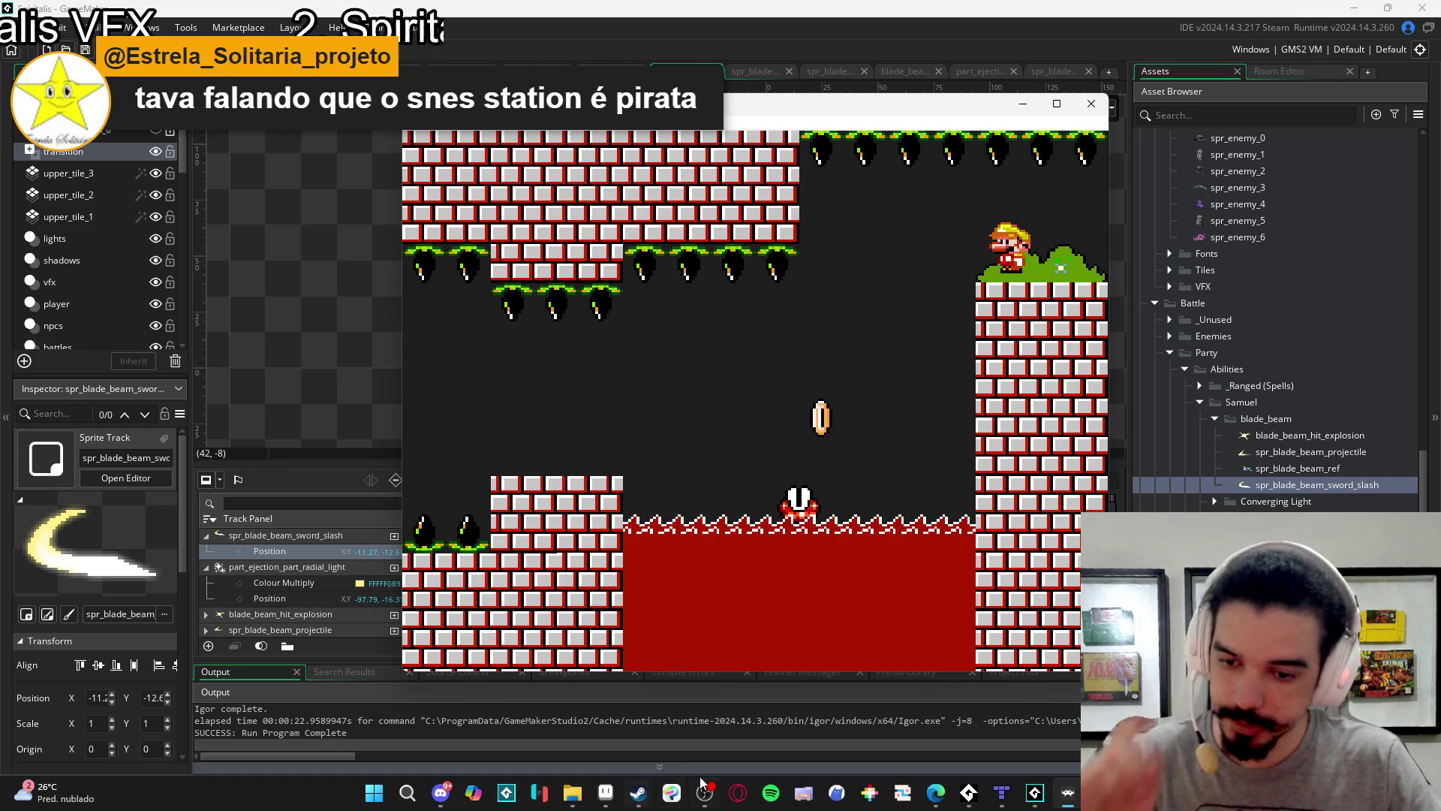
Pause RetroArch by unfocusing it and switch to the Hyper Mice Rescue itch.io page.
{"action": "left_click", "coordinate": [456, 802]}
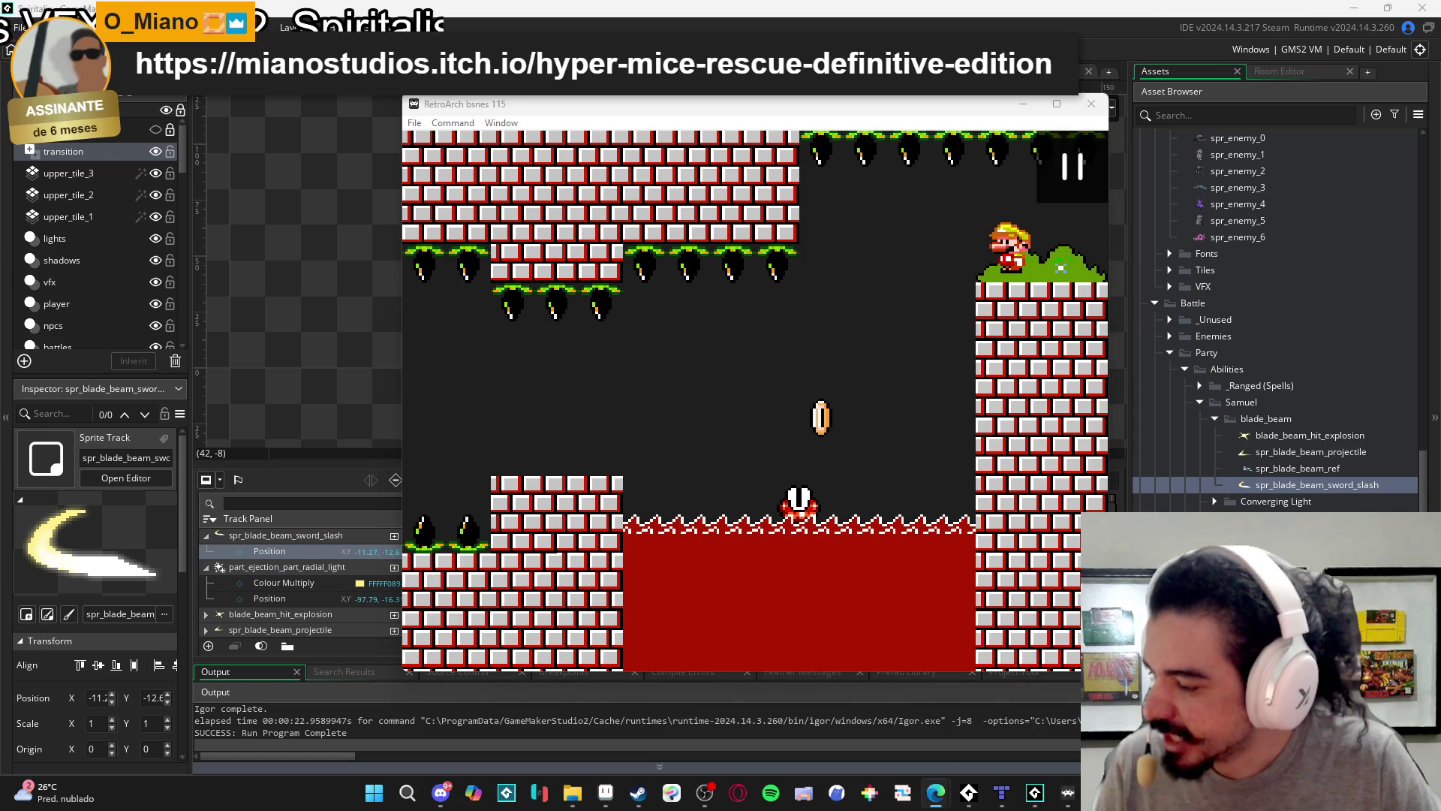
{"action": "key", "text": "alt+Tab"}
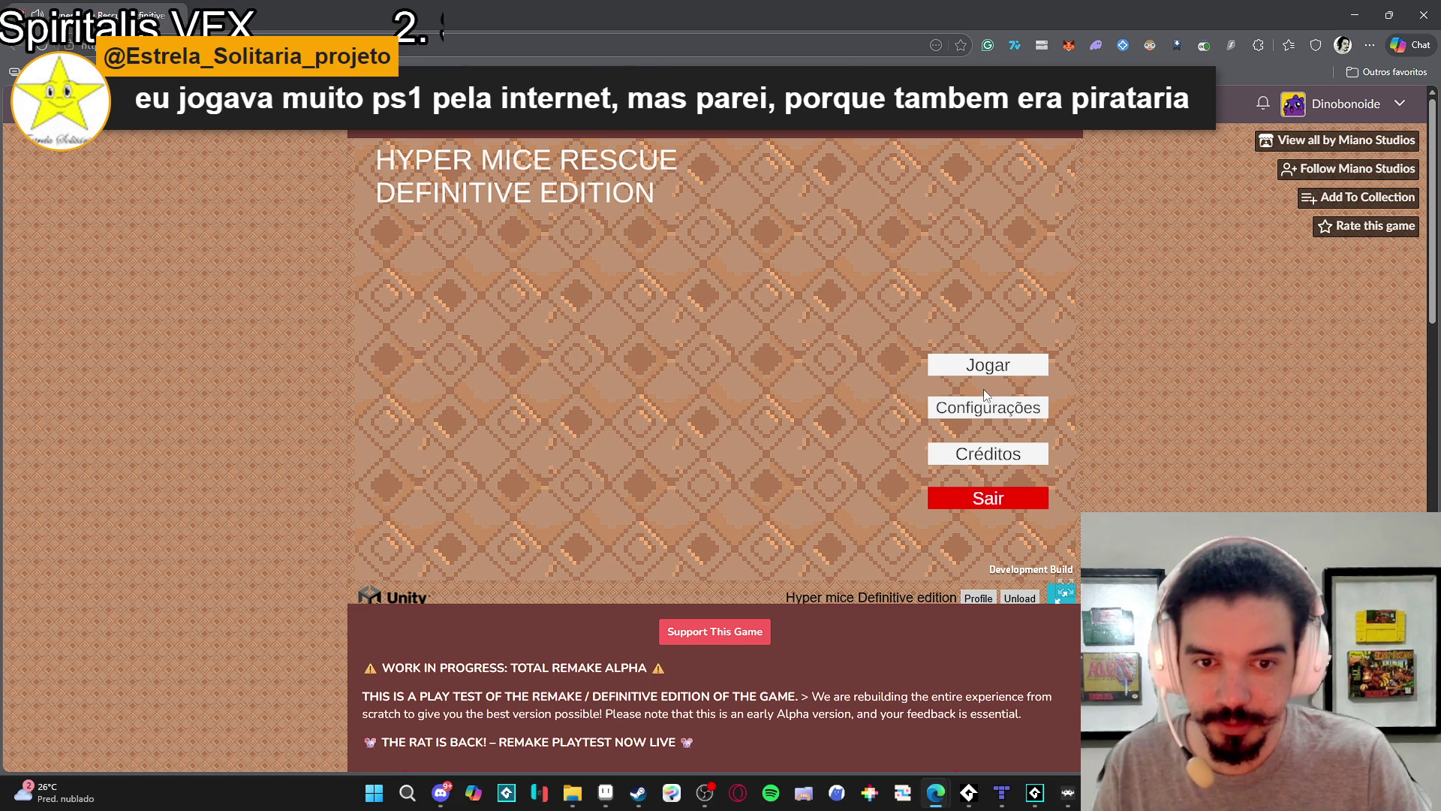
Start Hyper Mice Rescue from its main menu and run the mouse right across the room.
{"action": "left_click", "coordinate": [999, 369]}
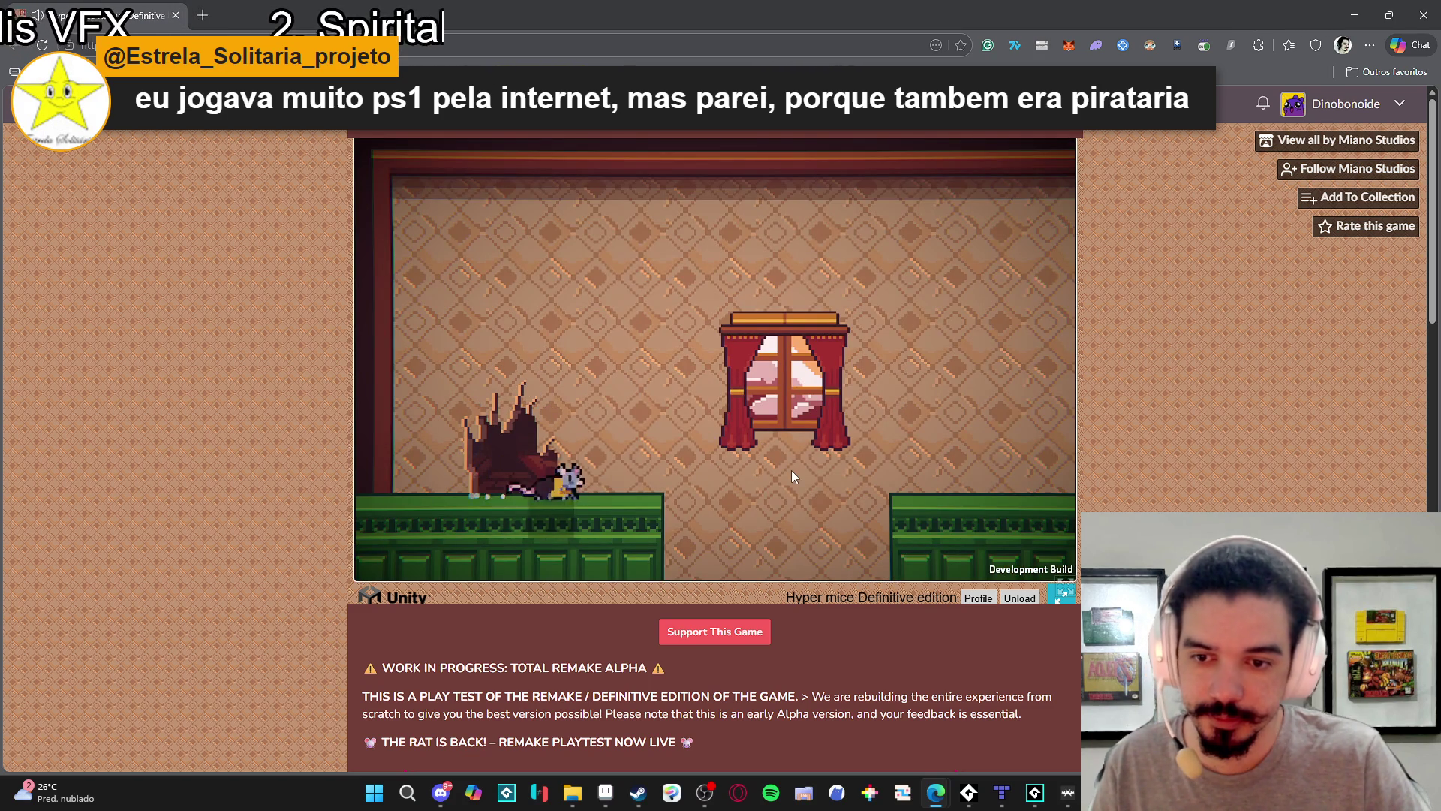
{"action": "key", "text": "Right"}
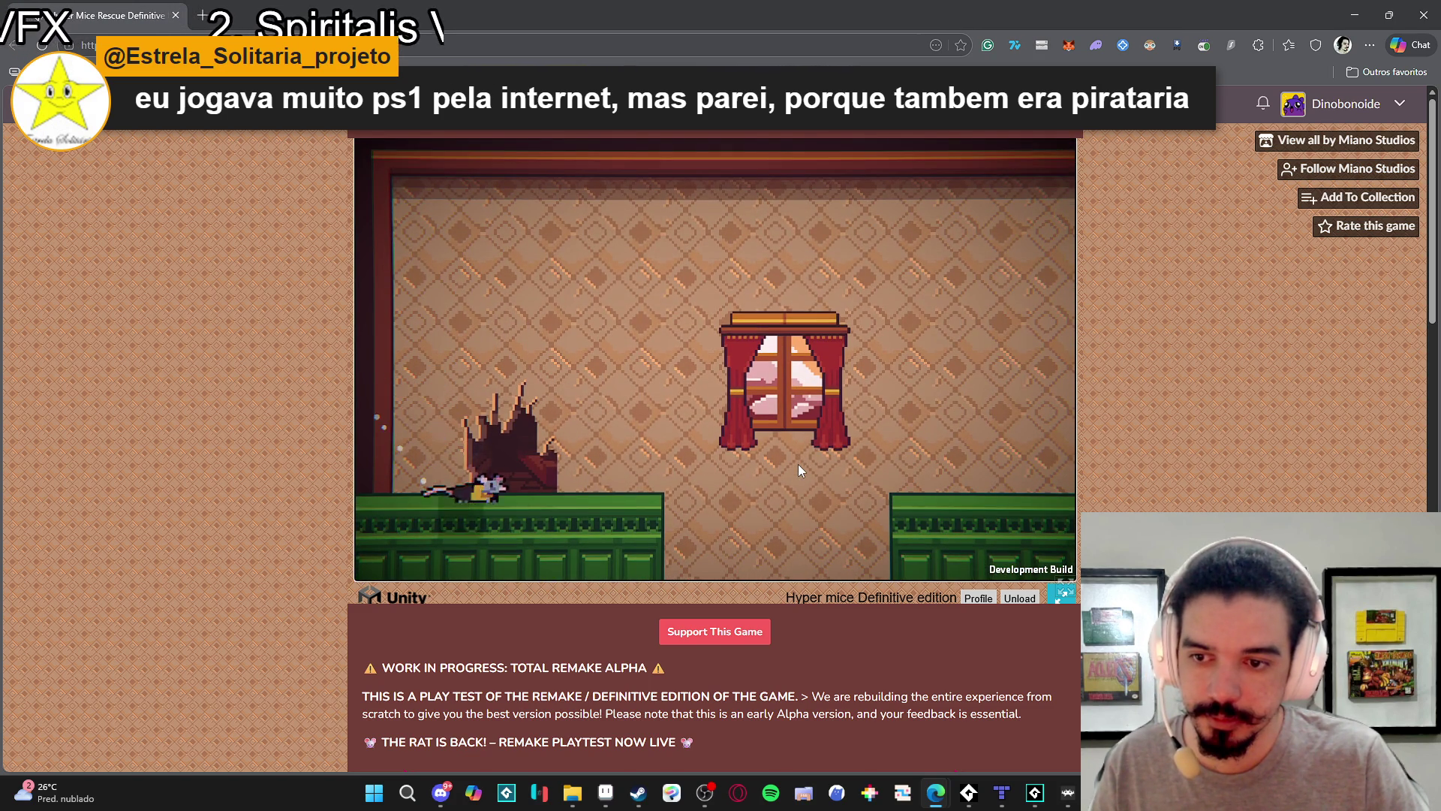
{"action": "key", "text": "Right"}
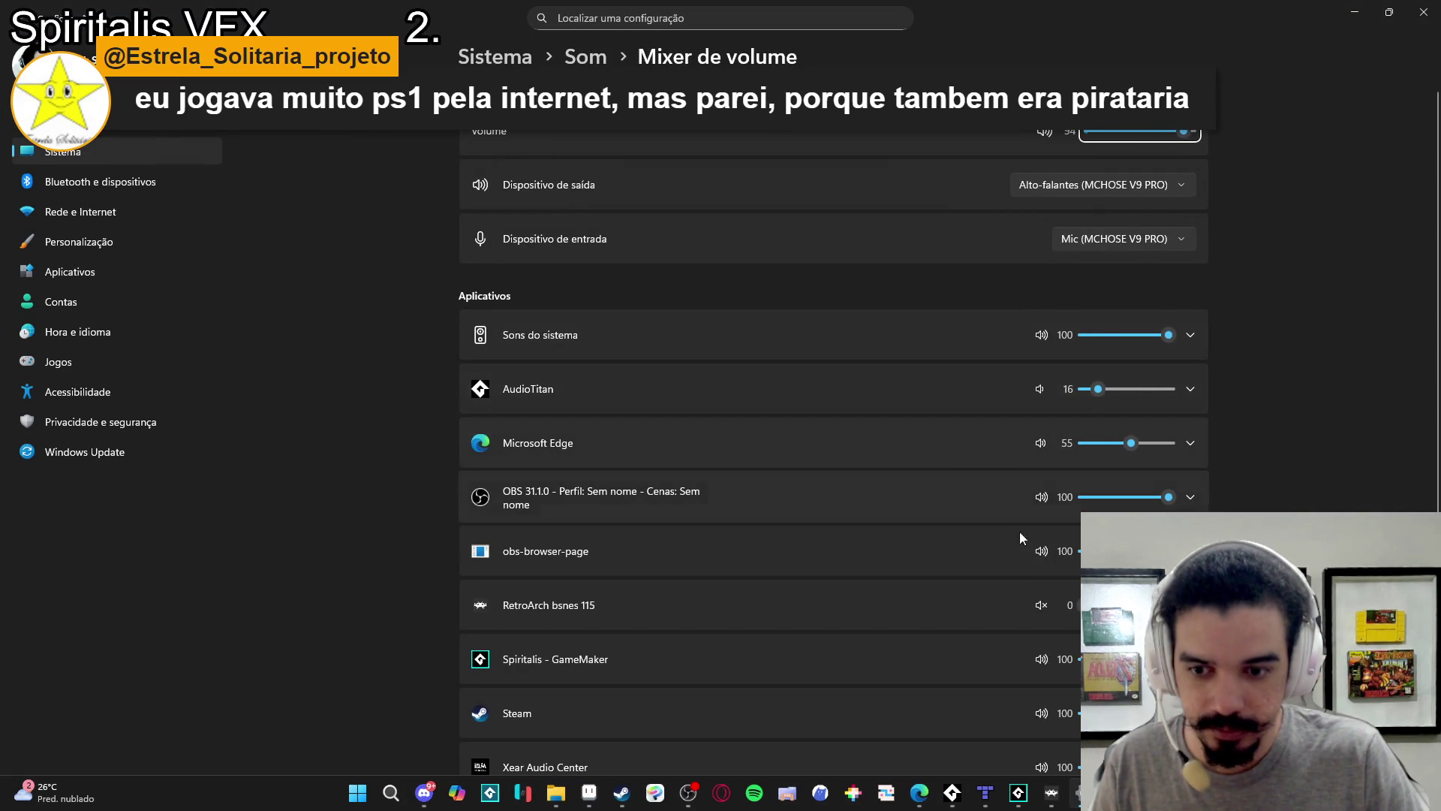
Check the volume mixer list, then close it to return to the game.
{"action": "scroll", "coordinate": [1019, 595], "scroll_direction": "down", "scroll_amount": 3}
{"action": "scroll", "coordinate": [1029, 579], "scroll_direction": "up", "scroll_amount": 3}
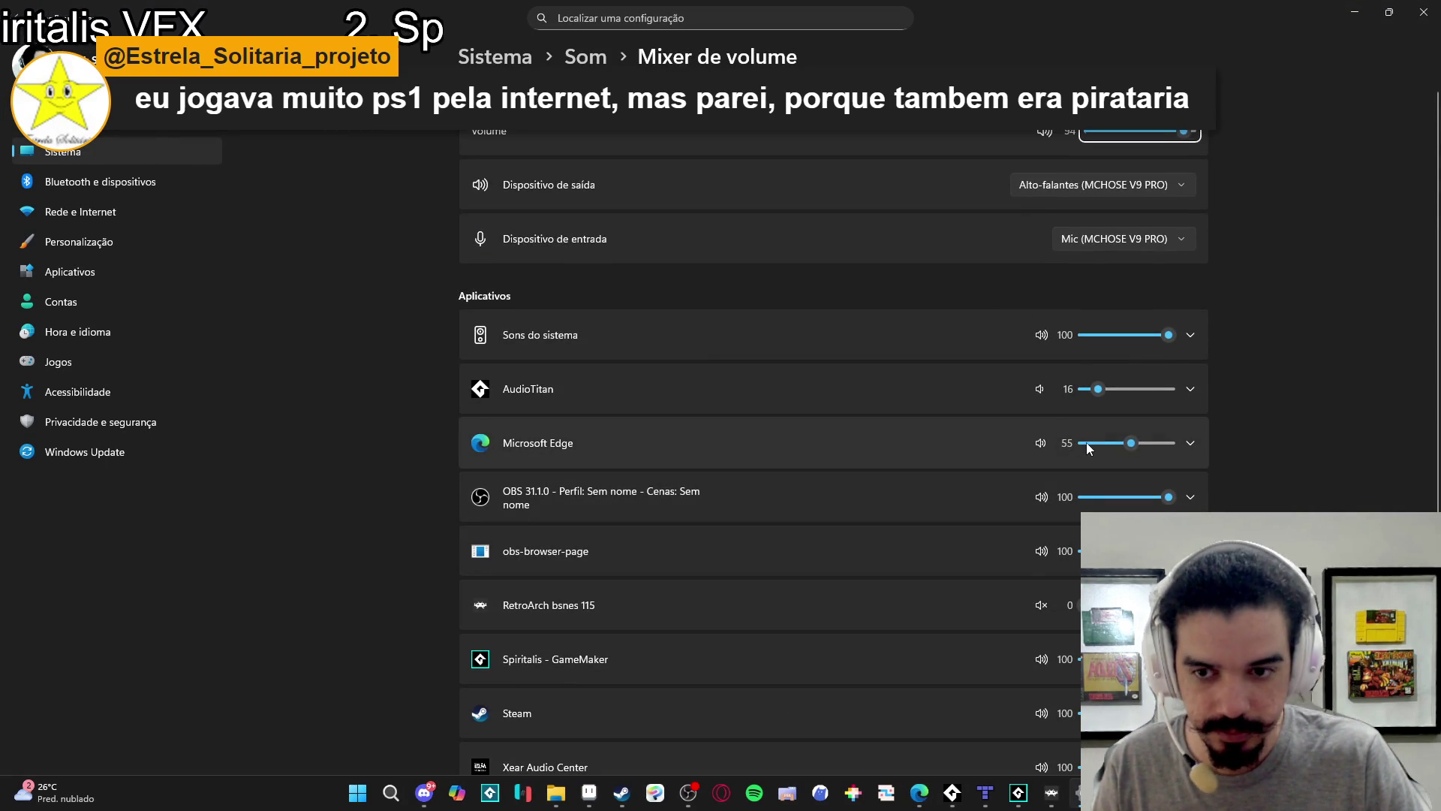
{"action": "left_click", "coordinate": [1423, 13]}
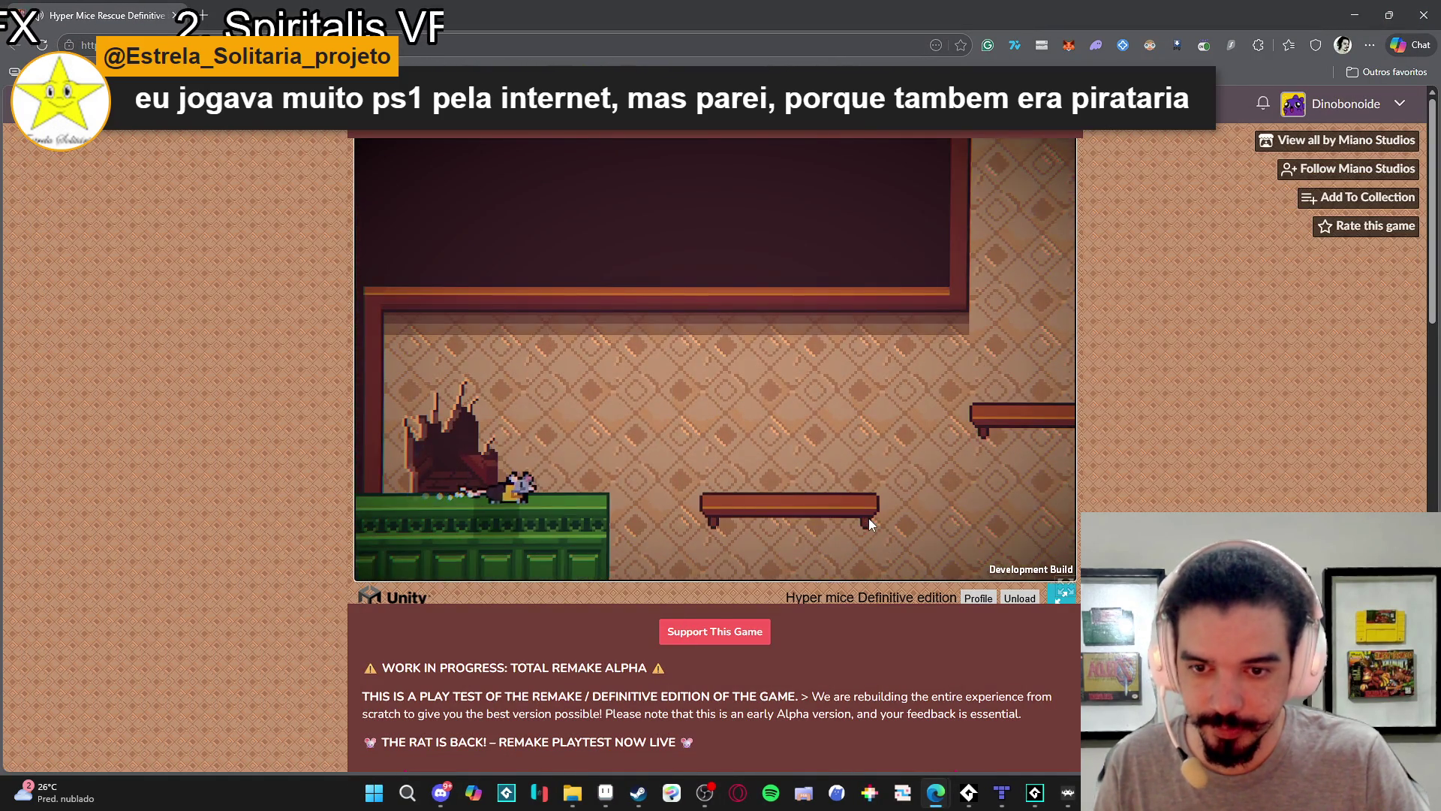
Run and jump the rat up the stacked platforms, climbing leftward.
{"action": "key", "text": "Right"}
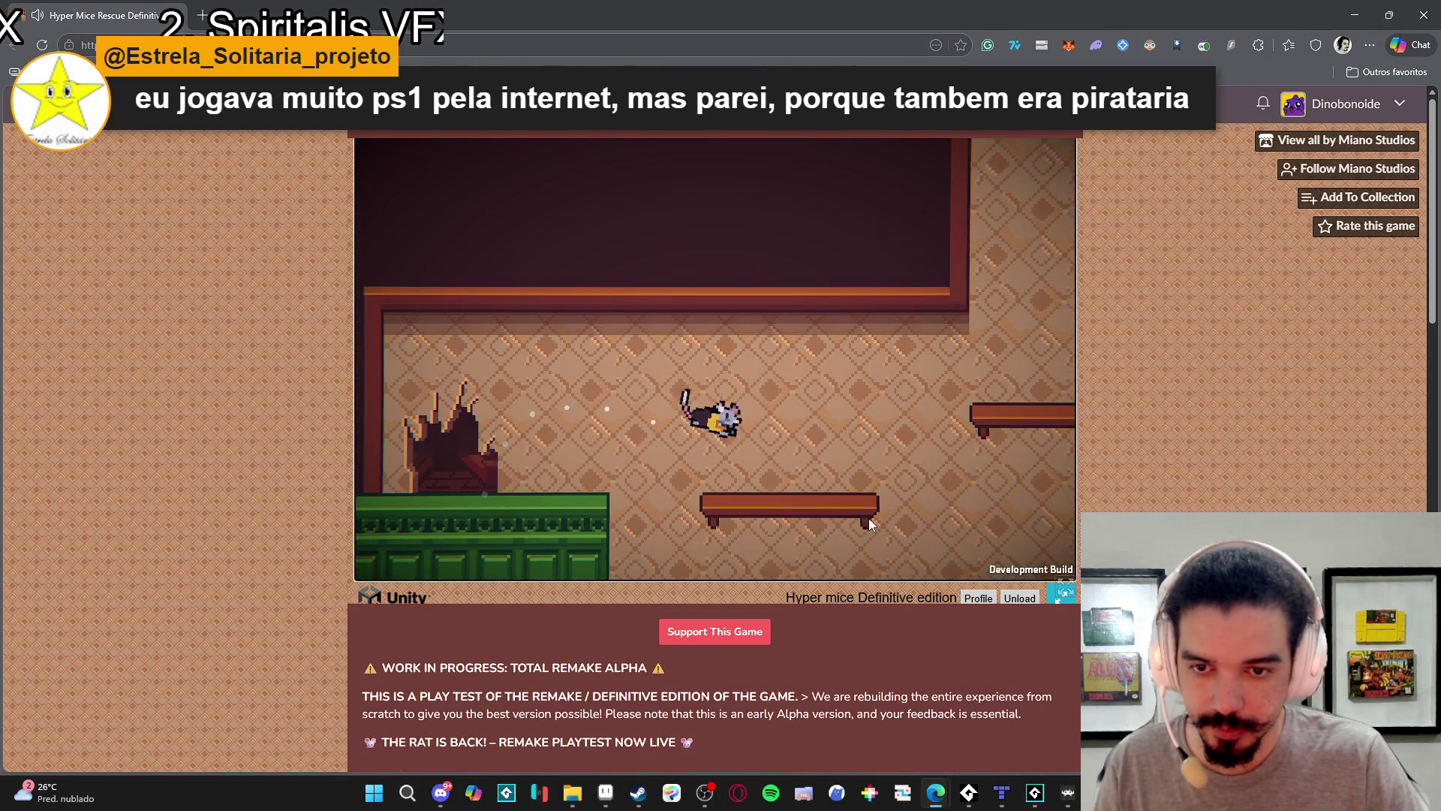
{"action": "key", "text": "space"}
{"action": "key", "text": "Left"}
{"action": "key", "text": "space"}
{"action": "key", "text": "space"}
{"action": "key", "text": "Right"}
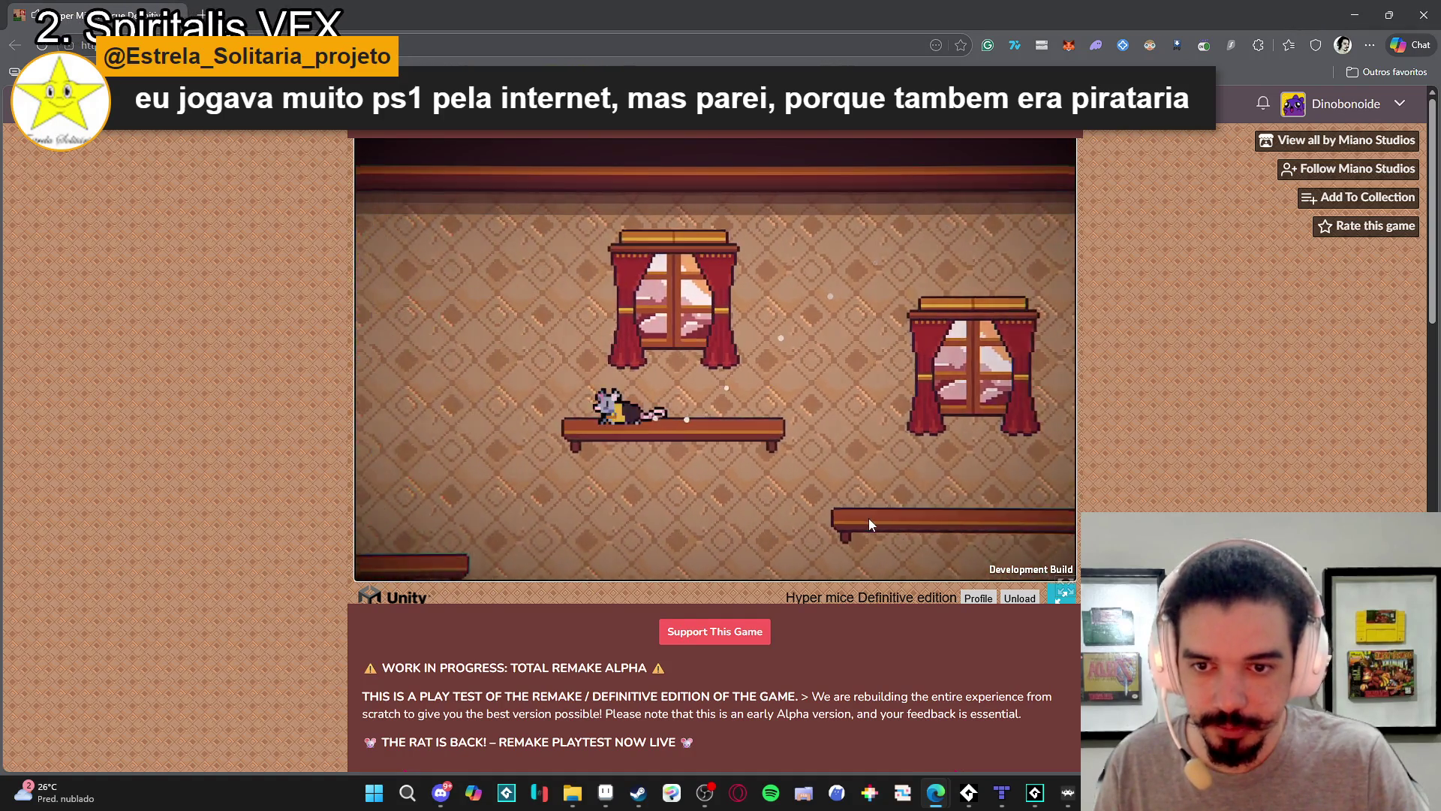
{"action": "key", "text": "Left"}
{"action": "key", "text": "space"}
Hop the rat between the higher platforms and the green cabinet.
{"action": "key", "text": "Right"}
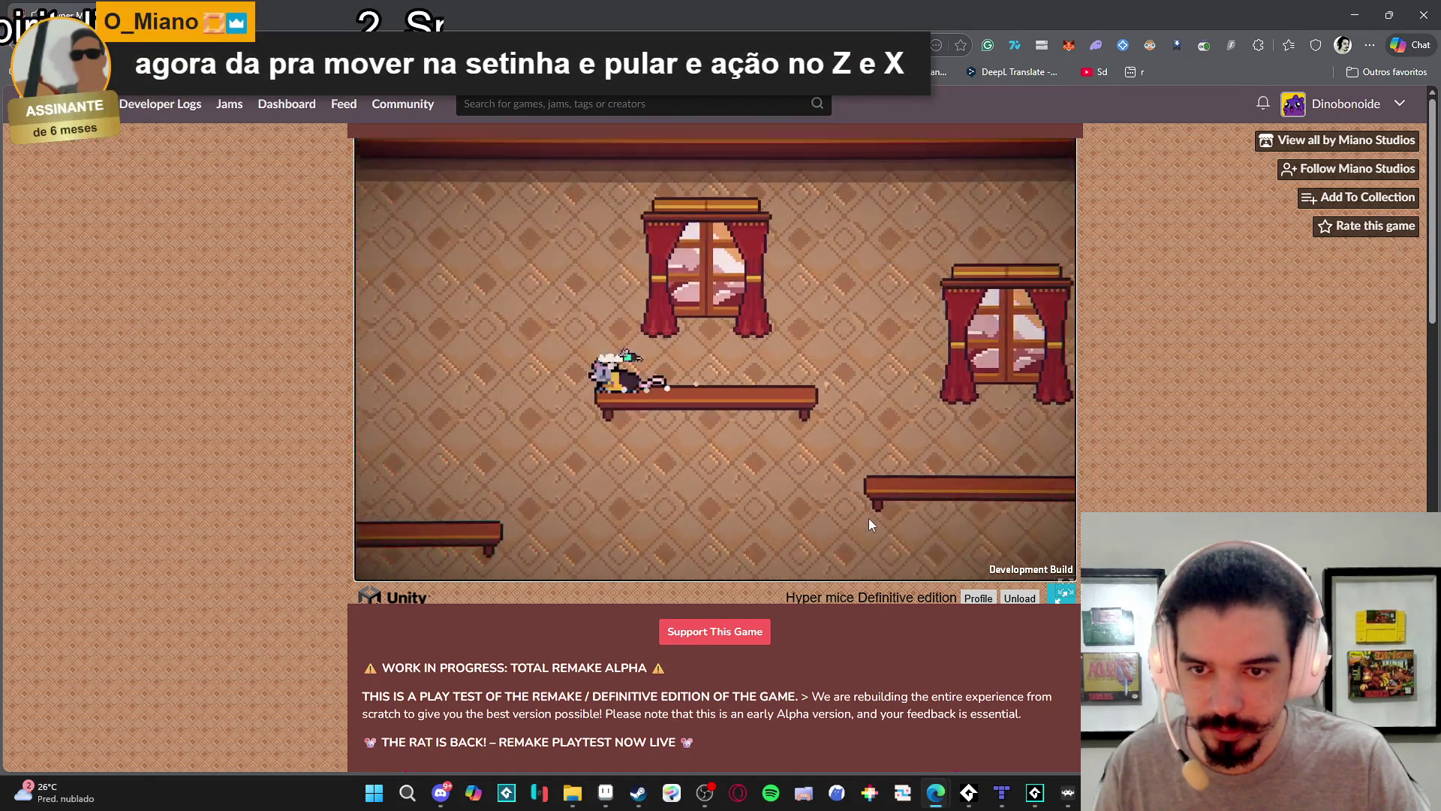
{"action": "key", "text": "Left"}
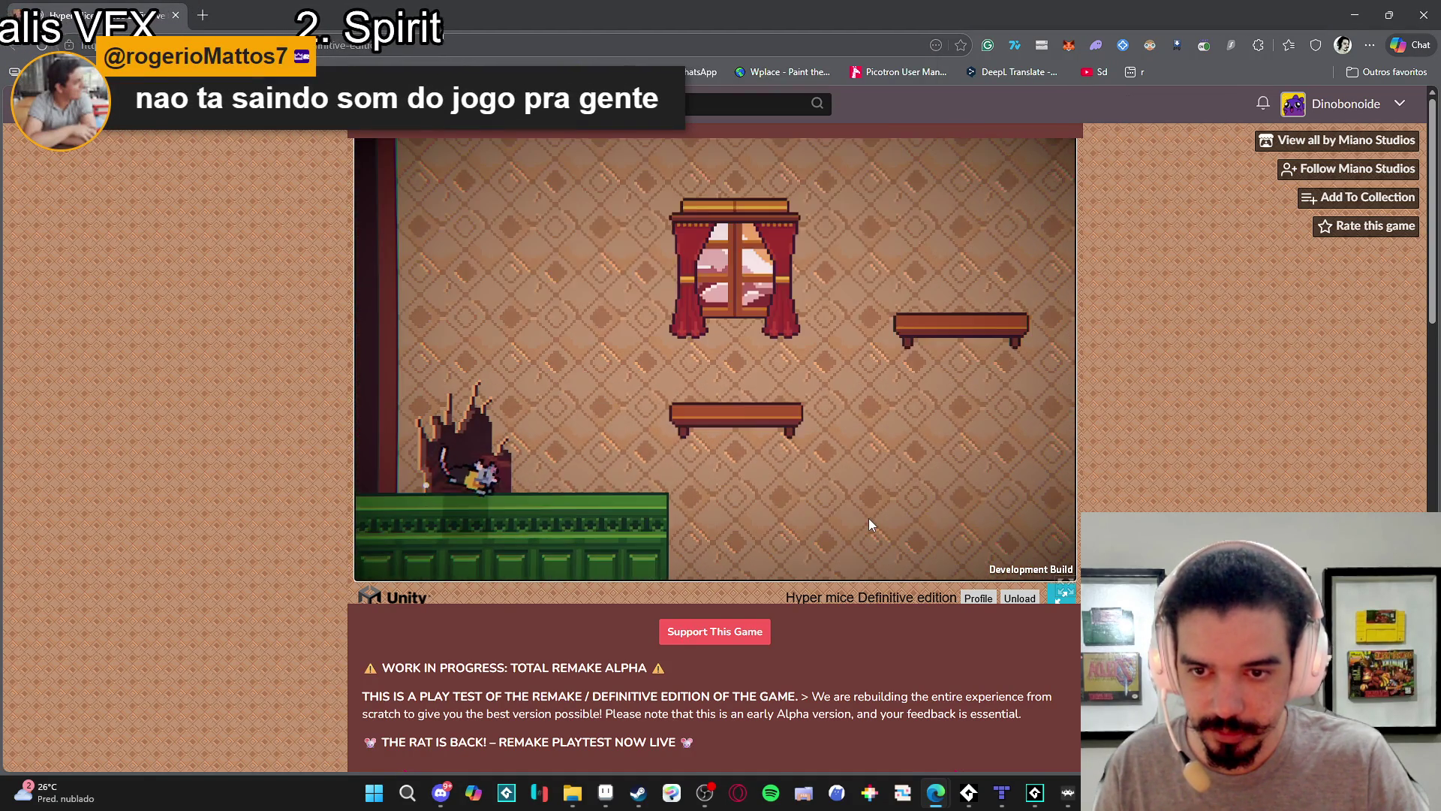
{"action": "key", "text": "space"}
{"action": "key", "text": "Right"}
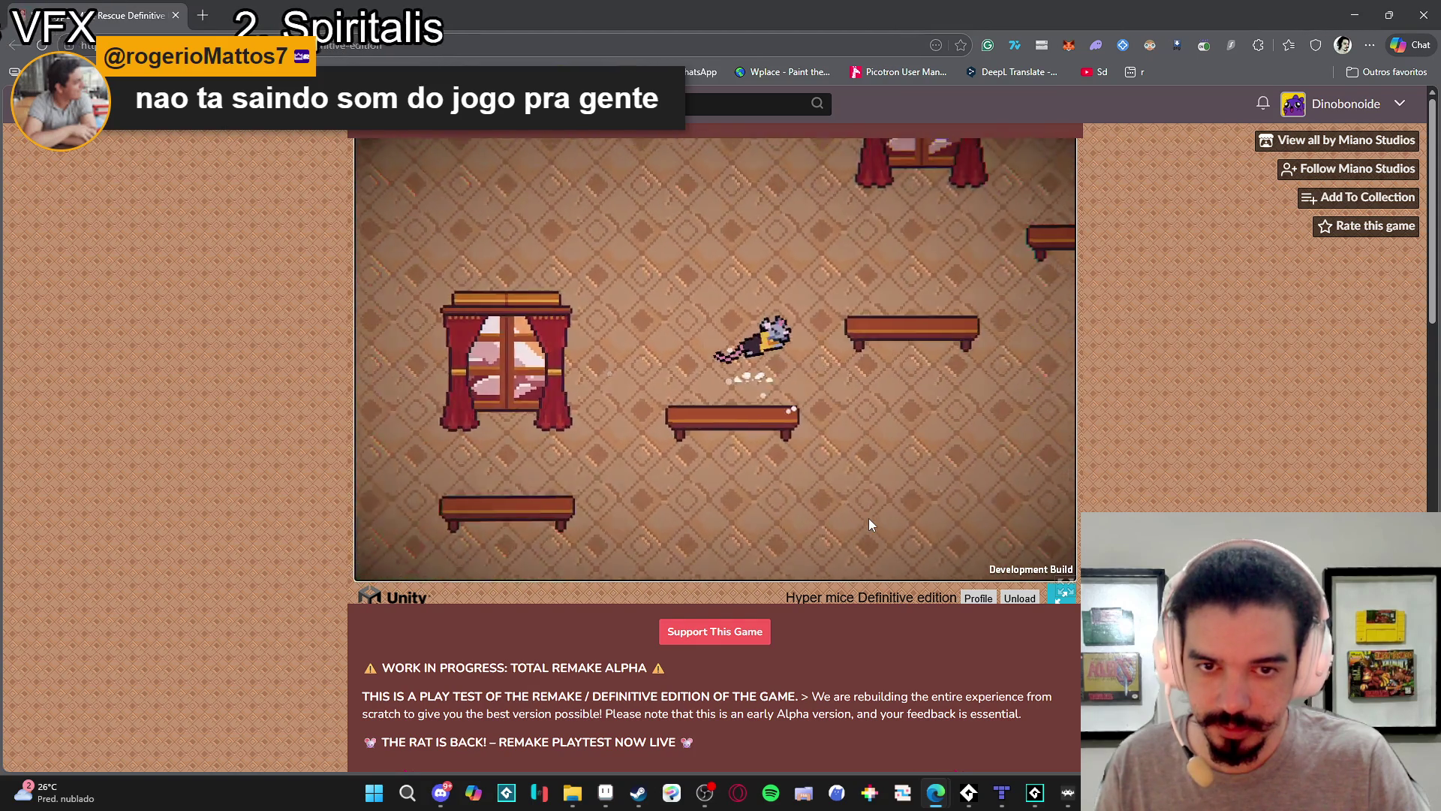
{"action": "key", "text": "space"}
{"action": "key", "text": "Left"}
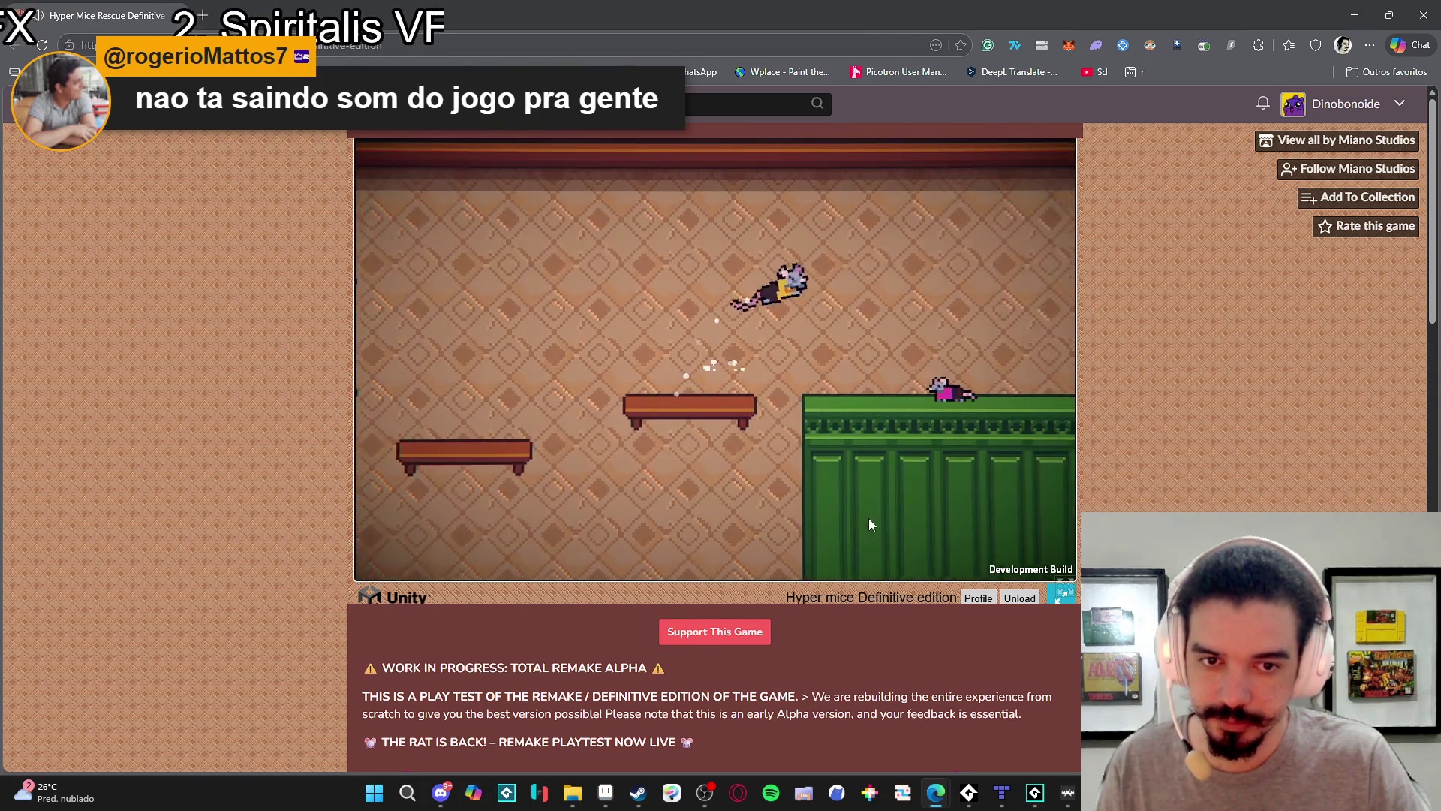
{"action": "key", "text": "space"}
{"action": "key", "text": "Left"}
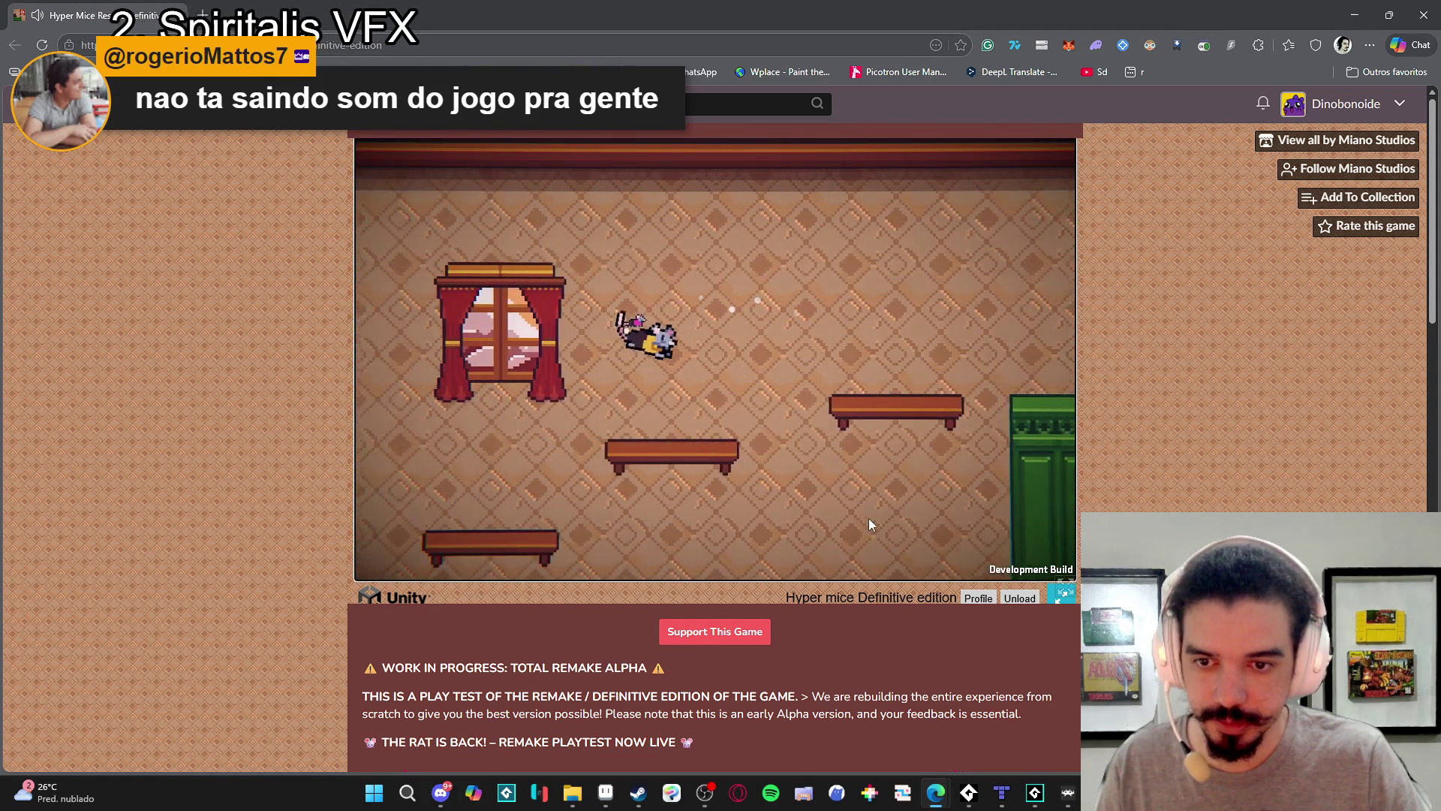
{"action": "key", "text": "Left"}
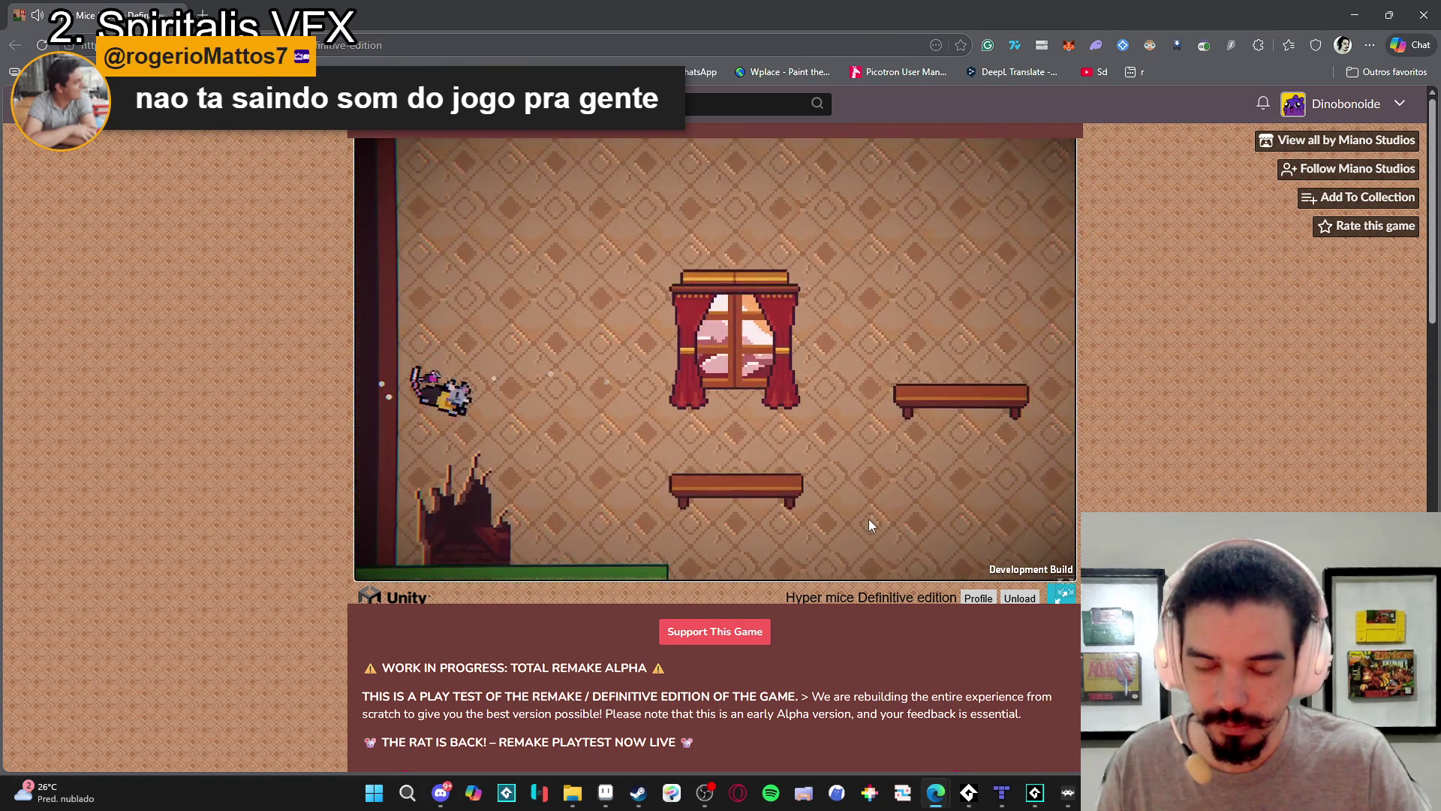
Jump the rat right across the benches toward the window and far green cabinet.
{"action": "key", "text": "Right"}
{"action": "key", "text": "space"}
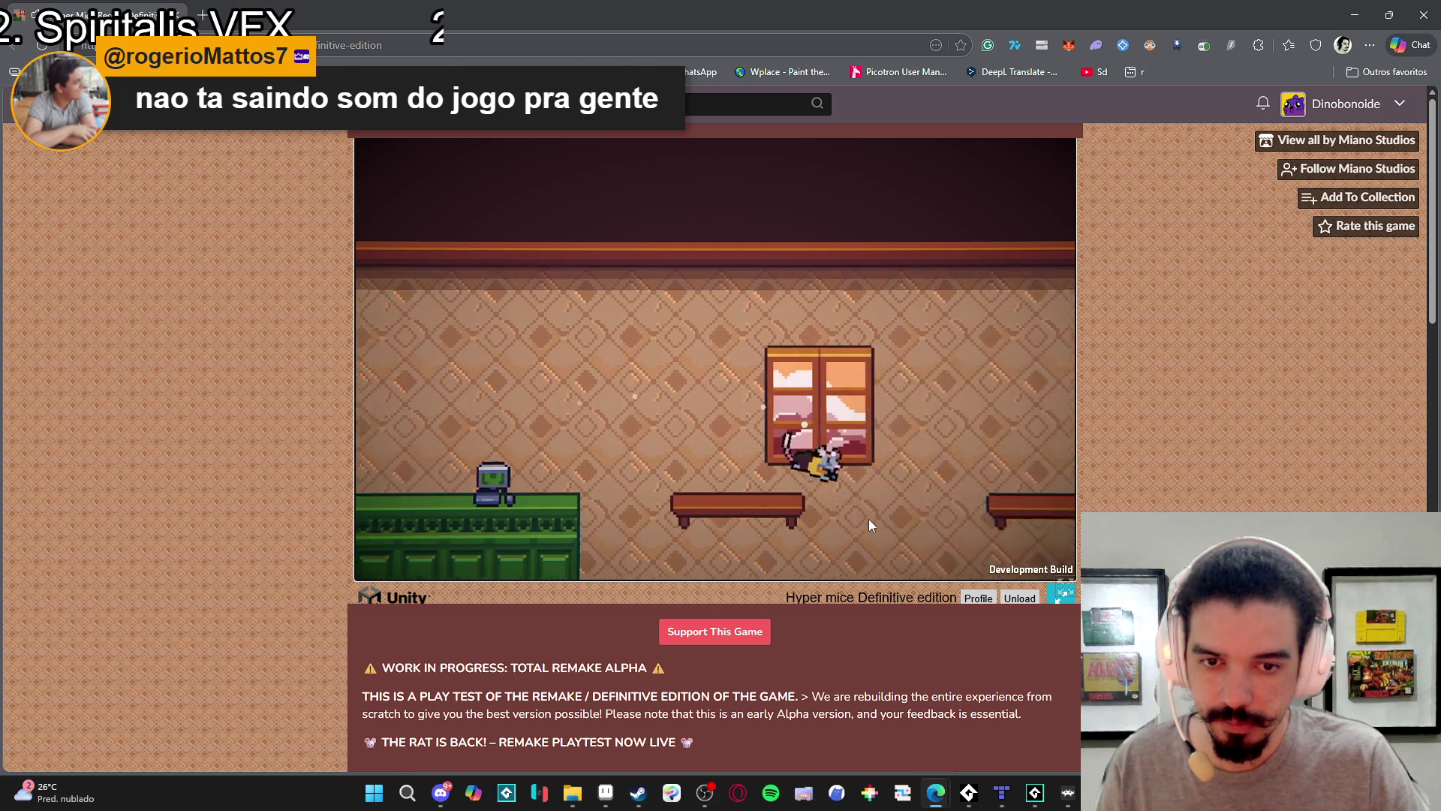
{"action": "key", "text": "Right"}
{"action": "key", "text": "space"}
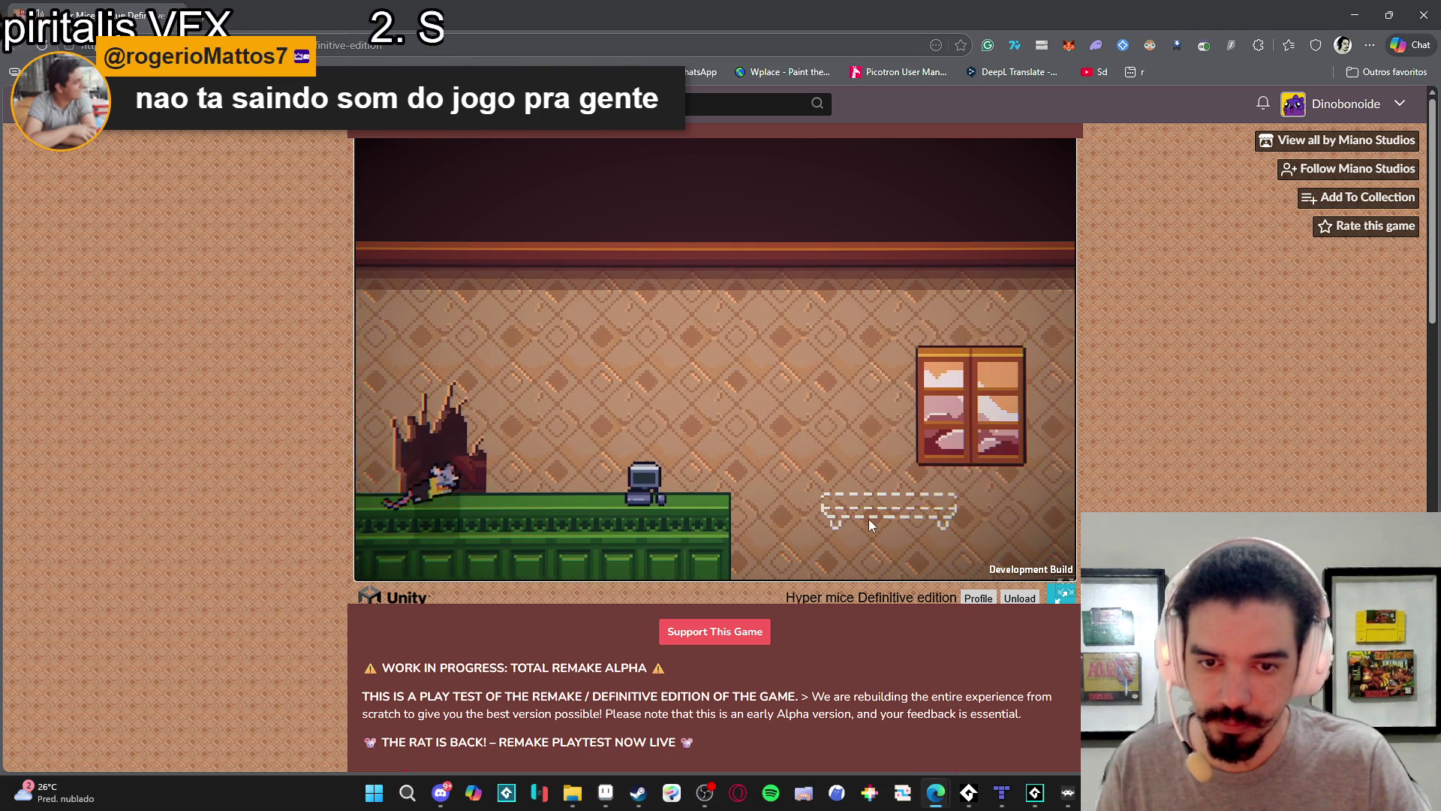
{"action": "key", "text": "Right"}
{"action": "key", "text": "Right"}
{"action": "key", "text": "space"}
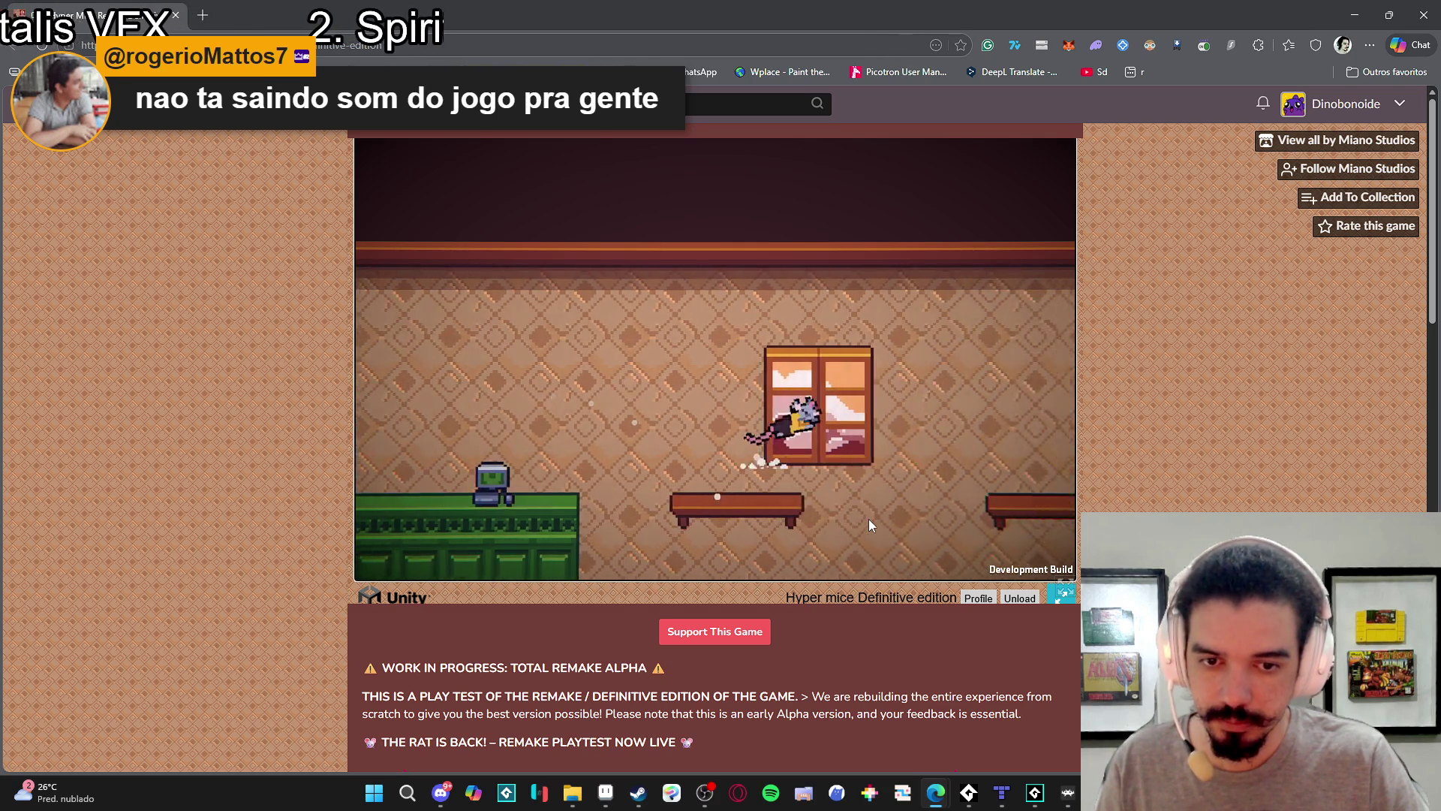
{"action": "key", "text": "space"}
{"action": "key", "text": "Right"}
{"action": "key", "text": "space"}
Take the rat into the next room, dashing and jumping back and forth past the window.
{"action": "key", "text": "Right"}
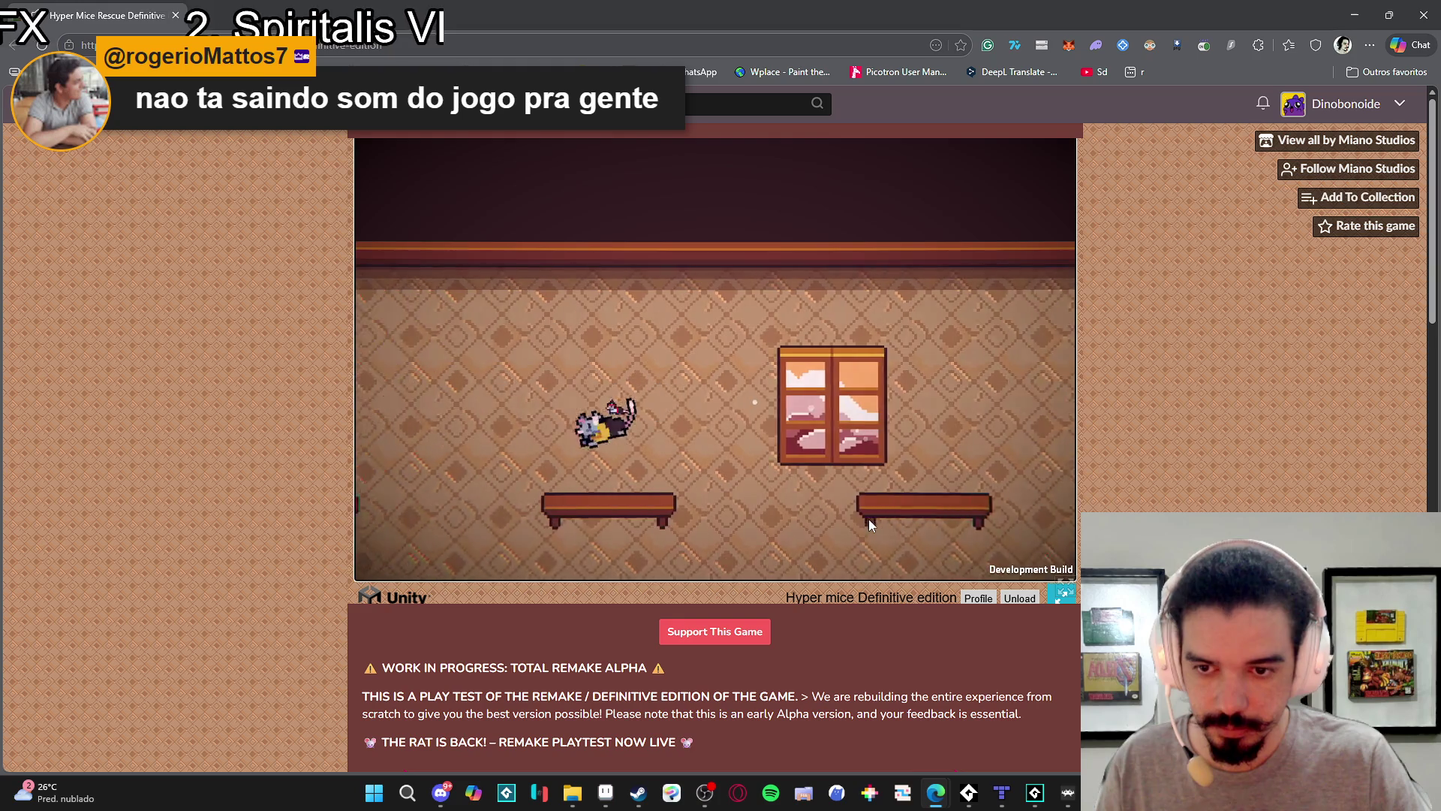
{"action": "key", "text": "Left"}
{"action": "key", "text": "Right"}
{"action": "key", "text": "space"}
{"action": "key", "text": "Right"}
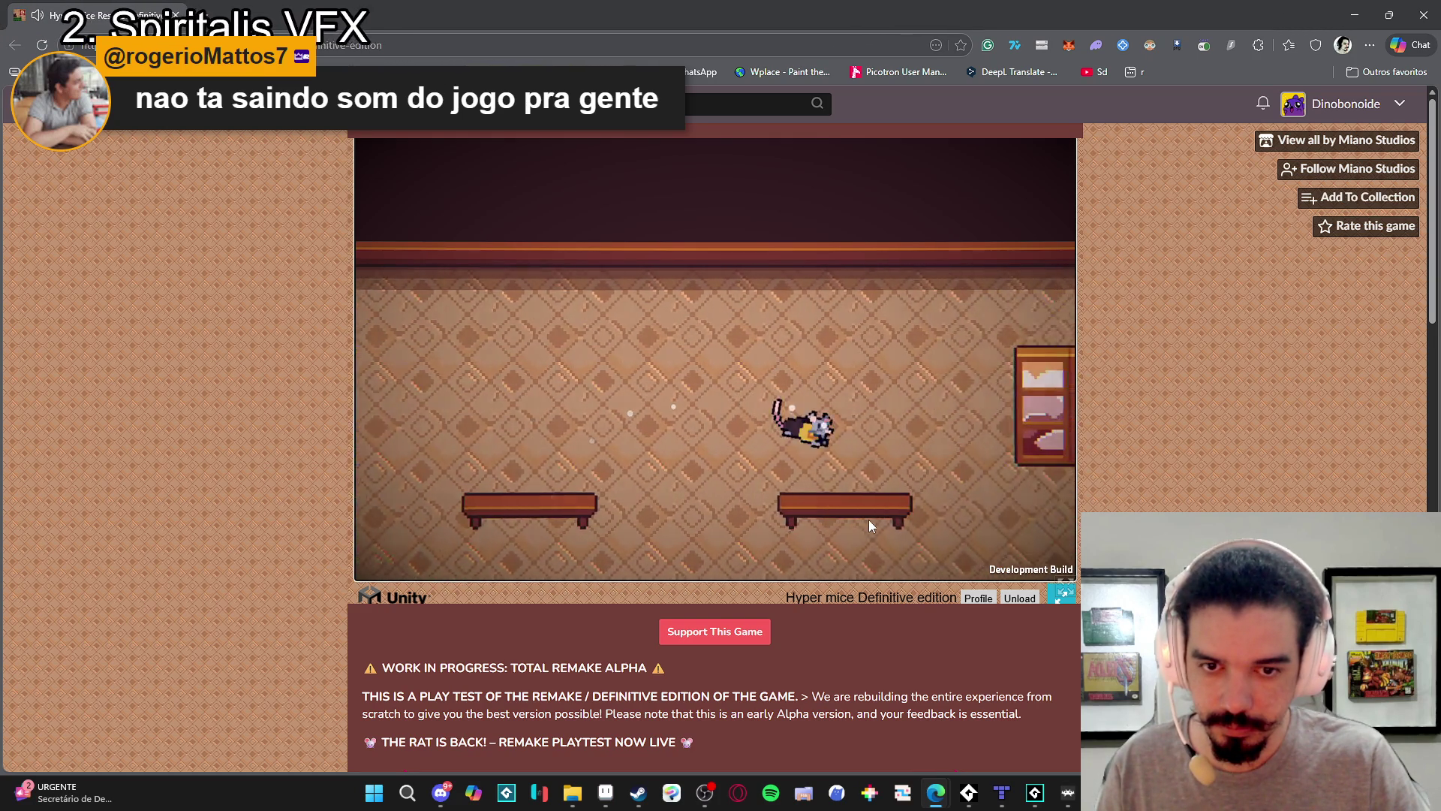
{"action": "key", "text": "space"}
{"action": "key", "text": "Left"}
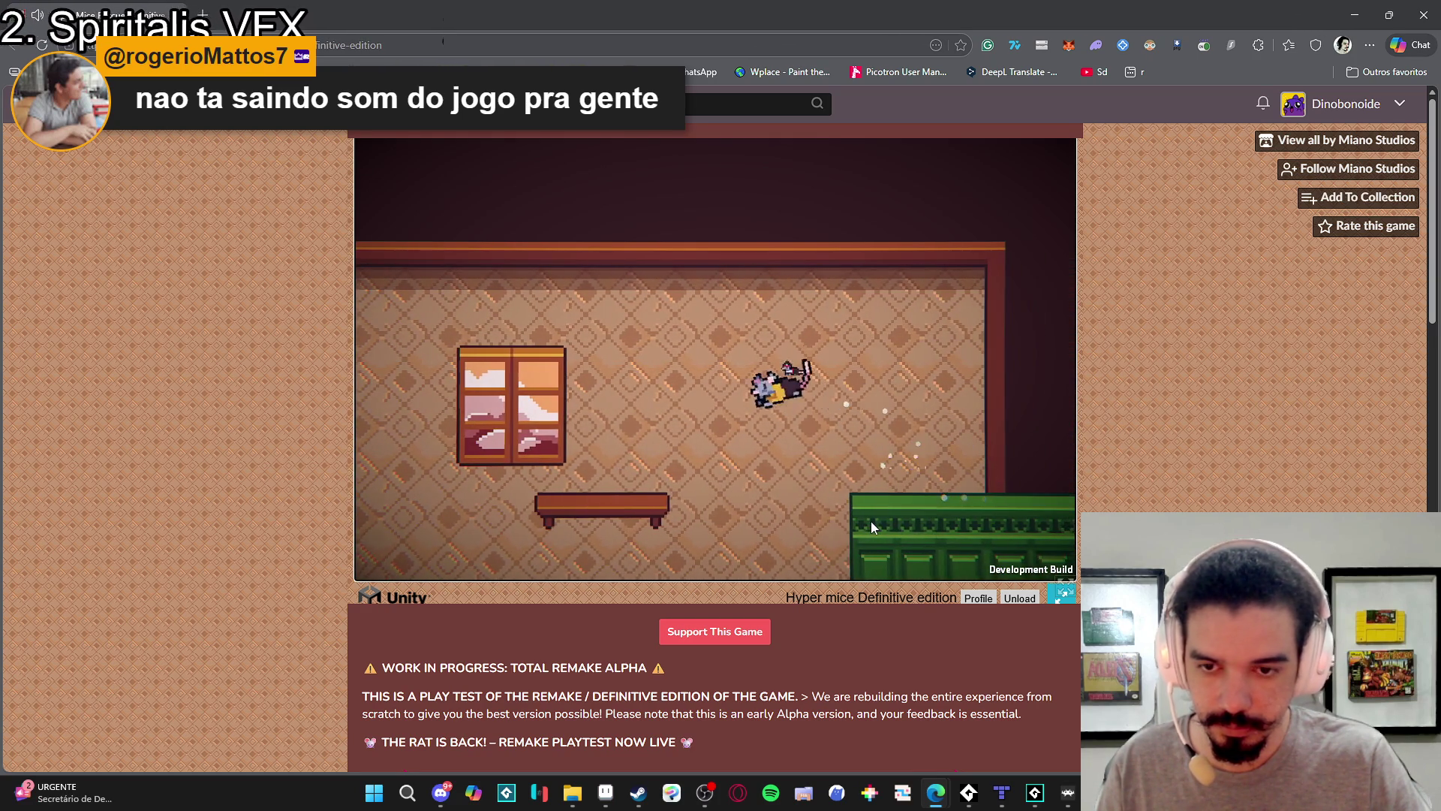
{"action": "key", "text": "Right"}
{"action": "key", "text": "space"}
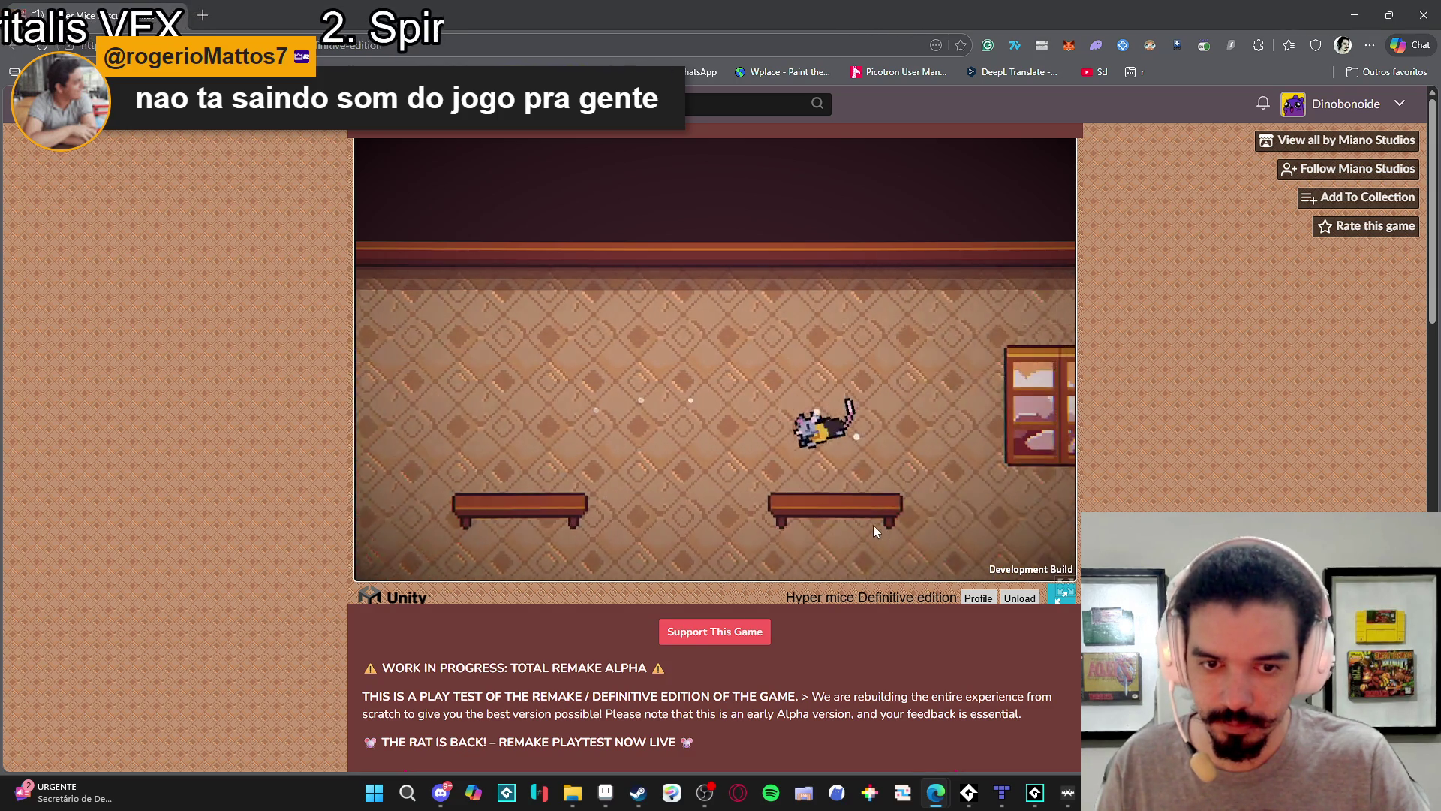
{"action": "key", "text": "space"}
Bring the rat back left past the window, then long-jump right across the room's gap.
{"action": "key", "text": "Left"}
{"action": "key", "text": "space"}
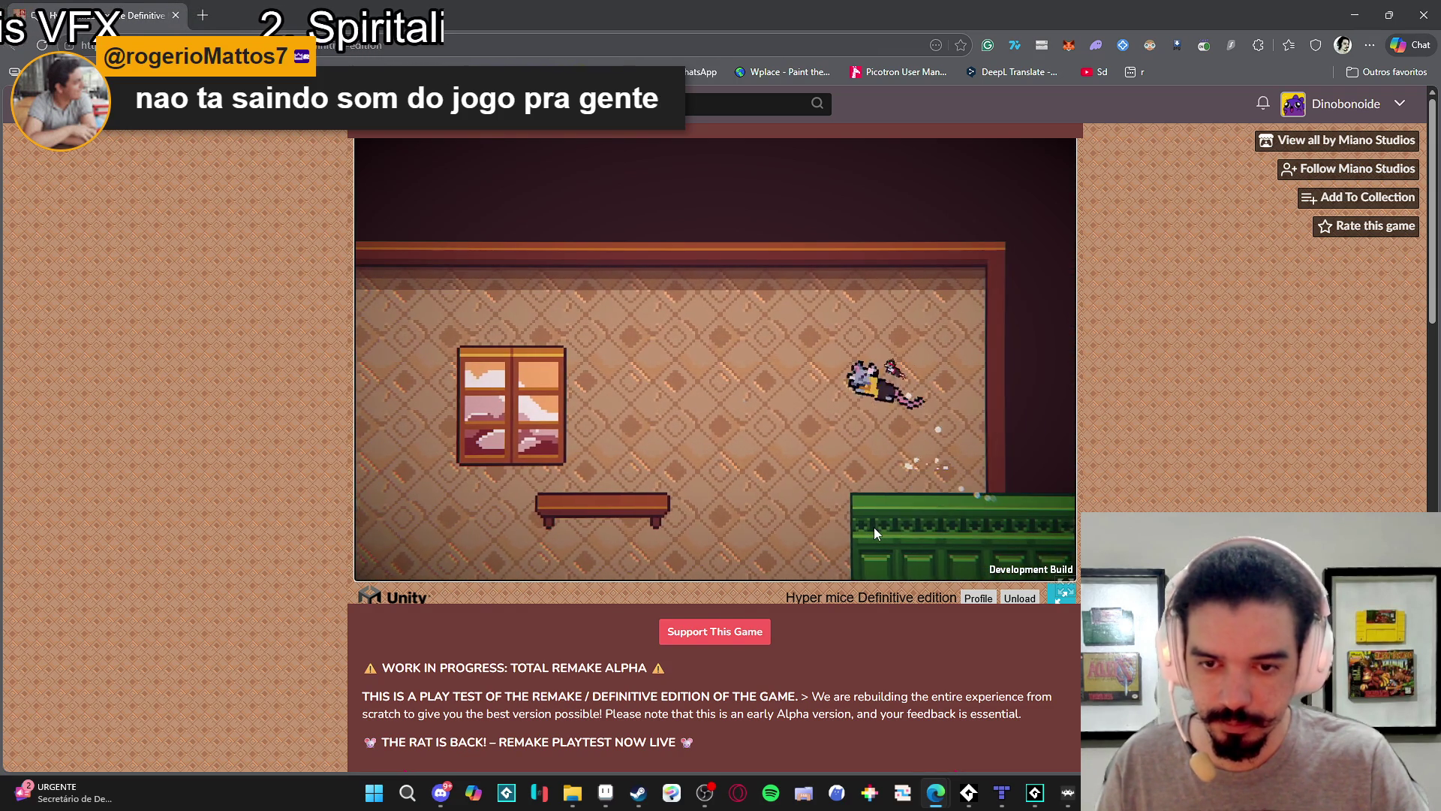
{"action": "key", "text": "space"}
{"action": "key", "text": "space"}
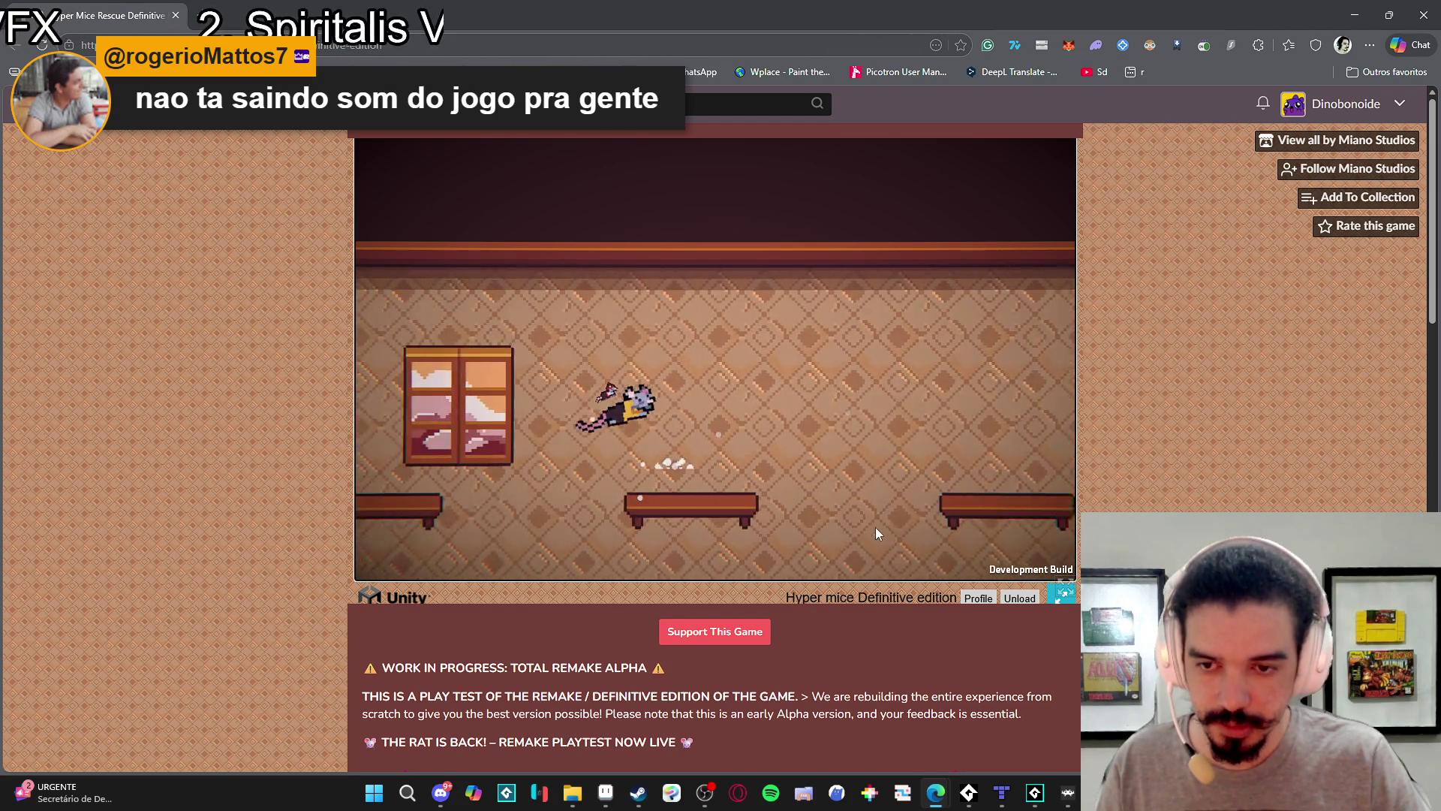
{"action": "key", "text": "Left"}
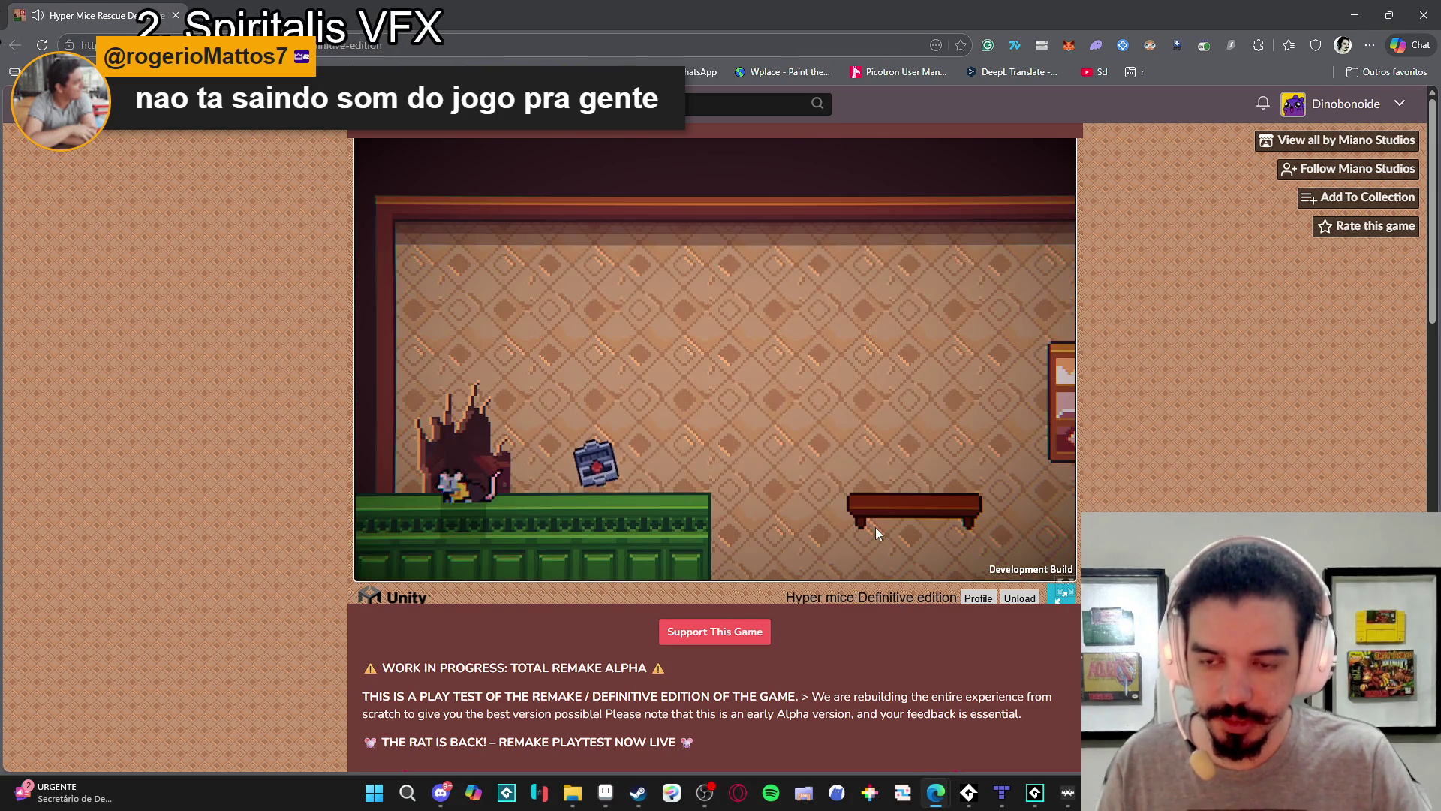
{"action": "key", "text": "Right"}
{"action": "key", "text": "space"}
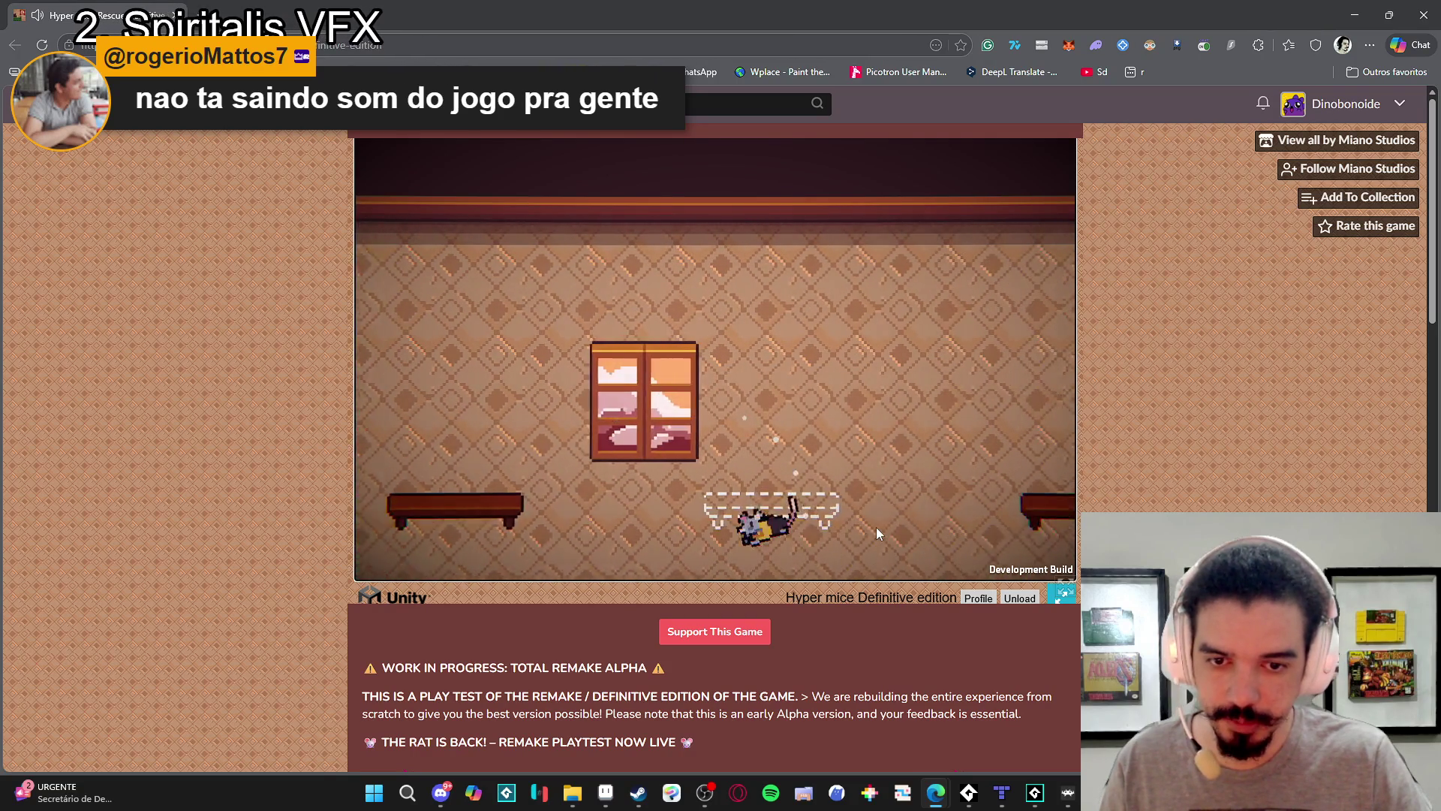
{"action": "key", "text": "Right"}
{"action": "key", "text": "space"}
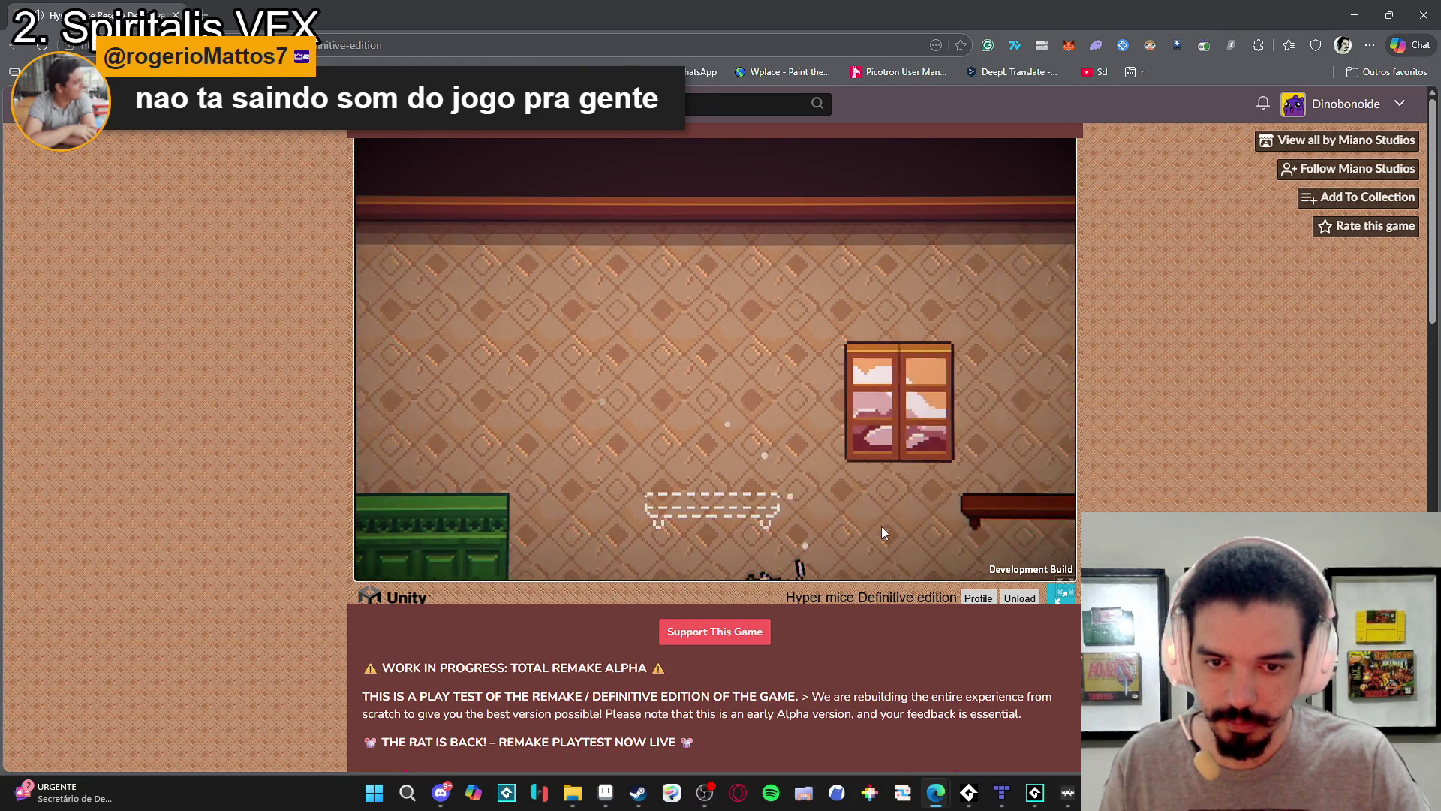
{"action": "key", "text": "Right"}
{"action": "key", "text": "space"}
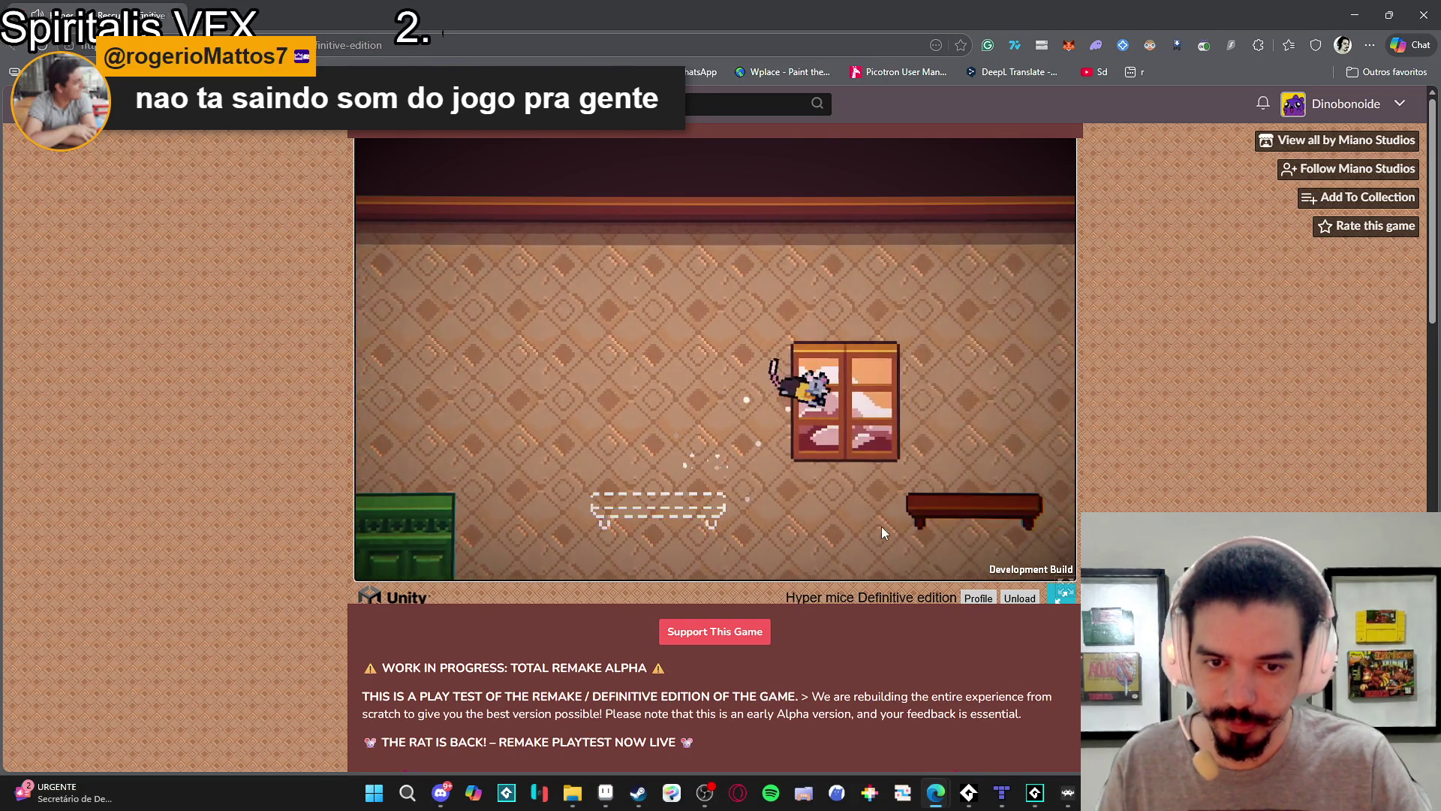
{"action": "key", "text": "Right"}
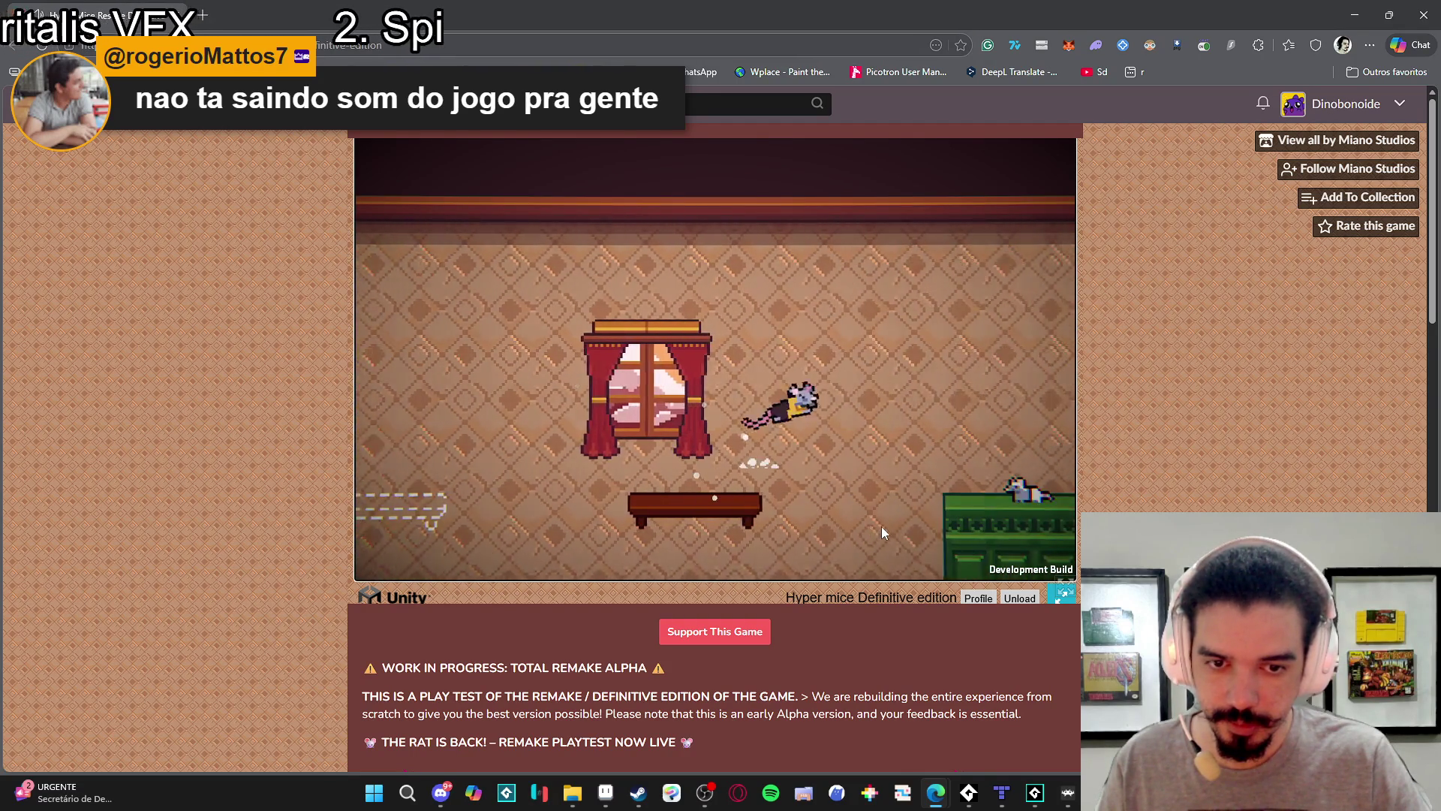
Hop the rat between the green cabinet and the long platform.
{"action": "key", "text": "Left"}
{"action": "key", "text": "space"}
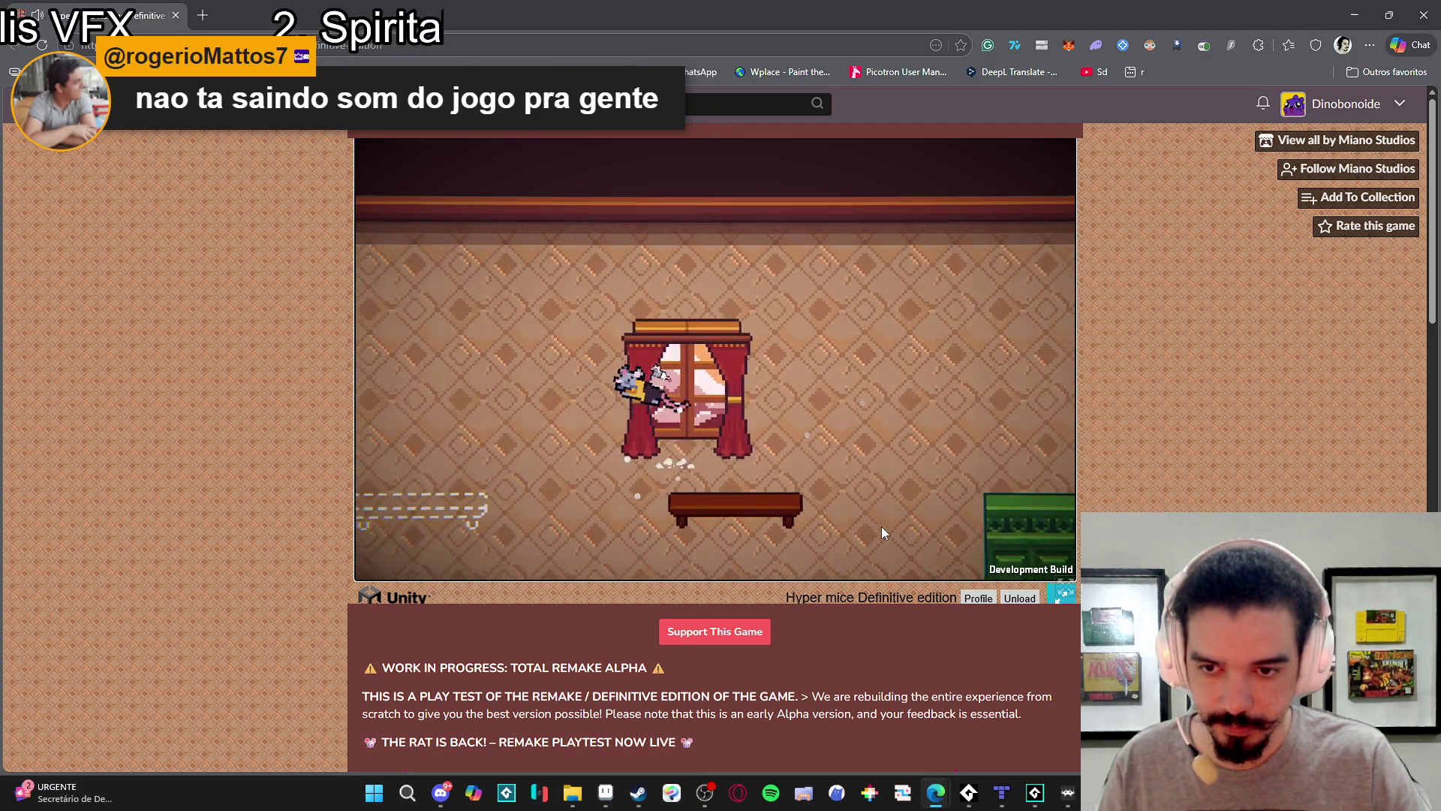
{"action": "key", "text": "Left"}
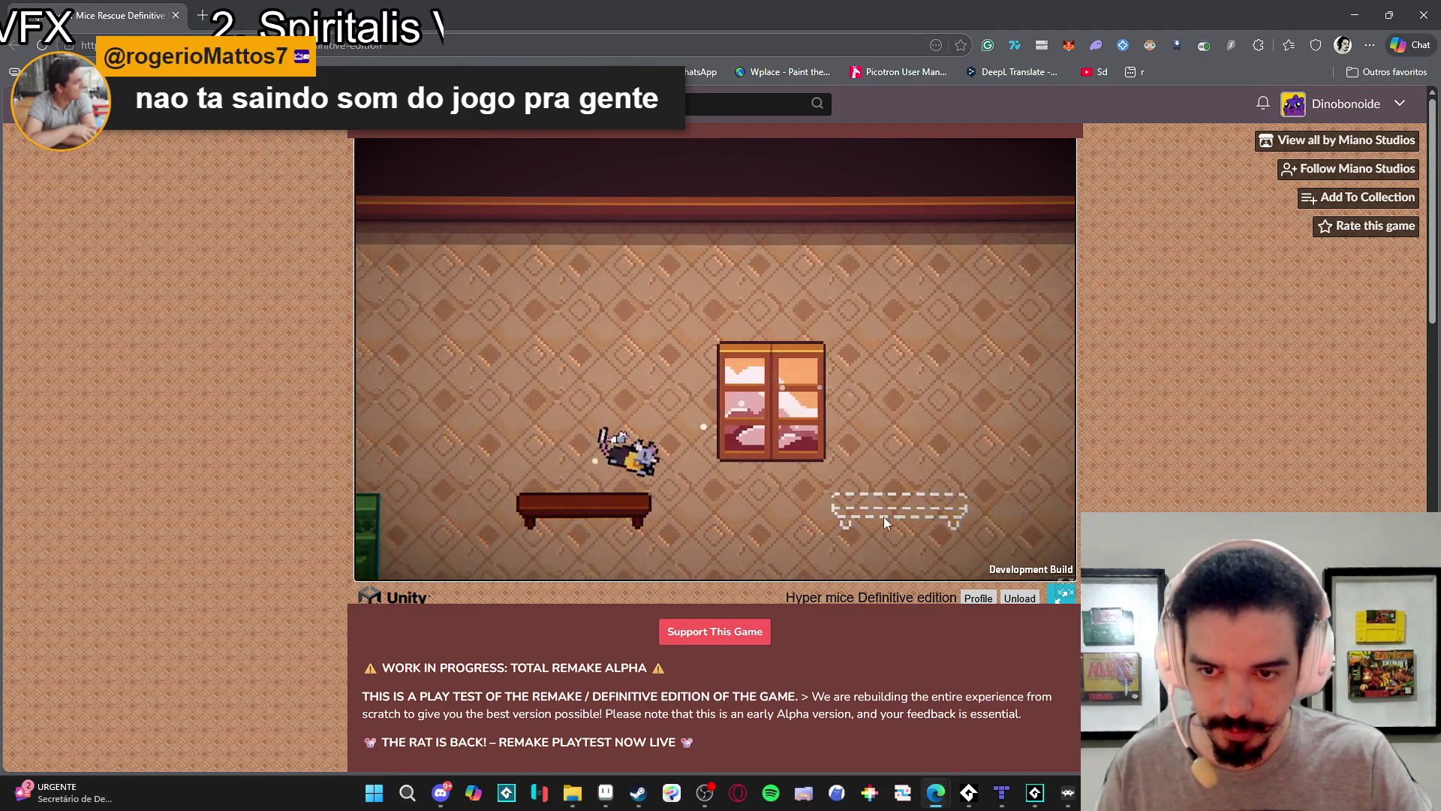
{"action": "key", "text": "Left"}
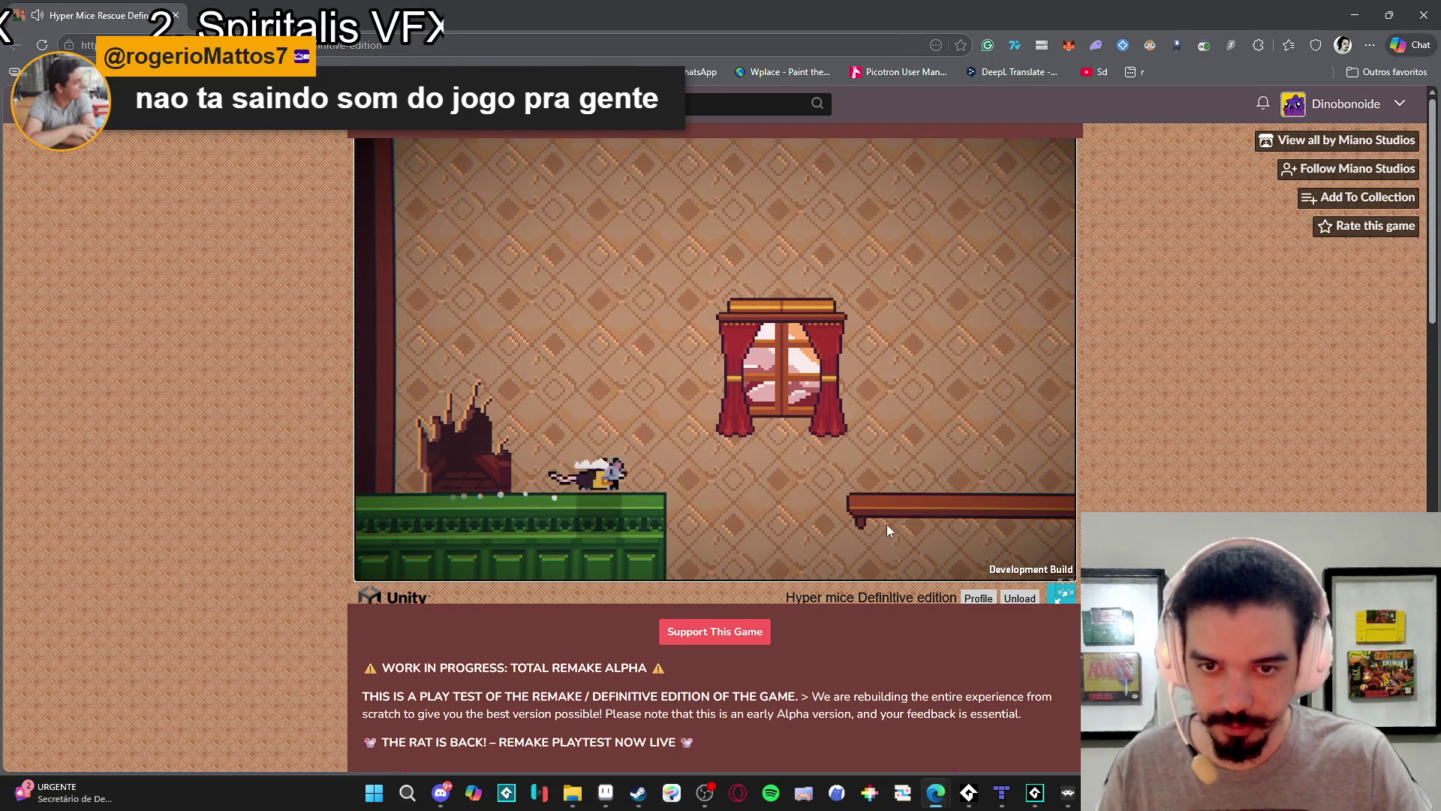
{"action": "key", "text": "Right"}
{"action": "key", "text": "space"}
{"action": "key", "text": "Left"}
{"action": "key", "text": "space"}
{"action": "key", "text": "Right"}
{"action": "key", "text": "space"}
{"action": "key", "text": "space"}
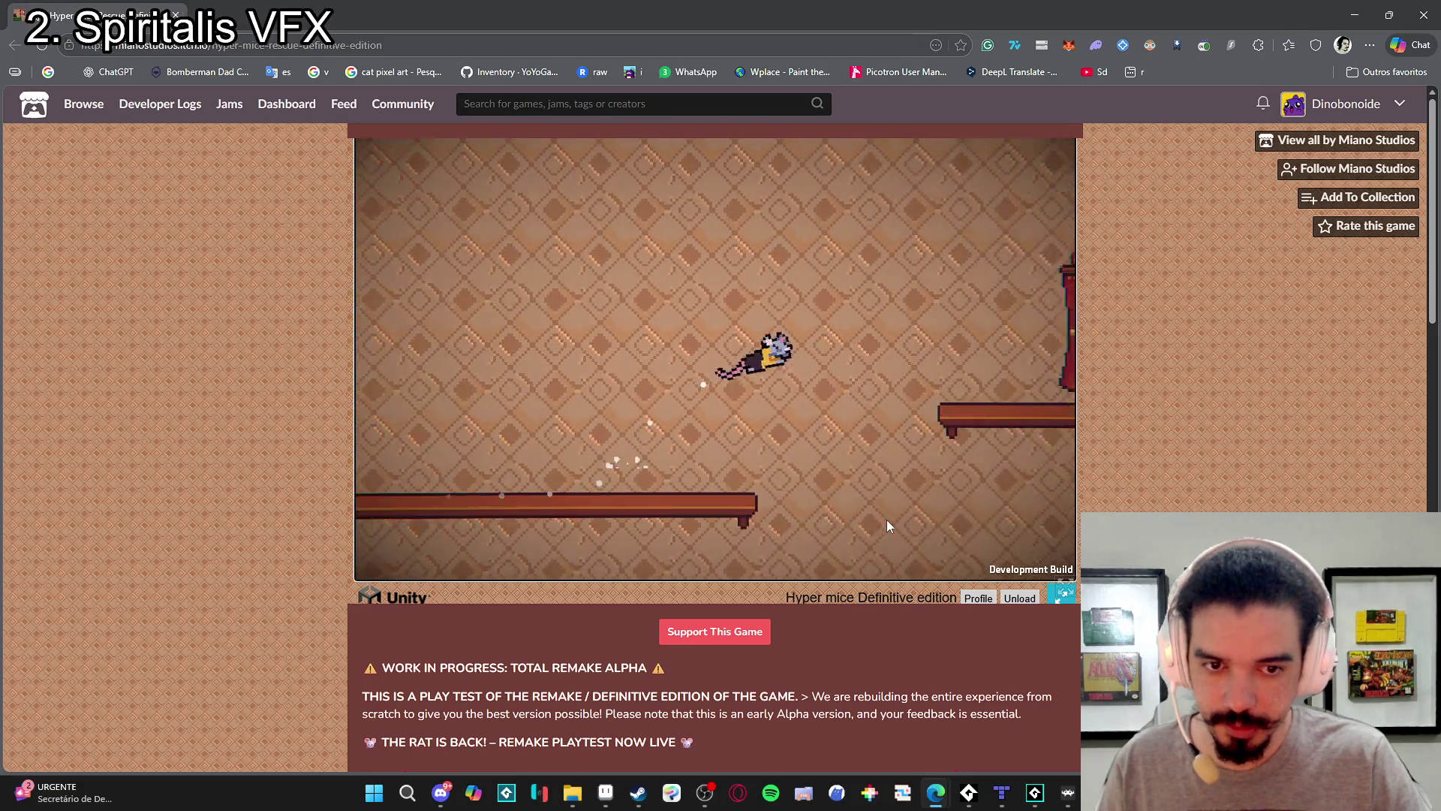
{"action": "key", "text": "space"}
Run the rat along the long platform onto the chest and climb past the ceiling pillar to the curtained window.
{"action": "key", "text": "Left"}
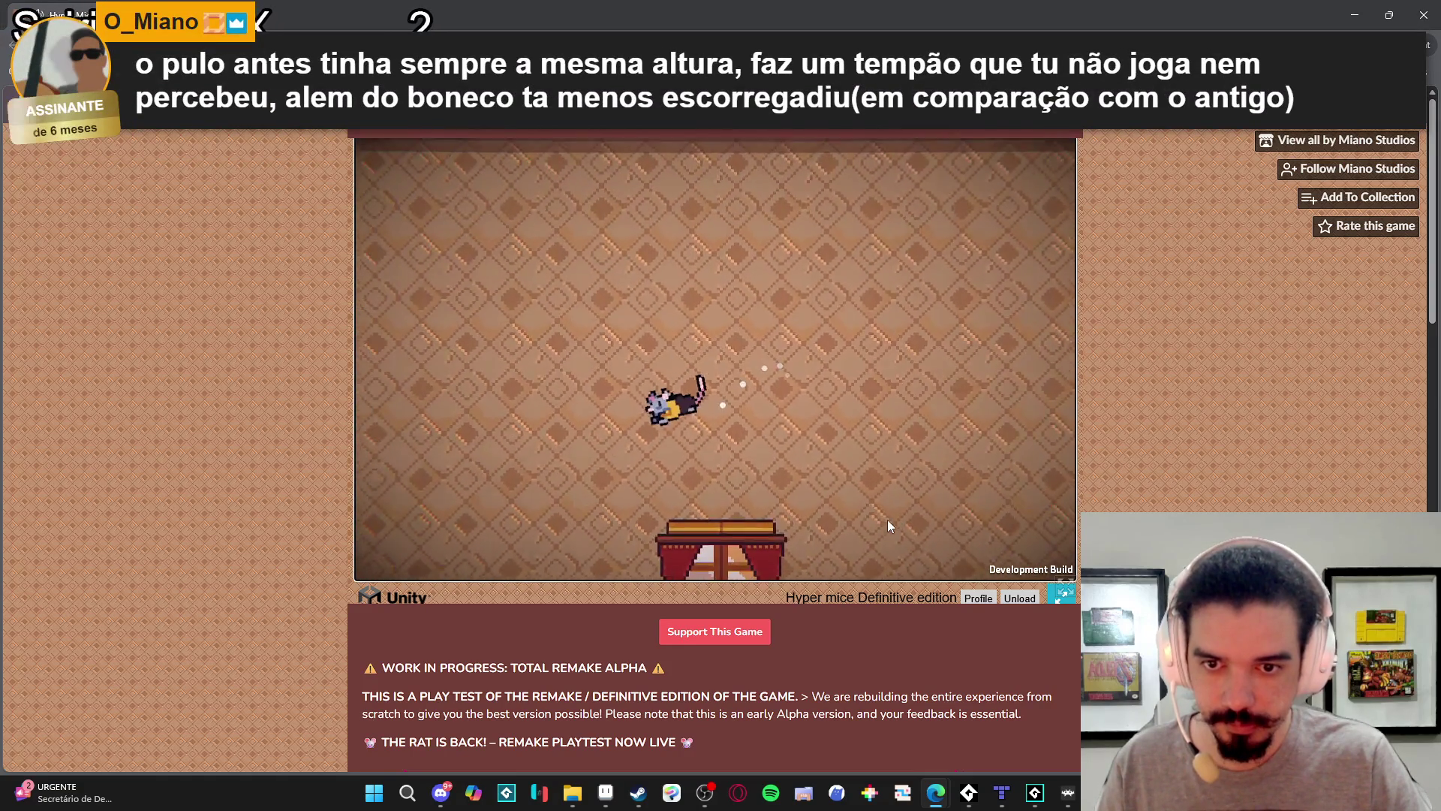
{"action": "key", "text": "Right"}
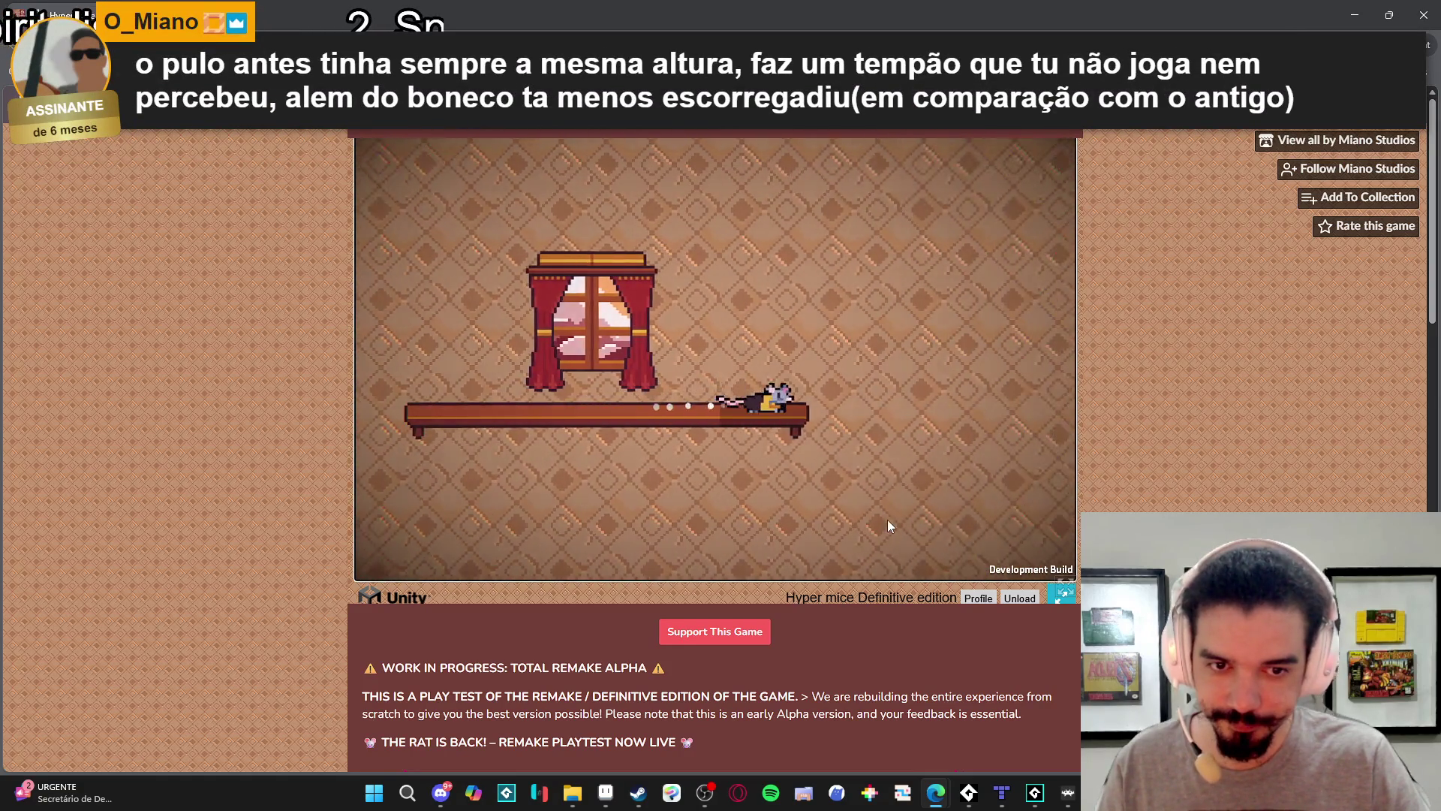
{"action": "key", "text": "space"}
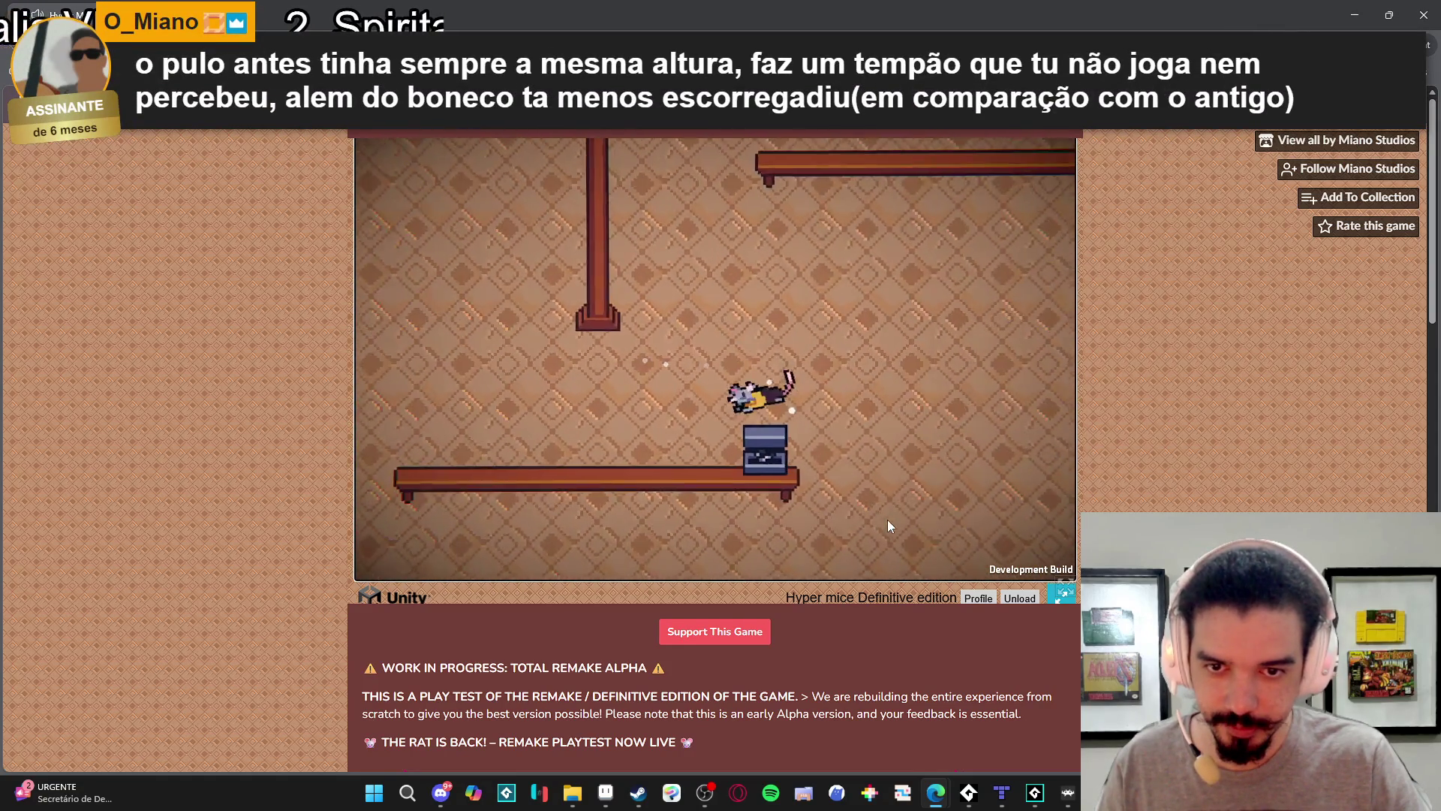
{"action": "key", "text": "space"}
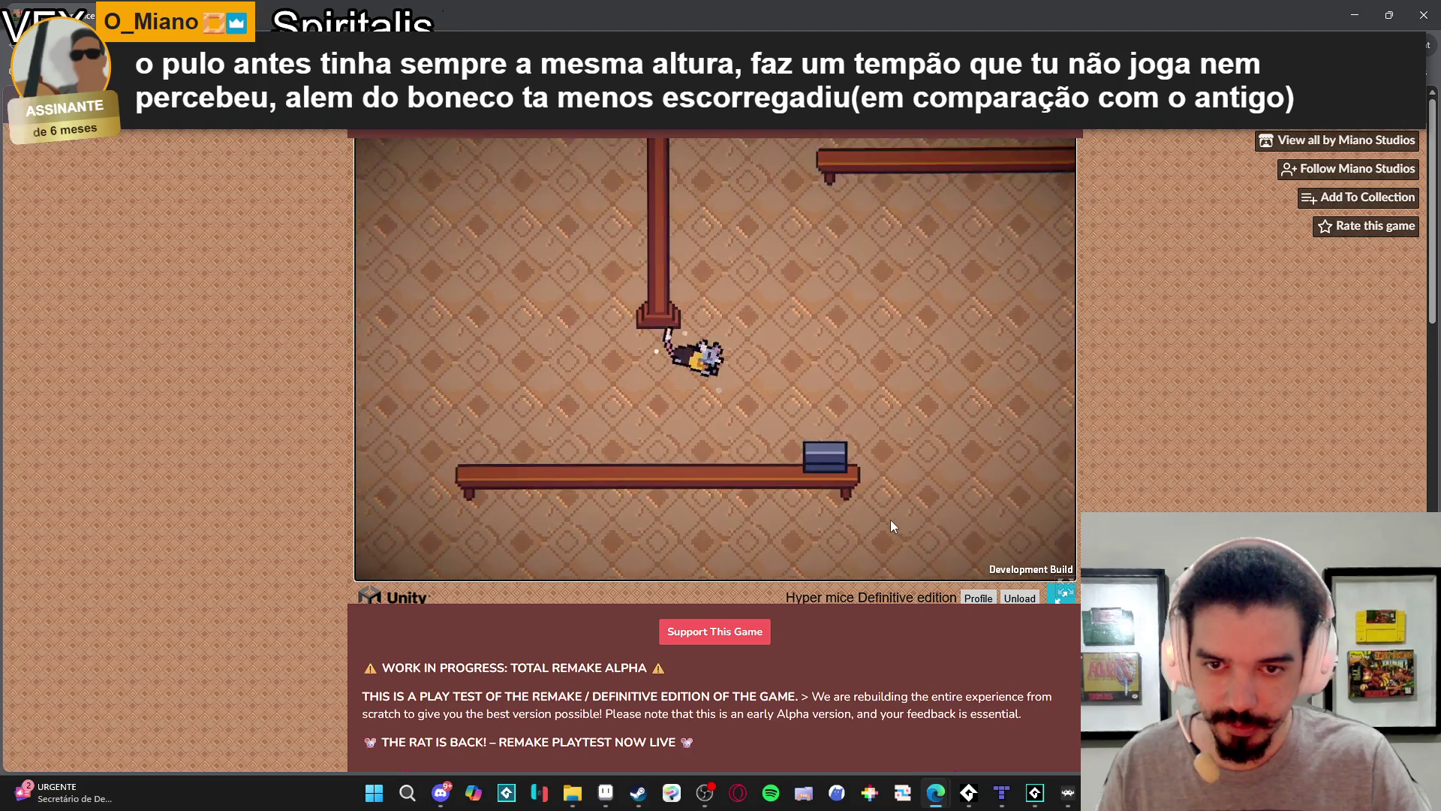
{"action": "key", "text": "space"}
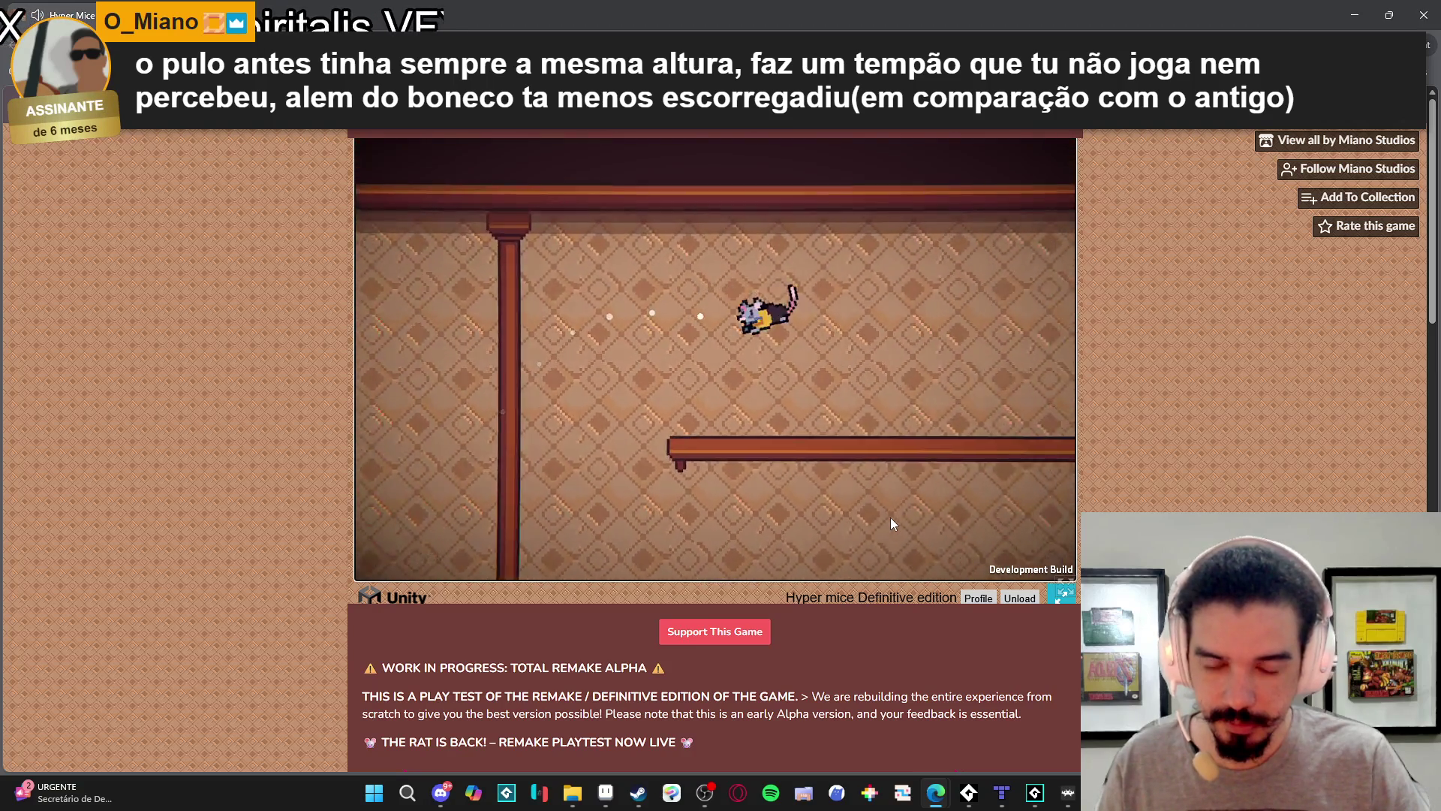
{"action": "key", "text": "space"}
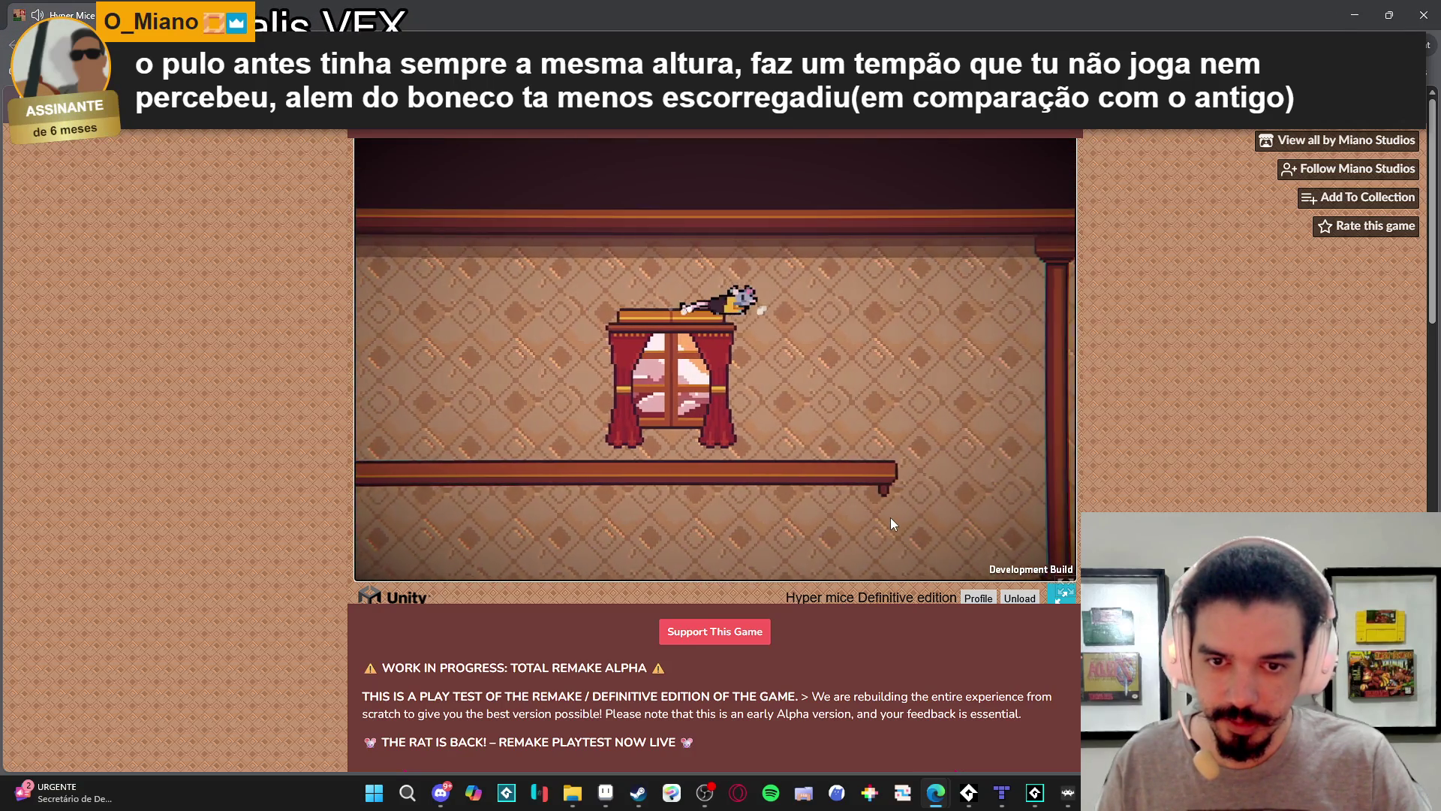
{"action": "key", "text": "Right"}
{"action": "key", "text": "Right"}
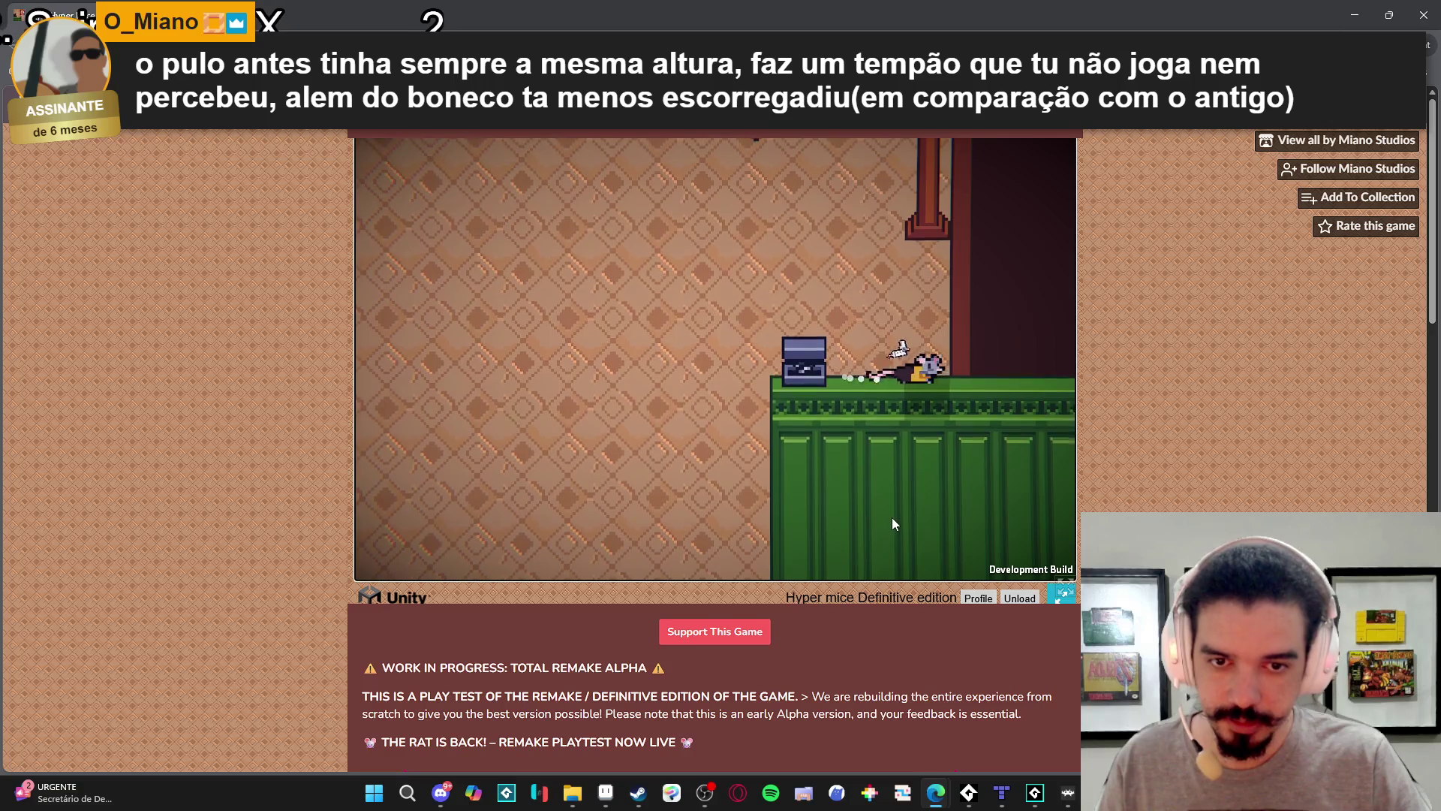
Jump the rat up from the green floor along the shelf into the room above.
{"action": "key", "text": "space"}
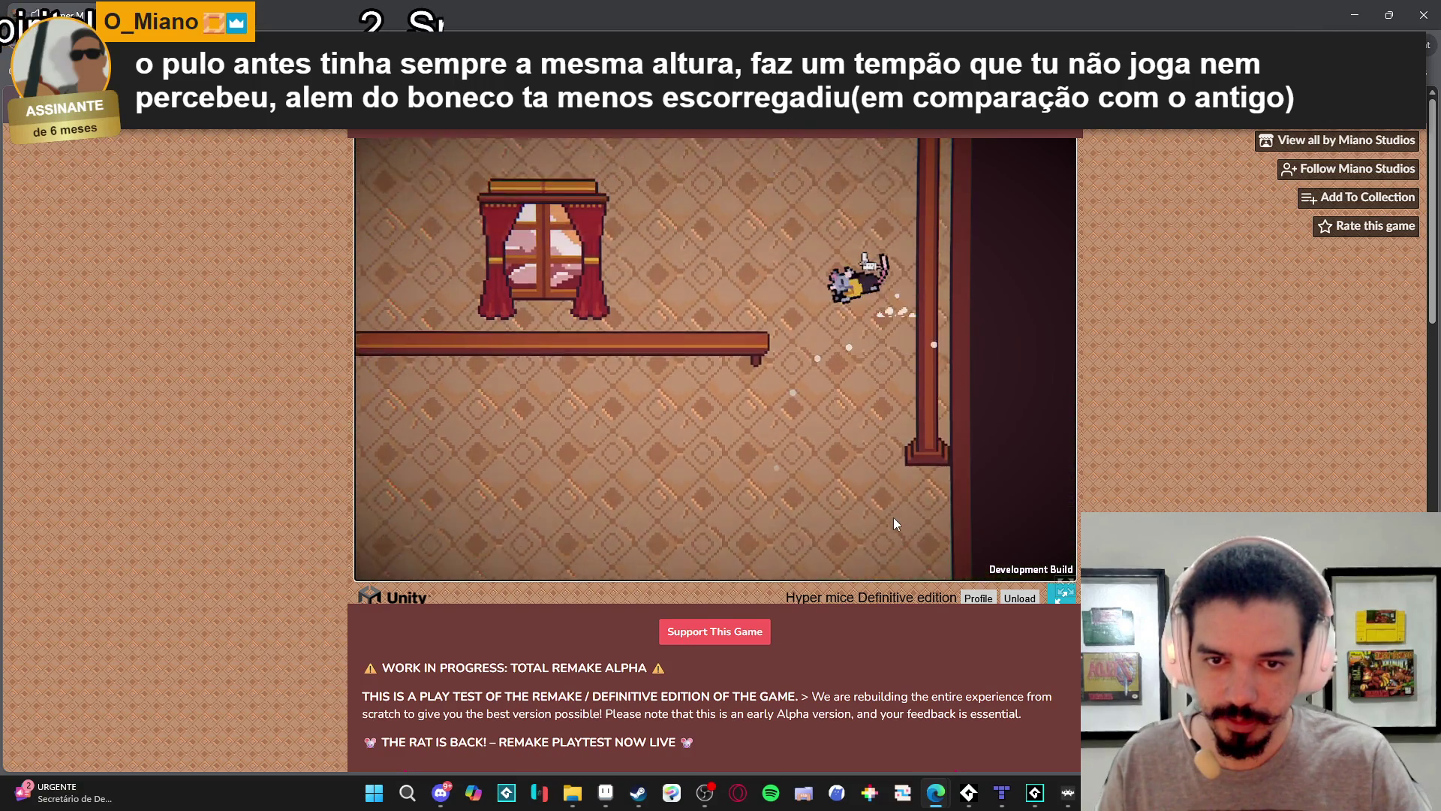
{"action": "key", "text": "Left"}
{"action": "key", "text": "space"}
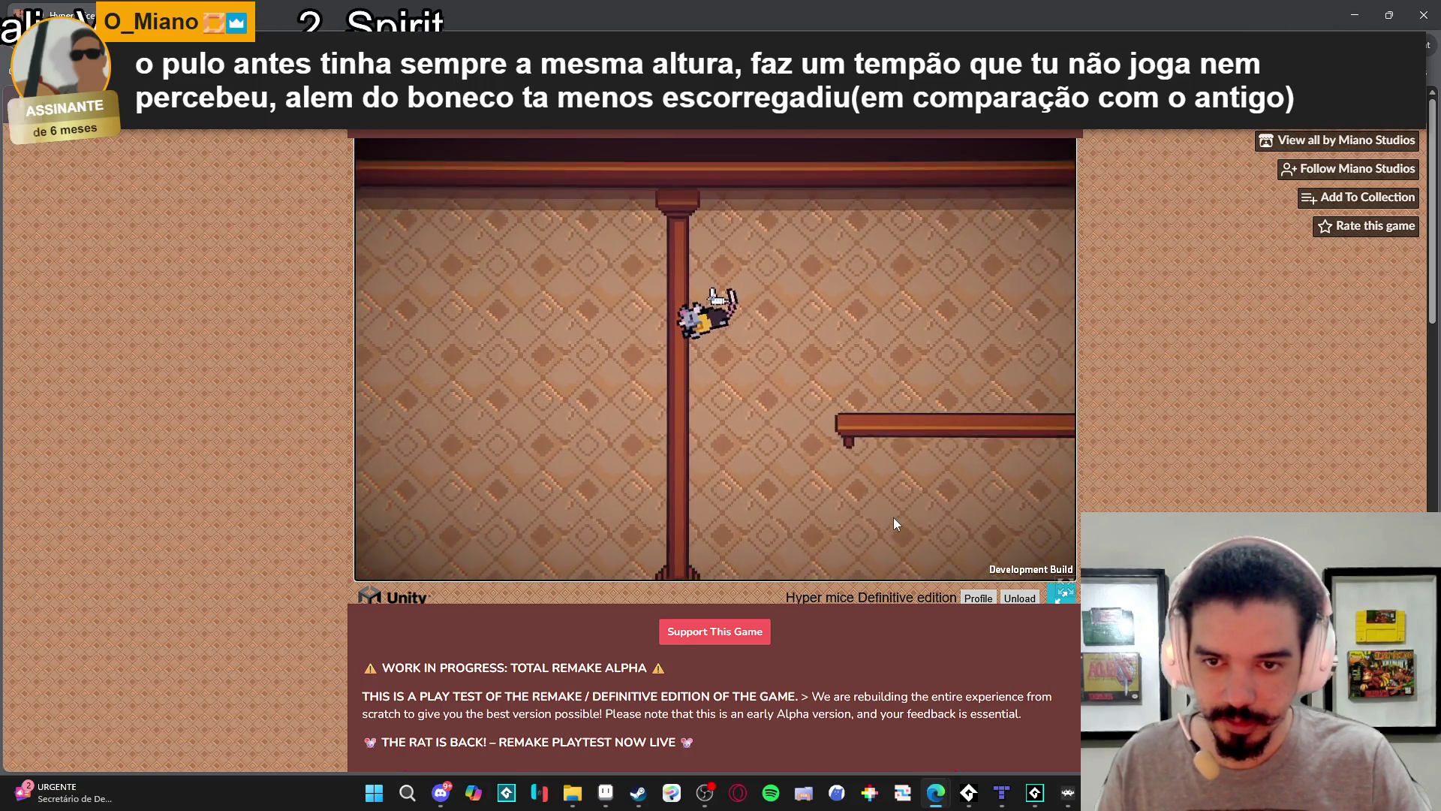
{"action": "key", "text": "space"}
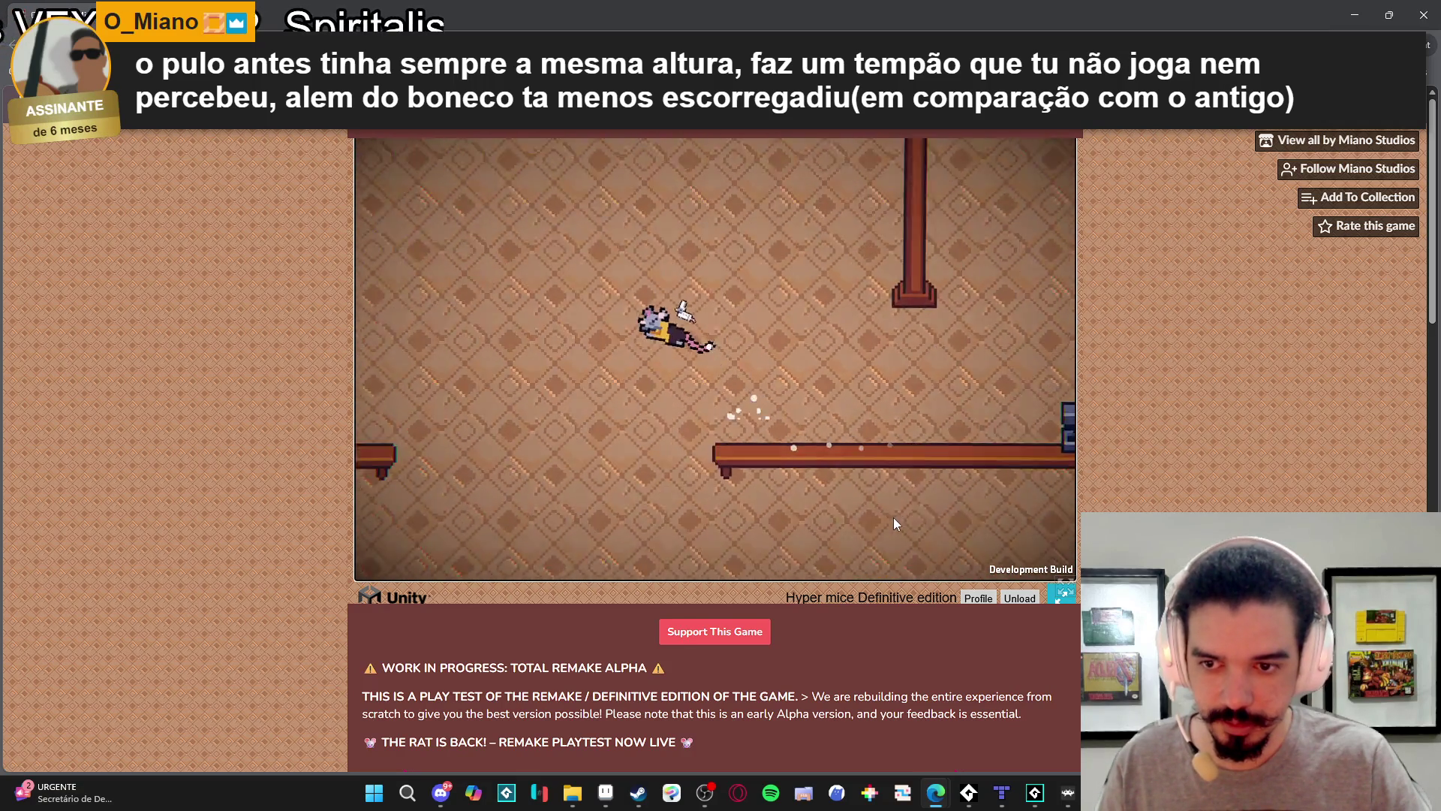
{"action": "key", "text": "Left"}
{"action": "key", "text": "space"}
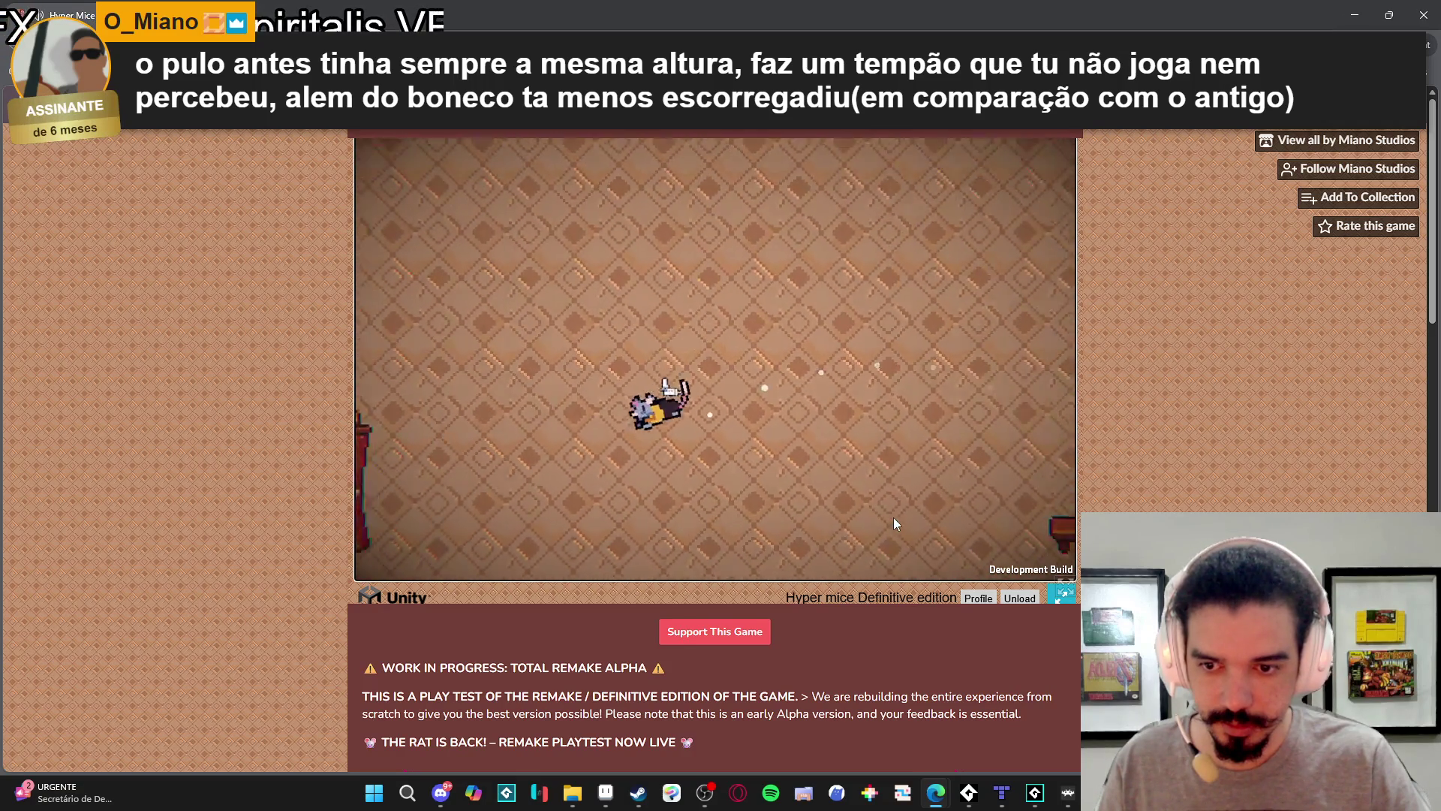
Move the rat past the curtained window onto the green platforms beside the pillar.
{"action": "key", "text": "Left"}
{"action": "key", "text": "space"}
{"action": "key", "text": "space"}
{"action": "key", "text": "Right"}
{"action": "key", "text": "space"}
{"action": "key", "text": "space"}
{"action": "key", "text": "space"}
{"action": "key", "text": "Left"}
{"action": "key", "text": "space"}
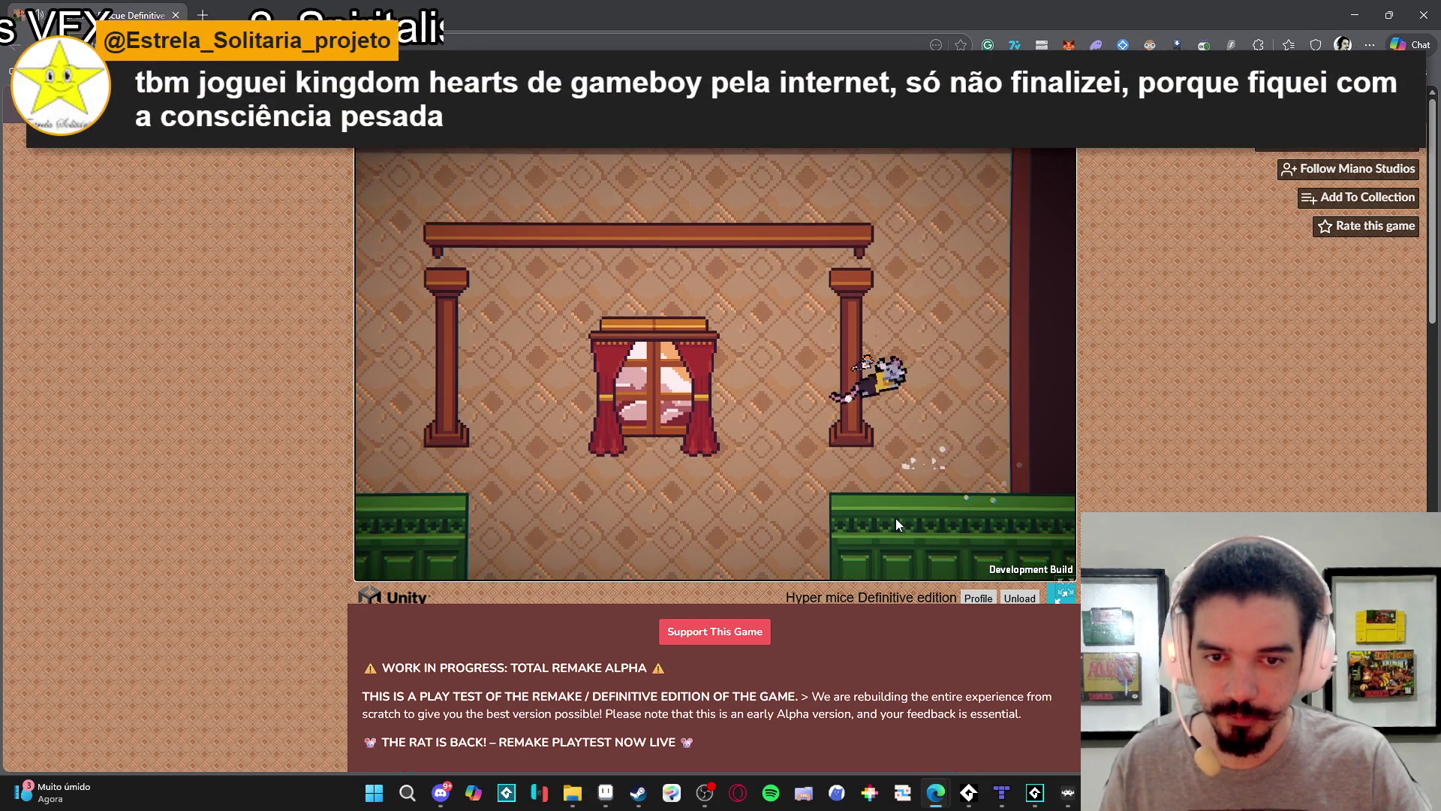
Get the rat up the right wall, along the brick ledges, and onto the green platform.
{"action": "key", "text": "space"}
{"action": "key", "text": "Left"}
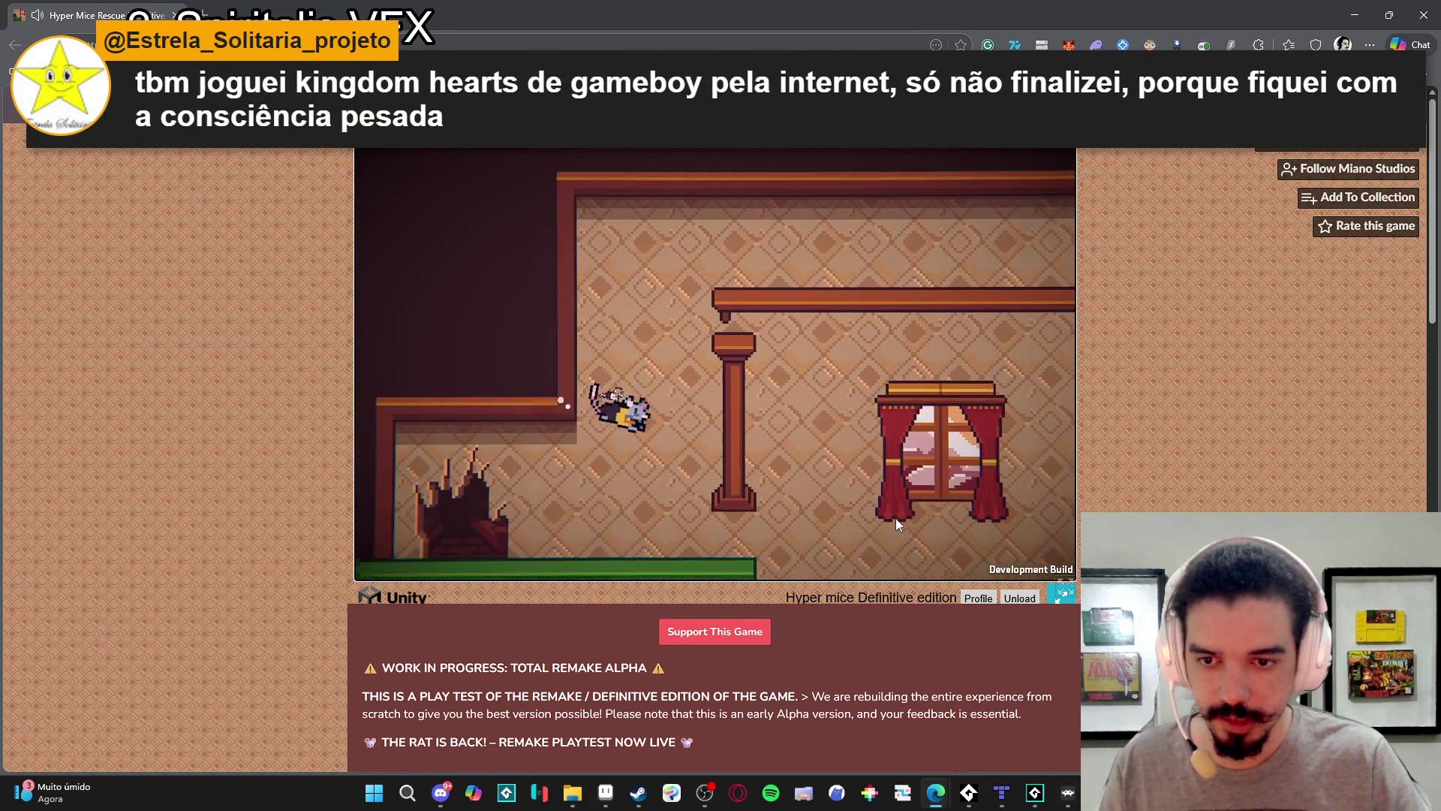
{"action": "key", "text": "Left"}
{"action": "key", "text": "space"}
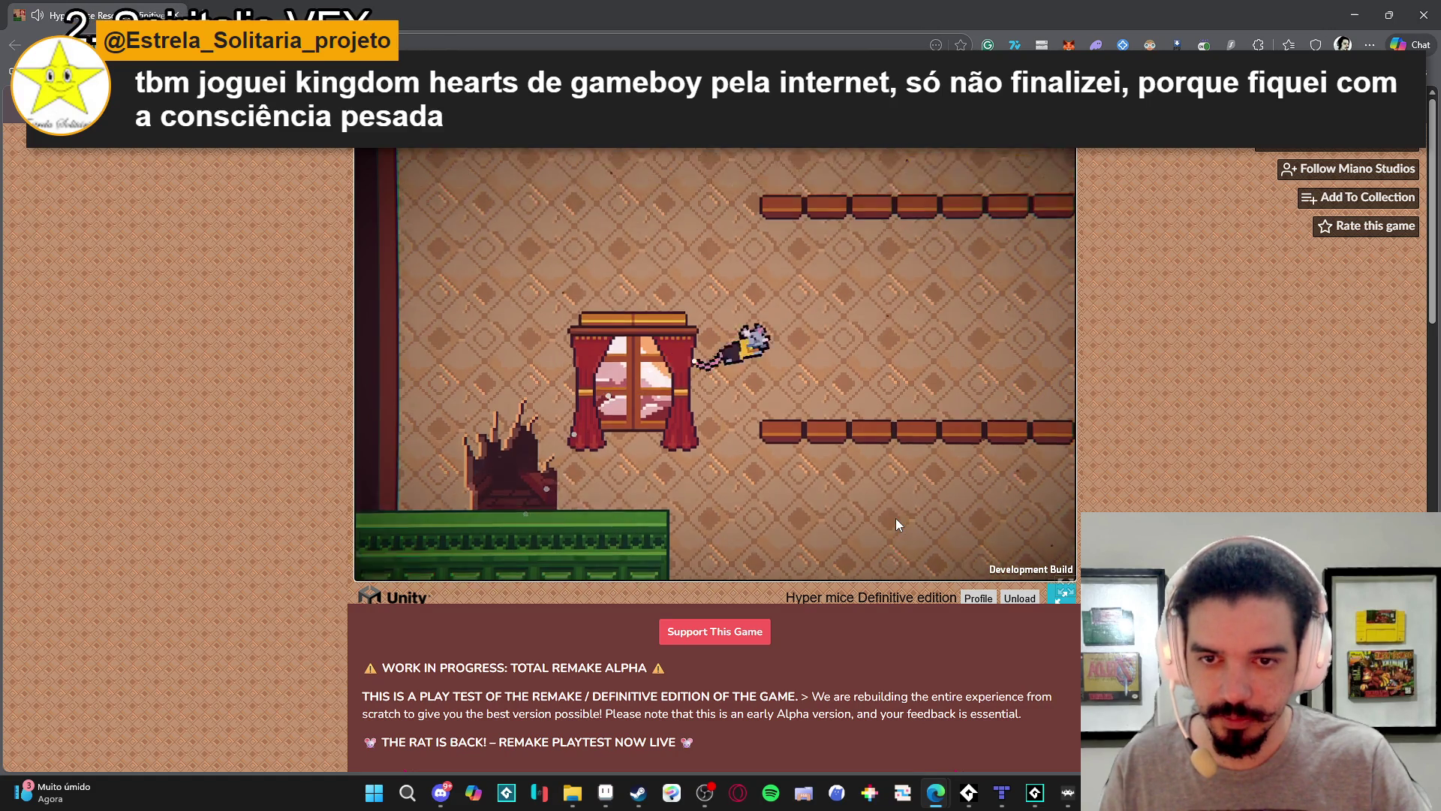
{"action": "key", "text": "Left"}
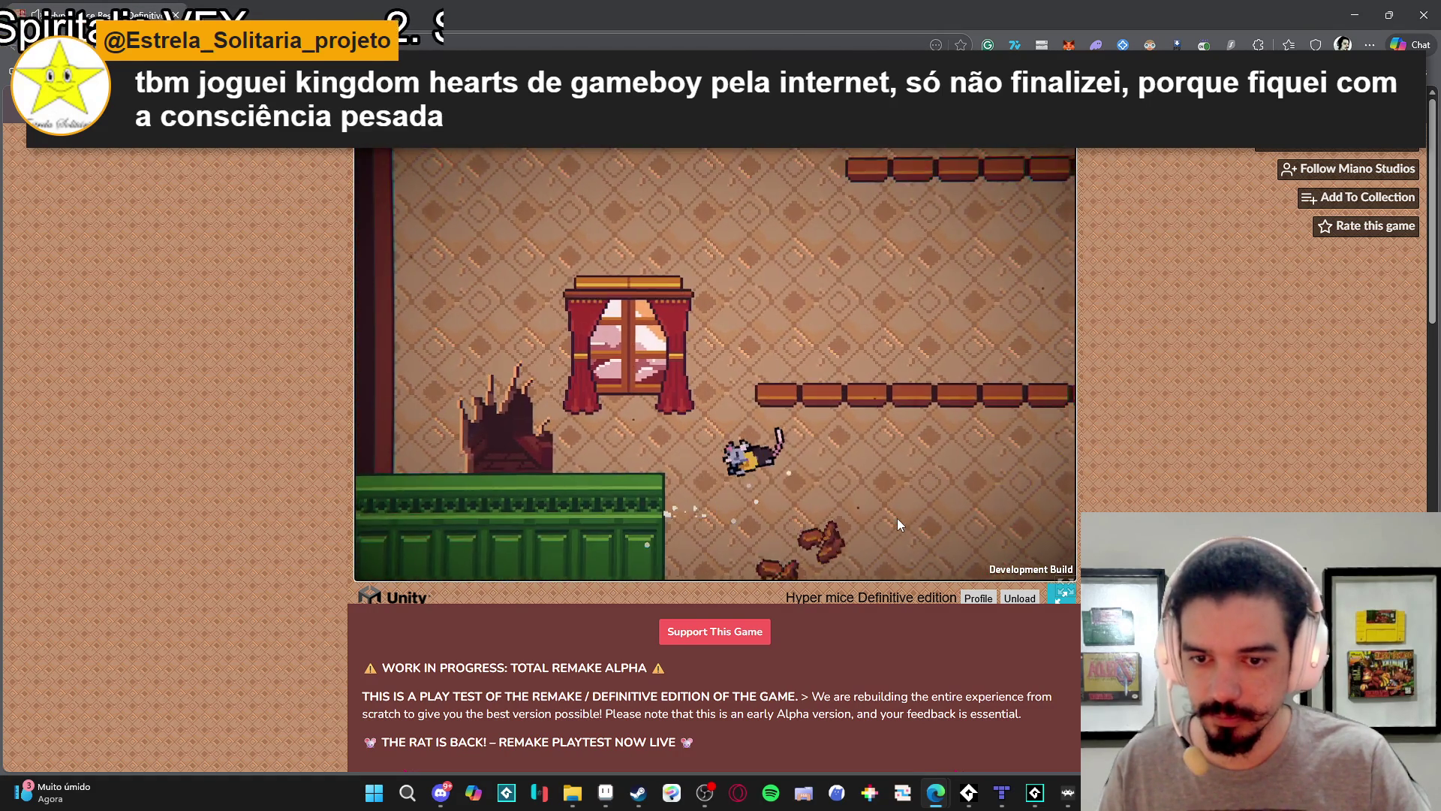
{"action": "key", "text": "Left"}
{"action": "key", "text": "space"}
{"action": "key", "text": "Right"}
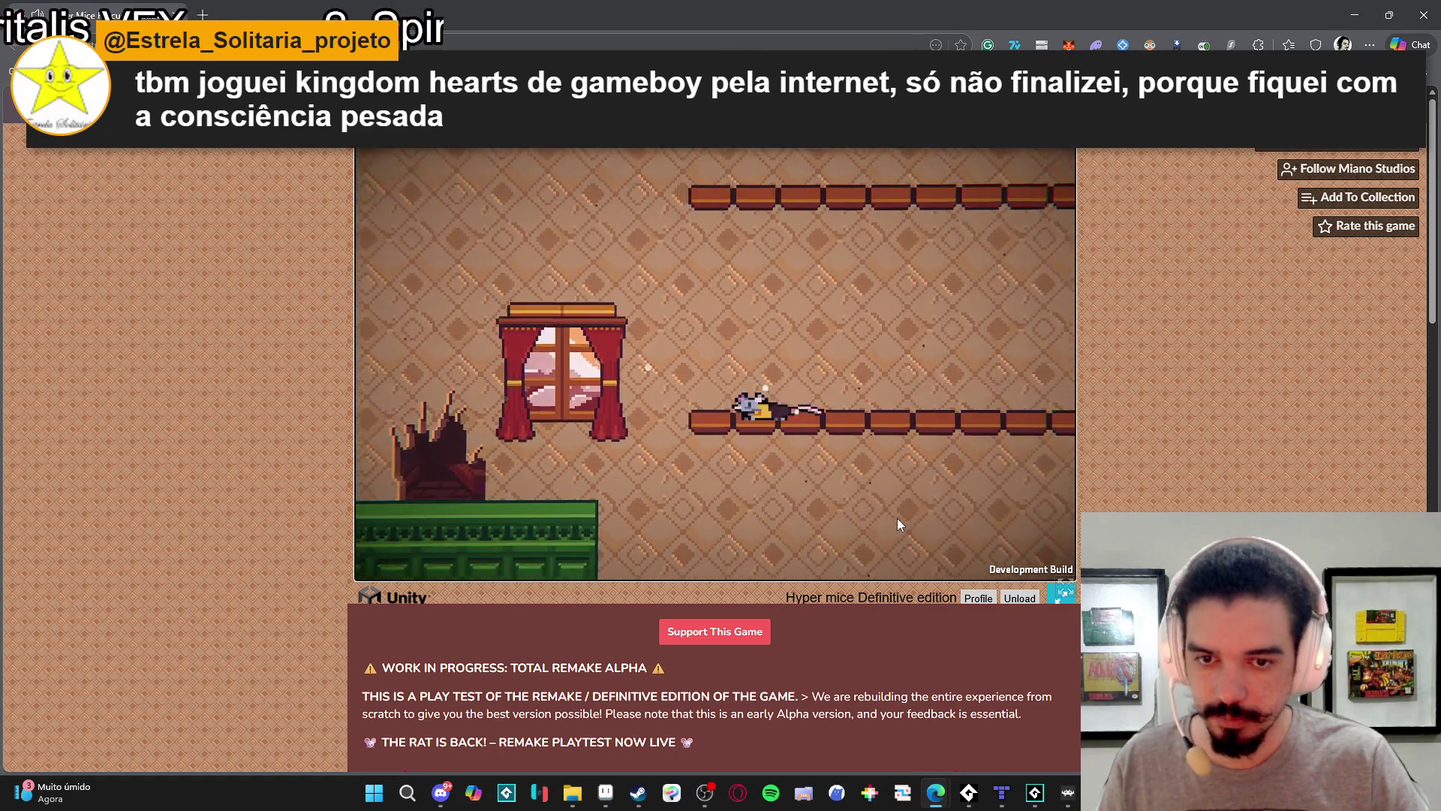
{"action": "key", "text": "space"}
{"action": "key", "text": "Left"}
{"action": "key", "text": "Right"}
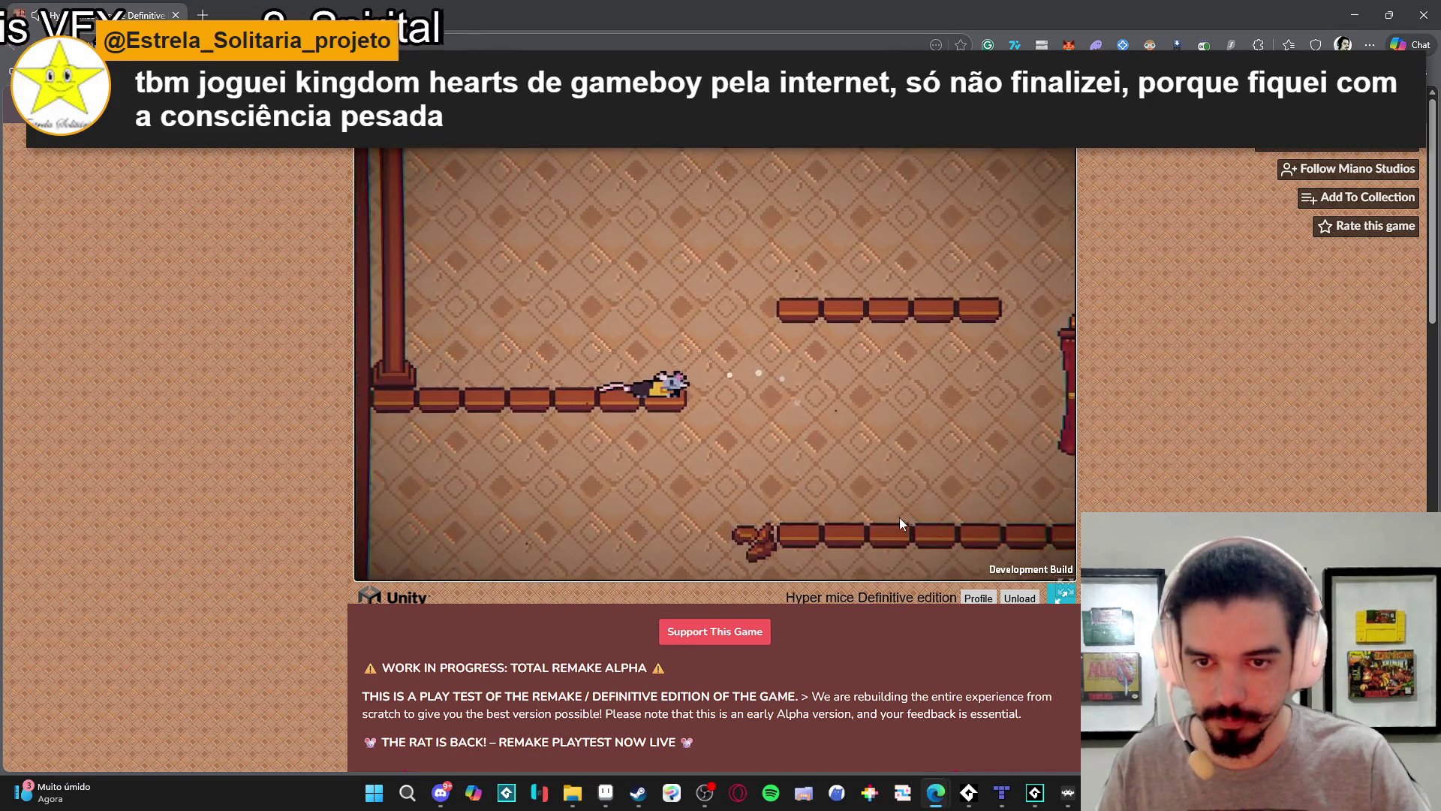
{"action": "key", "text": "space"}
{"action": "key", "text": "Right"}
{"action": "key", "text": "space"}
{"action": "key", "text": "Right"}
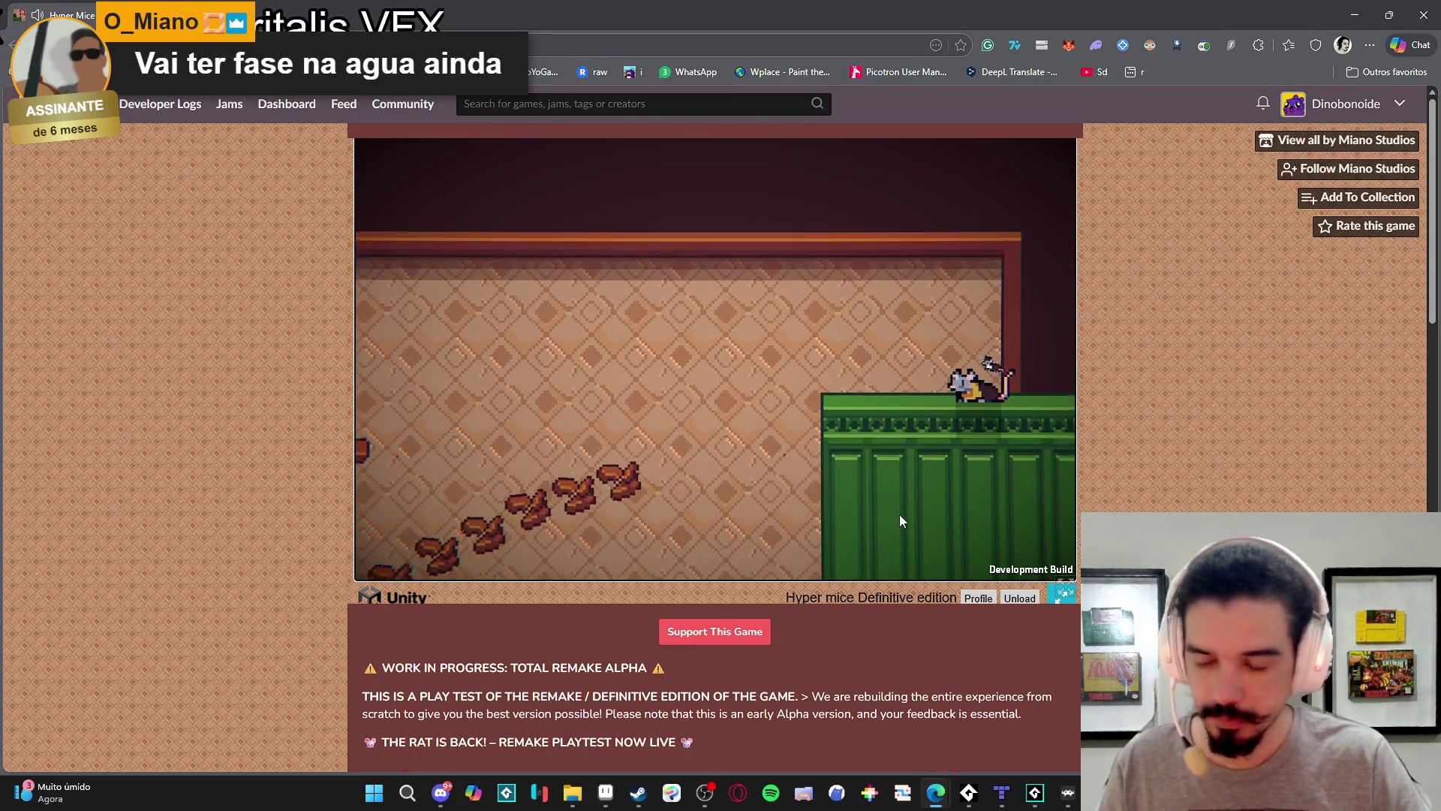
Take the rat left across the brick ledges, down to the green floor, and onto the bench.
{"action": "key", "text": "Left"}
{"action": "key", "text": "space"}
{"action": "key", "text": "Left"}
{"action": "key", "text": "space"}
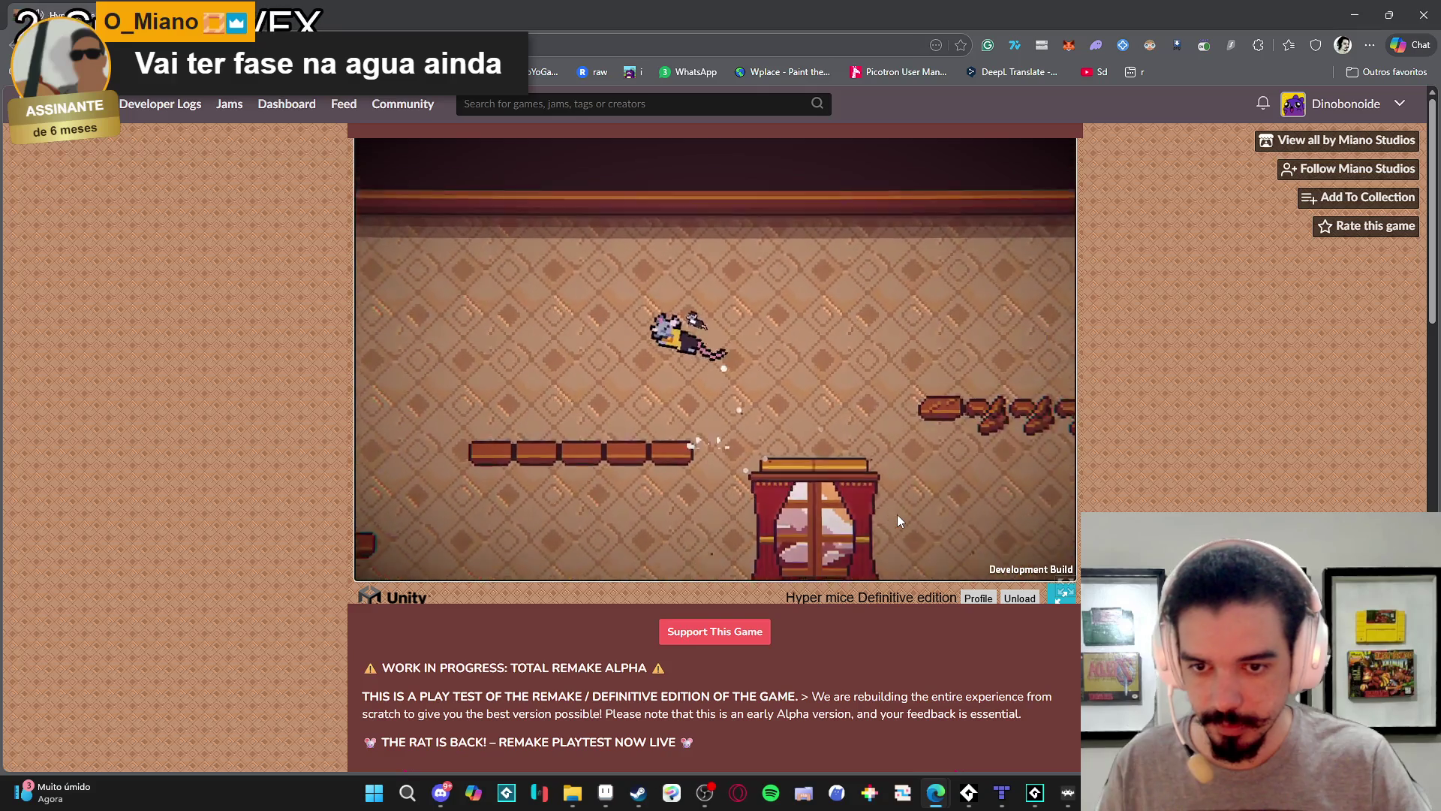
{"action": "key", "text": "Left"}
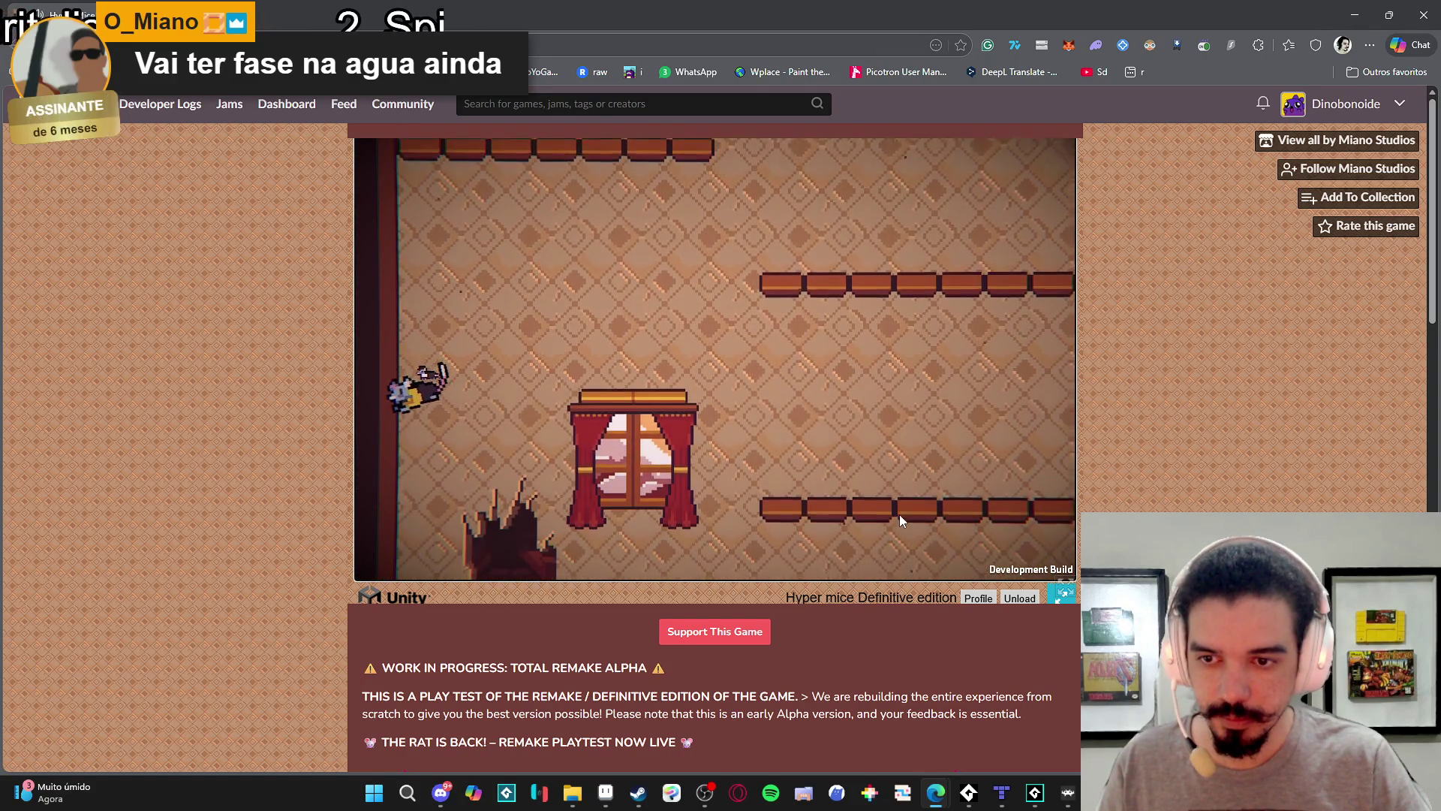
{"action": "key", "text": "Right"}
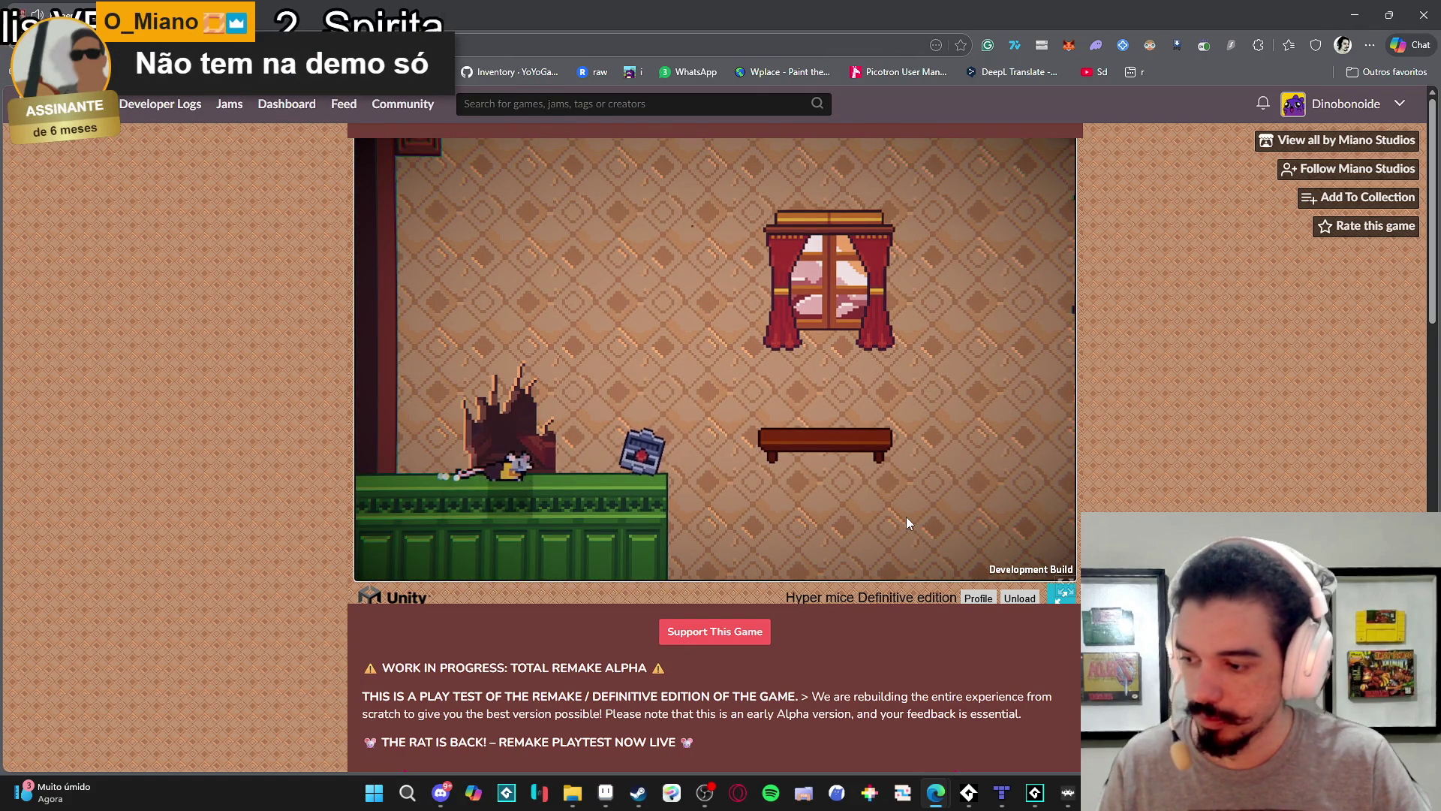
{"action": "key", "text": "Right"}
{"action": "key", "text": "space"}
Get the rat through the pillared room into the window room and onto the first shelf.
{"action": "key", "text": "Right"}
{"action": "key", "text": "space"}
{"action": "key", "text": "space"}
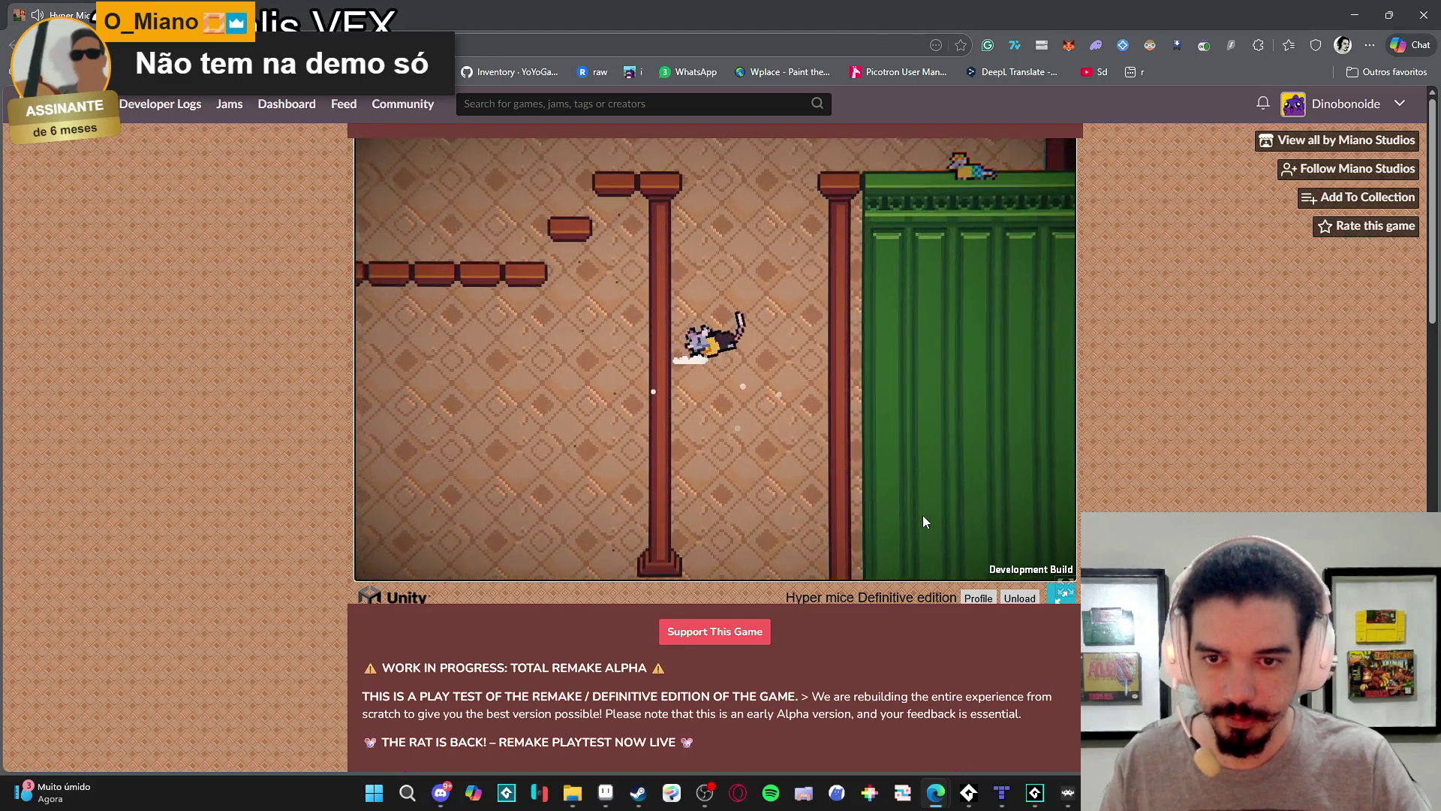
{"action": "key", "text": "Right"}
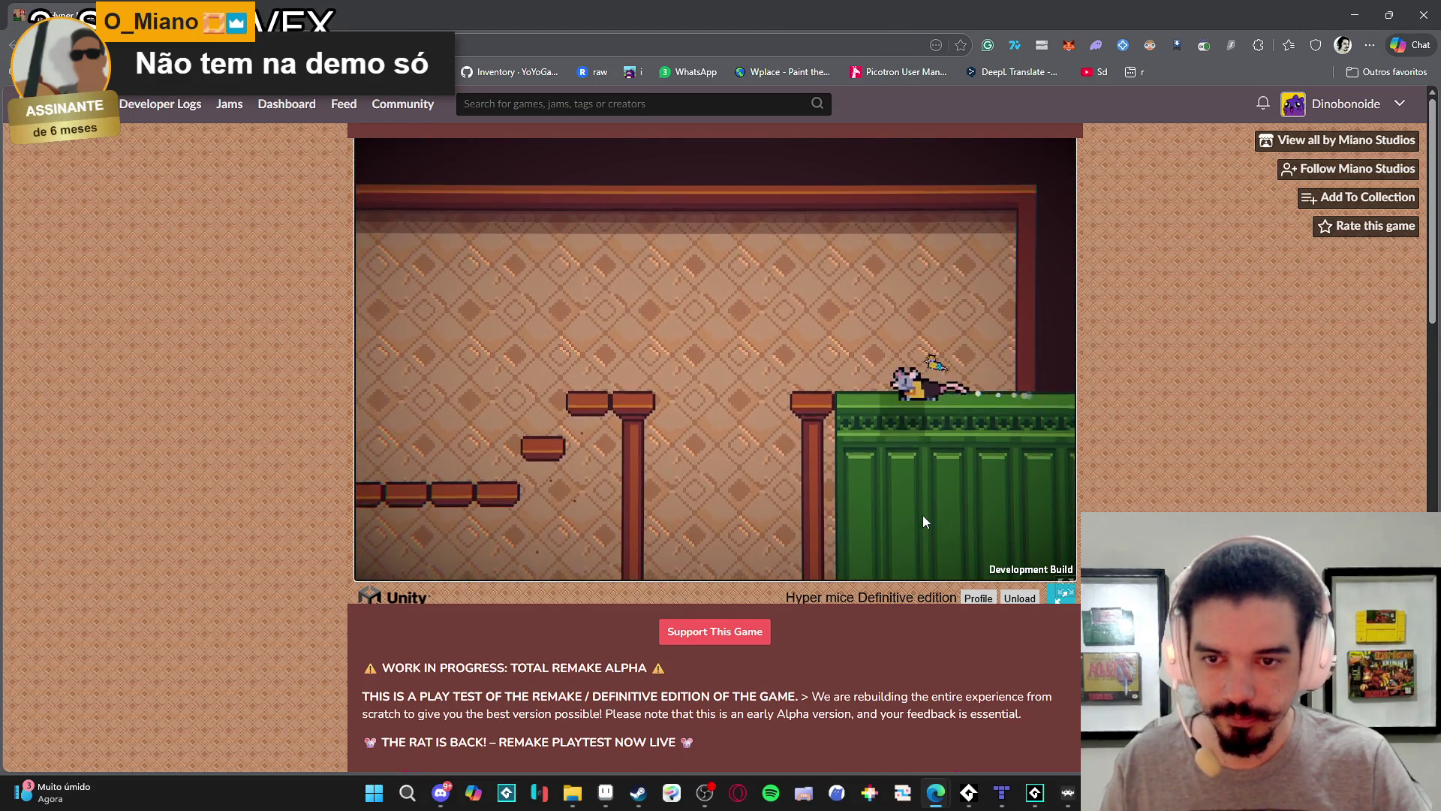
{"action": "key", "text": "space"}
{"action": "key", "text": "Left"}
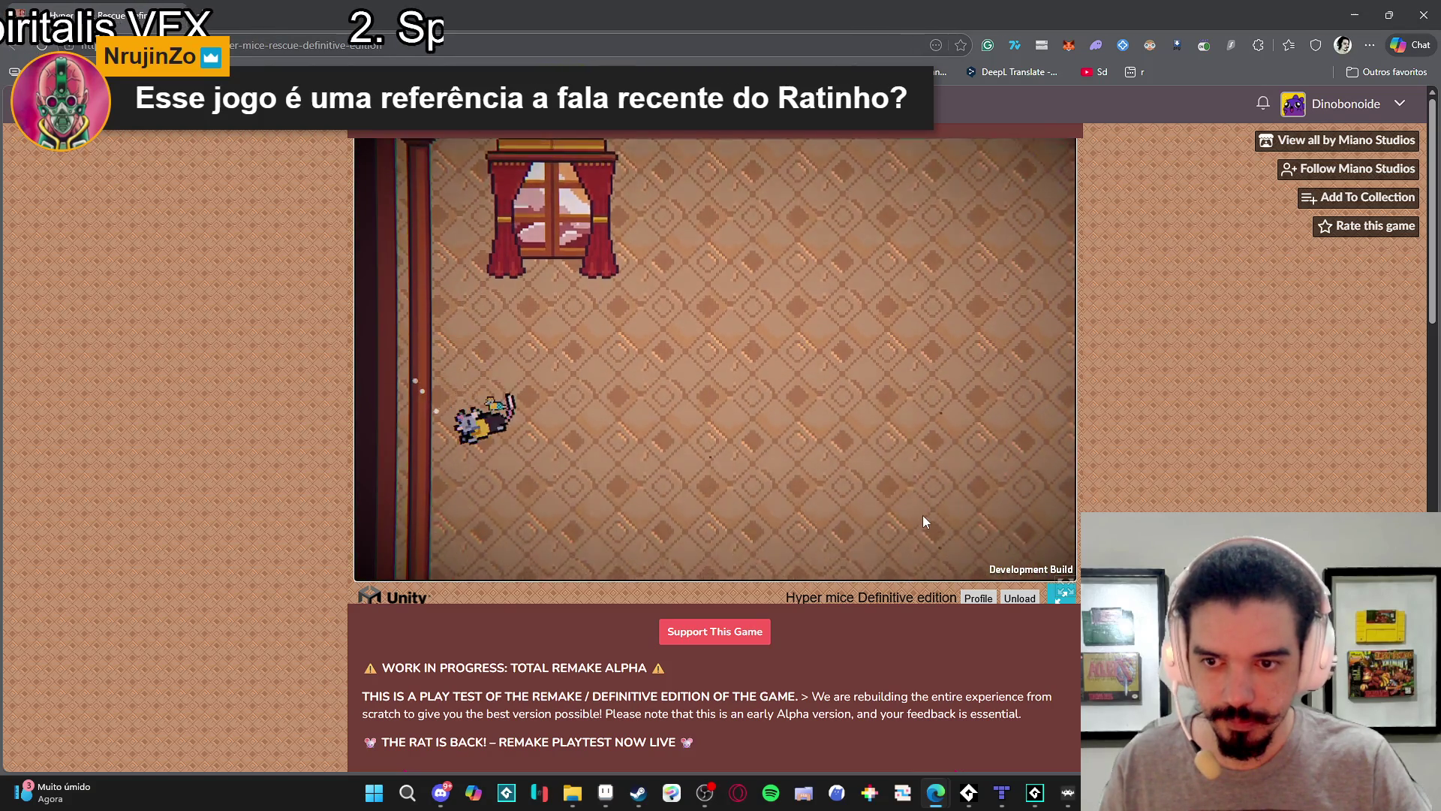
{"action": "key", "text": "Left"}
{"action": "key", "text": "Right"}
{"action": "key", "text": "space"}
Climb the rat up the shelves past the window onto the upper platform.
{"action": "key", "text": "space"}
{"action": "key", "text": "space"}
{"action": "key", "text": "Left"}
{"action": "key", "text": "Right"}
{"action": "key", "text": "space"}
{"action": "key", "text": "space"}
{"action": "key", "text": "space"}
{"action": "key", "text": "Right"}
{"action": "key", "text": "space"}
{"action": "key", "text": "space"}
{"action": "key", "text": "space"}
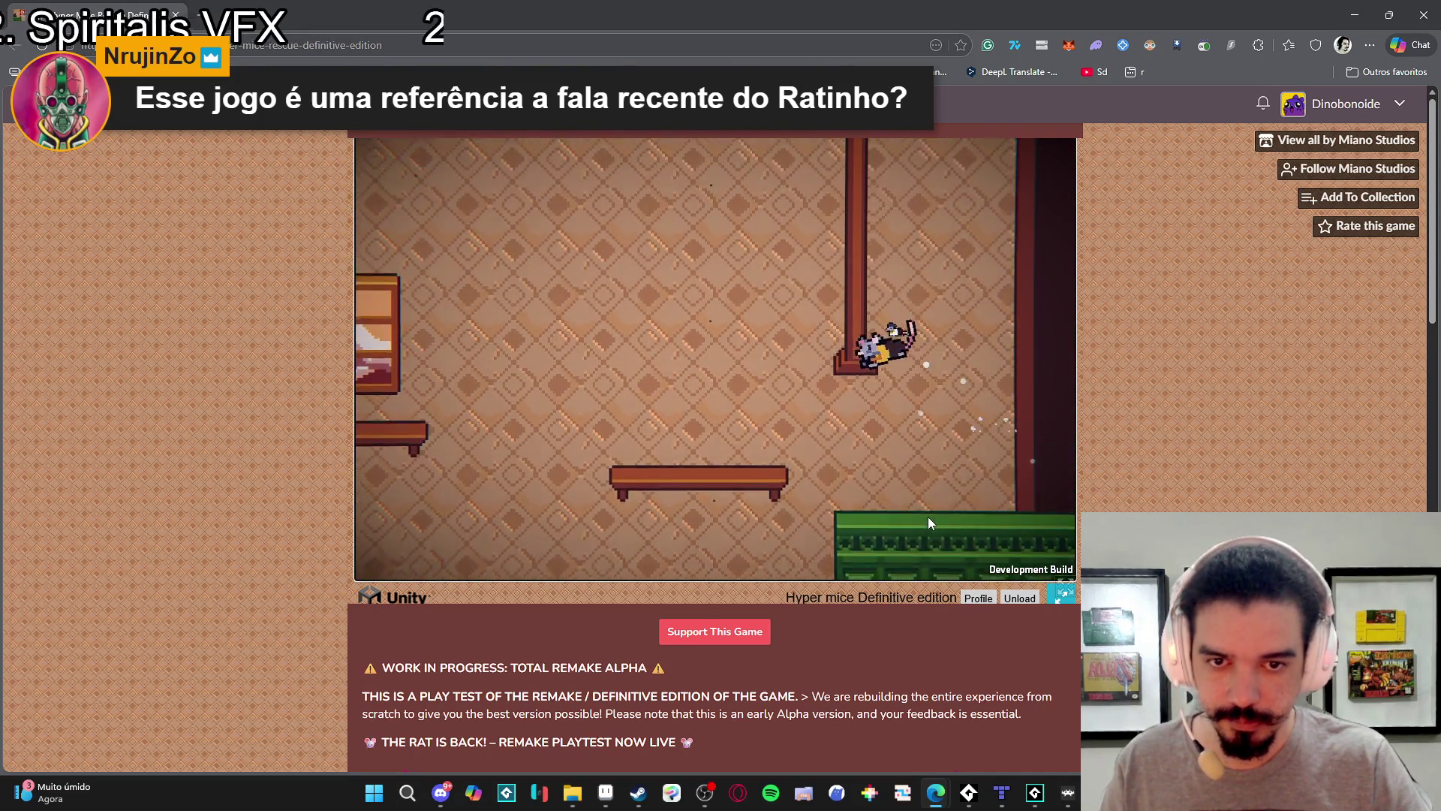
{"action": "key", "text": "space"}
{"action": "key", "text": "space"}
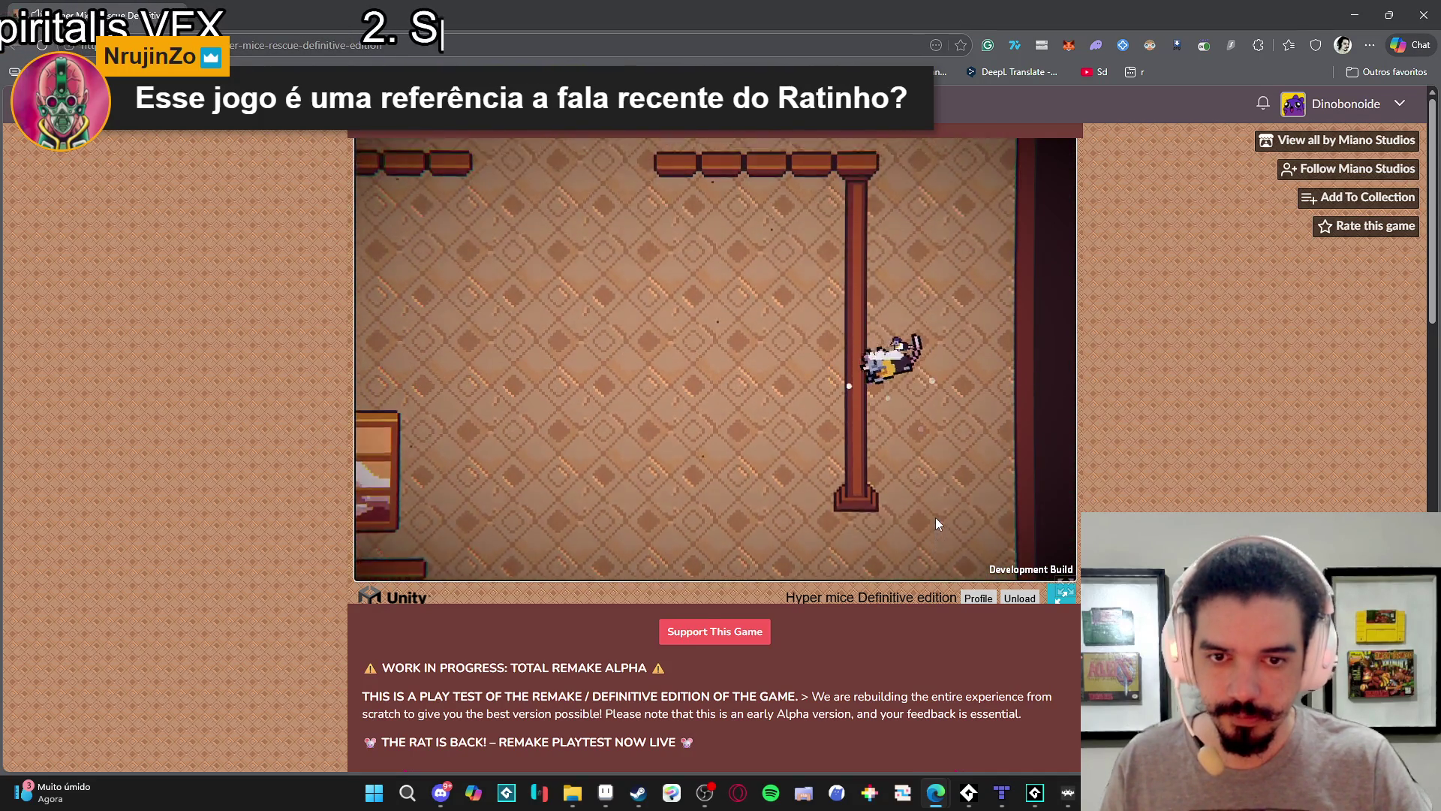
{"action": "key", "text": "space"}
{"action": "key", "text": "space"}
{"action": "key", "text": "Left"}
{"action": "key", "text": "Right"}
{"action": "key", "text": "space"}
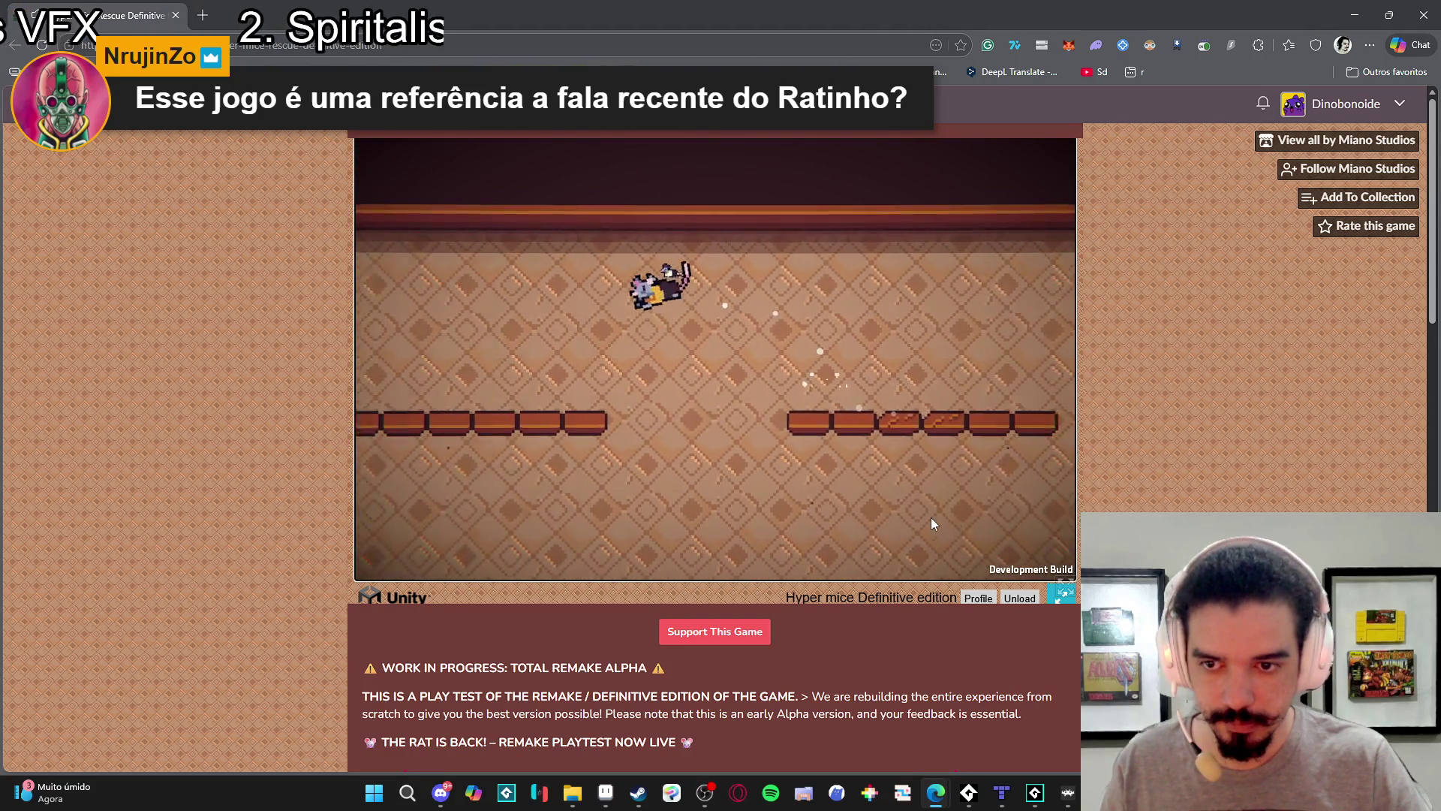
Drop the rat to the green floor, then climb the platforms beside the pillar toward the ceiling.
{"action": "key", "text": "Left"}
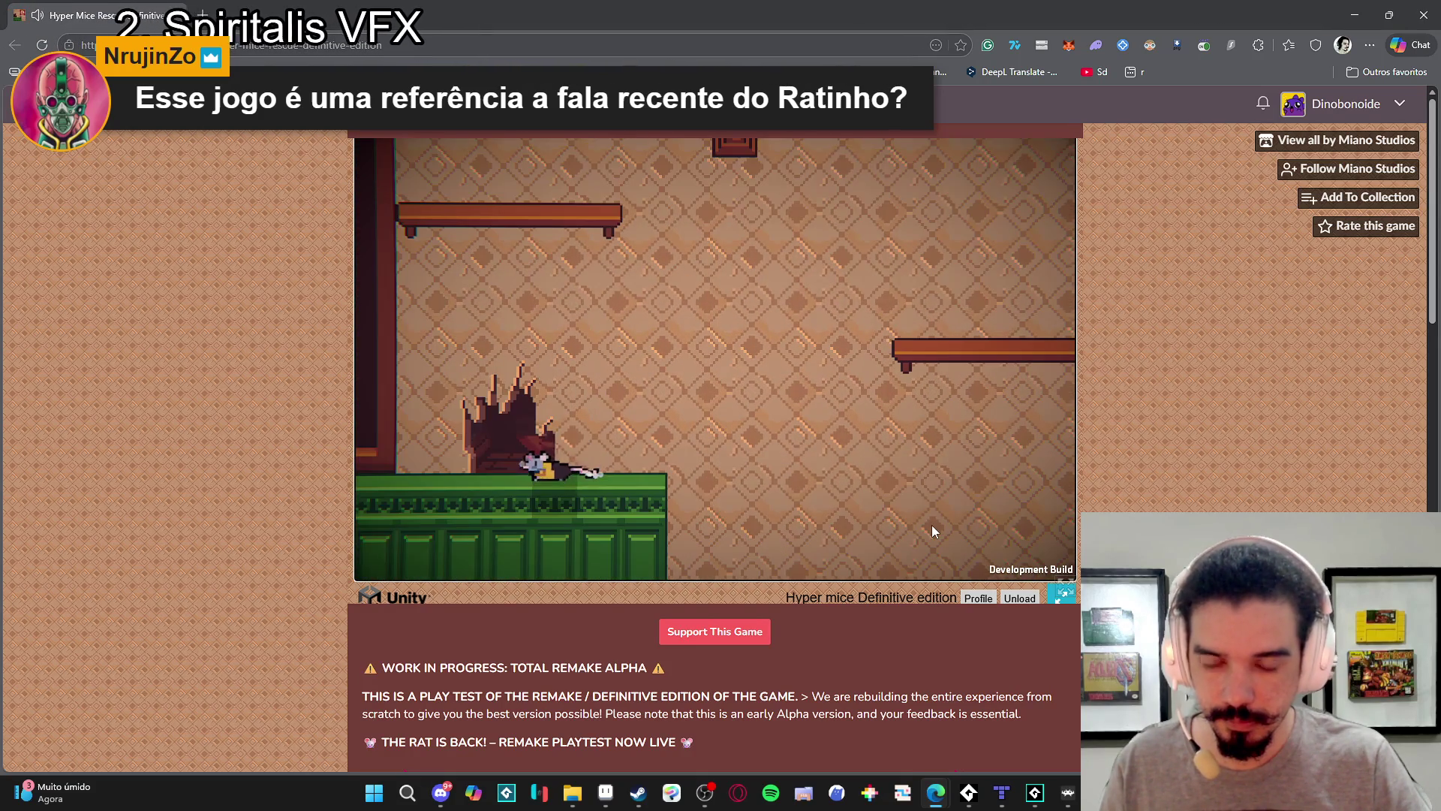
{"action": "key", "text": "Right"}
{"action": "key", "text": "space"}
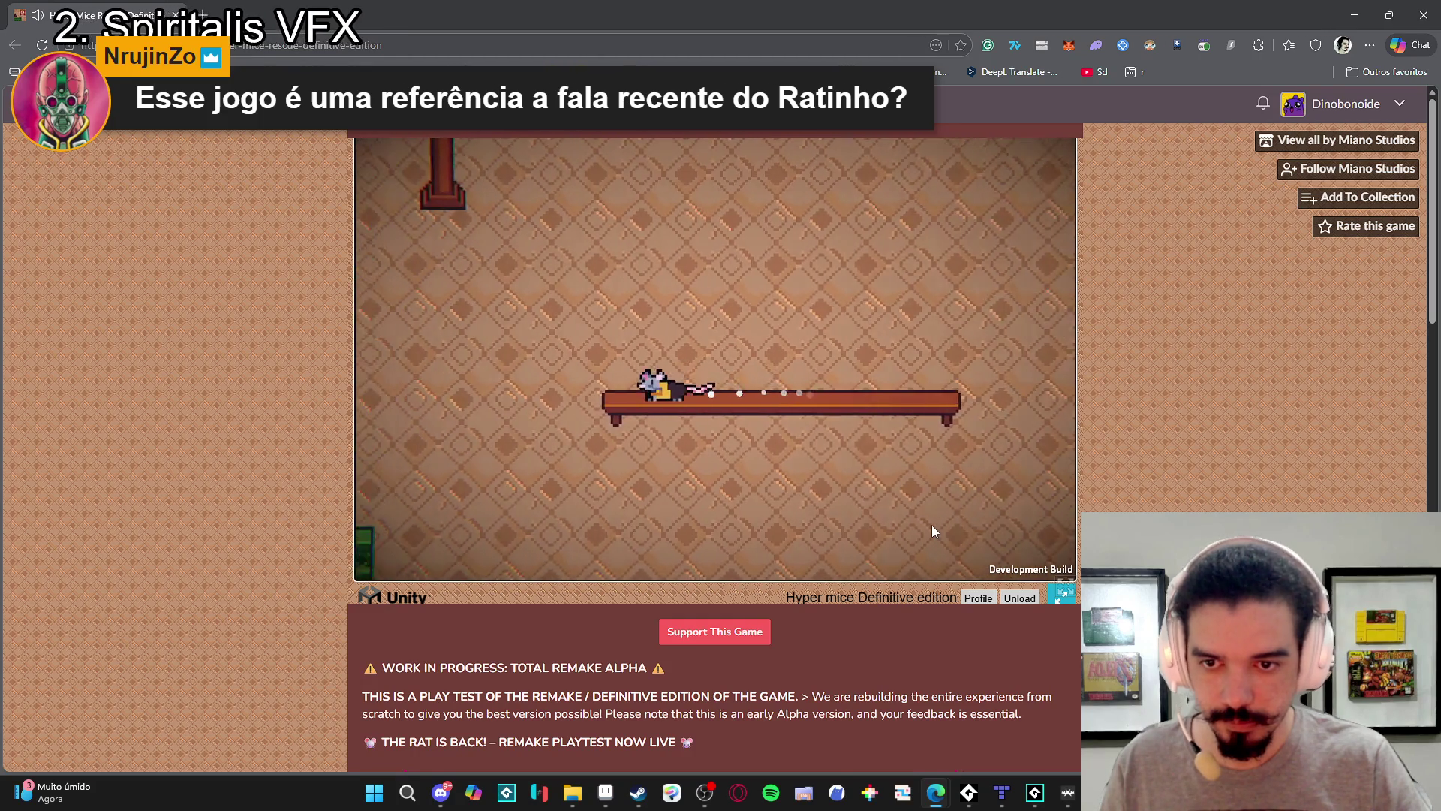
{"action": "key", "text": "space"}
{"action": "key", "text": "Left"}
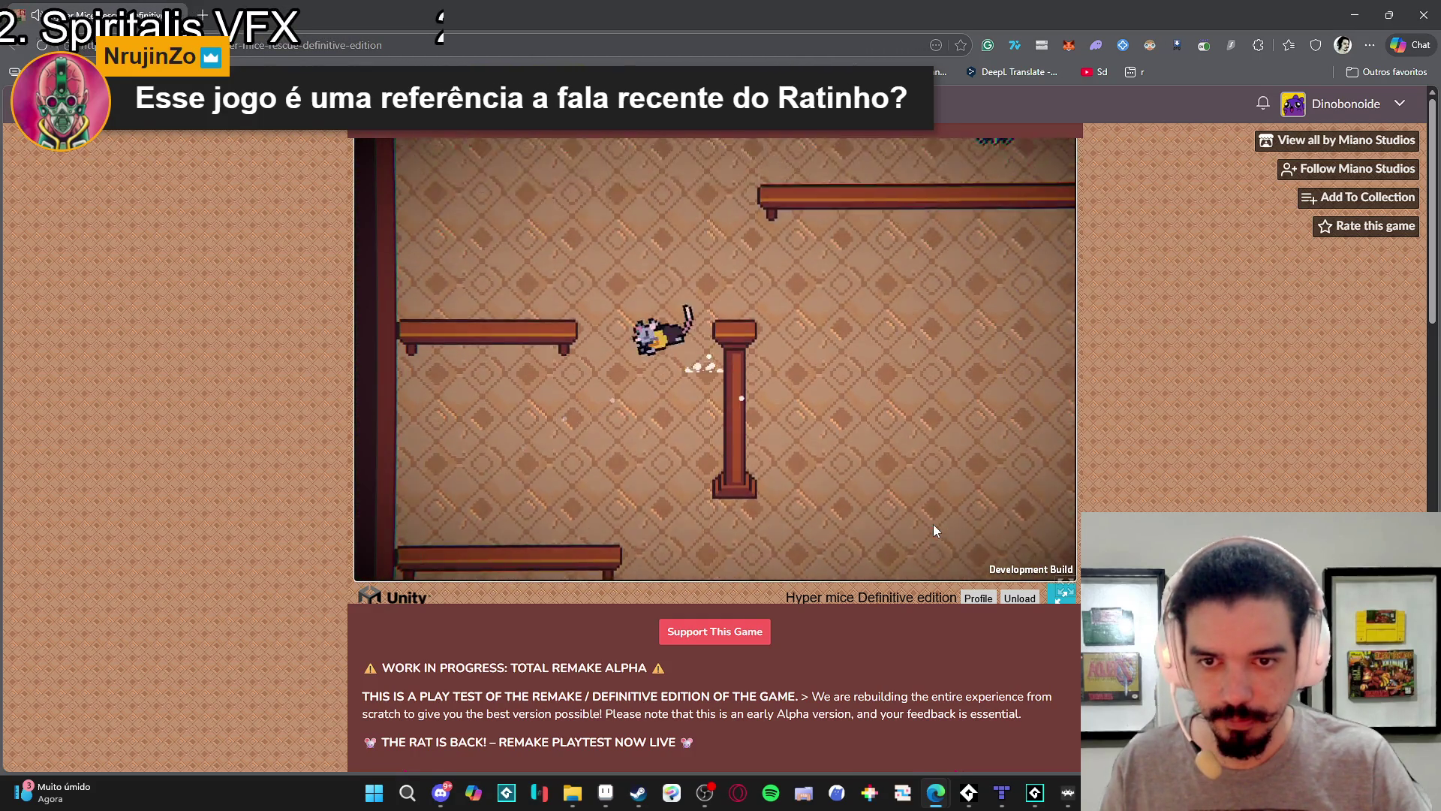
{"action": "key", "text": "Right"}
{"action": "key", "text": "space"}
{"action": "key", "text": "space"}
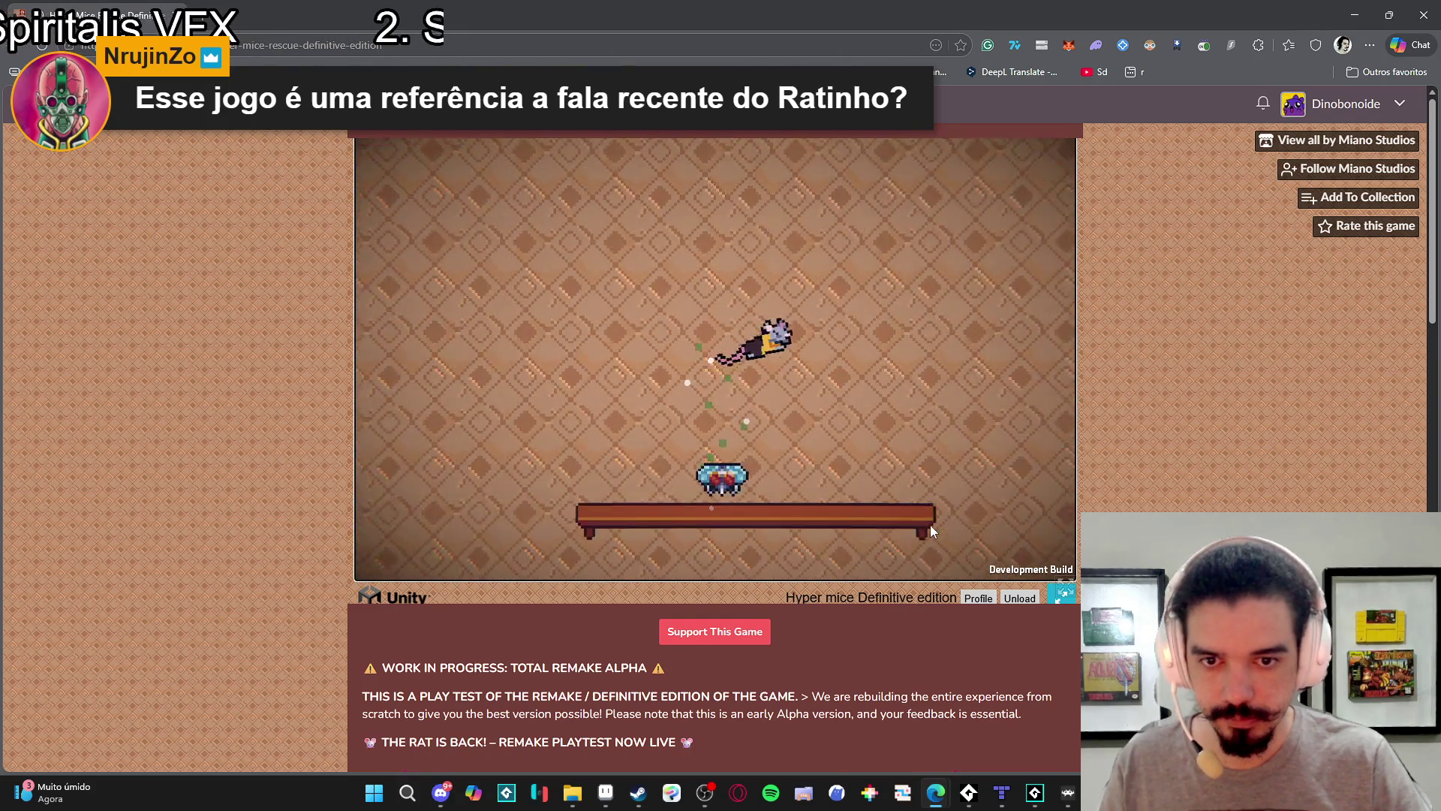
{"action": "key", "text": "space"}
{"action": "key", "text": "space"}
{"action": "key", "text": "space"}
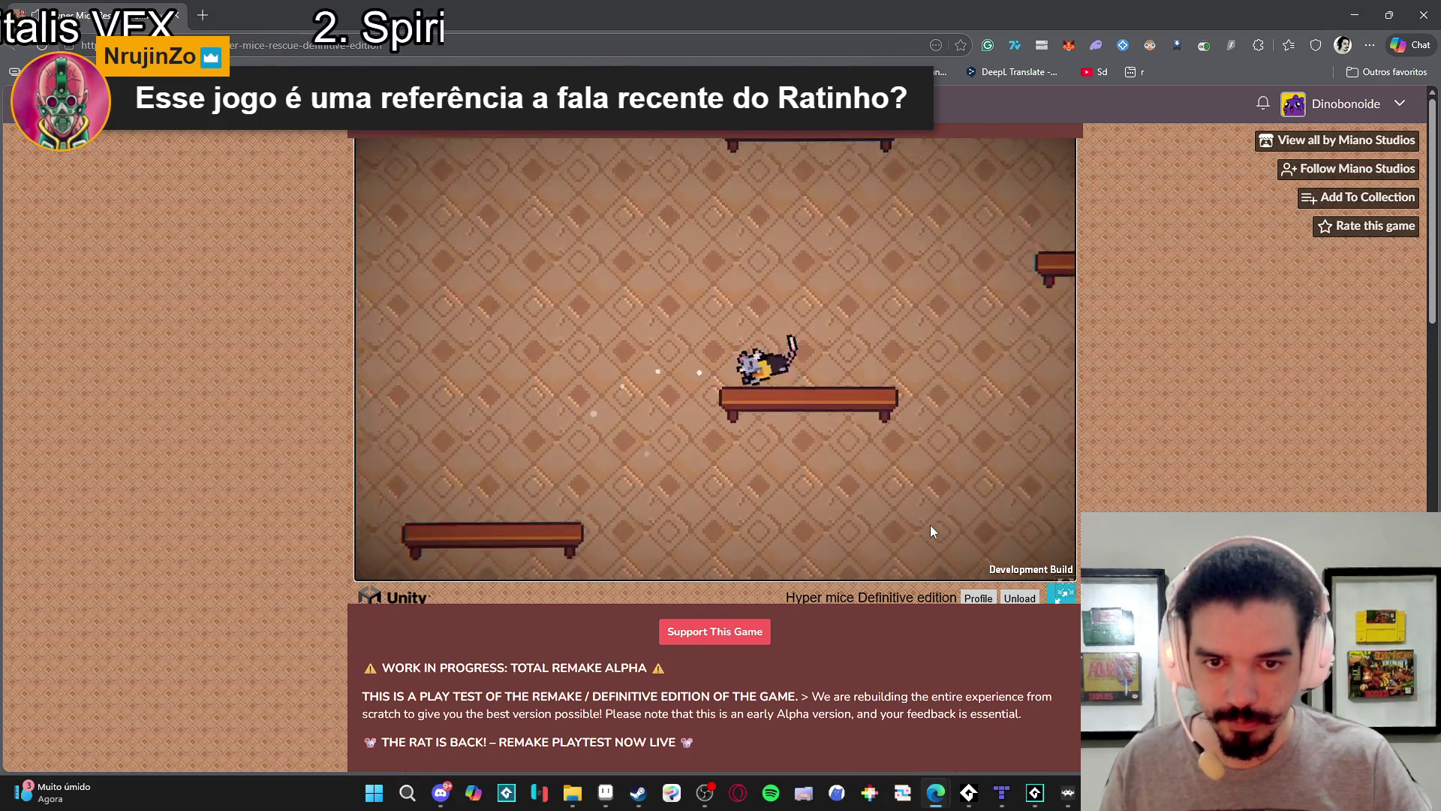
{"action": "key", "text": "space"}
{"action": "key", "text": "space"}
{"action": "key", "text": "space"}
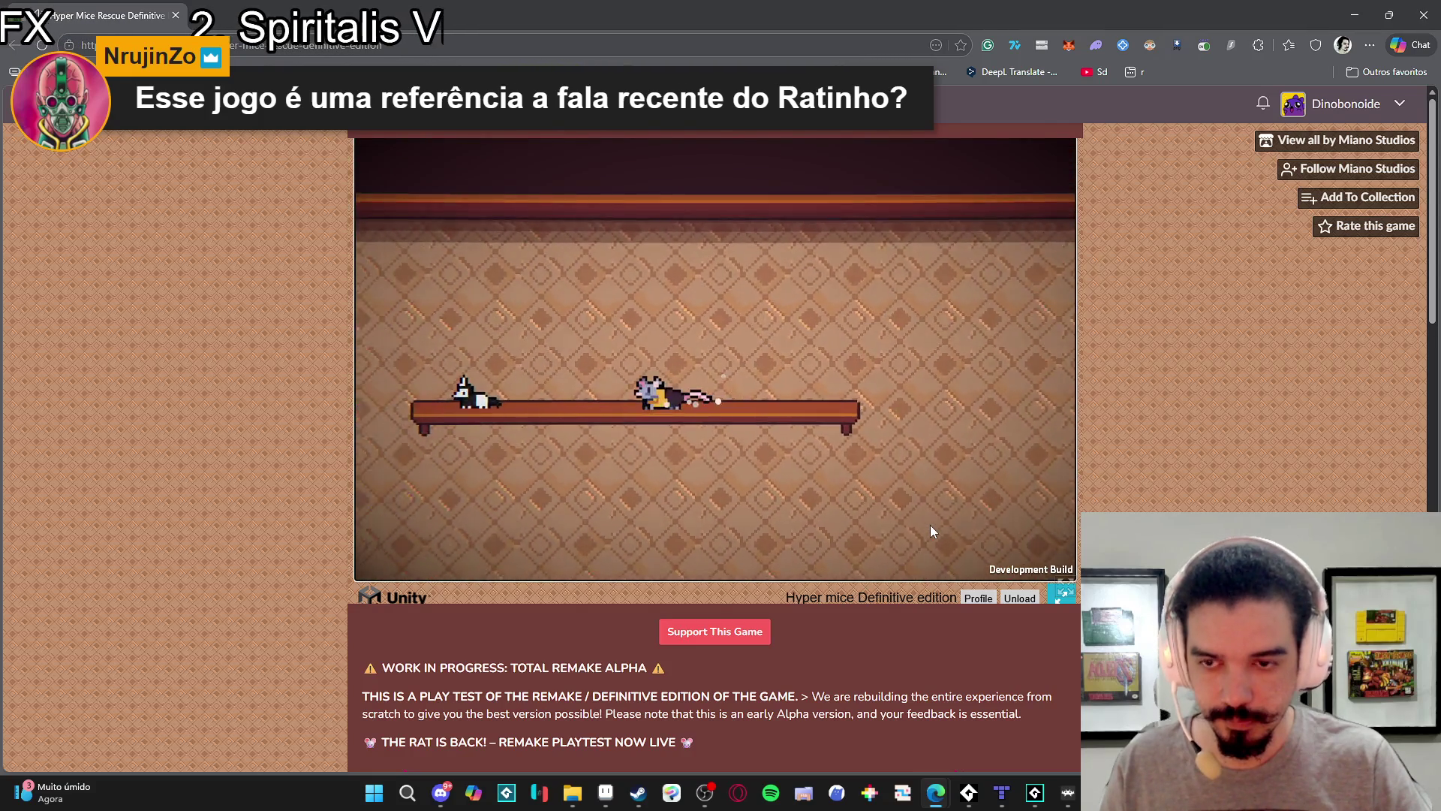
Get the rat up into the room above, past the desk, and into the room with the fly.
{"action": "key", "text": "Left"}
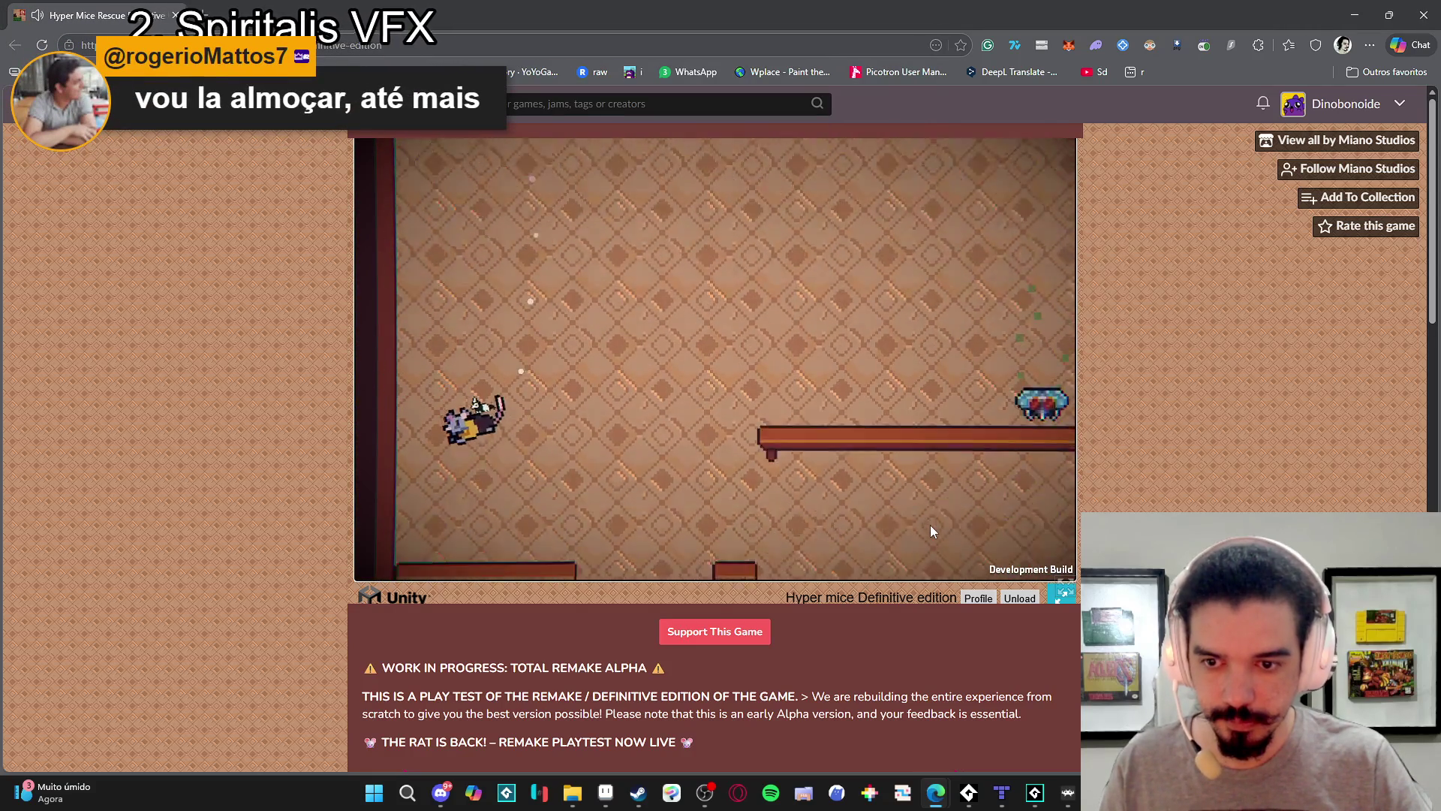
{"action": "key", "text": "Right"}
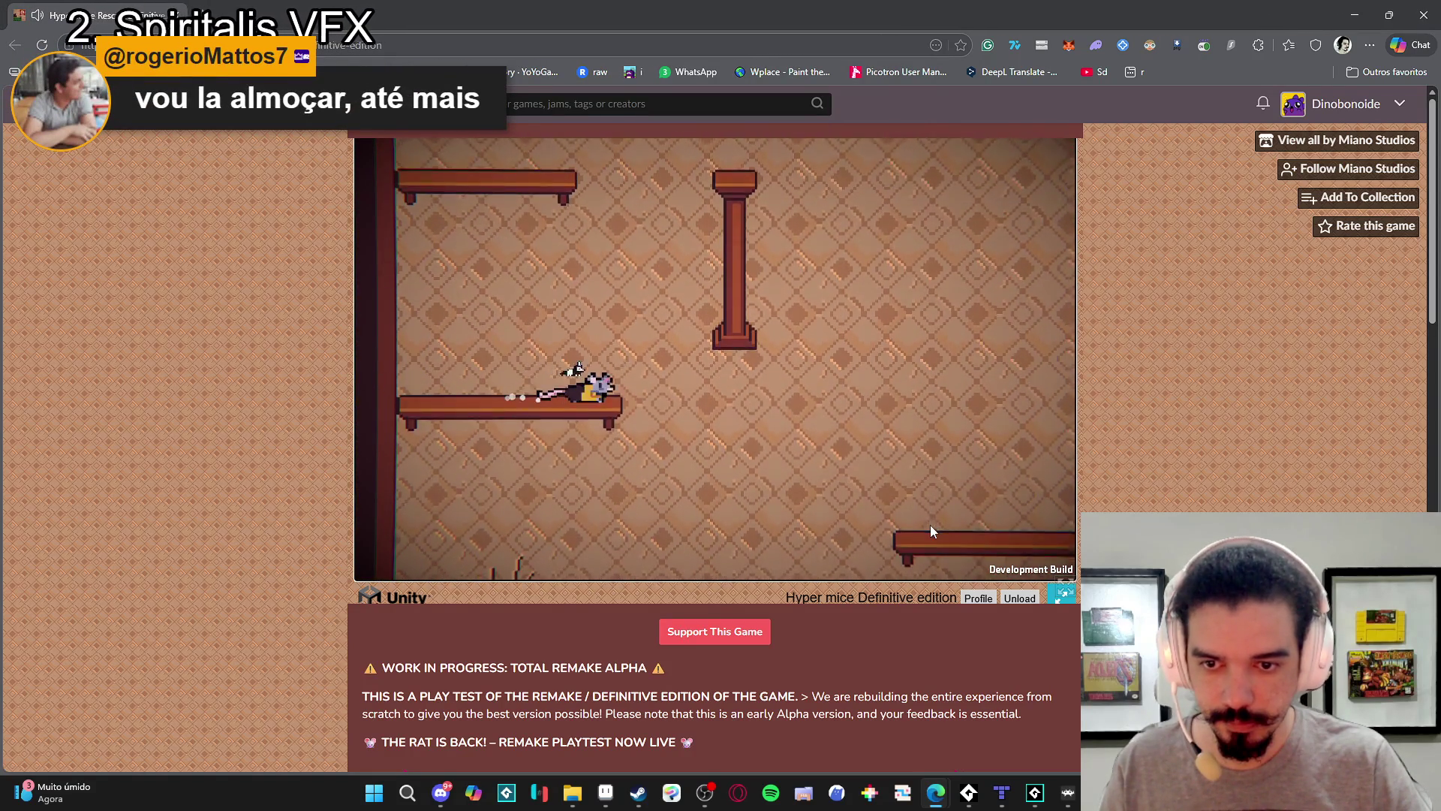
{"action": "key", "text": "space"}
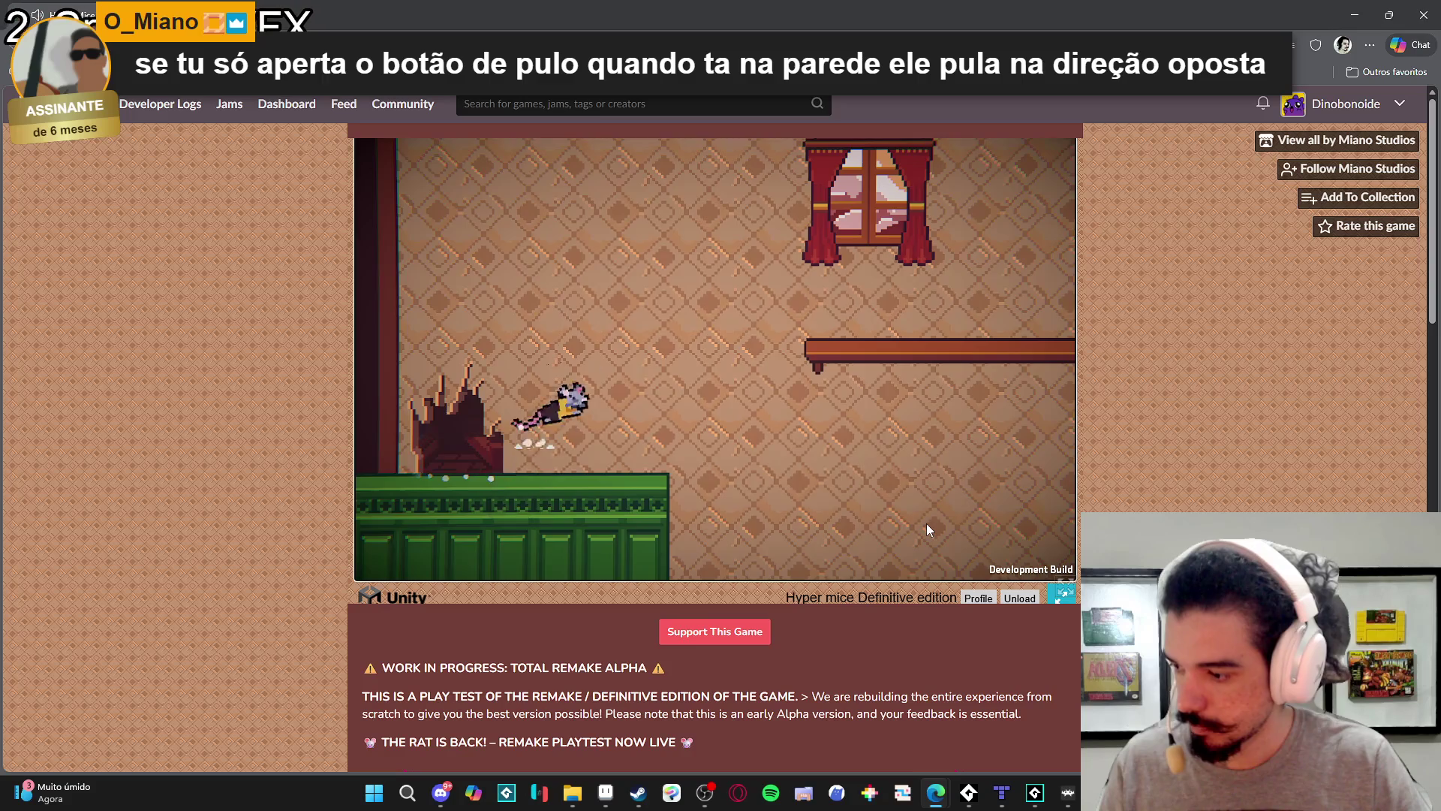
{"action": "key", "text": "space"}
{"action": "key", "text": "space"}
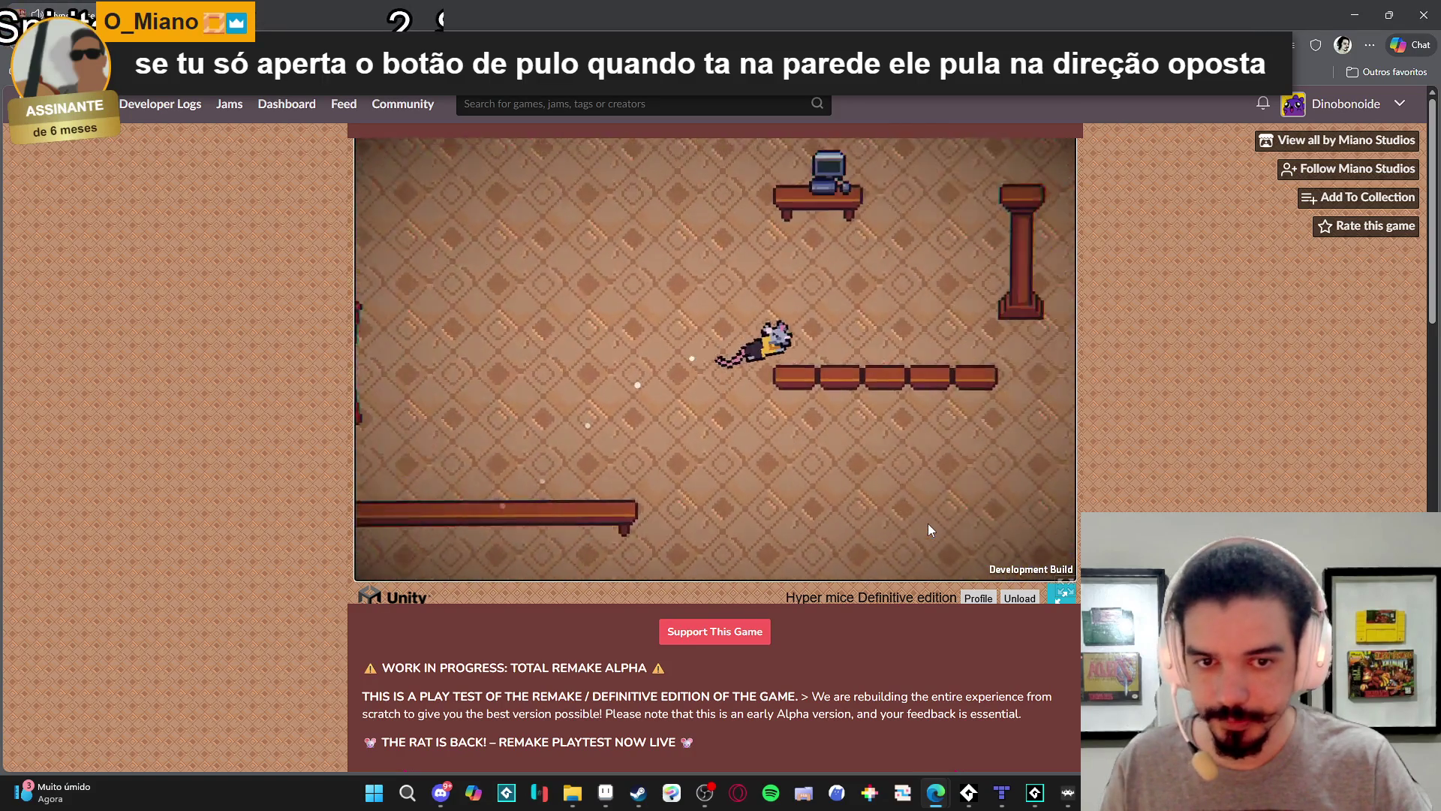
{"action": "key", "text": "Left"}
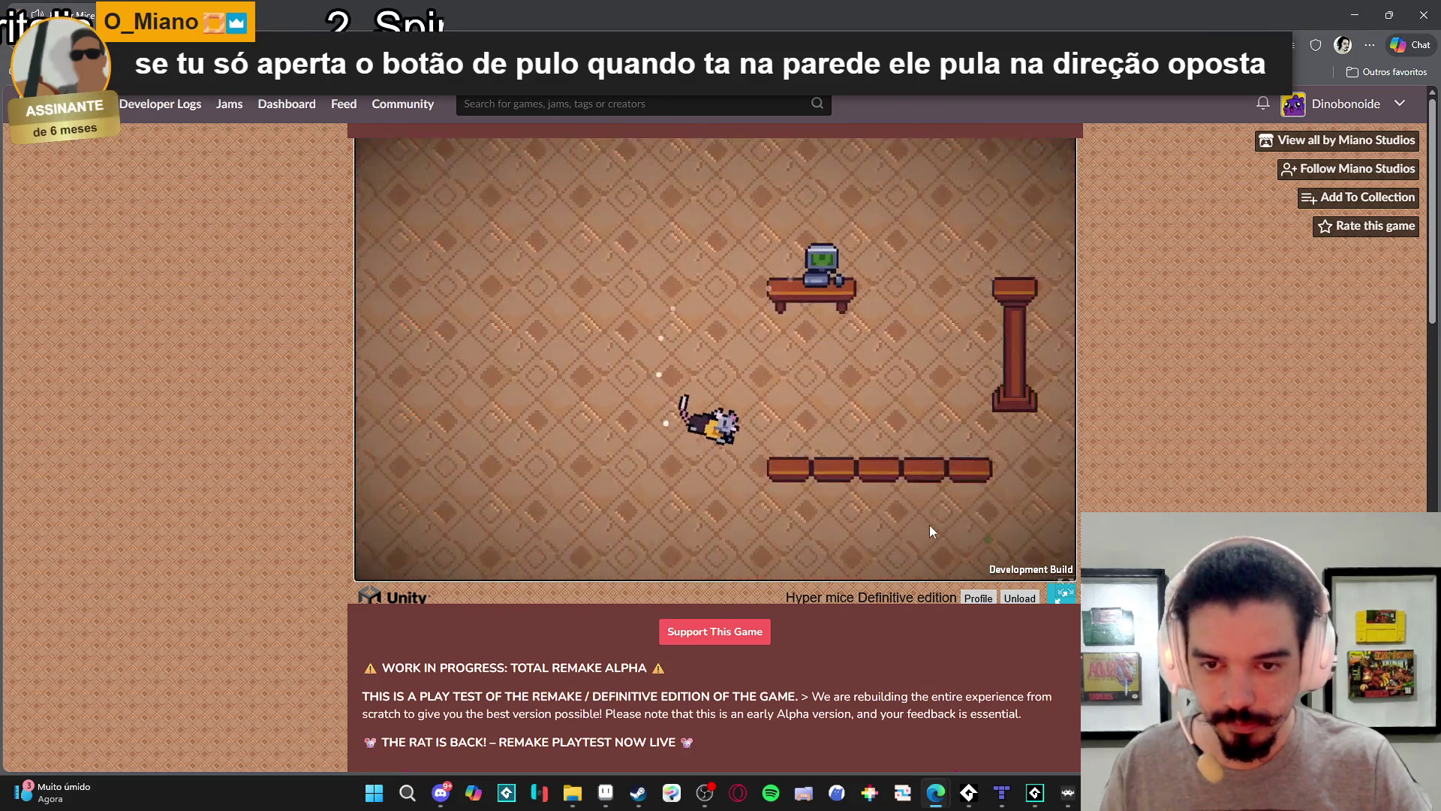
{"action": "key", "text": "Right"}
{"action": "key", "text": "space"}
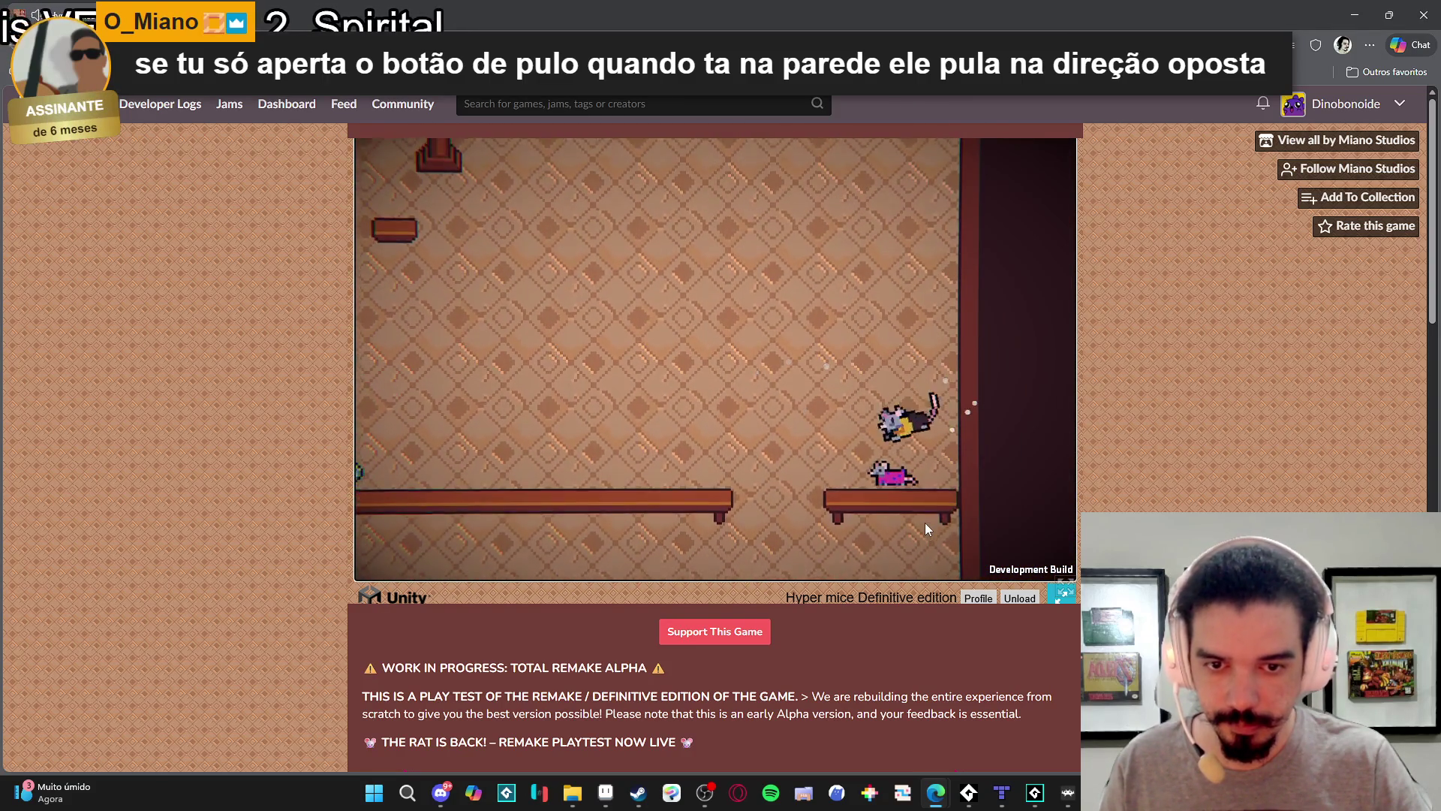
{"action": "key", "text": "Left"}
{"action": "key", "text": "space"}
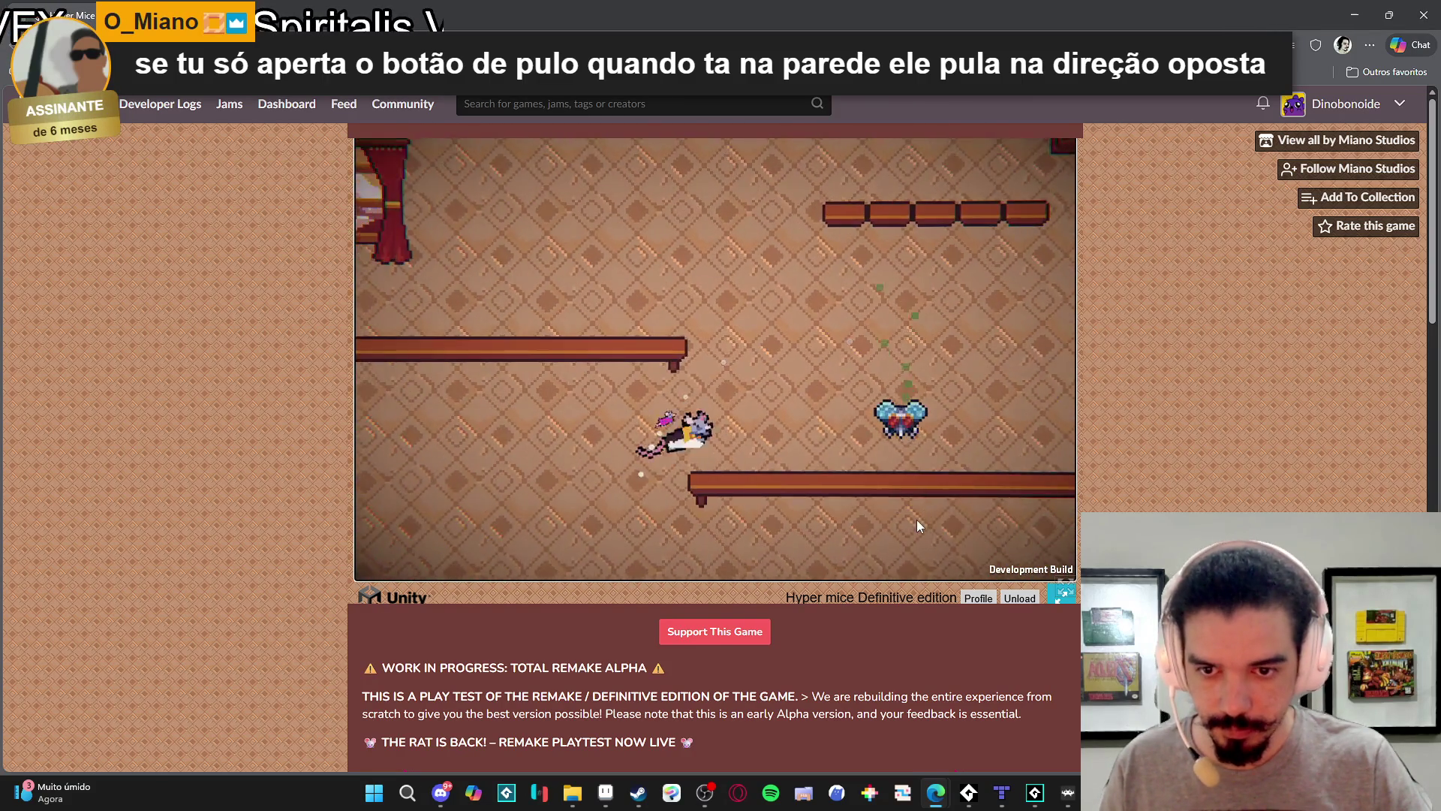
Take the rat back to the green floor, then climb it up the platforms again.
{"action": "key", "text": "Left"}
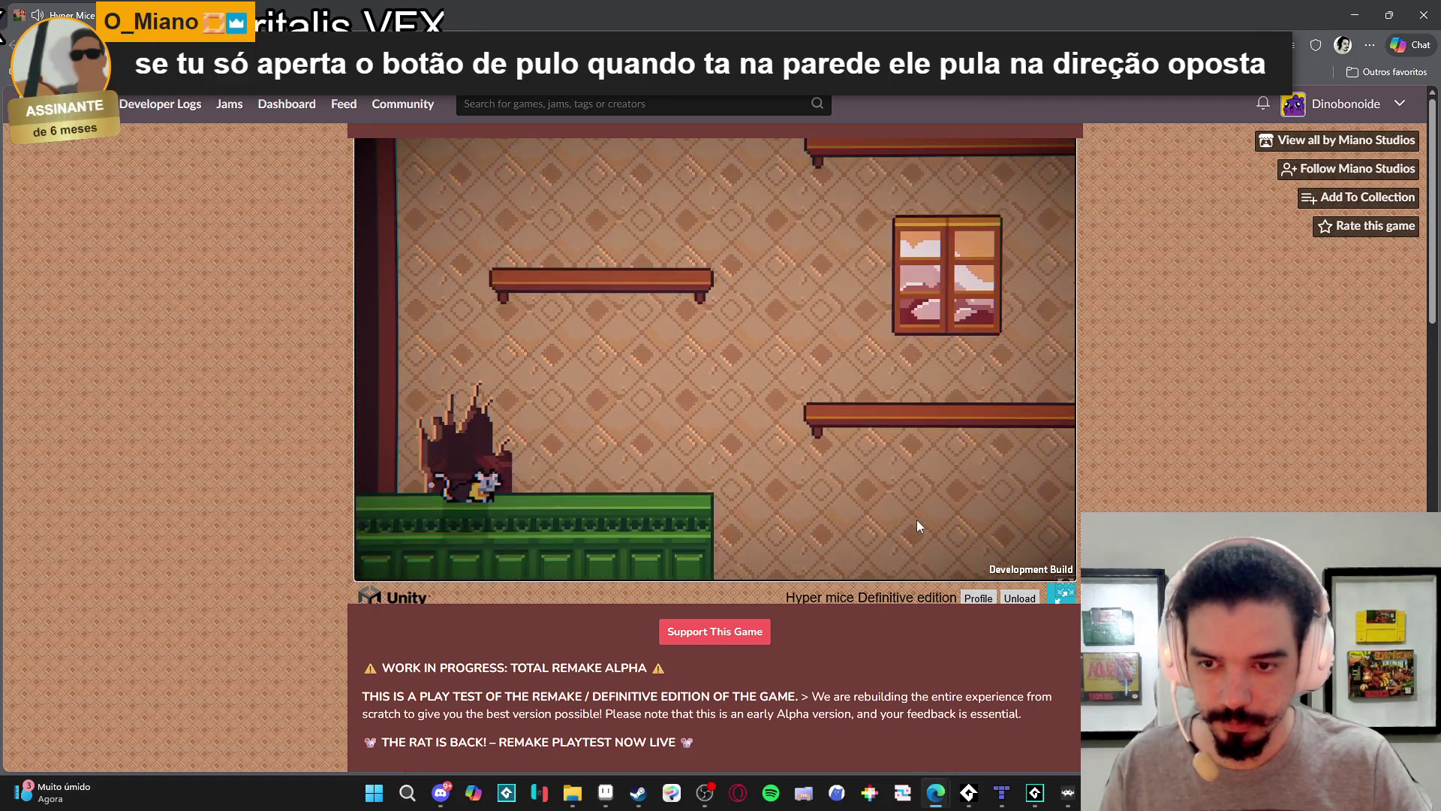
{"action": "key", "text": "space"}
{"action": "key", "text": "space"}
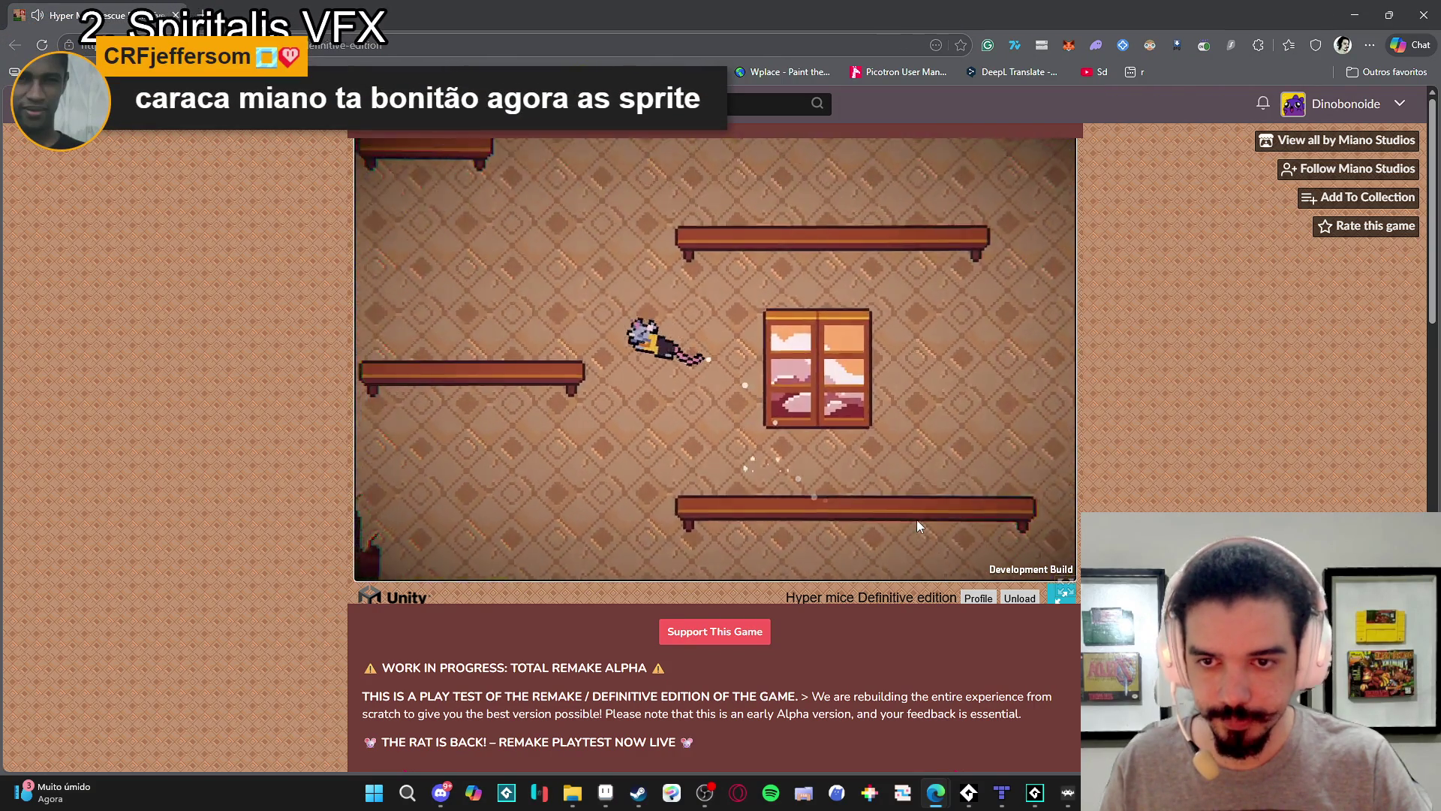
{"action": "key", "text": "space"}
{"action": "key", "text": "Left"}
{"action": "key", "text": "space"}
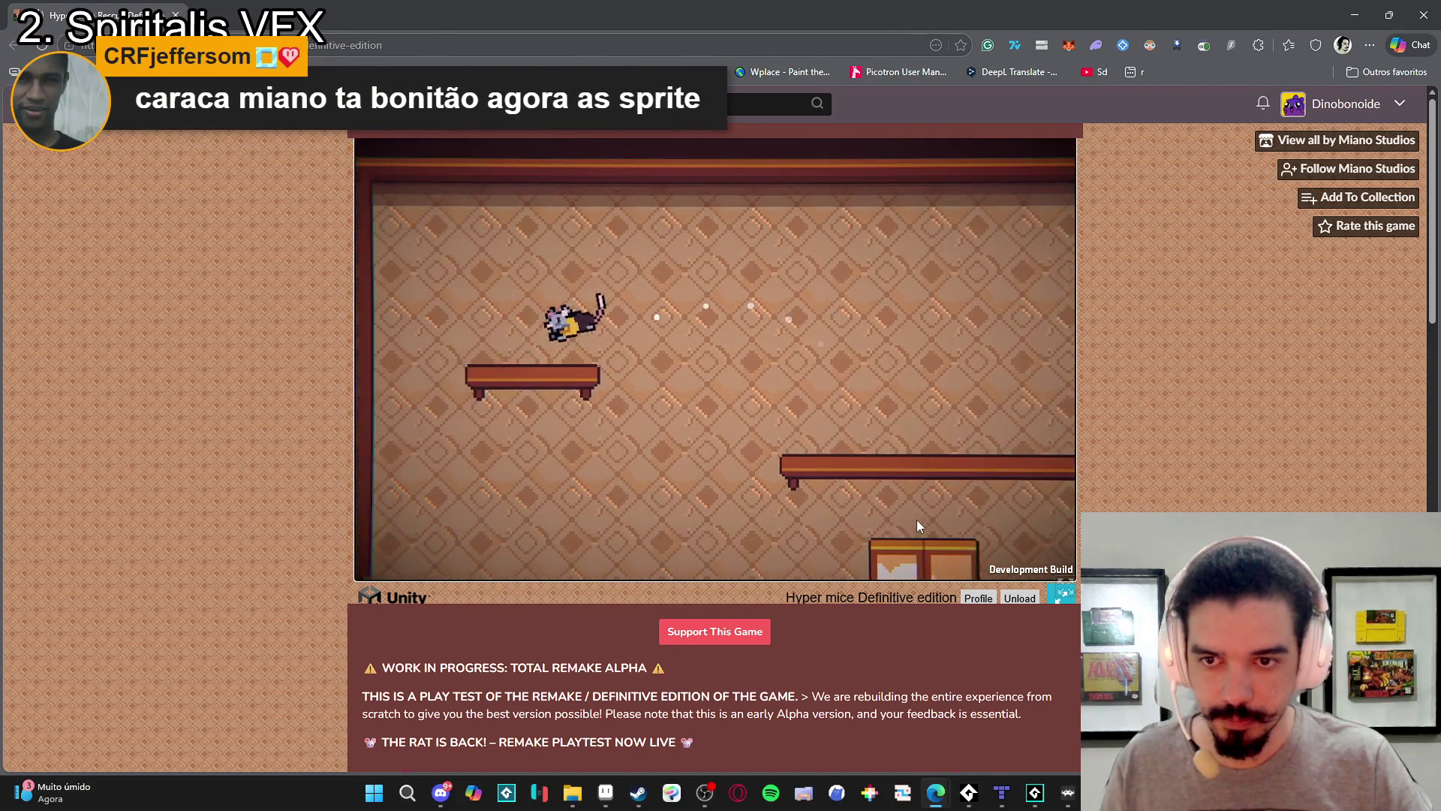
{"action": "key", "text": "Right"}
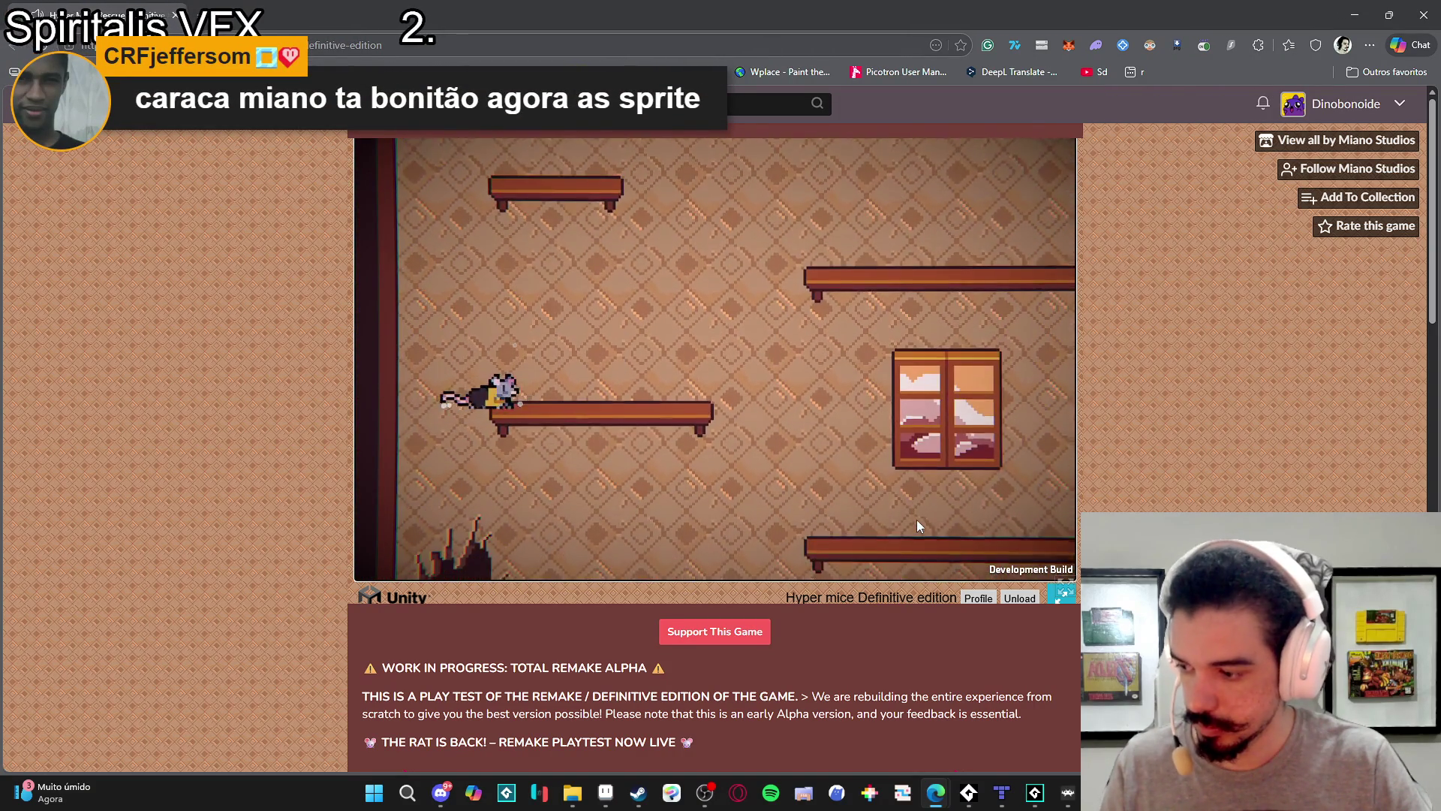
{"action": "key", "text": "Right"}
{"action": "key", "text": "space"}
{"action": "key", "text": "space"}
{"action": "key", "text": "Left"}
{"action": "key", "text": "space"}
Move the rat right so it lands on the green floor beside the torn armchair.
{"action": "key", "text": "Right"}
{"action": "key", "text": "space"}
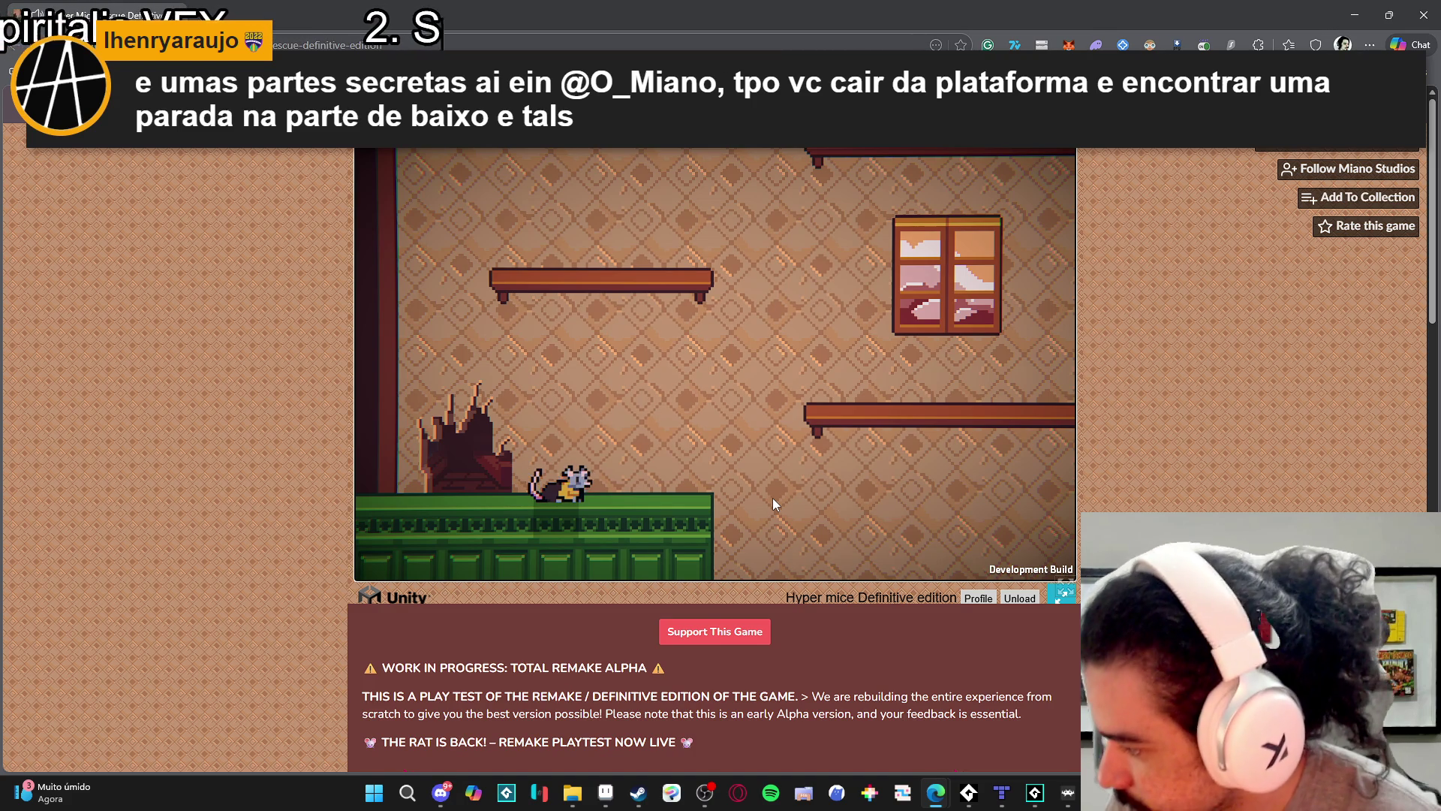
Climb the rat onto the pillar top, then let it fall back to the green floor.
{"action": "key", "text": "Right"}
{"action": "key", "text": "space"}
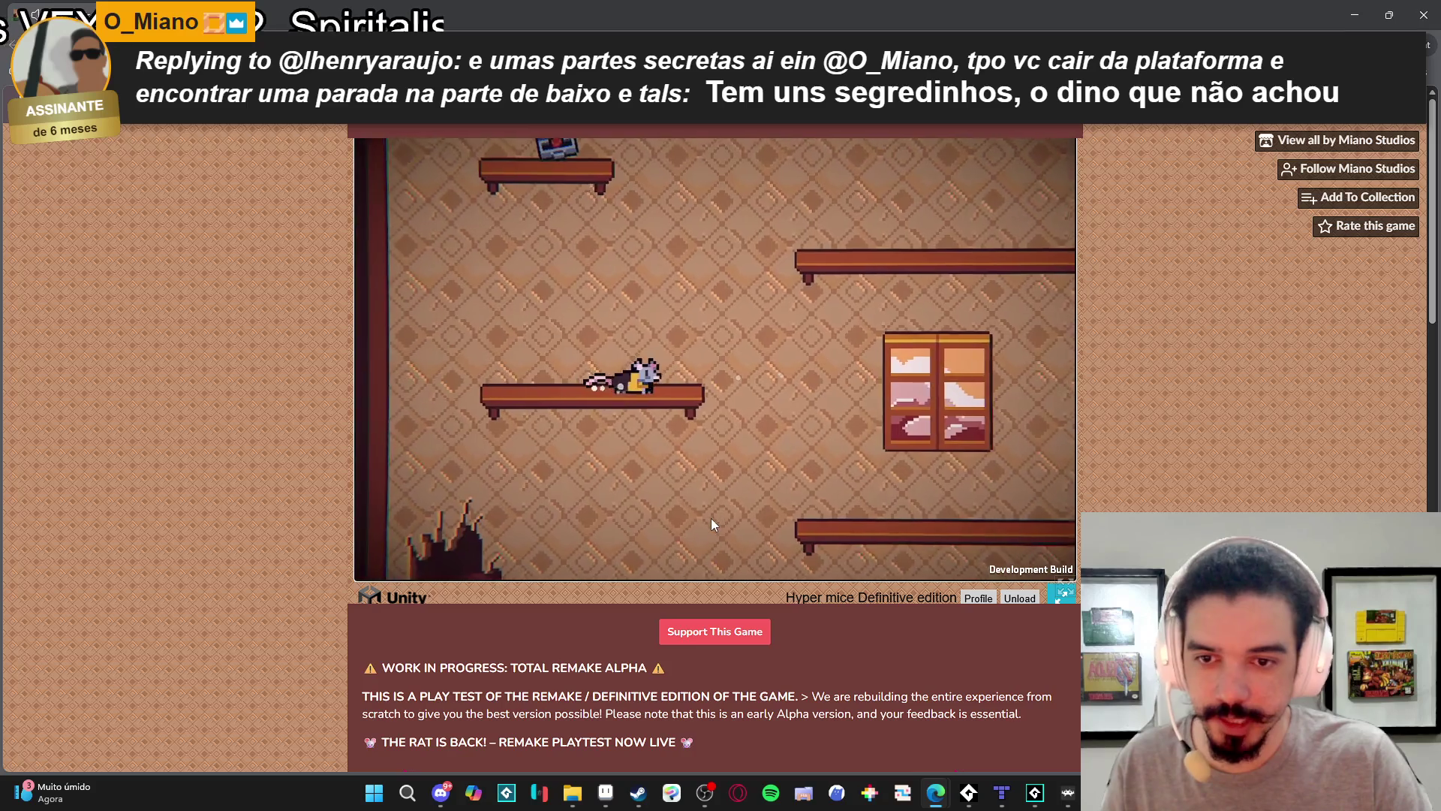
{"action": "key", "text": "space"}
{"action": "key", "text": "space"}
{"action": "key", "text": "Left"}
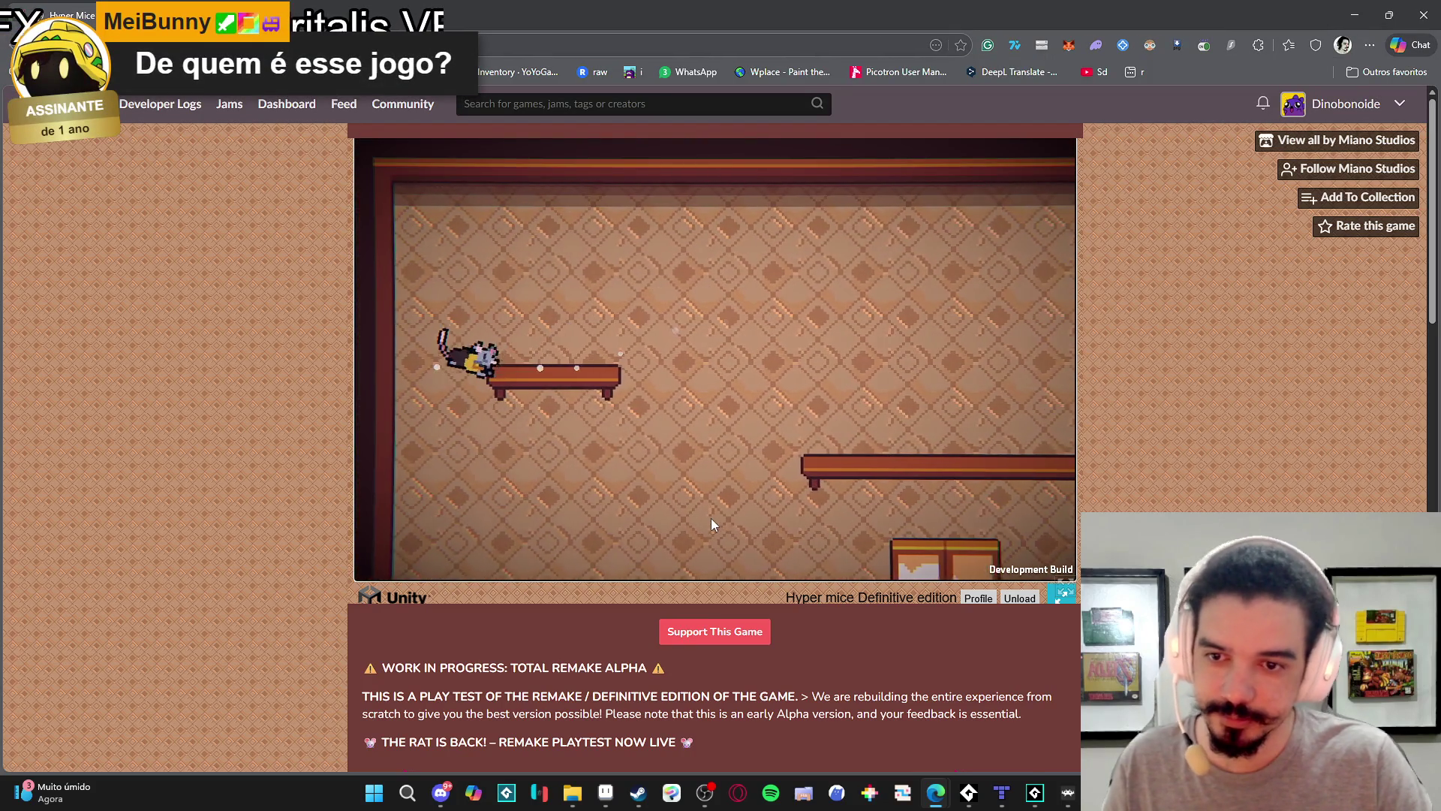
{"action": "key", "text": "space"}
{"action": "key", "text": "Right"}
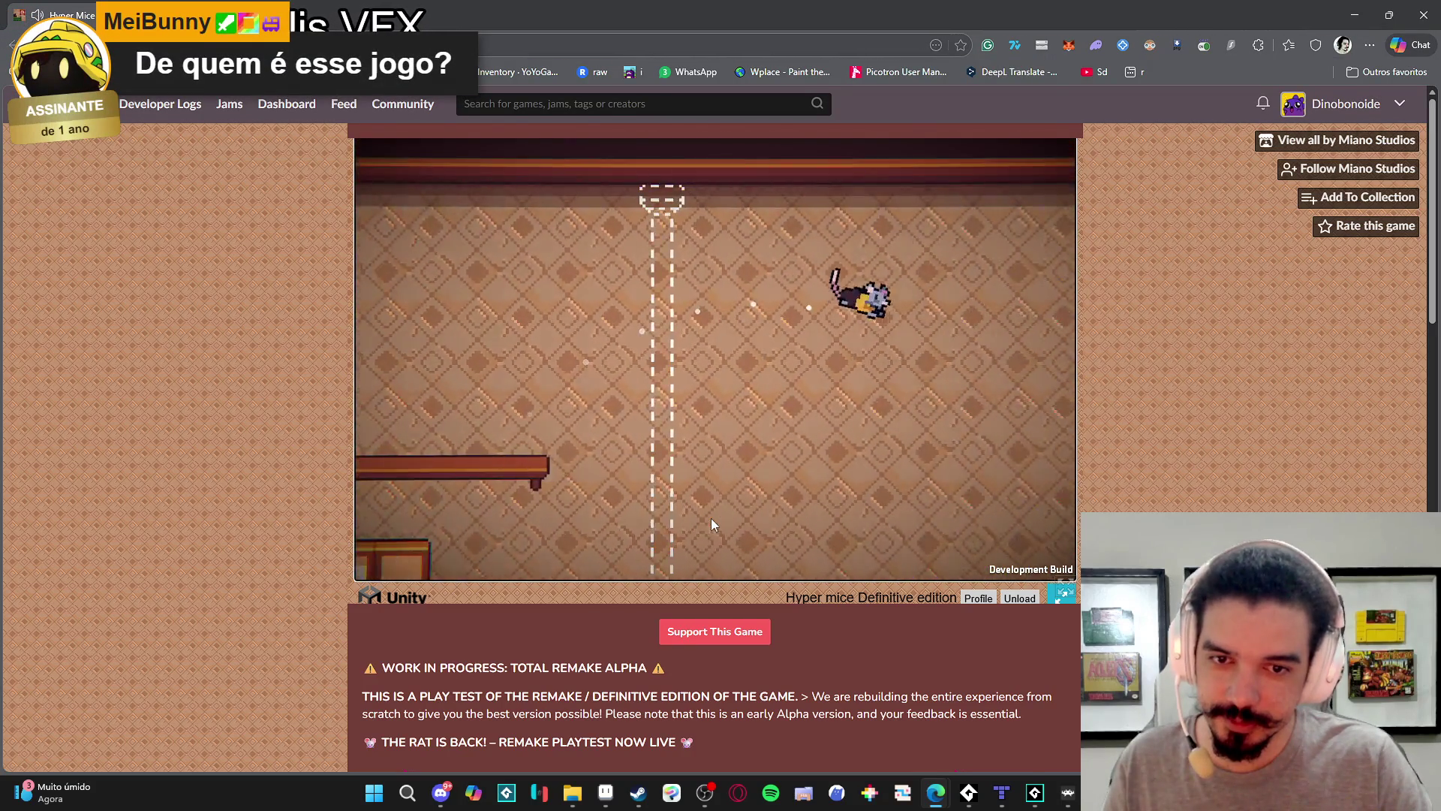
{"action": "key", "text": "Left"}
{"action": "key", "text": "space"}
{"action": "key", "text": "space"}
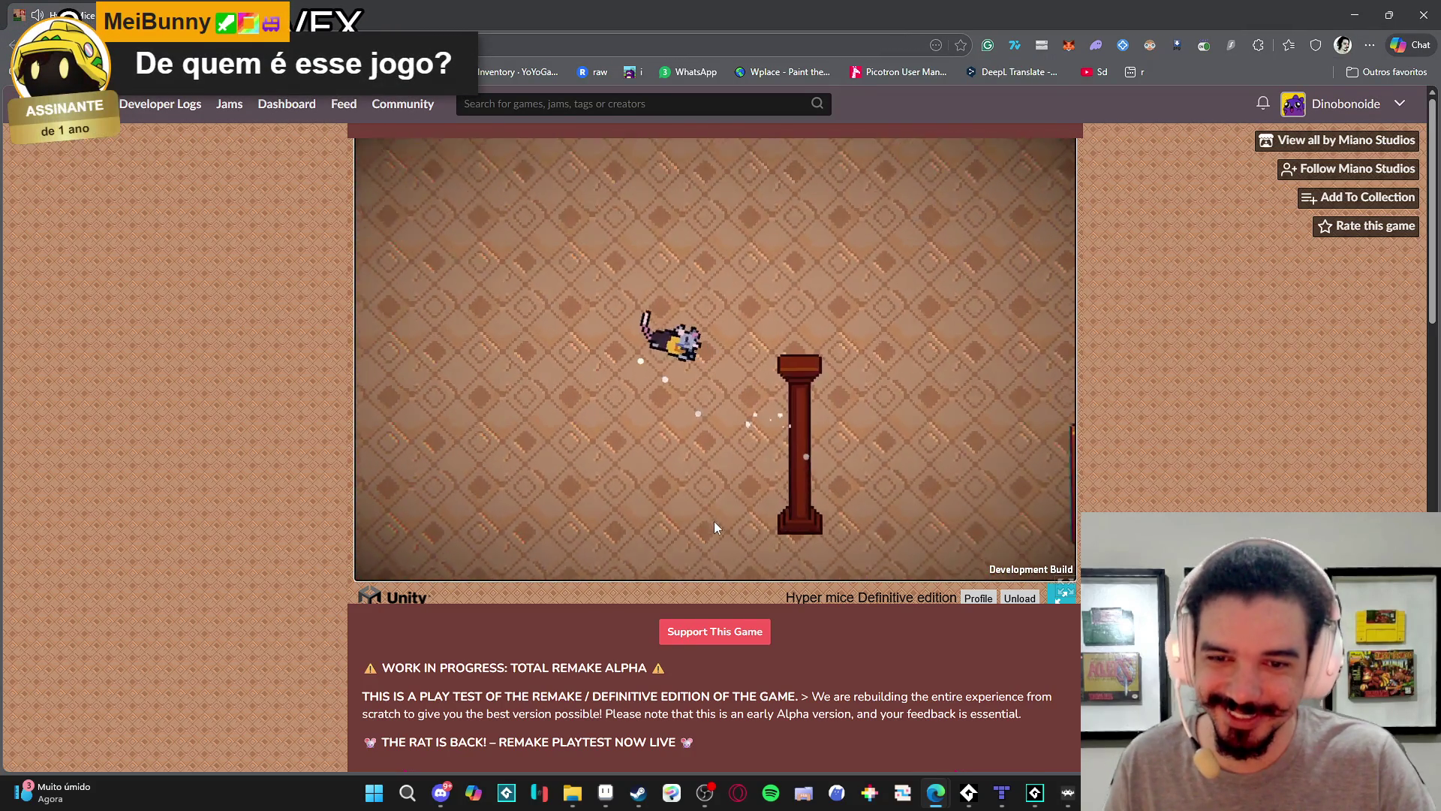
{"action": "key", "text": "Left"}
{"action": "key", "text": "space"}
Climb the rat past the box and pillar, then drop it onto the green platform.
{"action": "key", "text": "Right"}
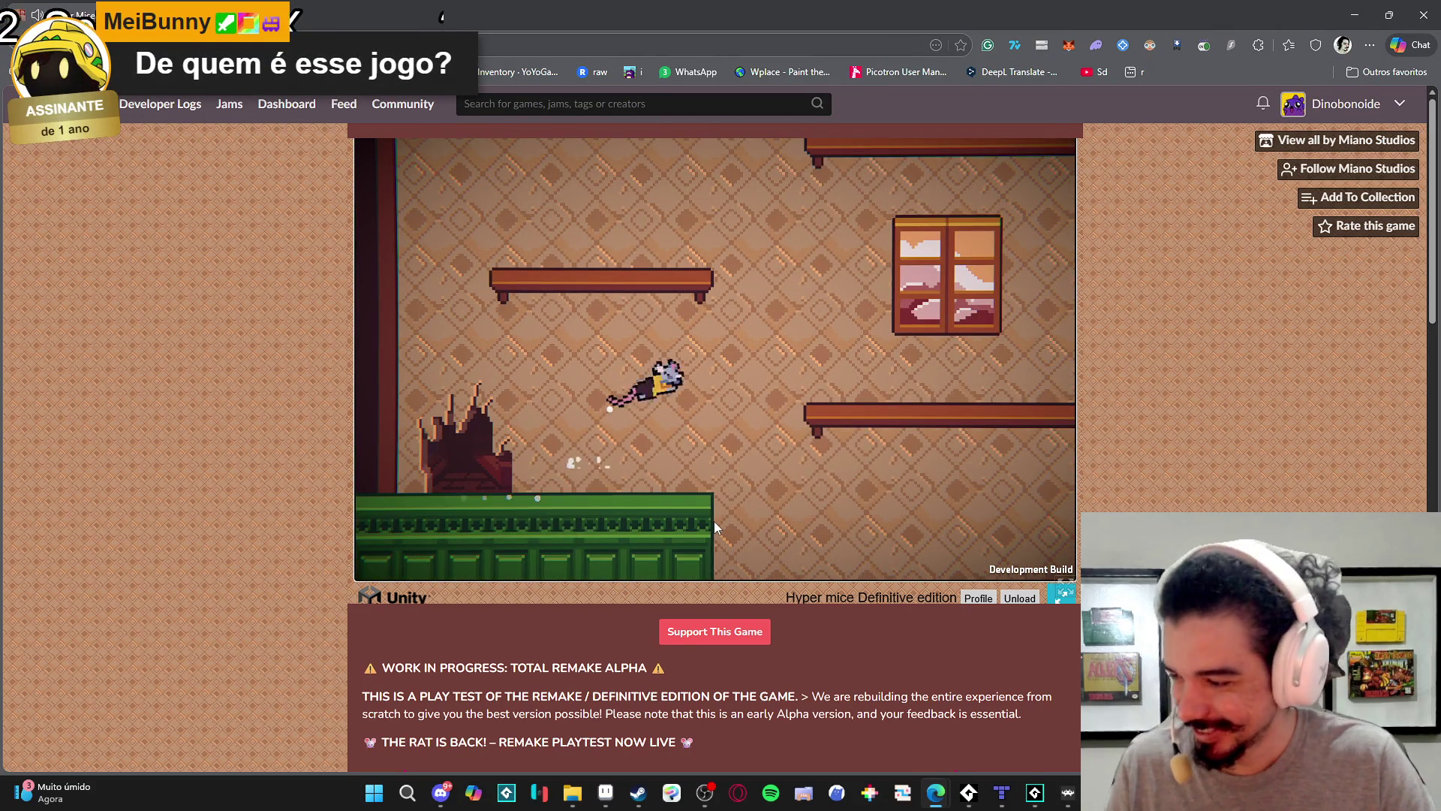
{"action": "key", "text": "Left"}
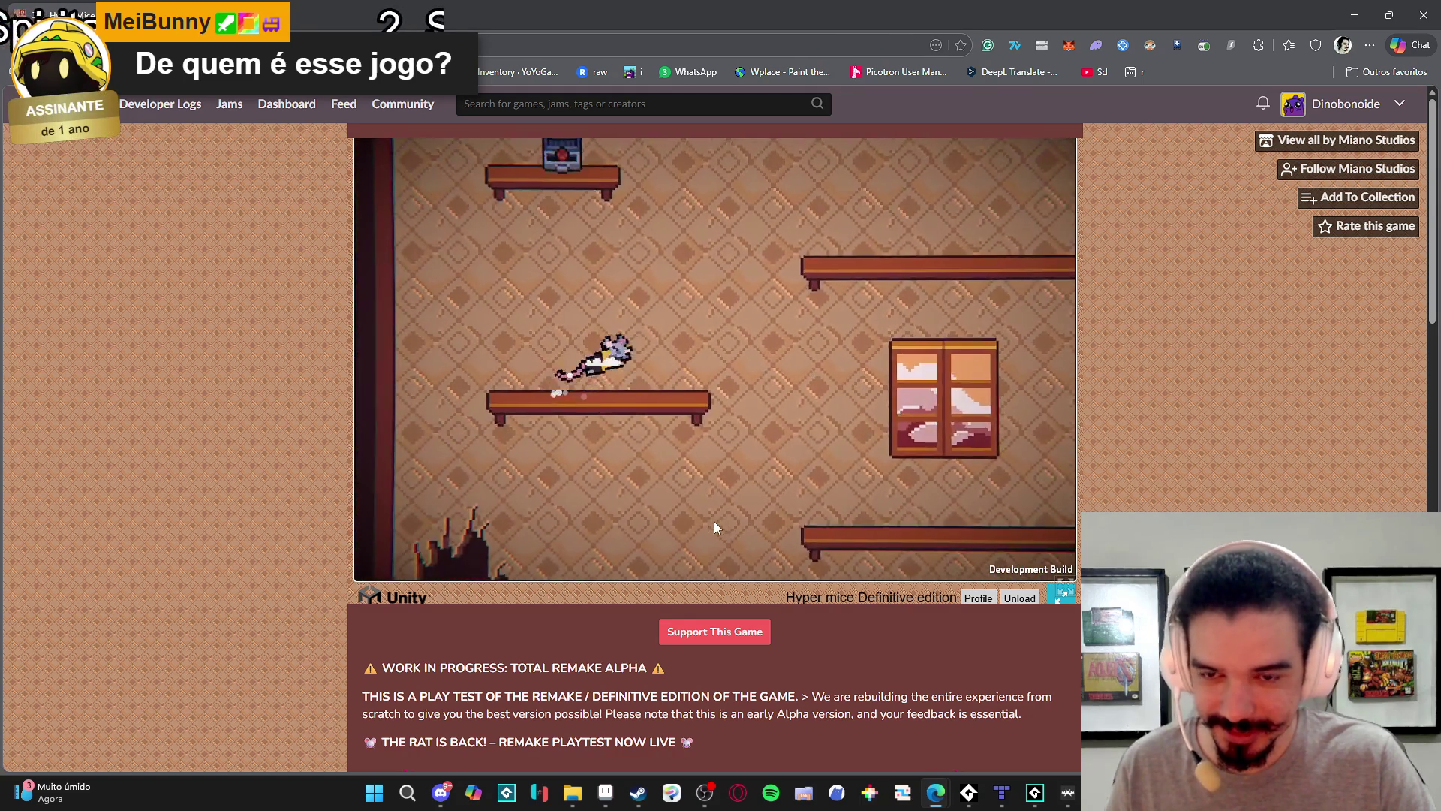
{"action": "key", "text": "space"}
{"action": "key", "text": "Right"}
{"action": "key", "text": "Left"}
{"action": "key", "text": "space"}
{"action": "key", "text": "space"}
{"action": "key", "text": "Right"}
{"action": "key", "text": "space"}
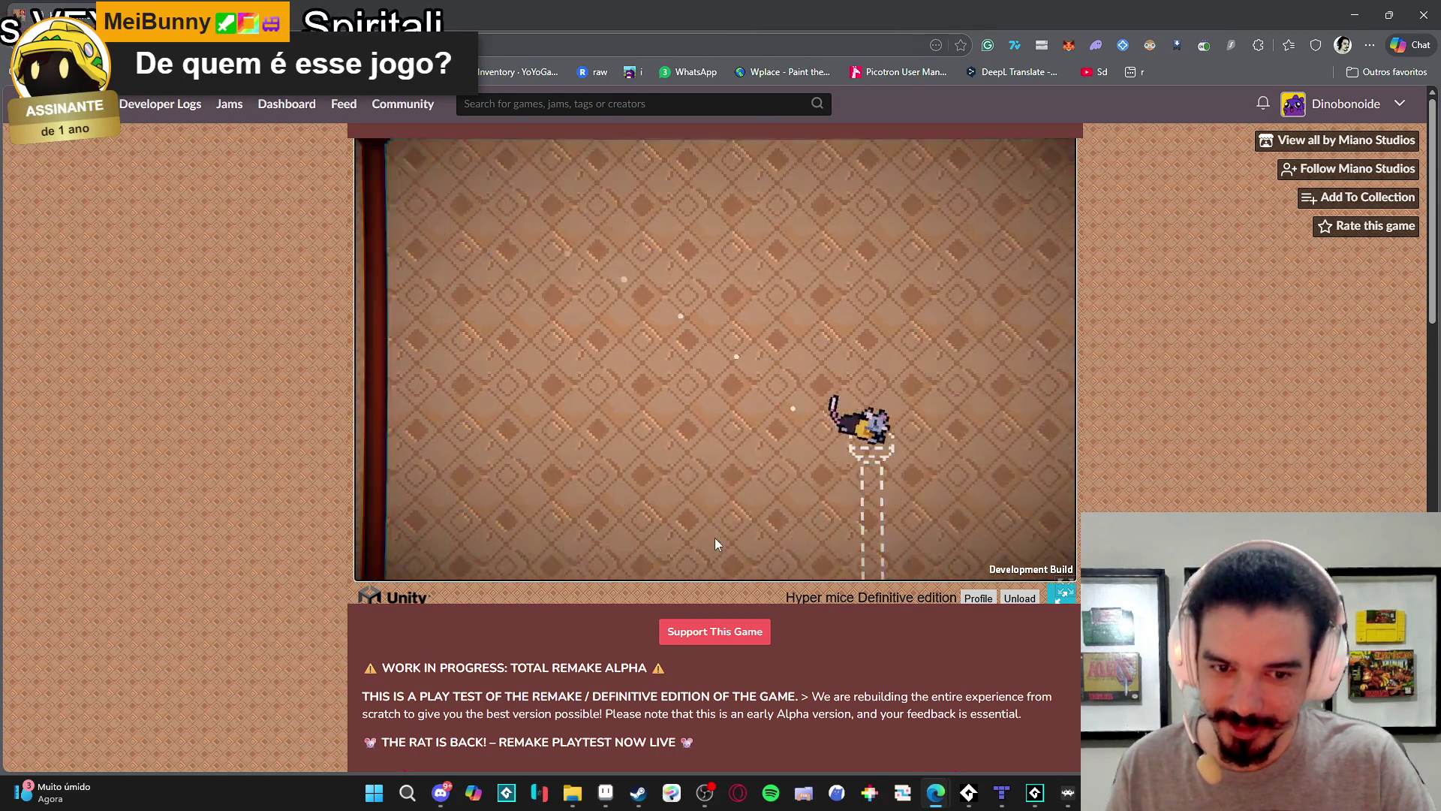
{"action": "key", "text": "space"}
{"action": "key", "text": "Left"}
{"action": "key", "text": "Right"}
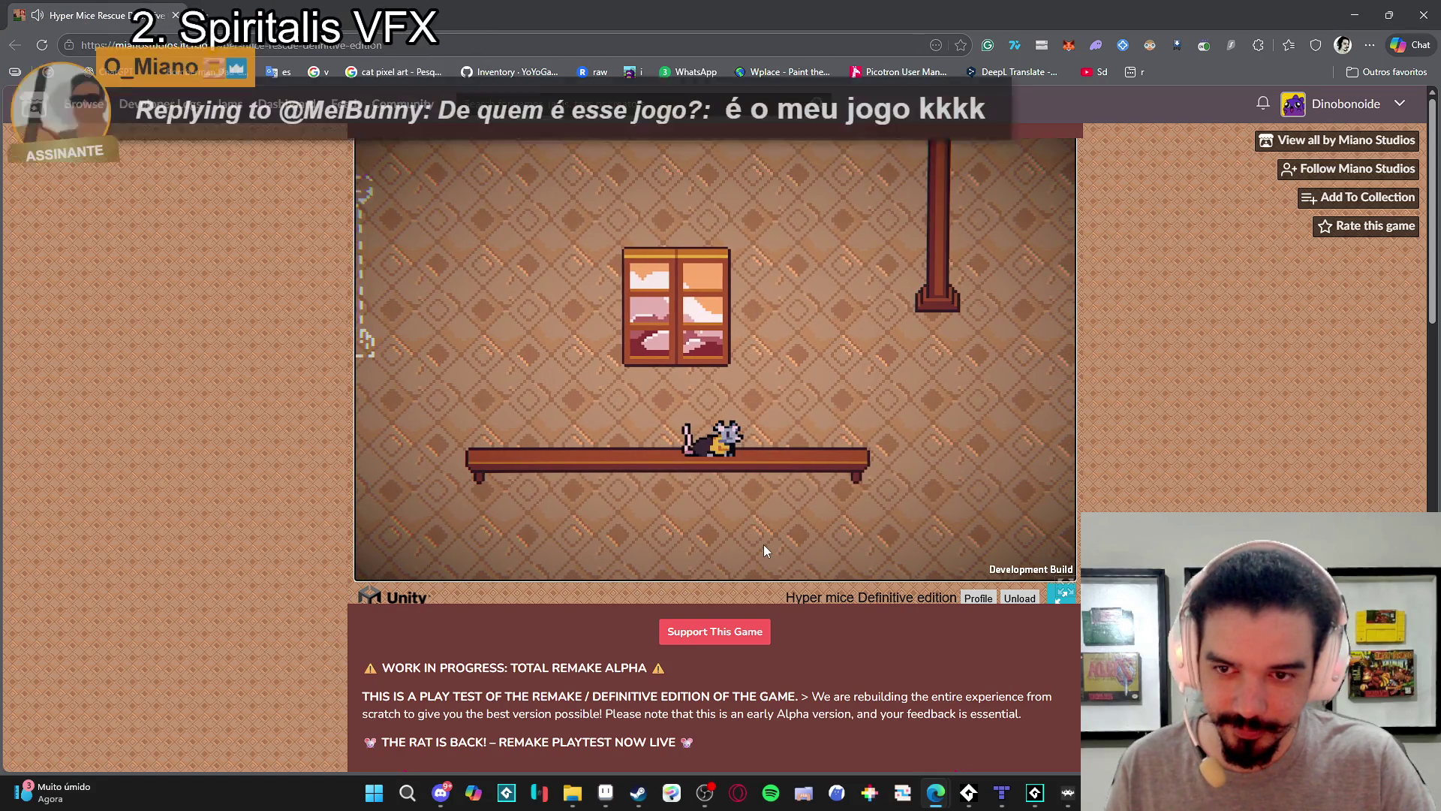
{"action": "key", "text": "Right"}
{"action": "key", "text": "space"}
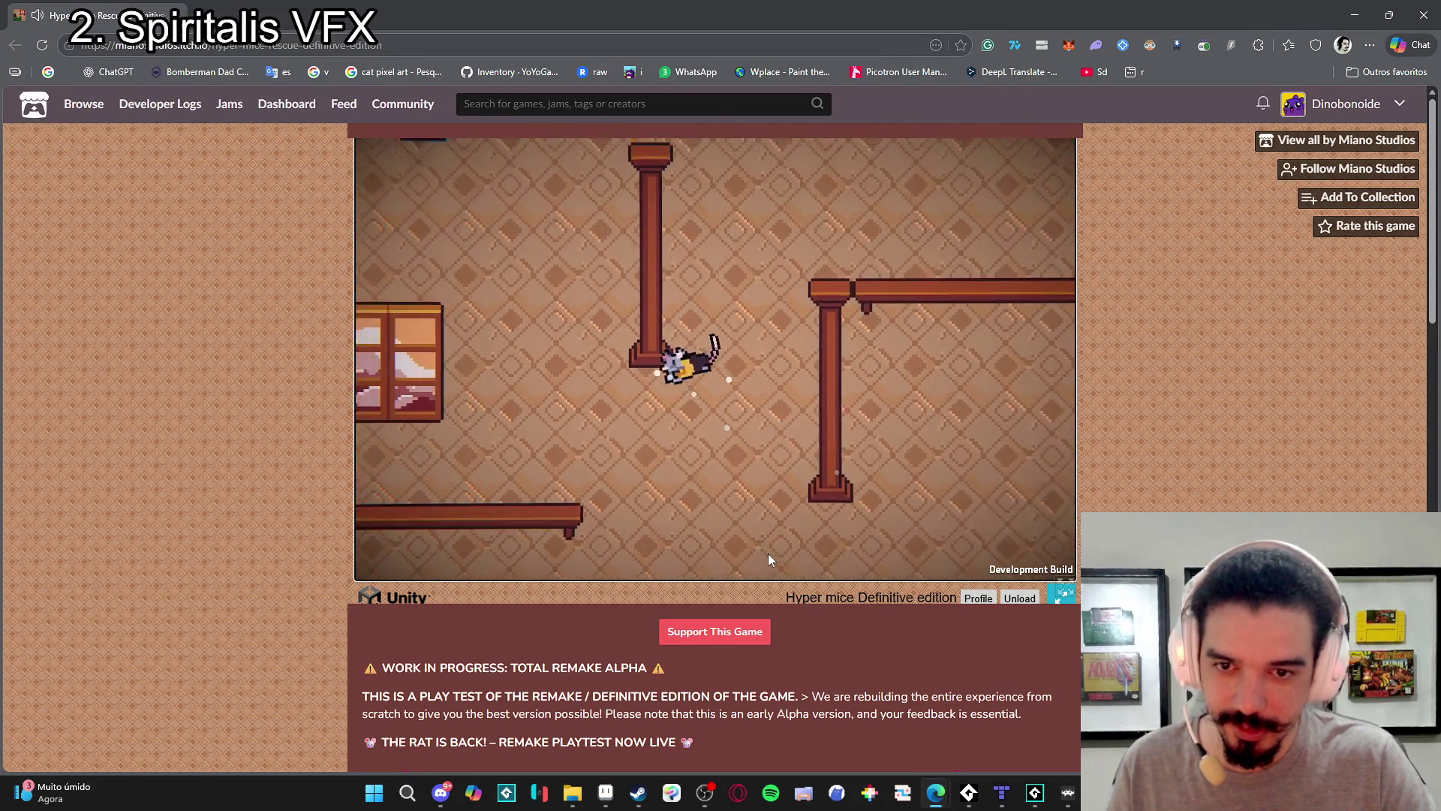
{"action": "key", "text": "Left"}
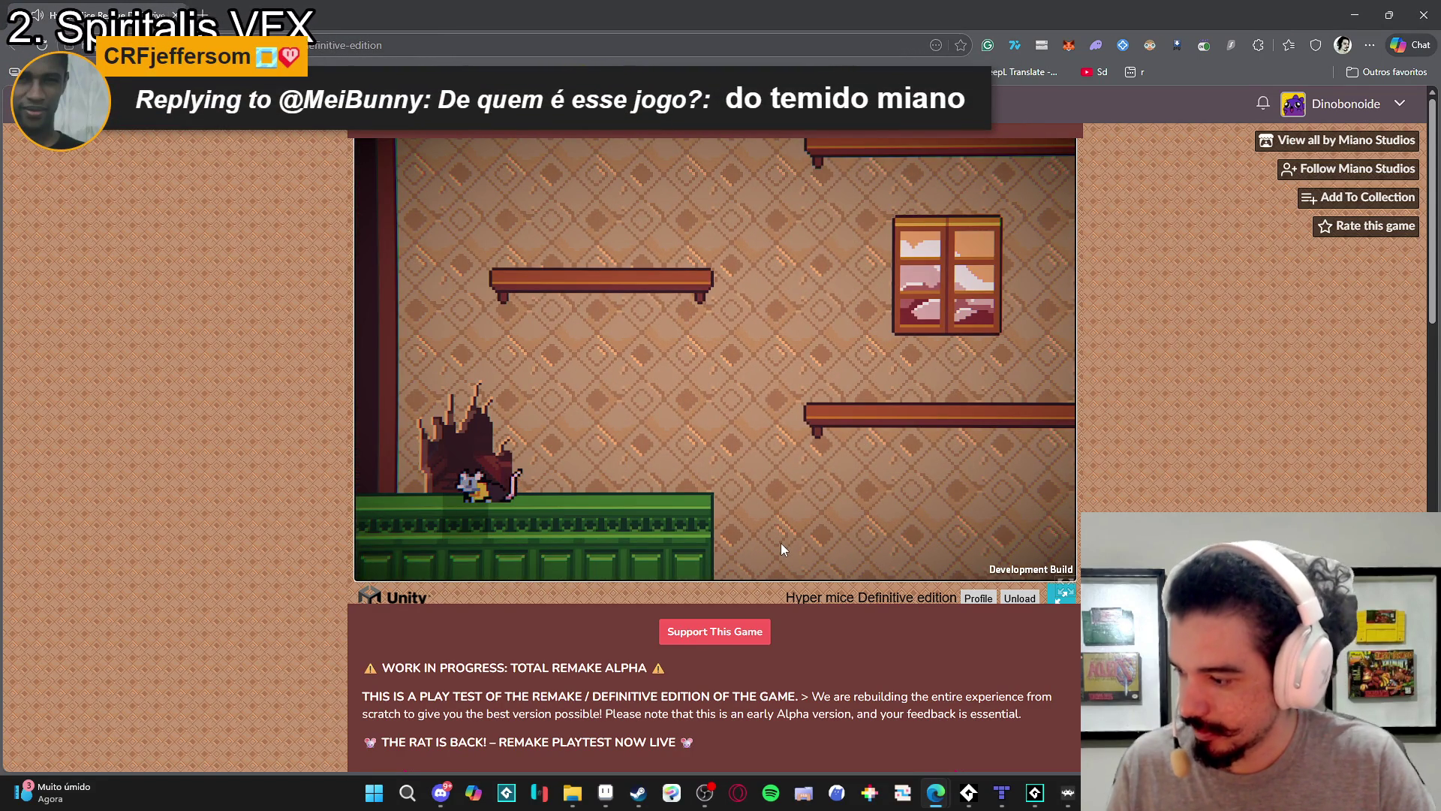
Get the rat up beside the box again, then return it to the floor.
{"action": "key", "text": "Right"}
{"action": "key", "text": "space"}
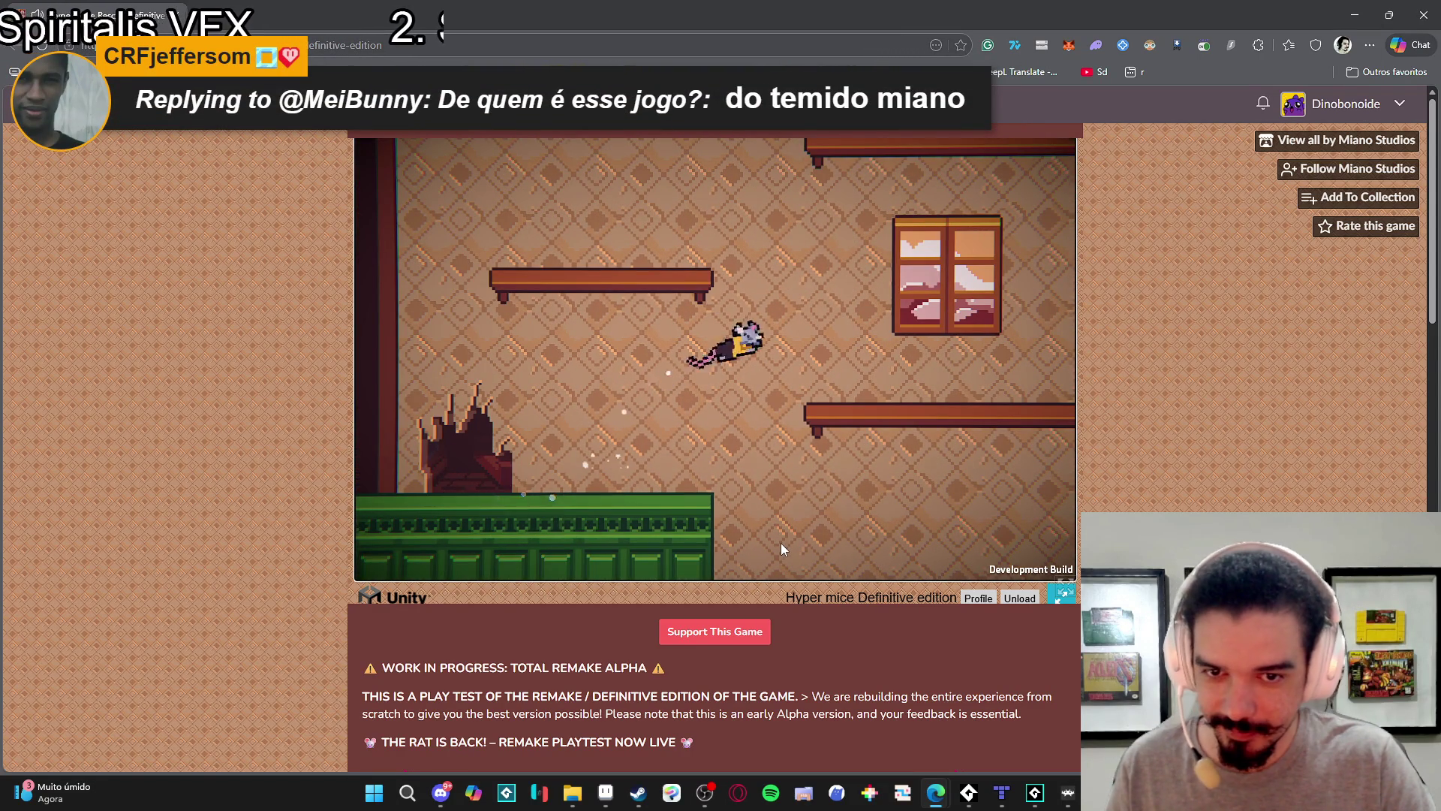
{"action": "key", "text": "Left"}
{"action": "key", "text": "space"}
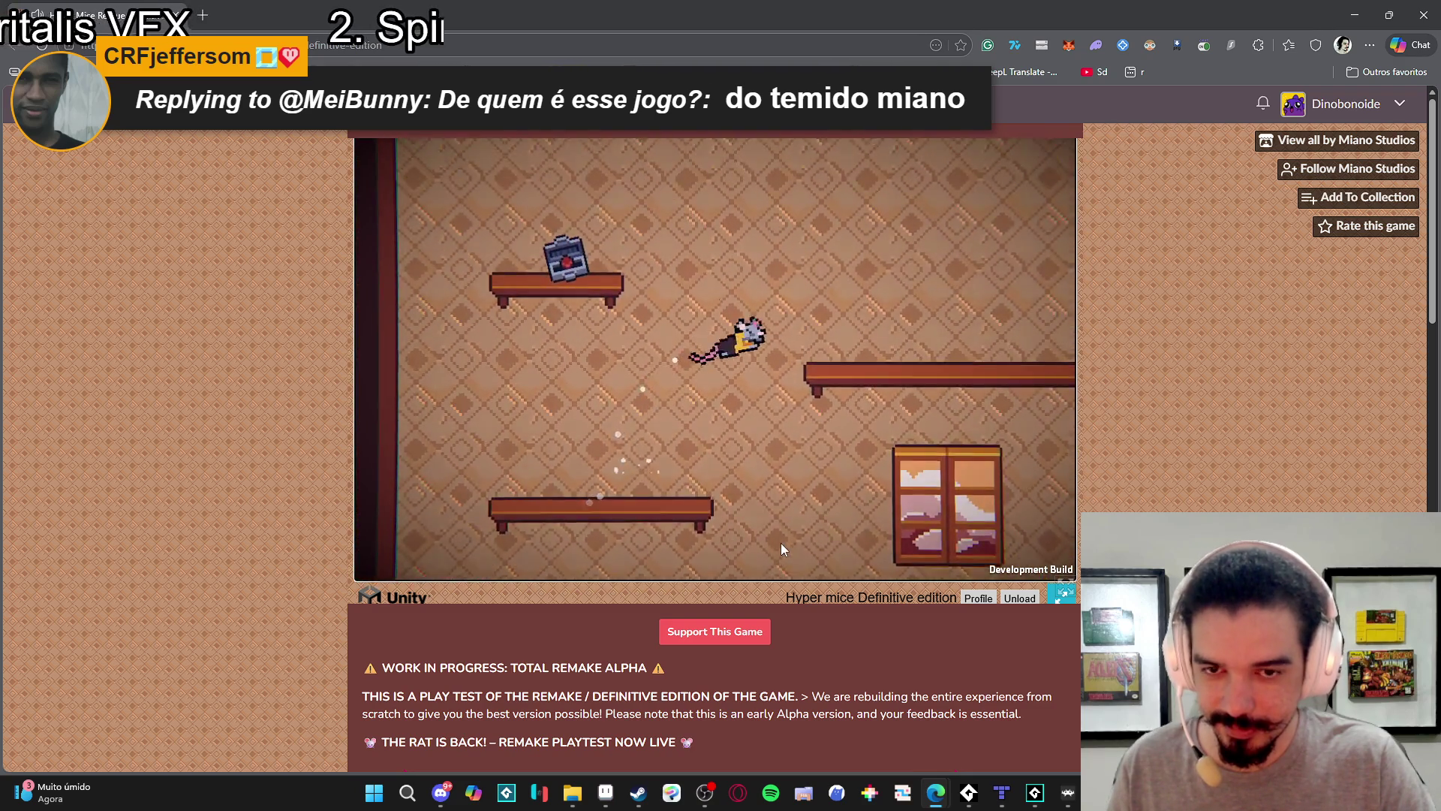
{"action": "key", "text": "Right"}
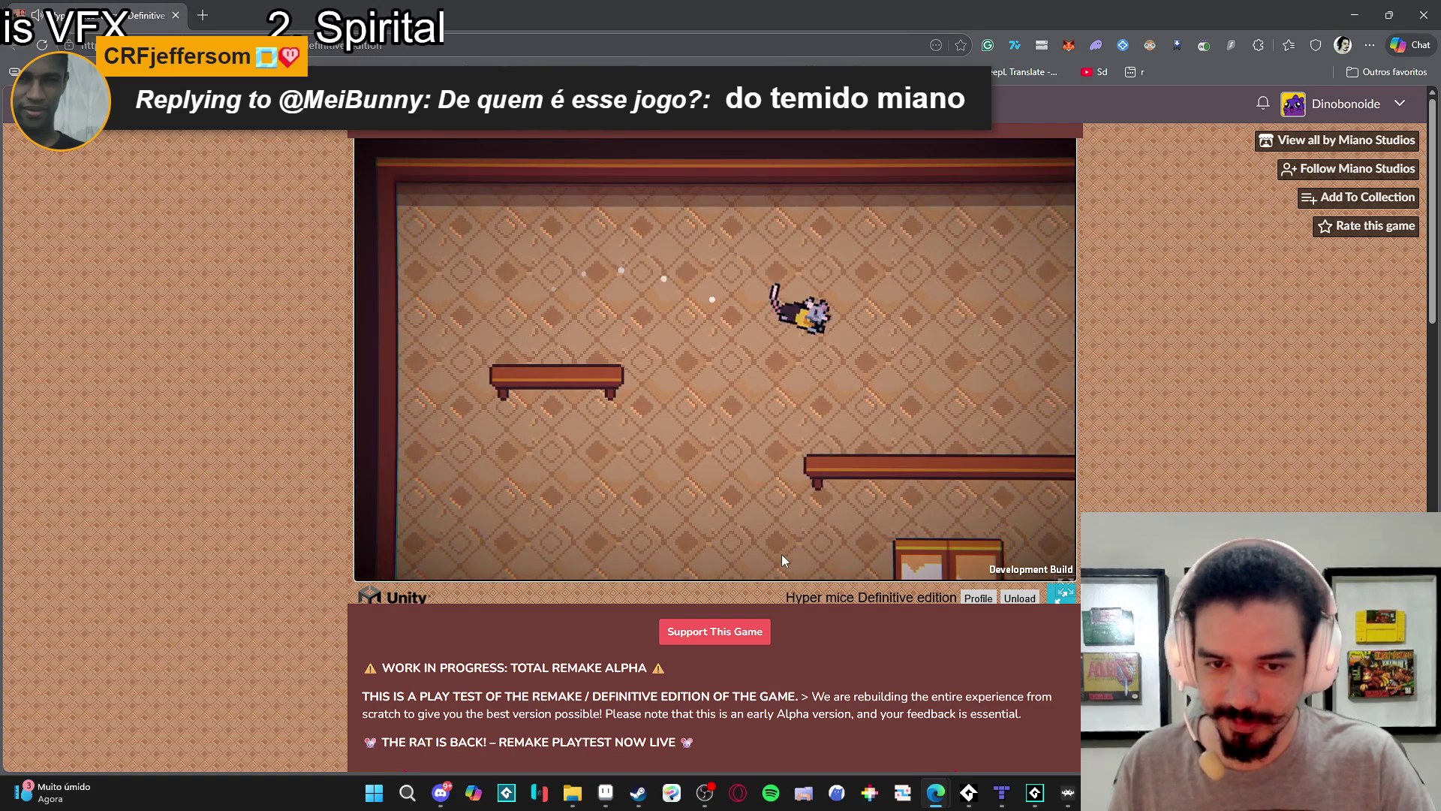
{"action": "key", "text": "space"}
{"action": "key", "text": "Left"}
{"action": "key", "text": "Right"}
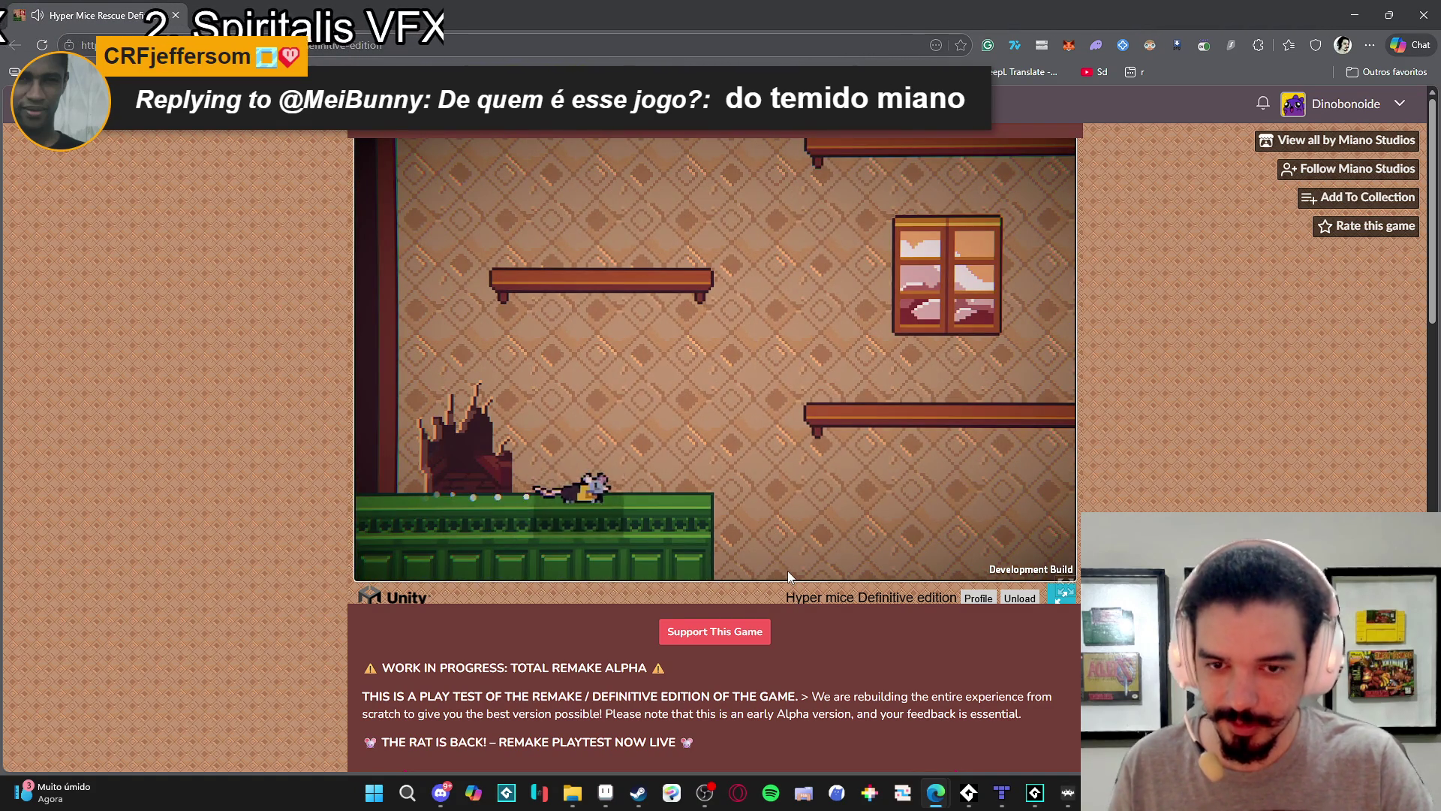
Climb the rat up to a higher shelf, then return to the game page.
{"action": "key", "text": "Right"}
{"action": "key", "text": "space"}
{"action": "key", "text": "Left"}
{"action": "key", "text": "space"}
{"action": "key", "text": "Right"}
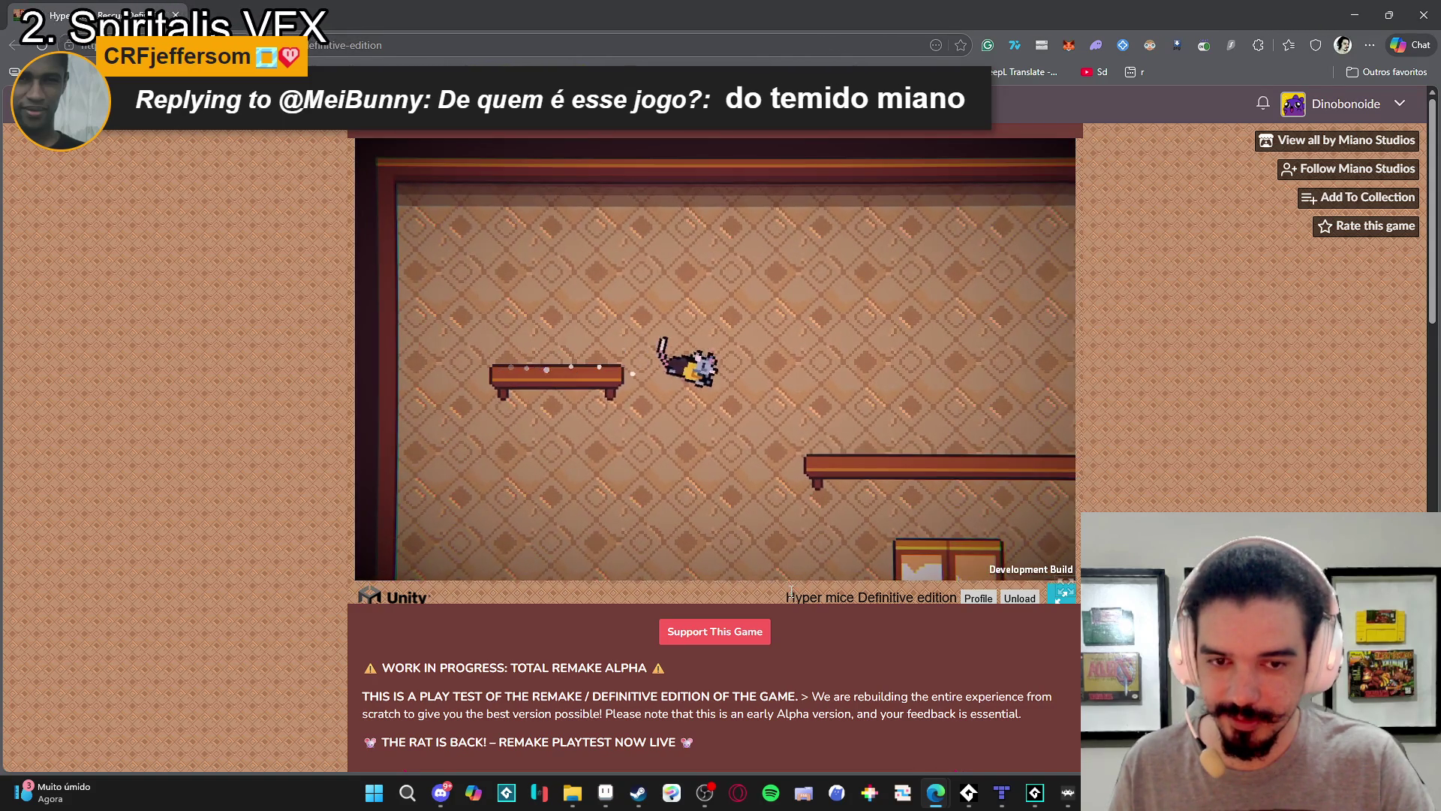
{"action": "double_click", "coordinate": [792, 593]}
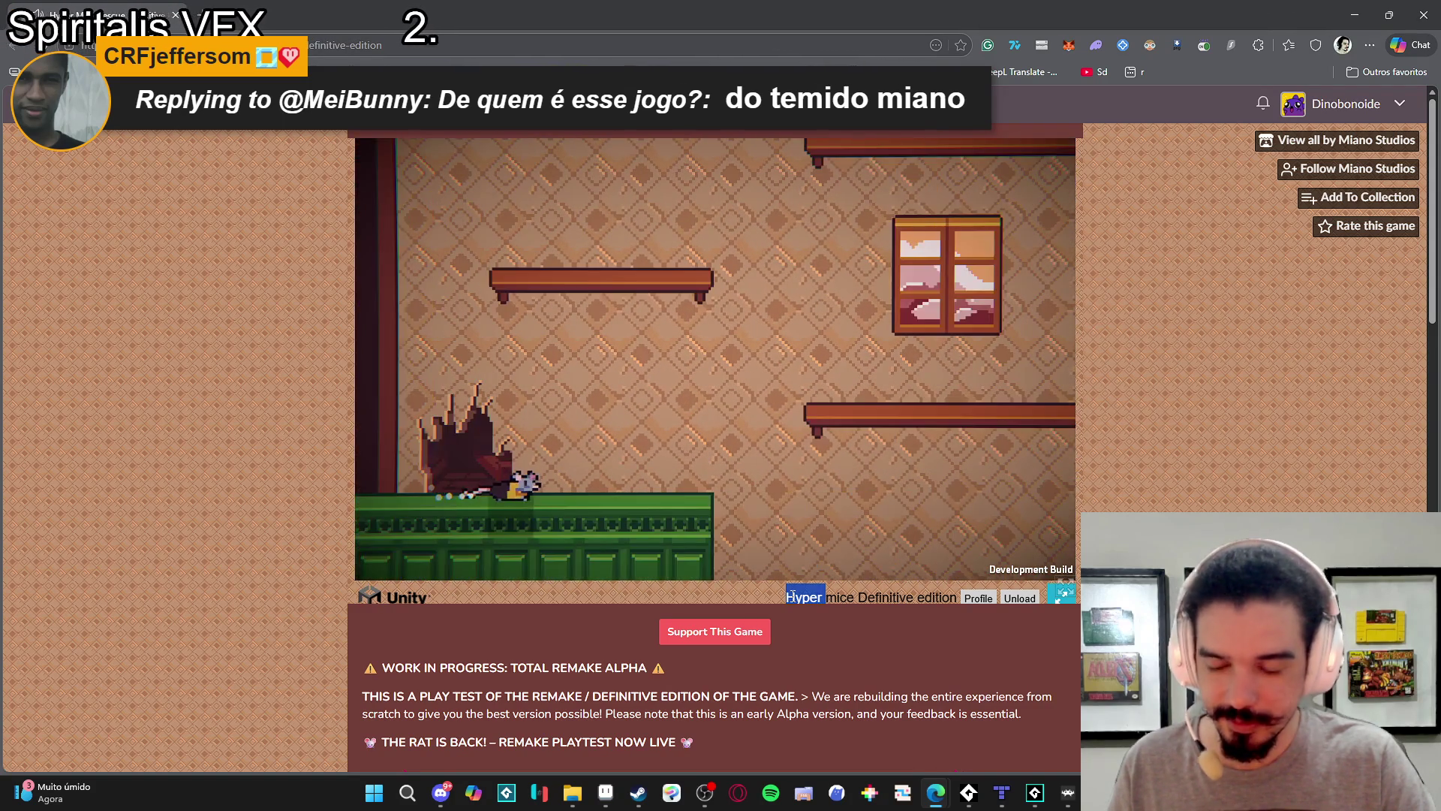
Clear the text selection, then hop the rat from the green floor up the shelves to the pole.
{"action": "left_click", "coordinate": [839, 598]}
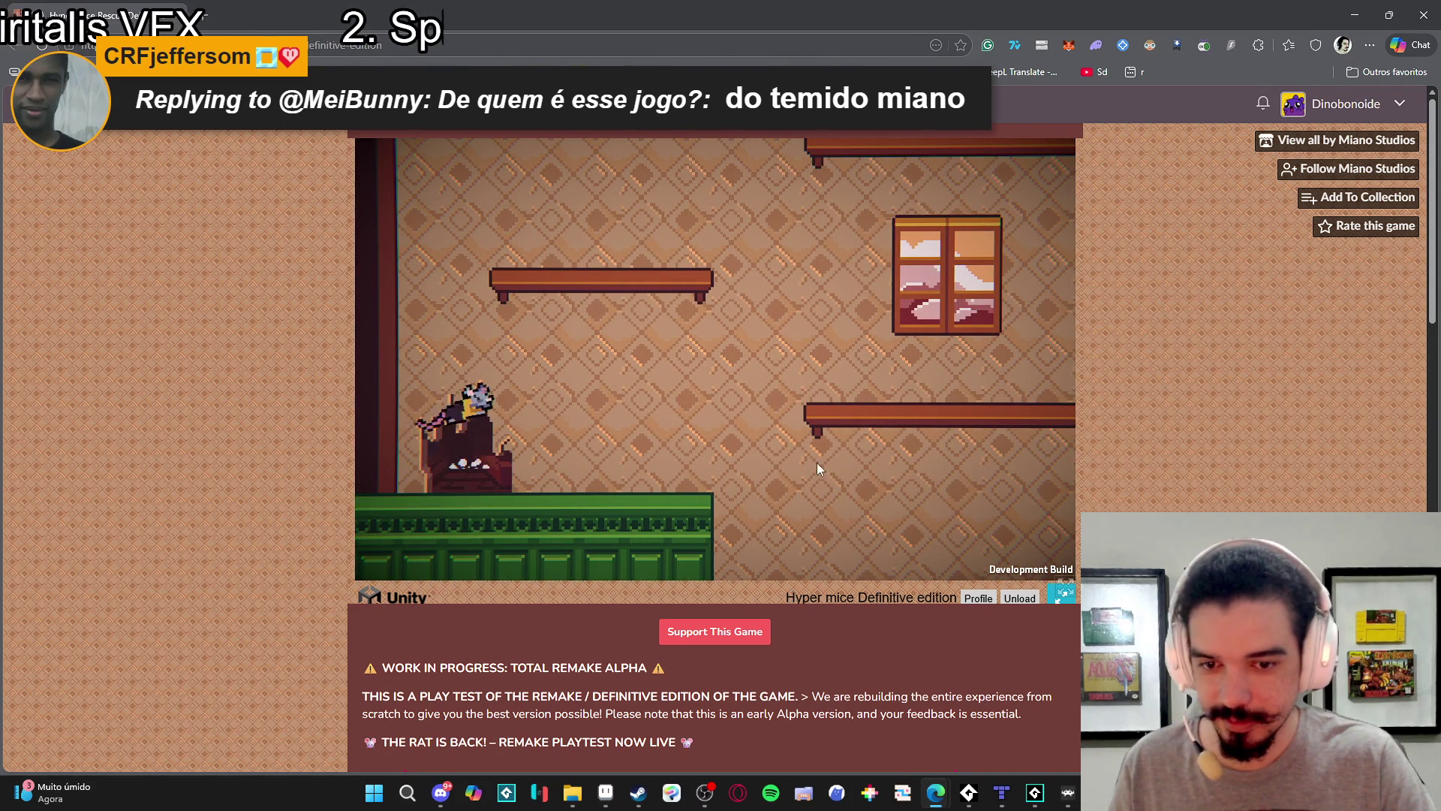
{"action": "key", "text": "Right"}
{"action": "key", "text": "space"}
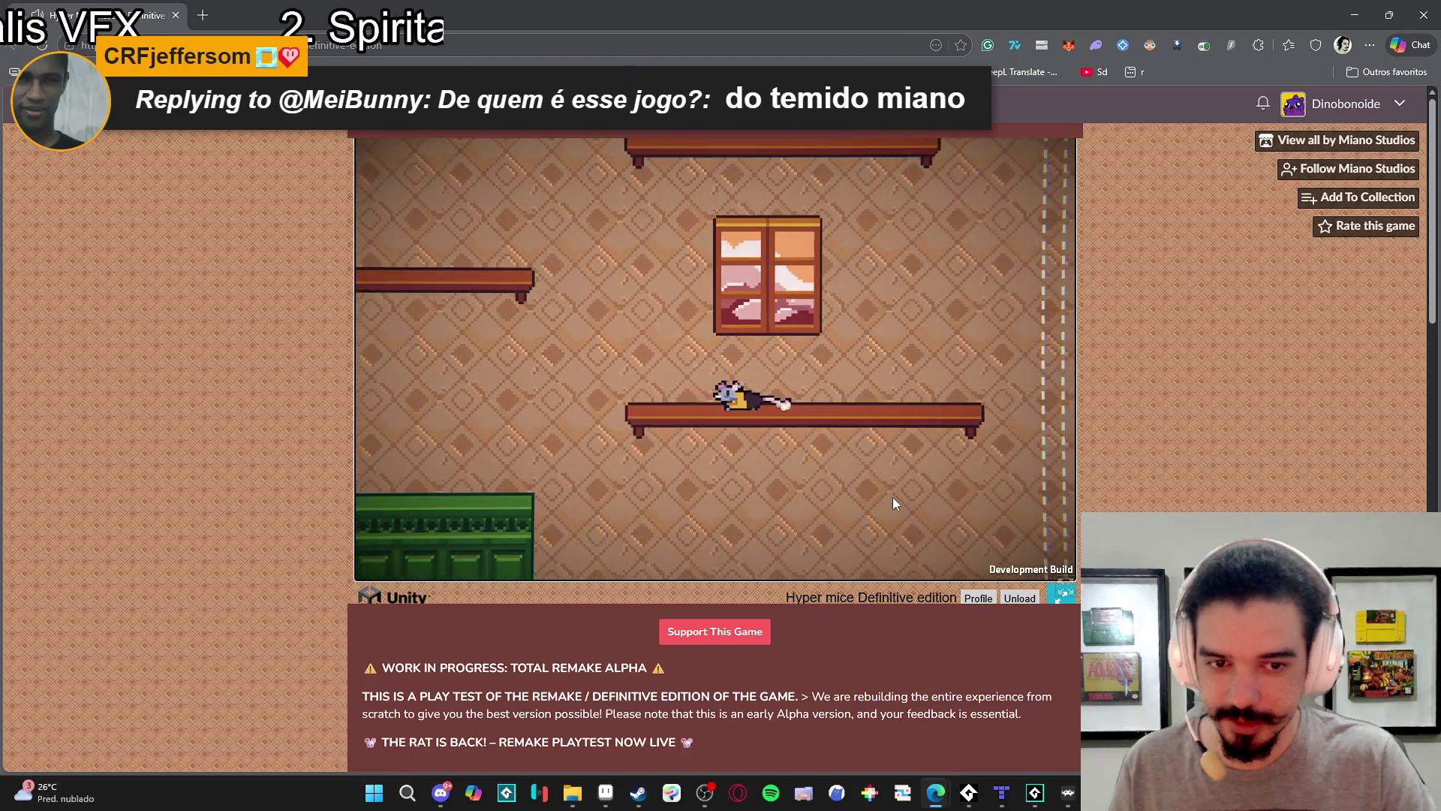
{"action": "key", "text": "Left"}
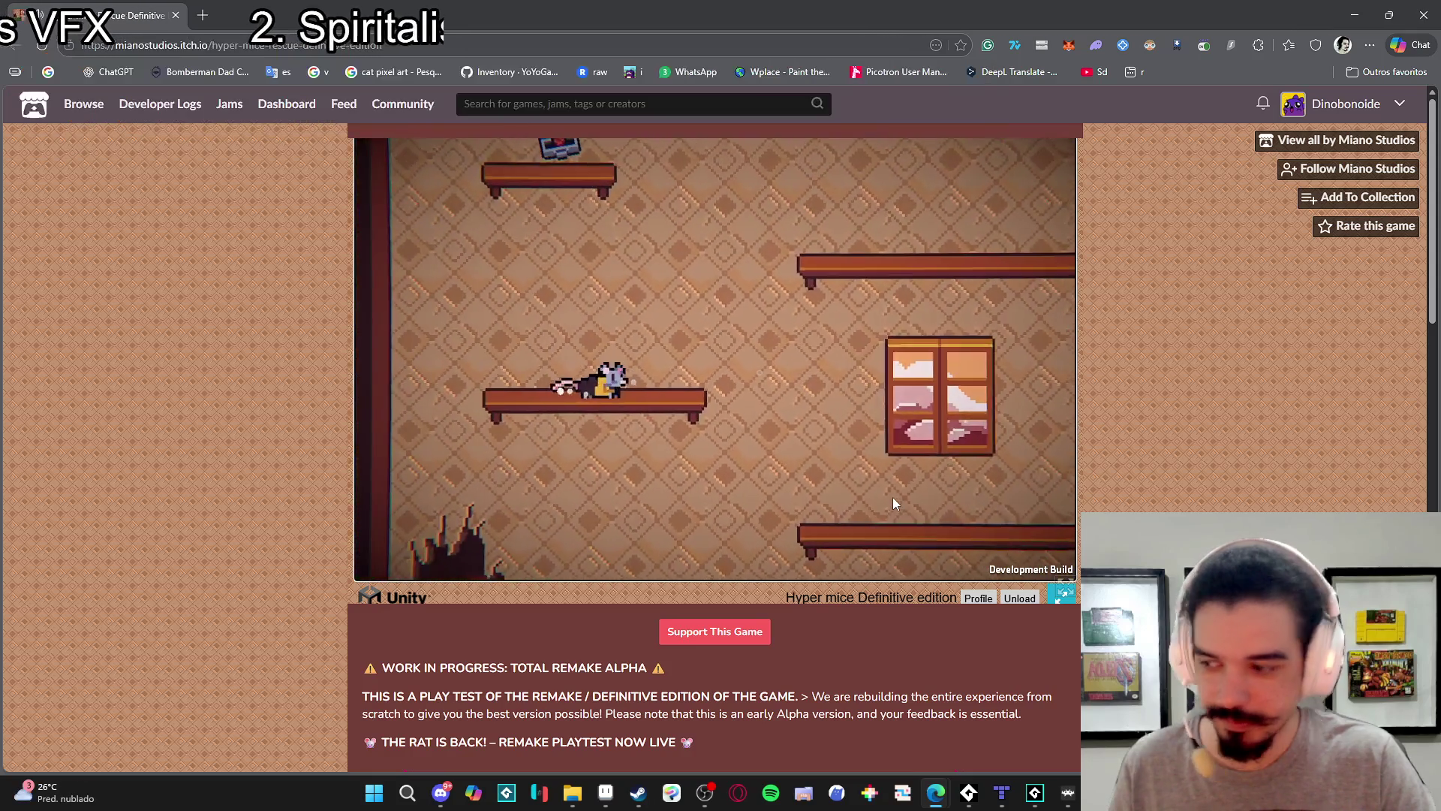
{"action": "key", "text": "Right"}
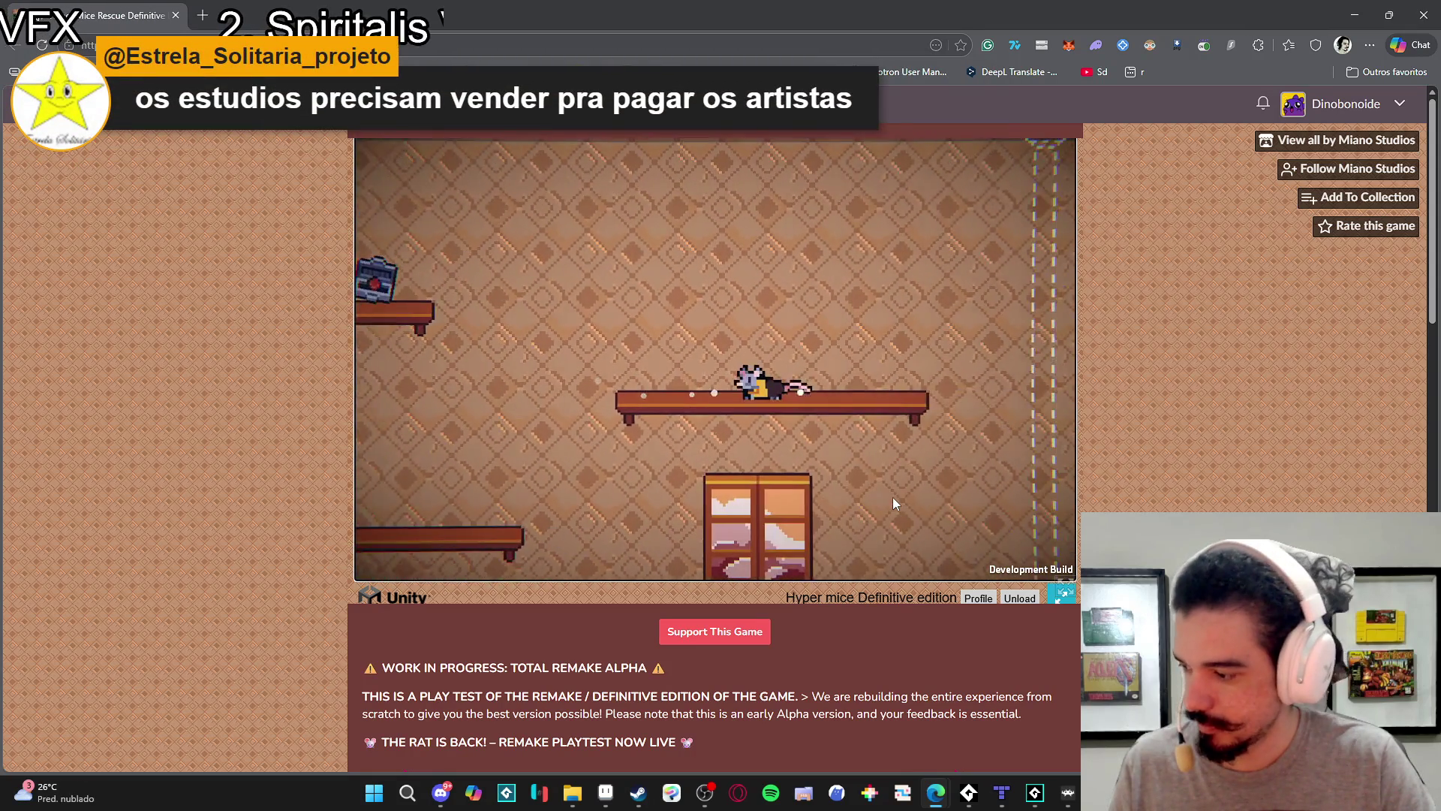
{"action": "key", "text": "Left"}
{"action": "key", "text": "Left"}
{"action": "key", "text": "space"}
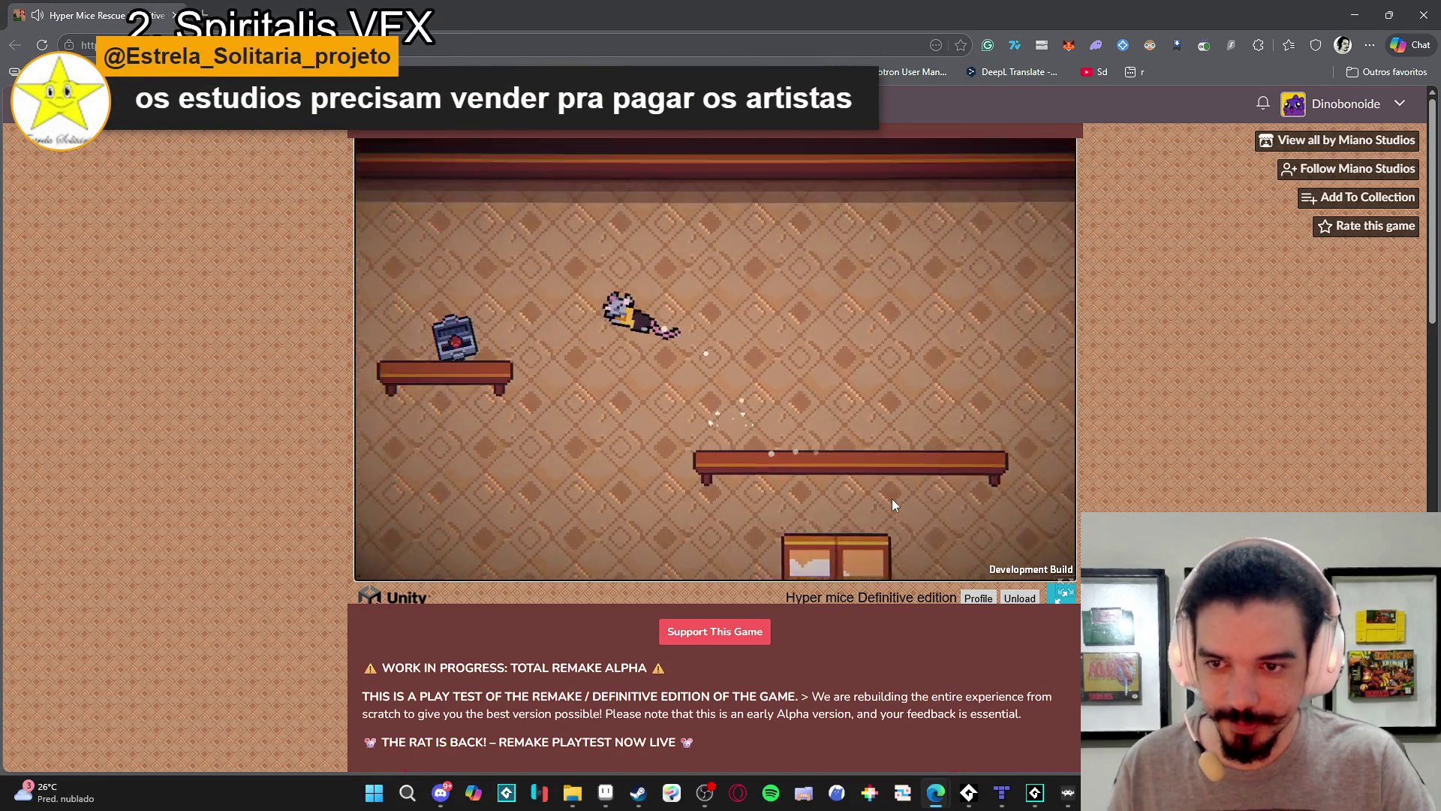
{"action": "key", "text": "Right"}
{"action": "key", "text": "space"}
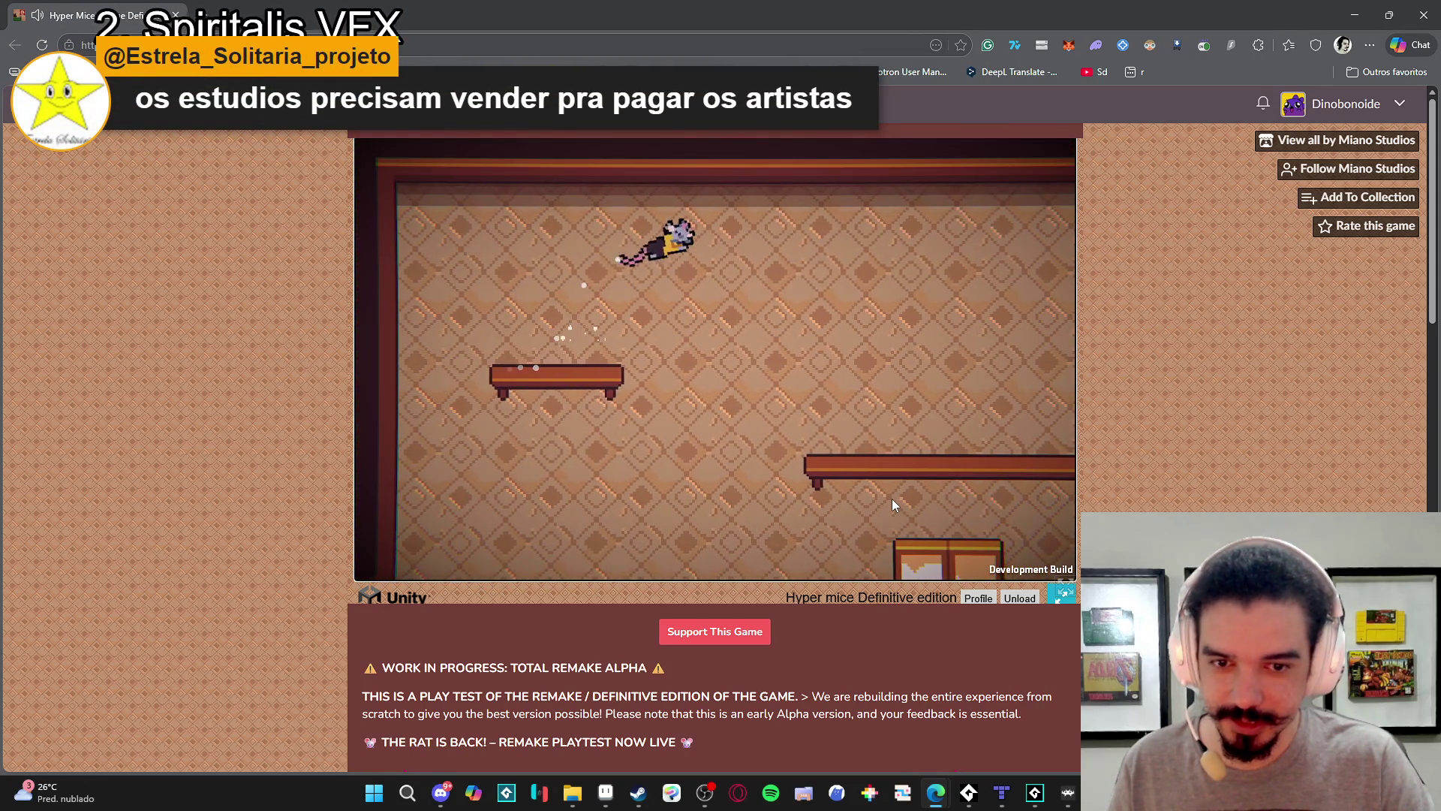
{"action": "key", "text": "Left"}
{"action": "key", "text": "space"}
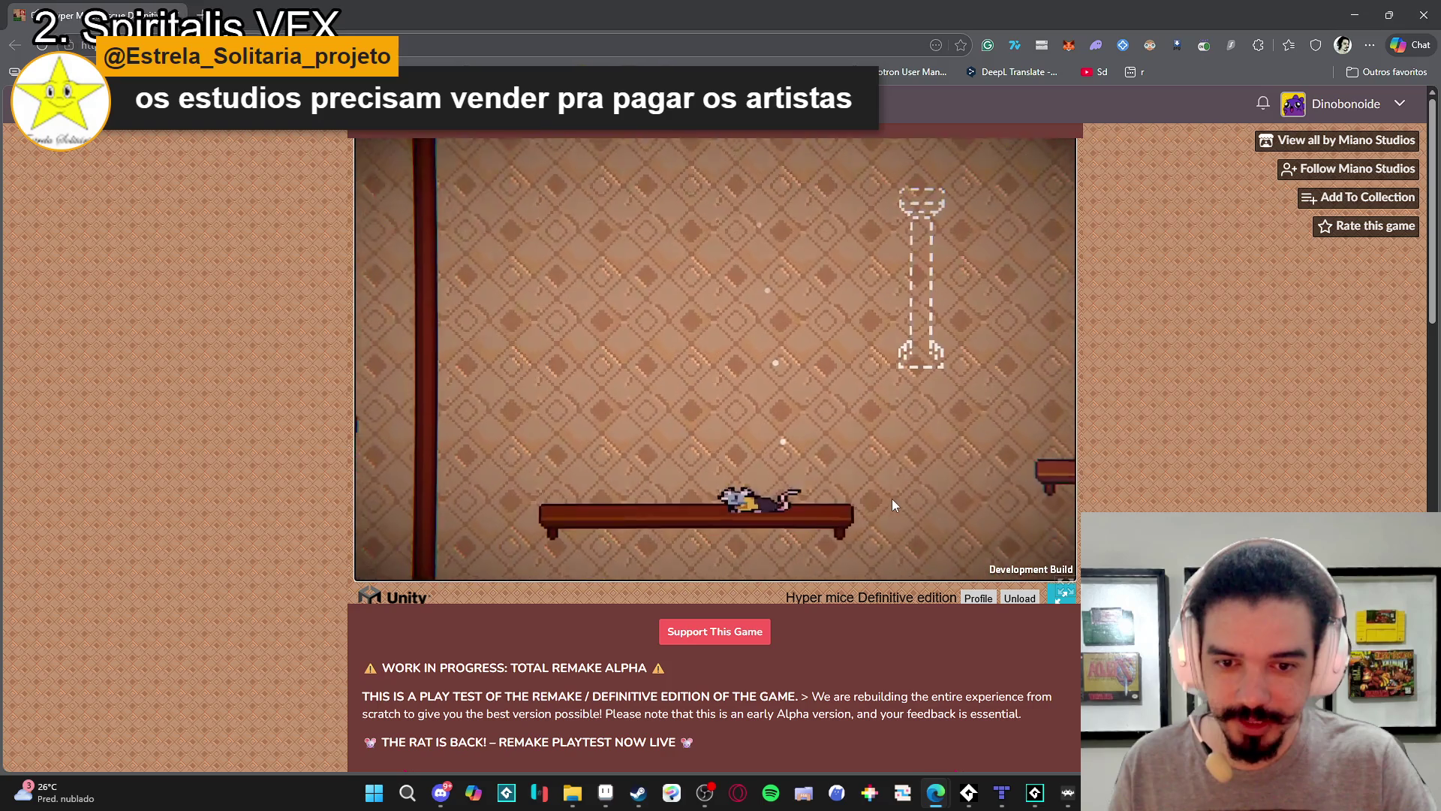
{"action": "key", "text": "Right"}
{"action": "key", "text": "space"}
{"action": "key", "text": "Down"}
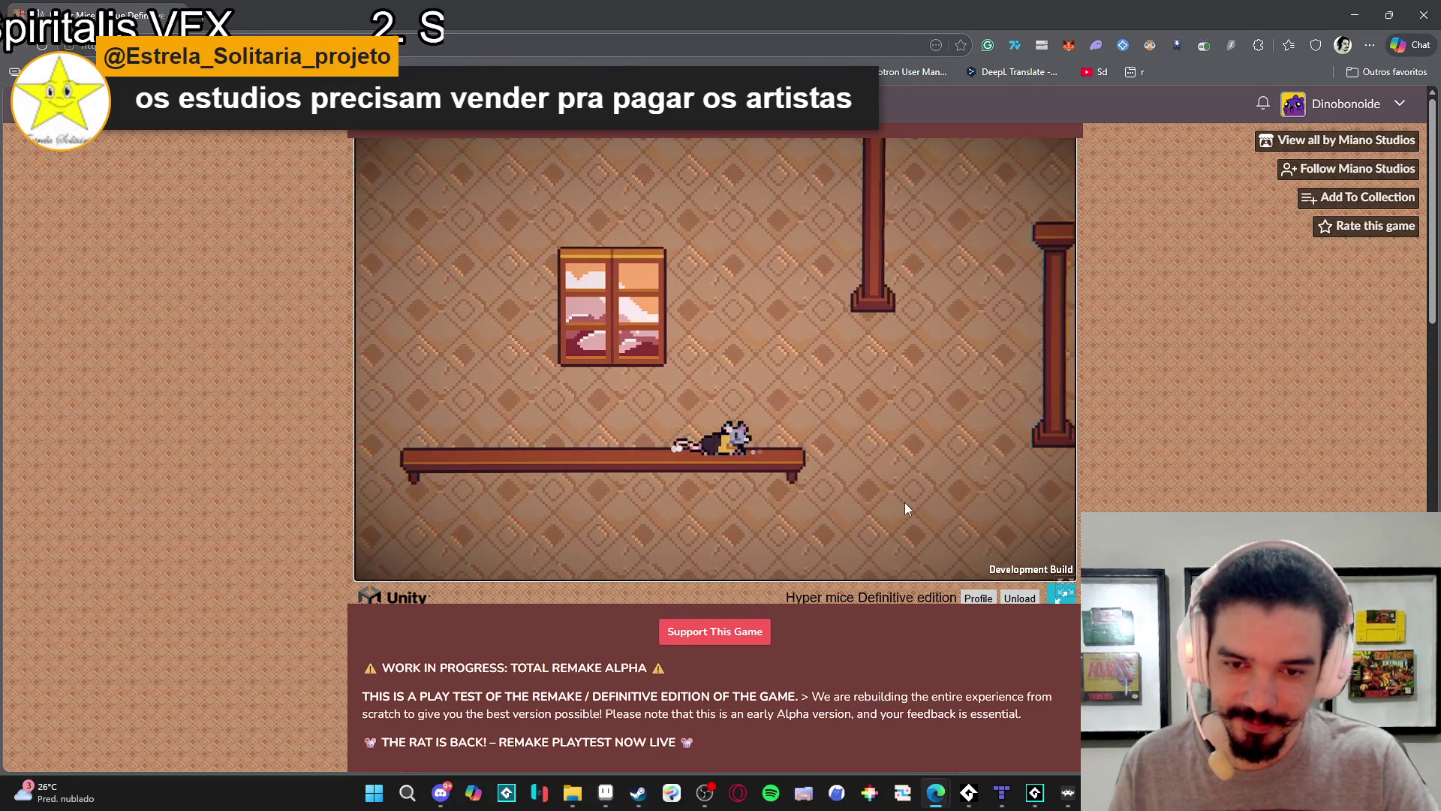
{"action": "key", "text": "space"}
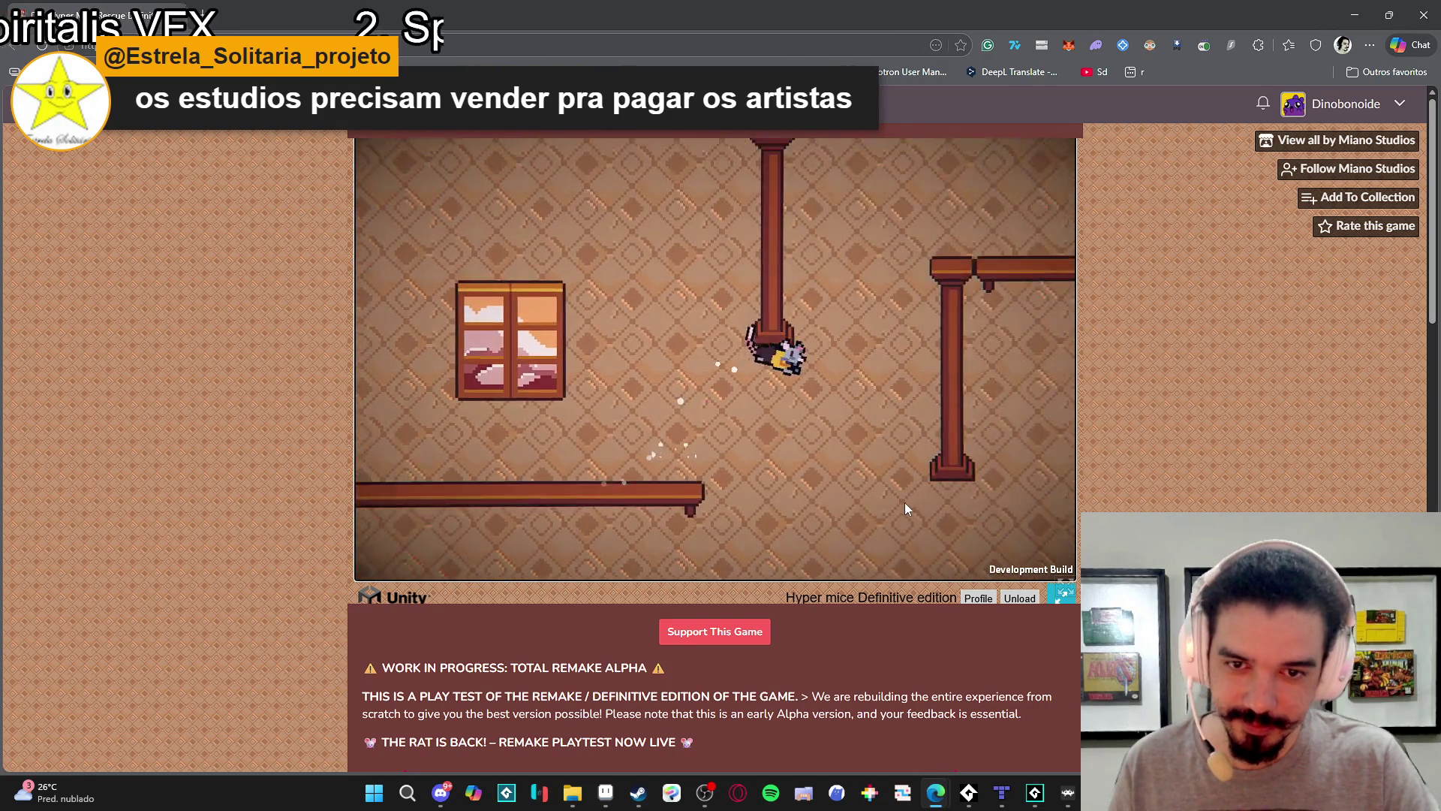
Climb the rat through the next rooms past the pillars, then drop it to the green floor.
{"action": "key", "text": "Left"}
{"action": "key", "text": "space"}
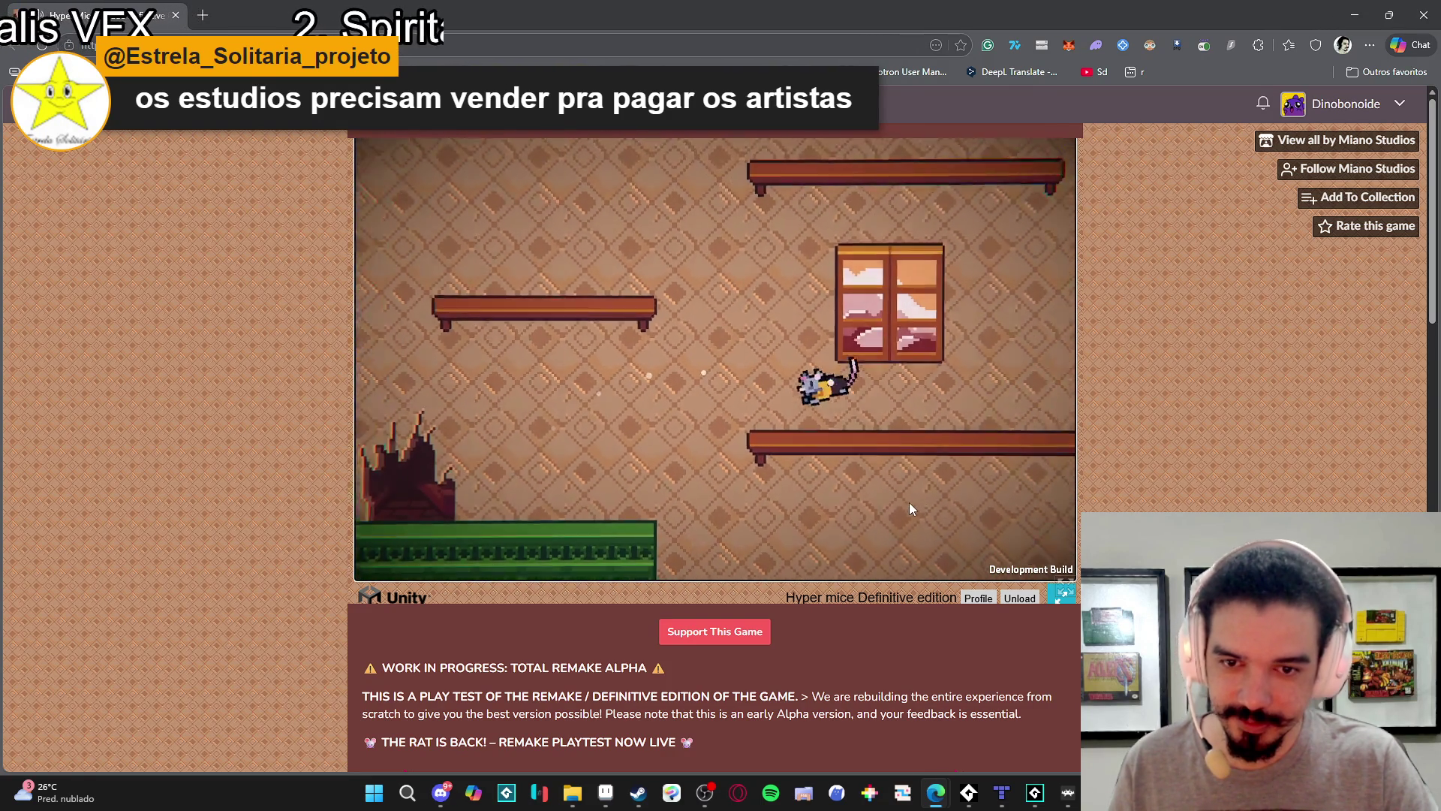
{"action": "key", "text": "space"}
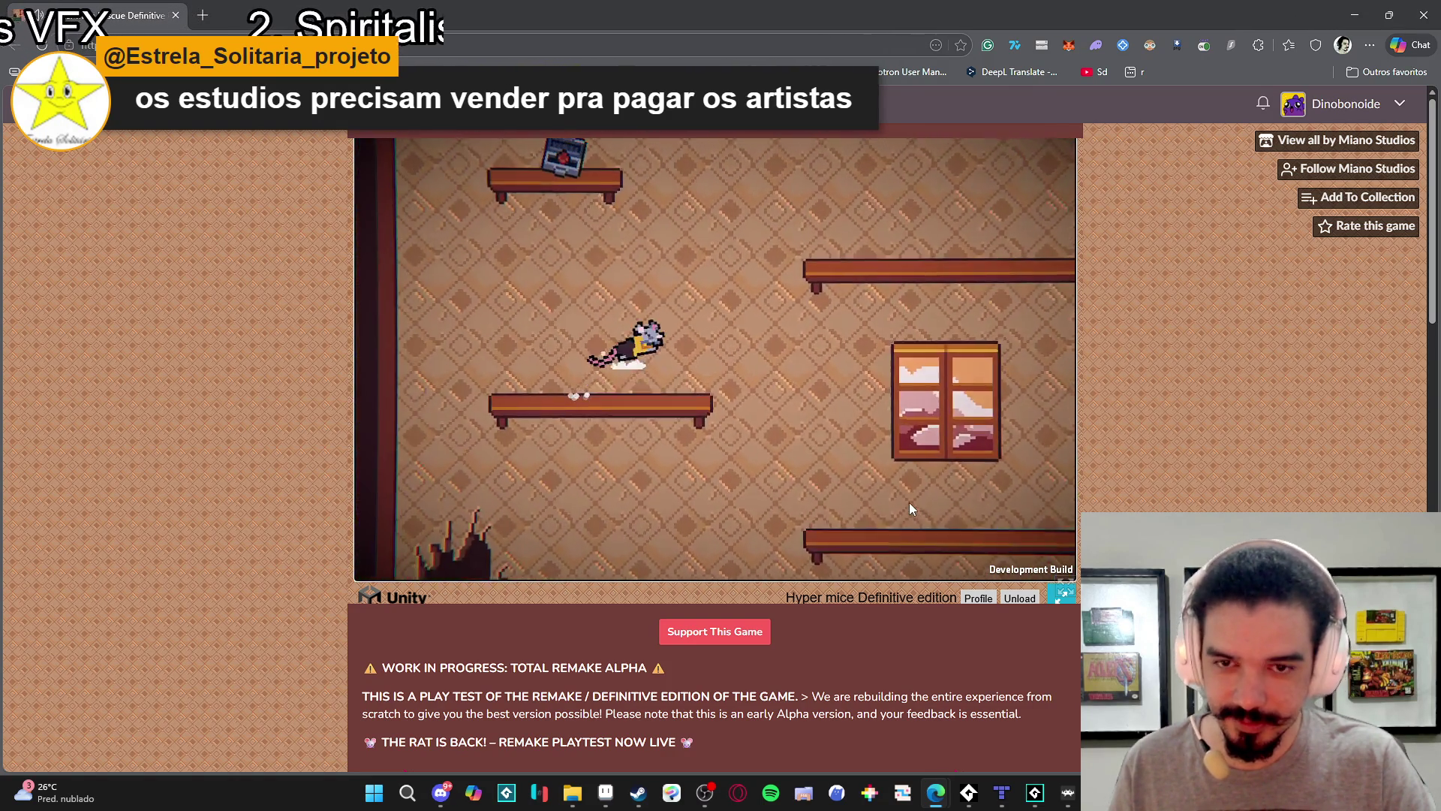
{"action": "key", "text": "space"}
{"action": "key", "text": "Left"}
{"action": "key", "text": "space"}
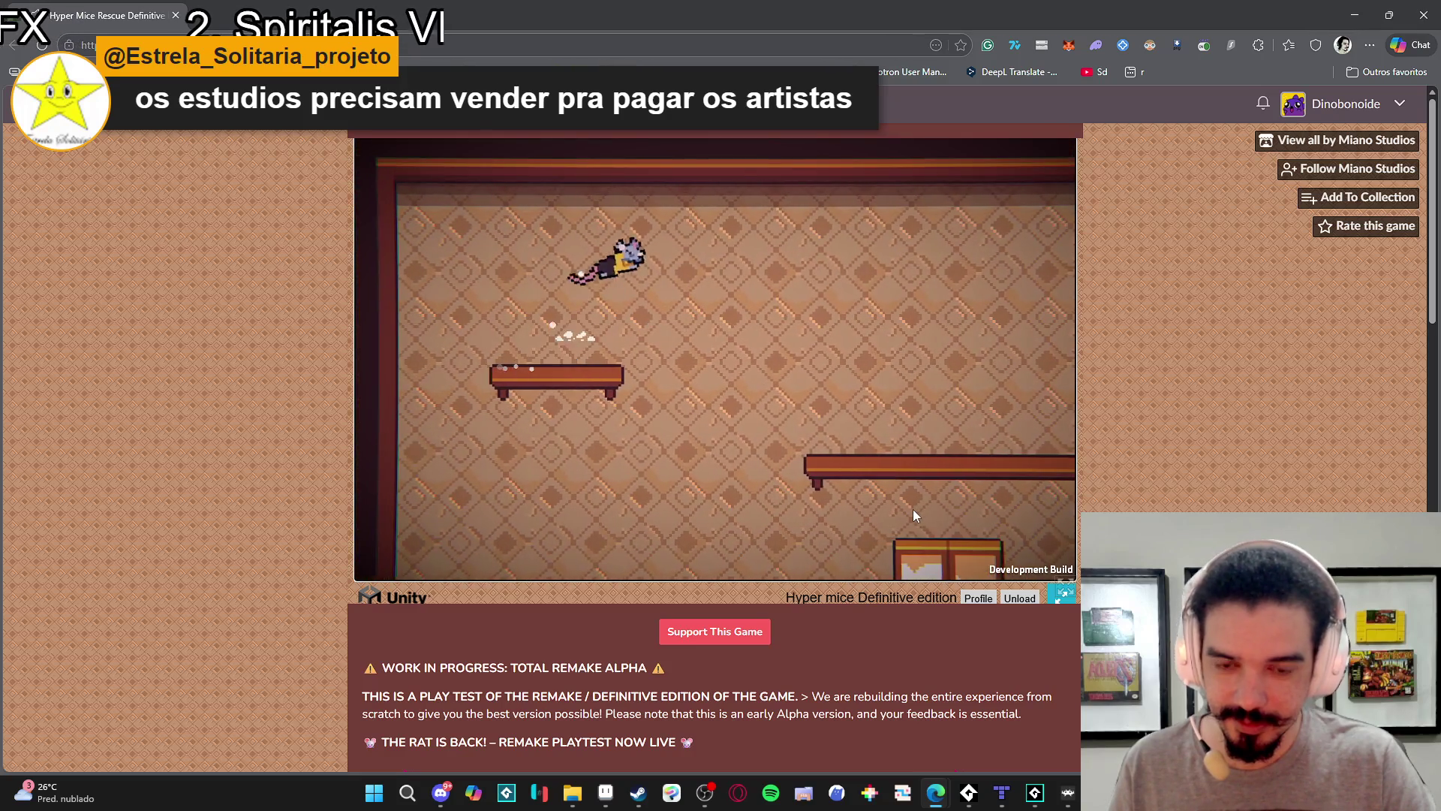
{"action": "key", "text": "Right"}
{"action": "key", "text": "space"}
{"action": "key", "text": "Left"}
{"action": "key", "text": "space"}
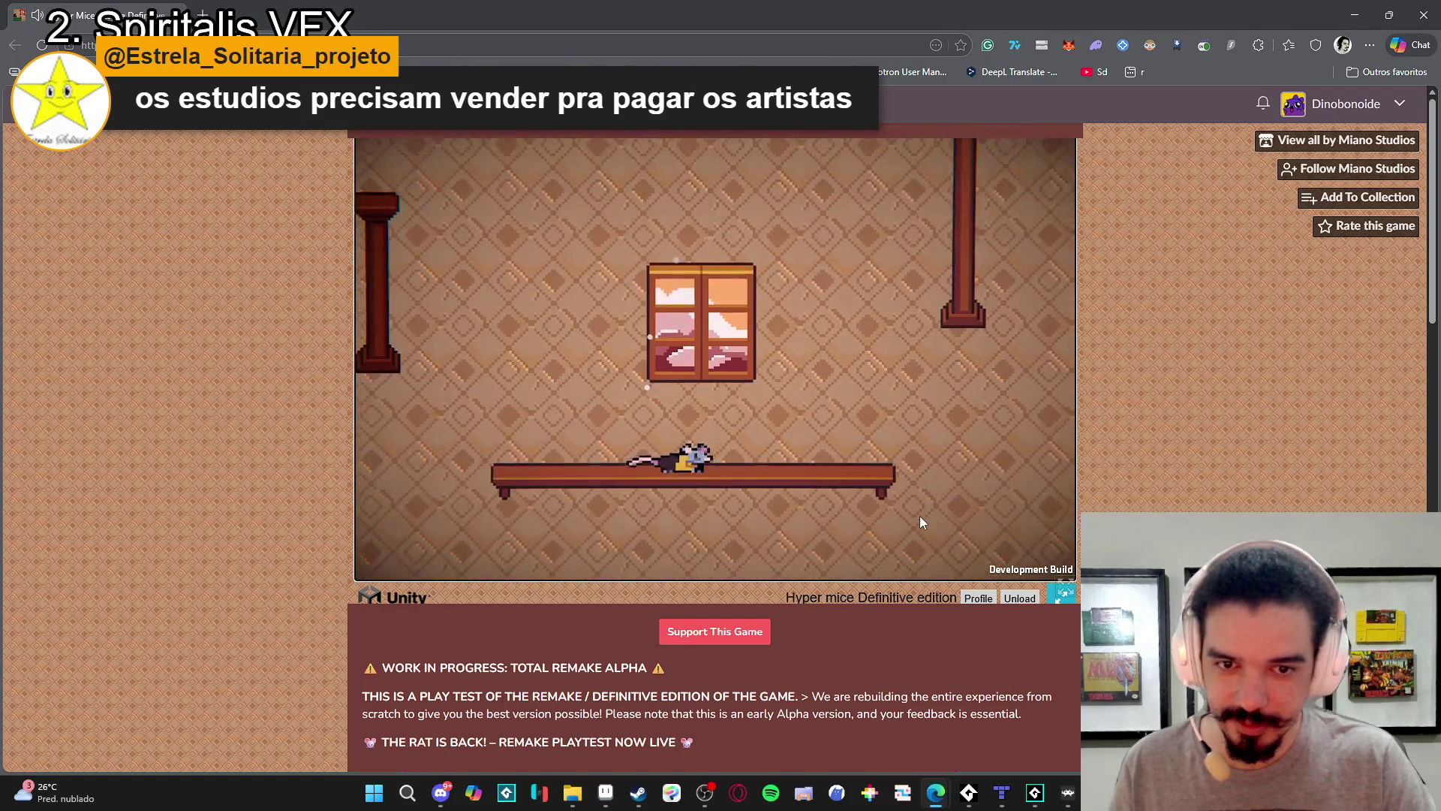
{"action": "key", "text": "Right"}
{"action": "key", "text": "space"}
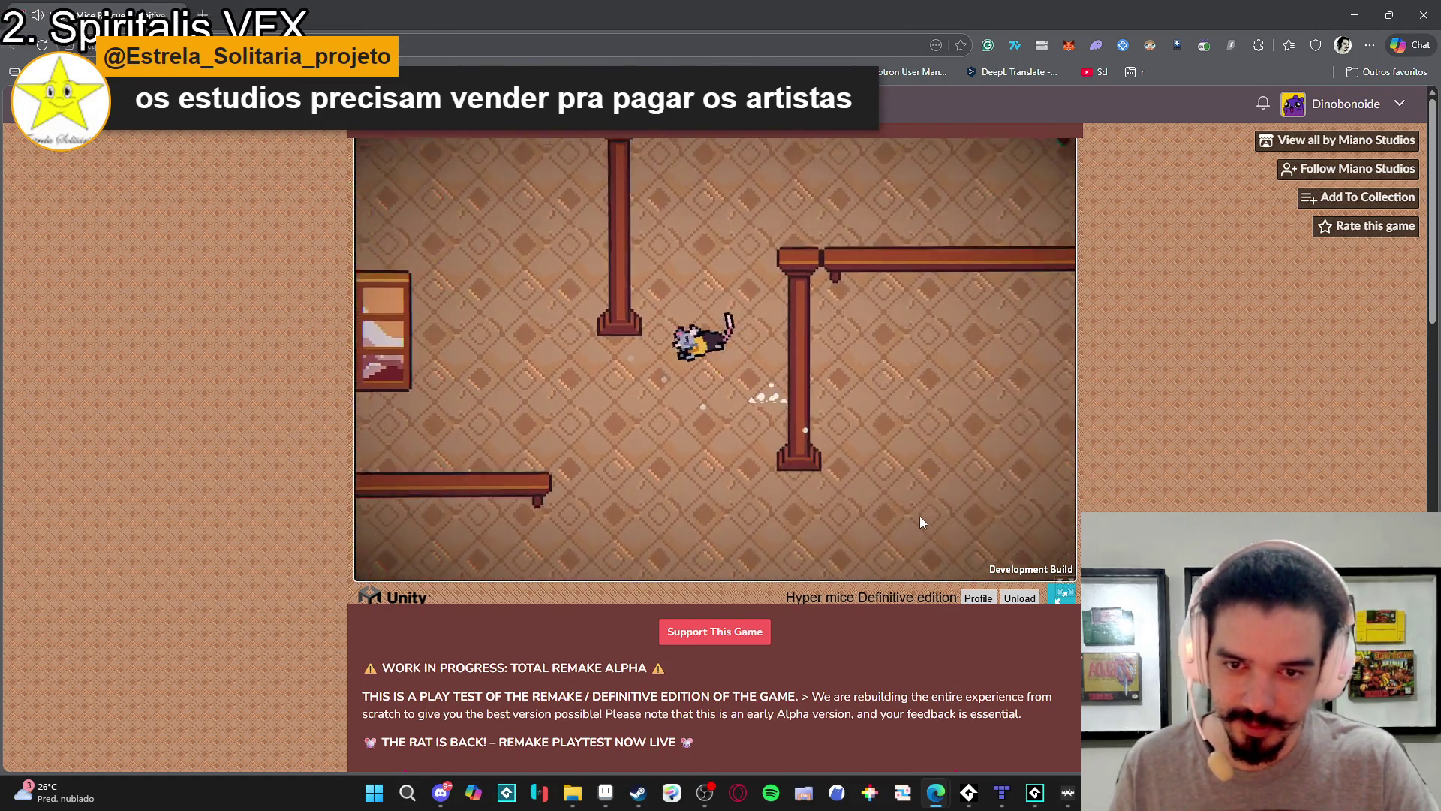
{"action": "key", "text": "Right"}
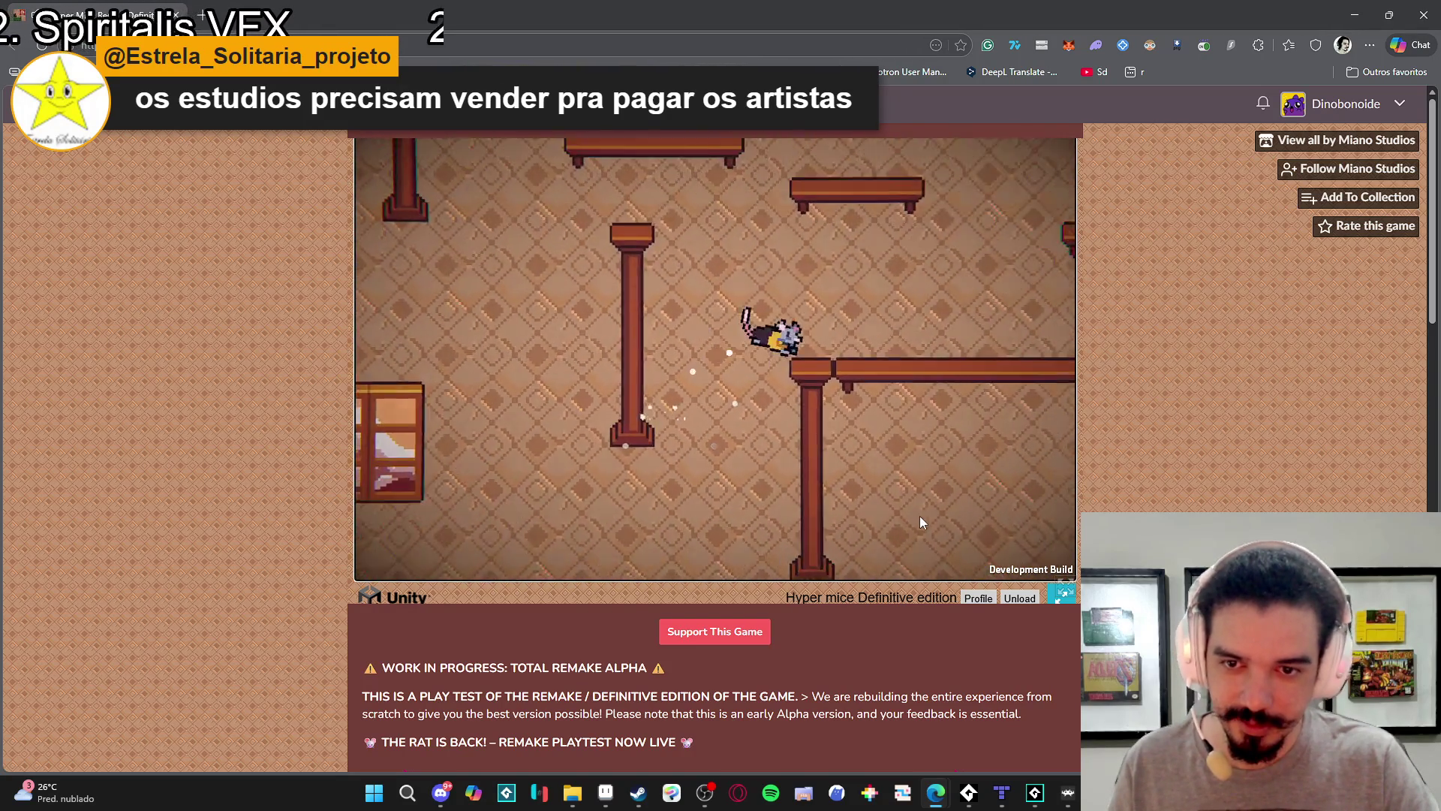
{"action": "key", "text": "space"}
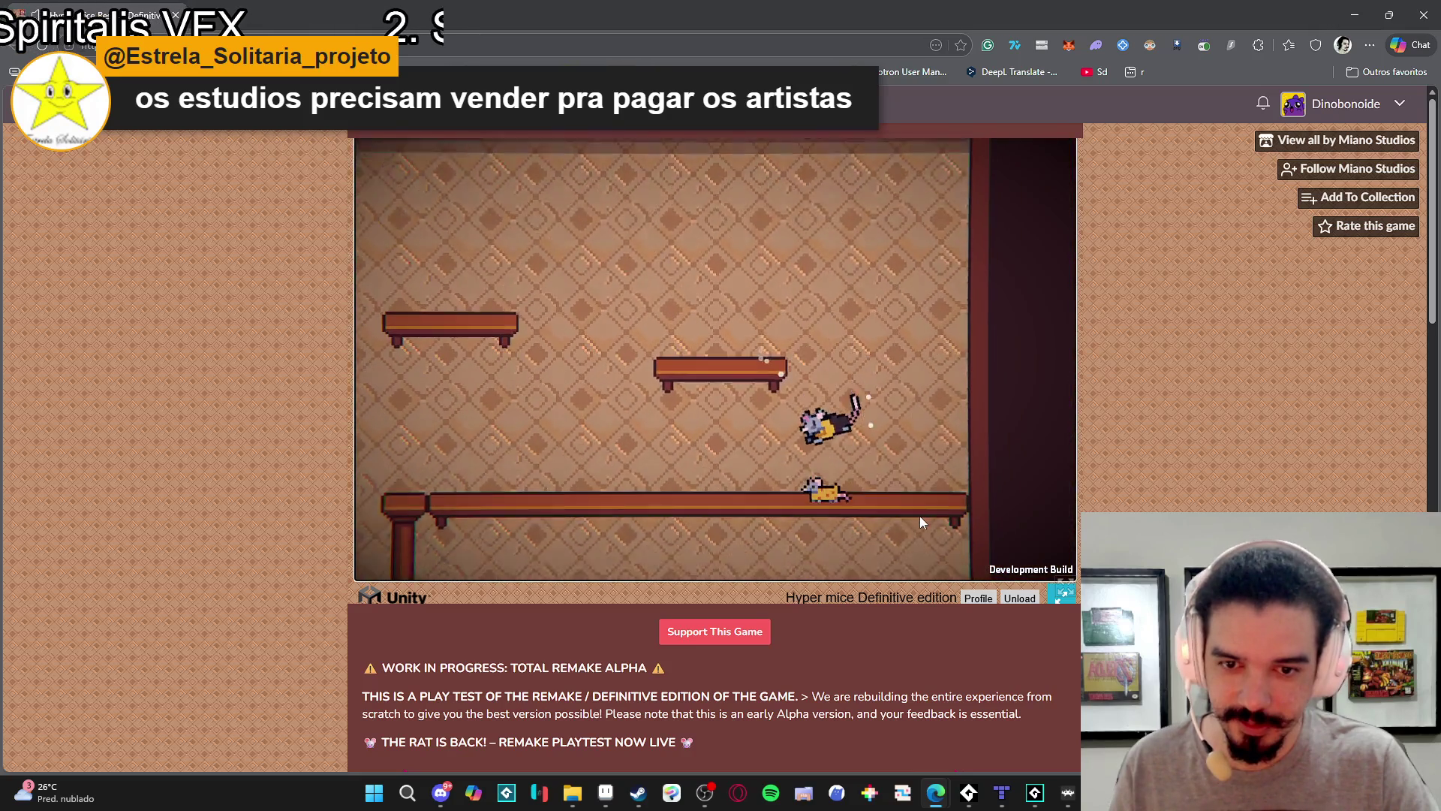
{"action": "key", "text": "Left"}
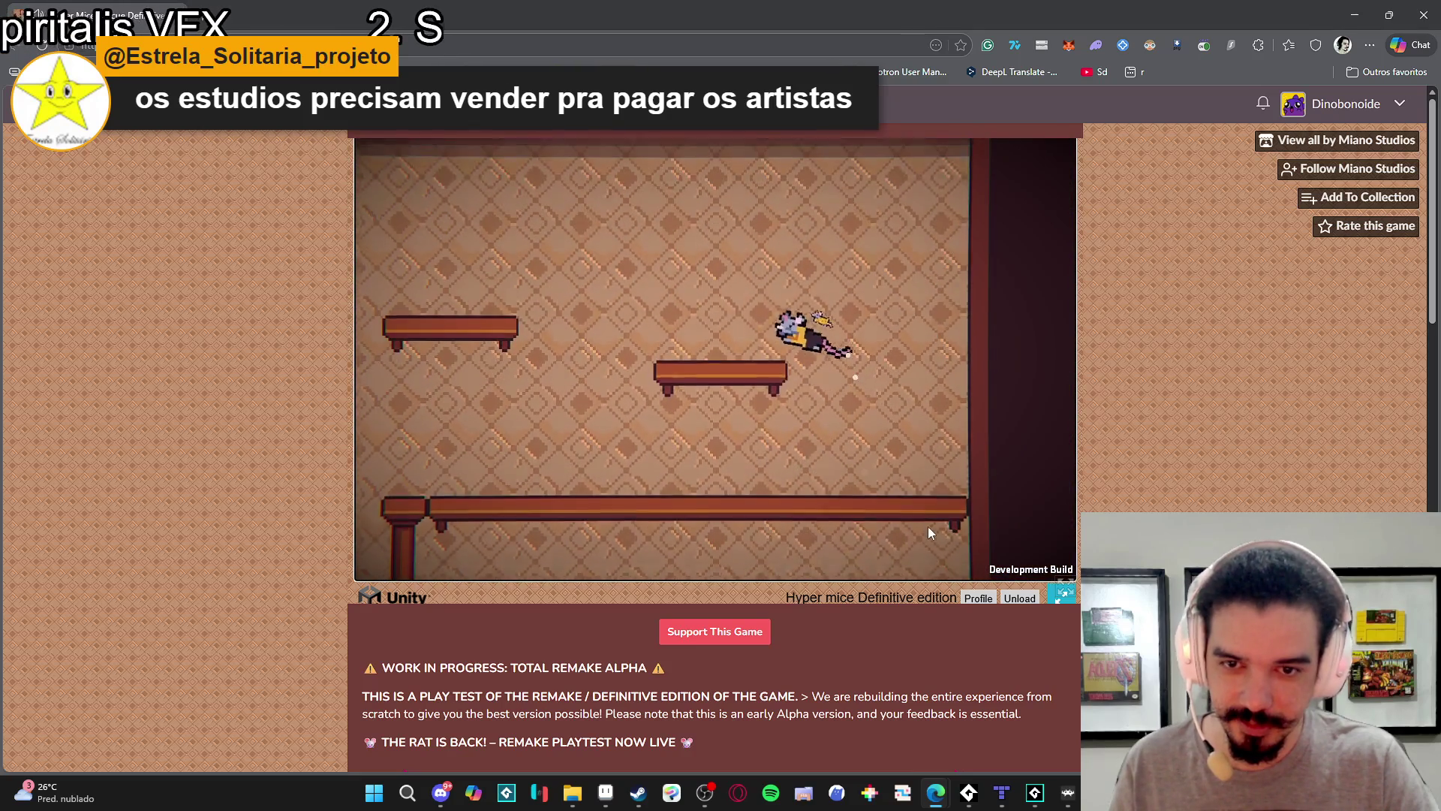
{"action": "key", "text": "space"}
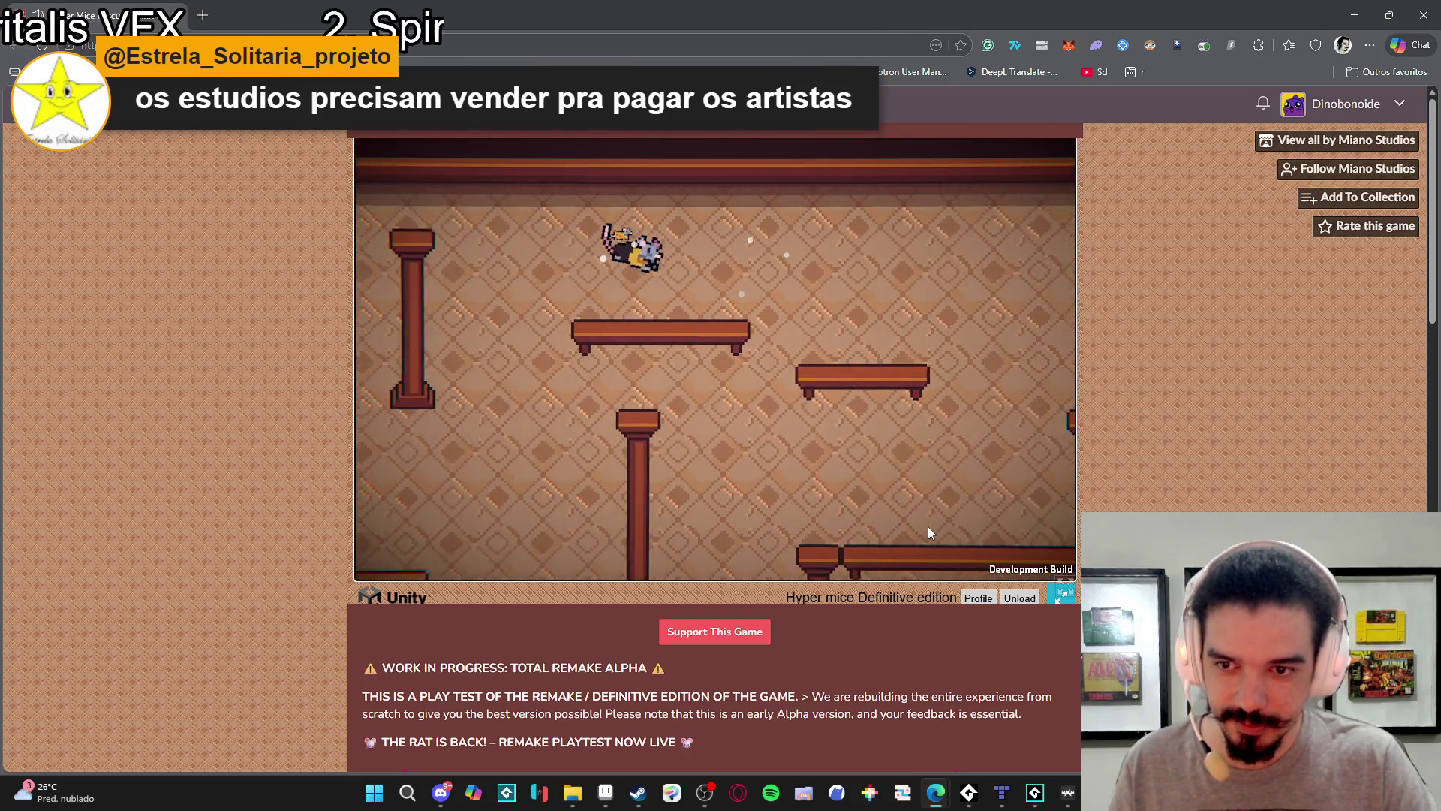
{"action": "key", "text": "Right"}
{"action": "key", "text": "space"}
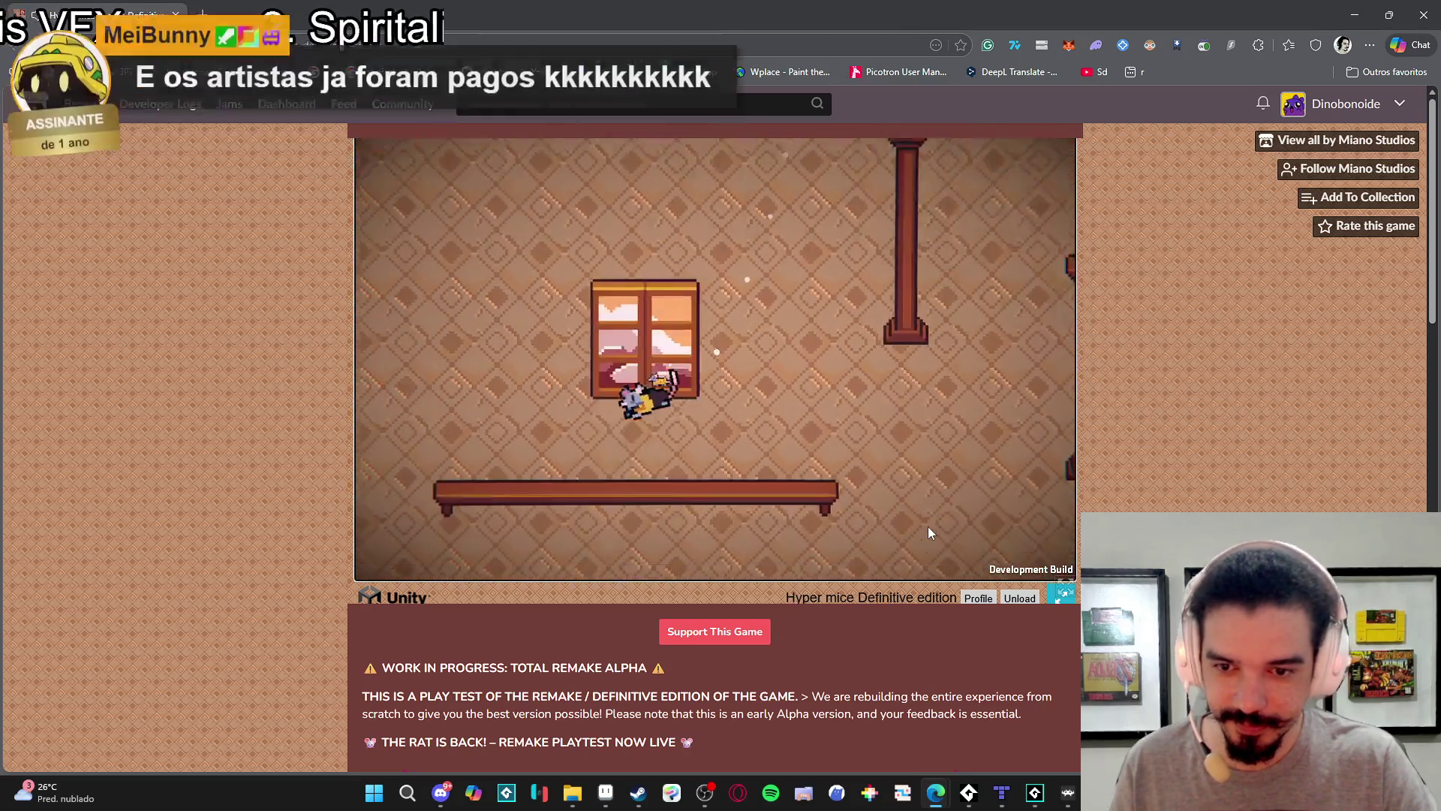
{"action": "key", "text": "Right"}
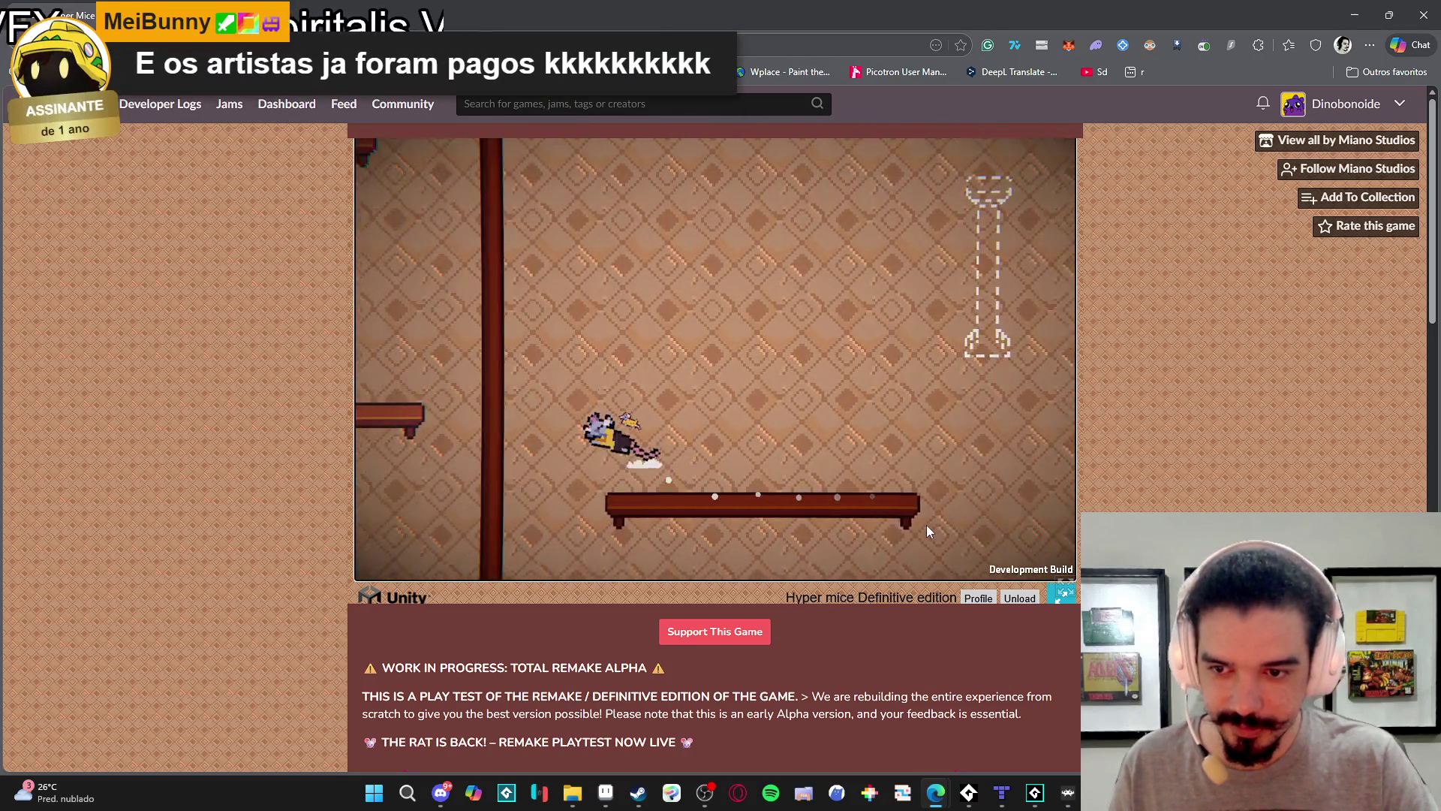
{"action": "key", "text": "Left"}
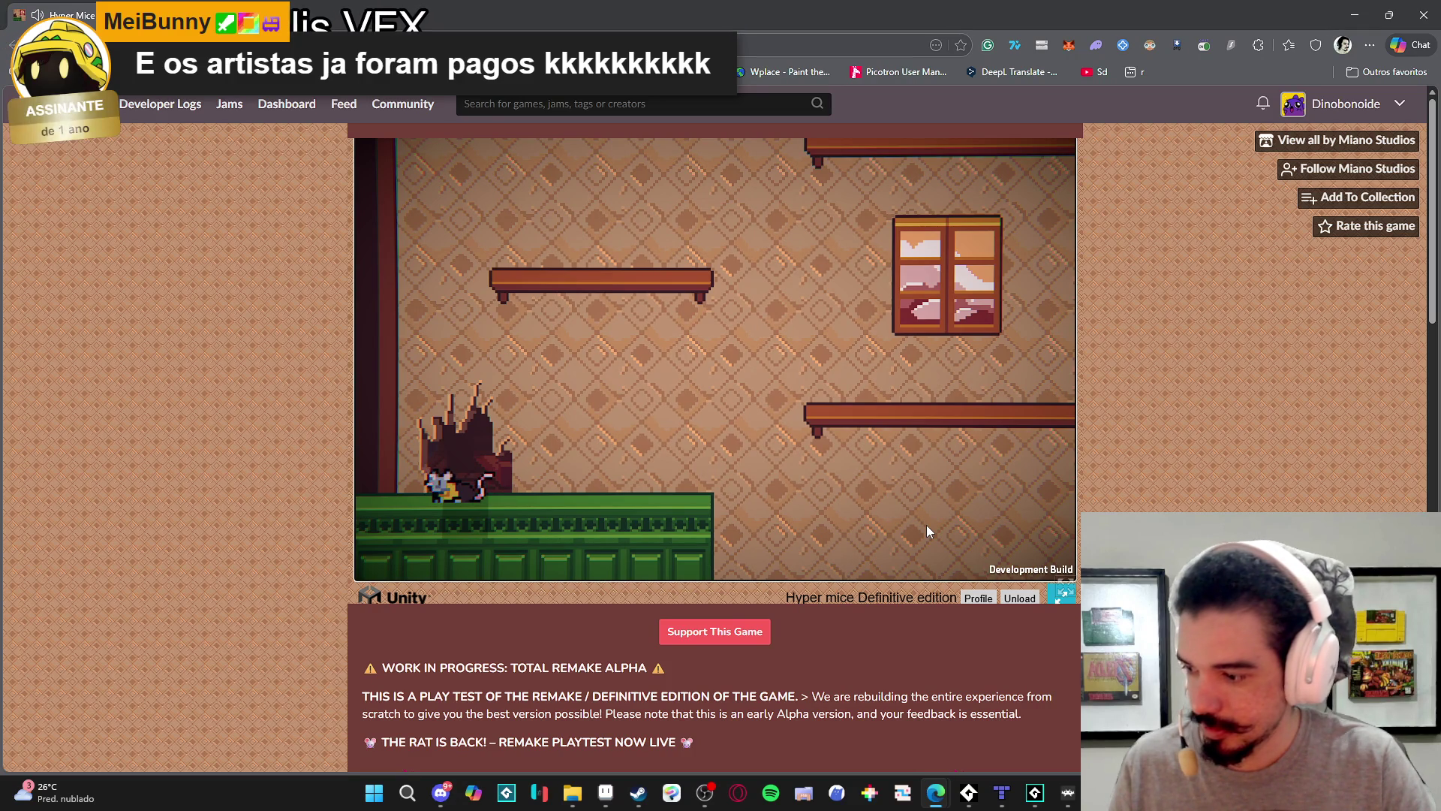
Zigzag the rat up the shelves, then drop it back onto the green platform.
{"action": "key", "text": "Right"}
{"action": "key", "text": "space"}
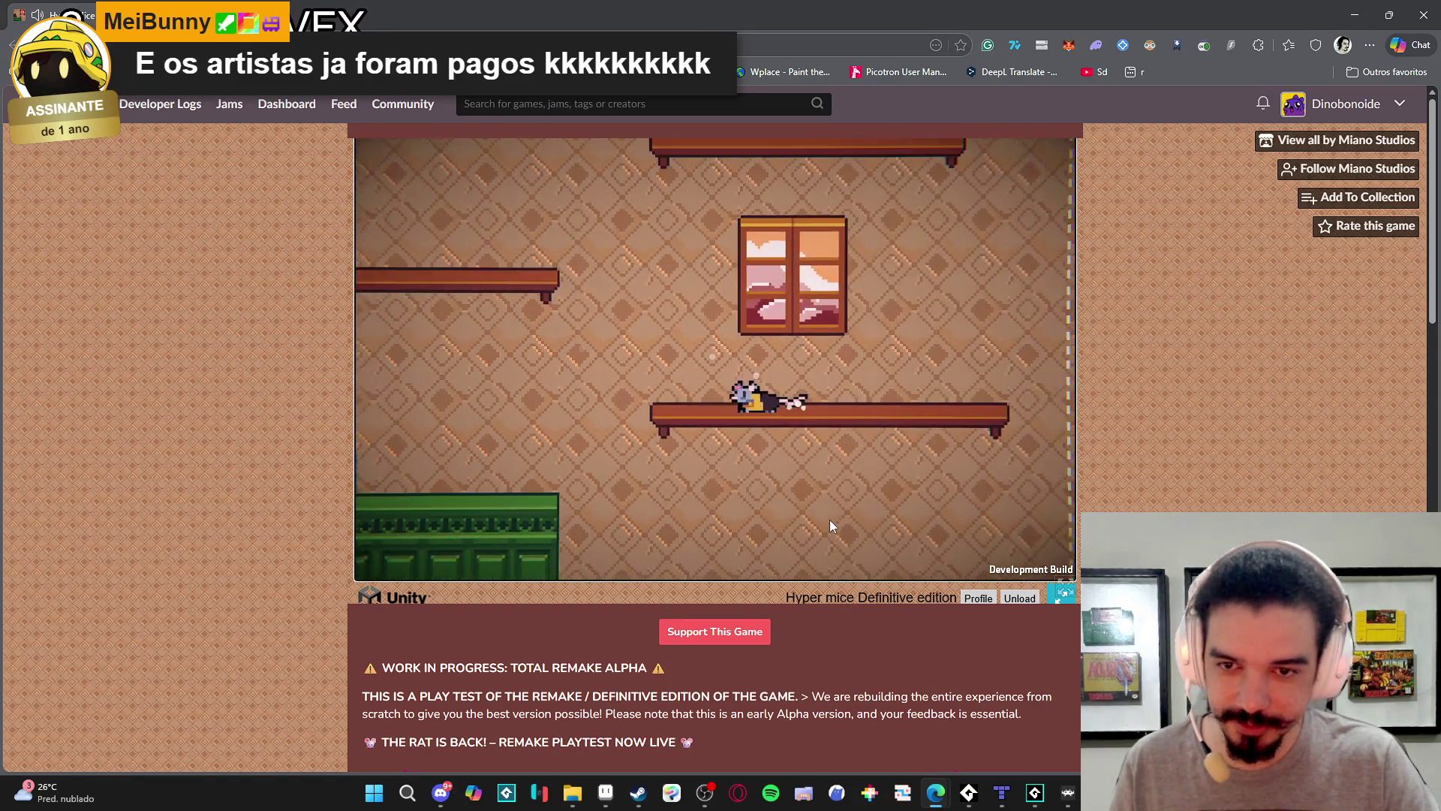
{"action": "key", "text": "space"}
{"action": "key", "text": "Left"}
{"action": "key", "text": "Right"}
{"action": "key", "text": "space"}
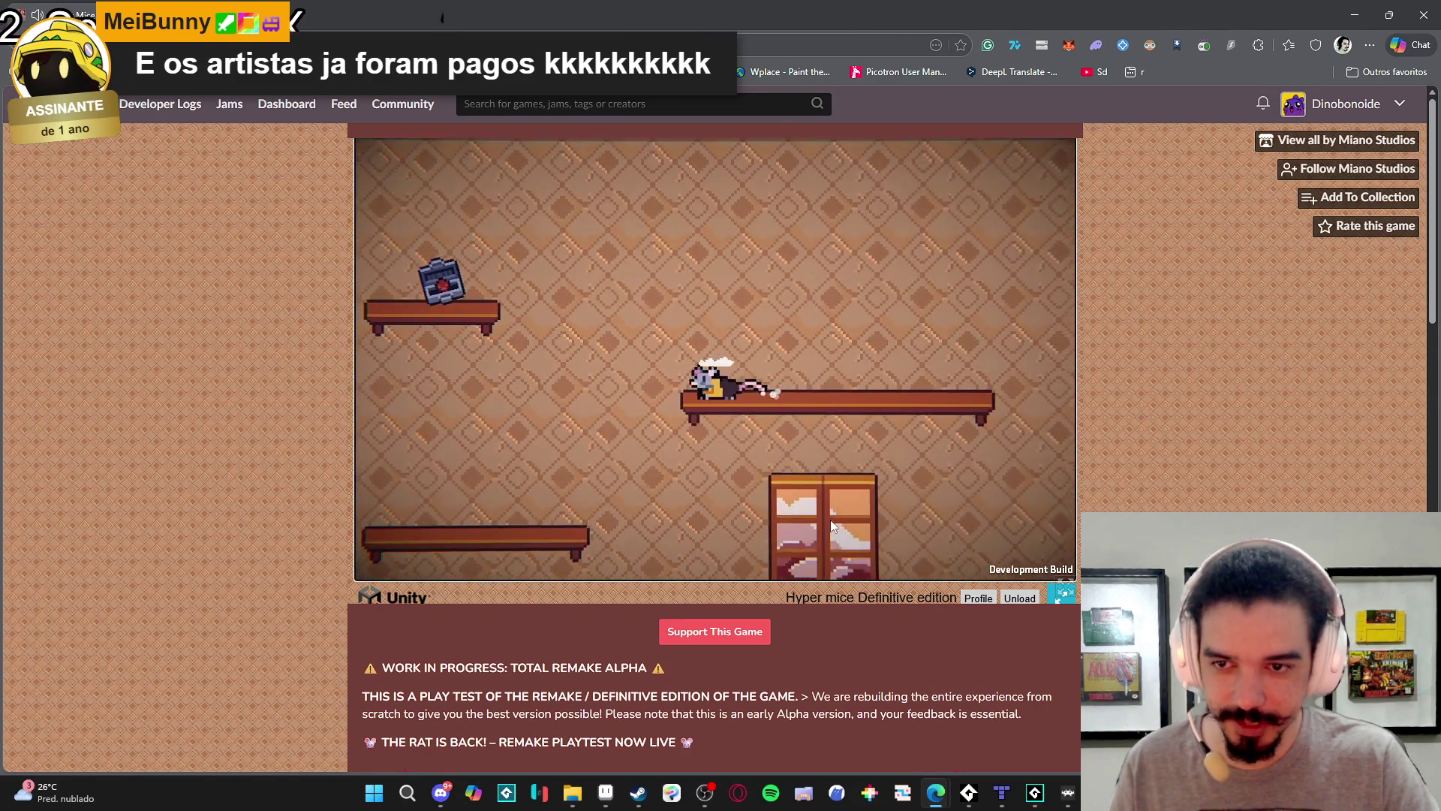
{"action": "key", "text": "Left"}
{"action": "key", "text": "space"}
{"action": "key", "text": "Right"}
{"action": "key", "text": "space"}
{"action": "key", "text": "space"}
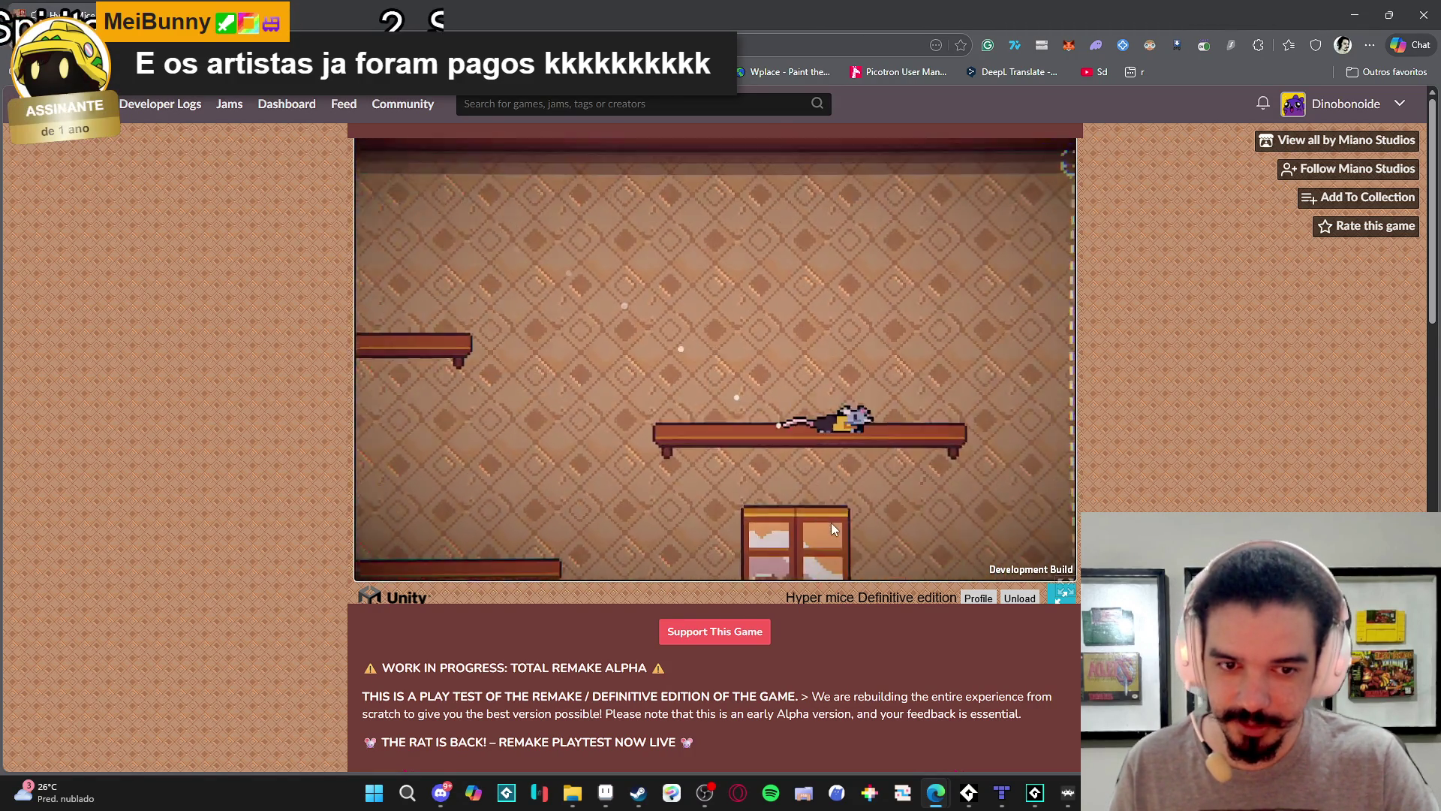
{"action": "key", "text": "Left"}
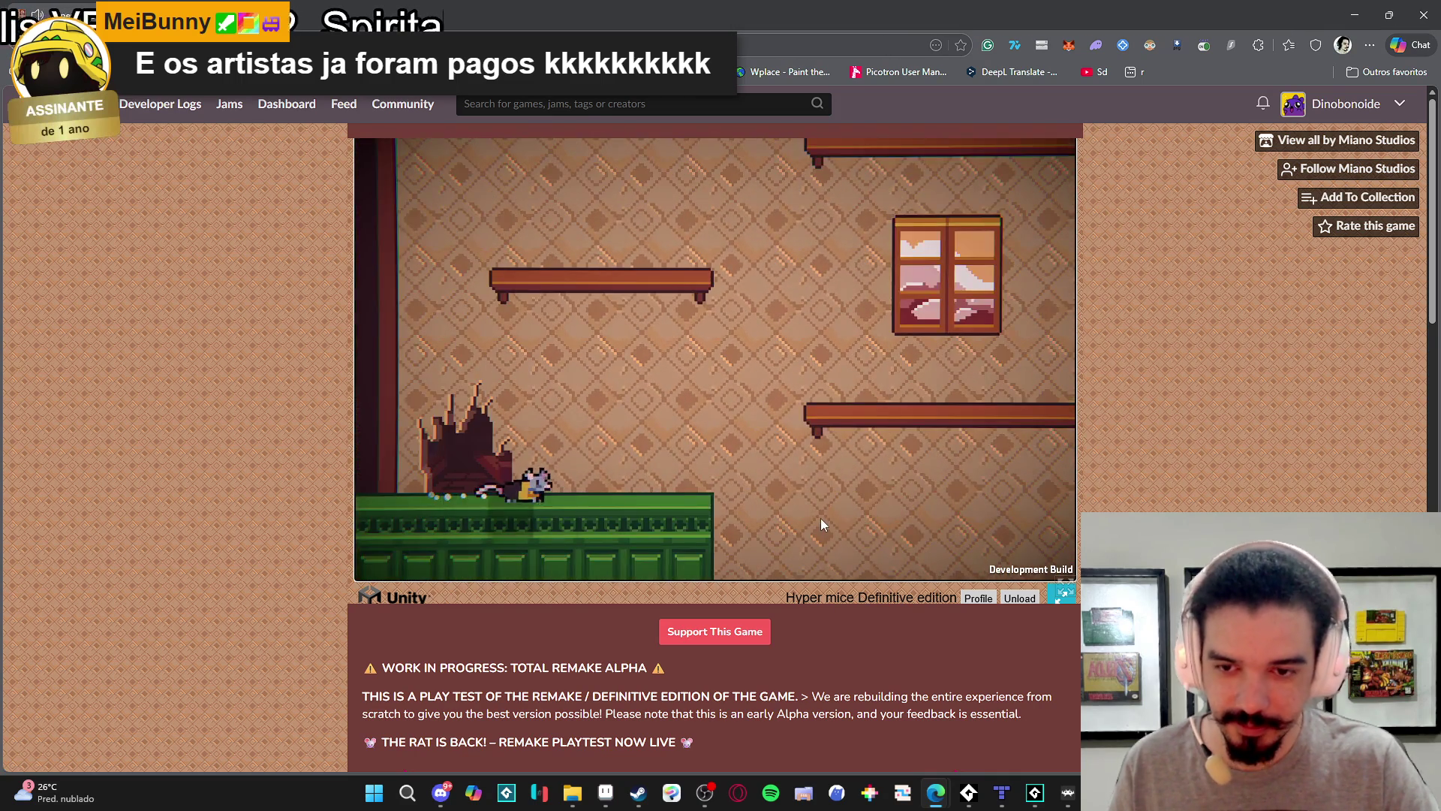
Climb the rat up past the pillar and window again, then drop it to the green floor.
{"action": "key", "text": "Right"}
{"action": "key", "text": "space"}
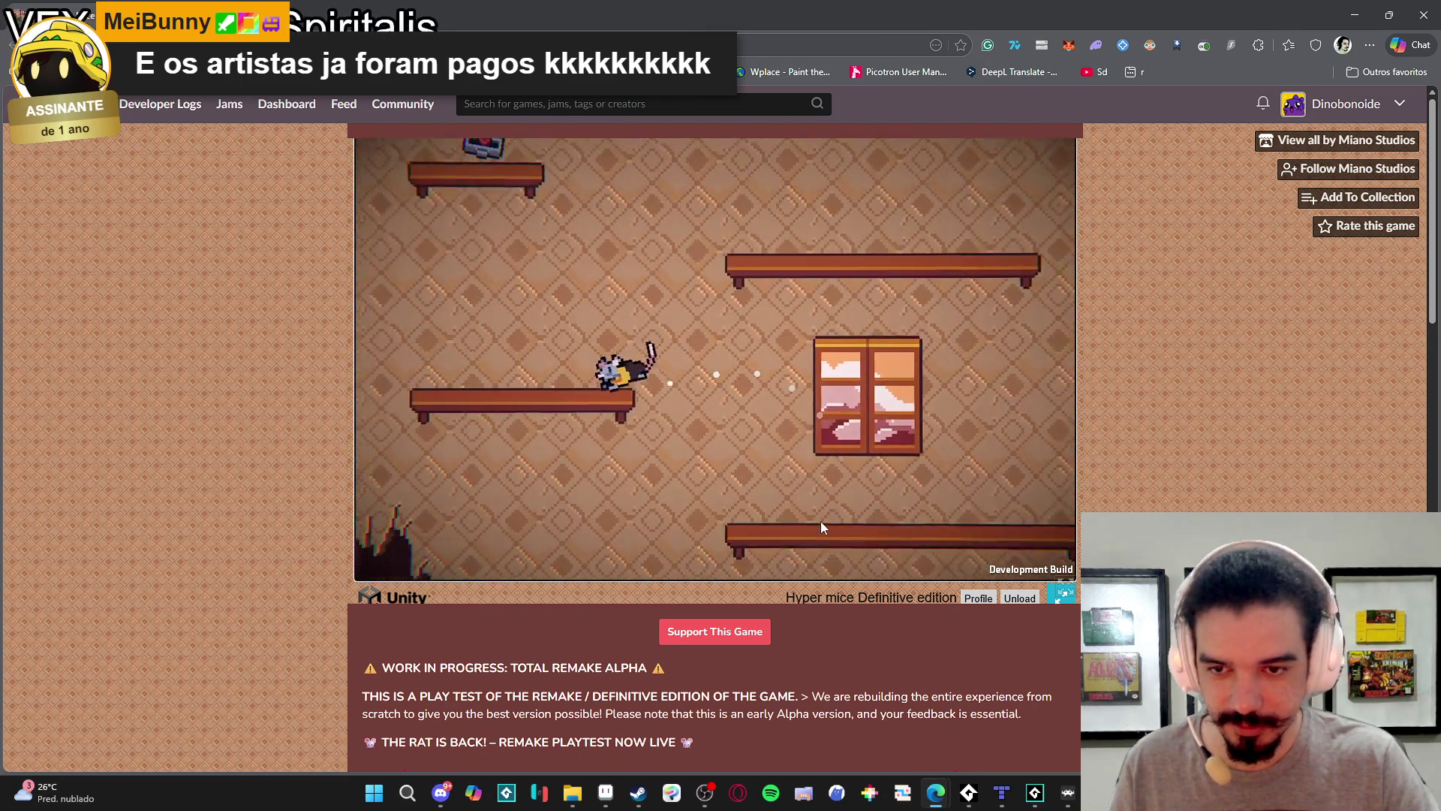
{"action": "key", "text": "space"}
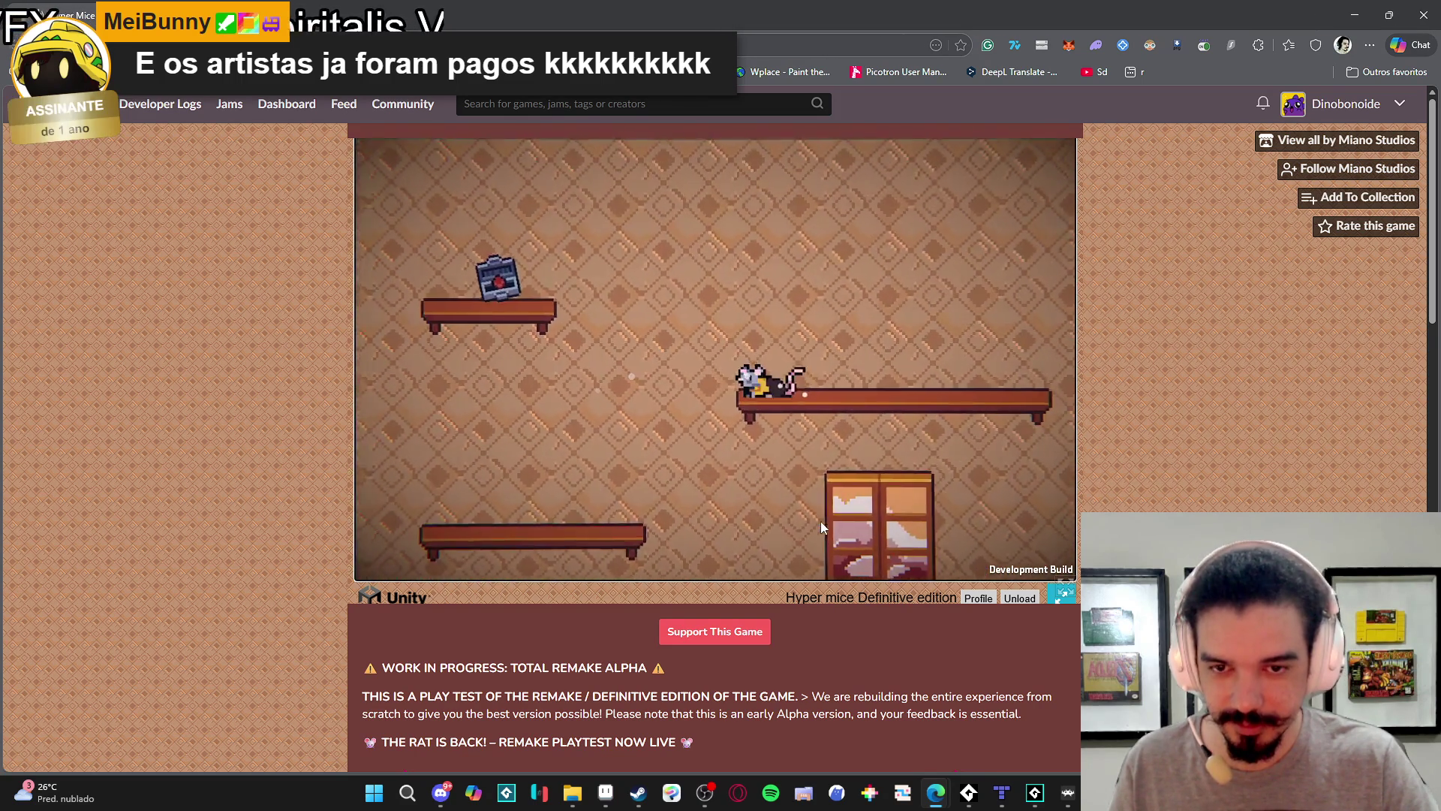
{"action": "key", "text": "Left"}
{"action": "key", "text": "space"}
{"action": "key", "text": "space"}
{"action": "key", "text": "Right"}
{"action": "key", "text": "space"}
{"action": "key", "text": "Left"}
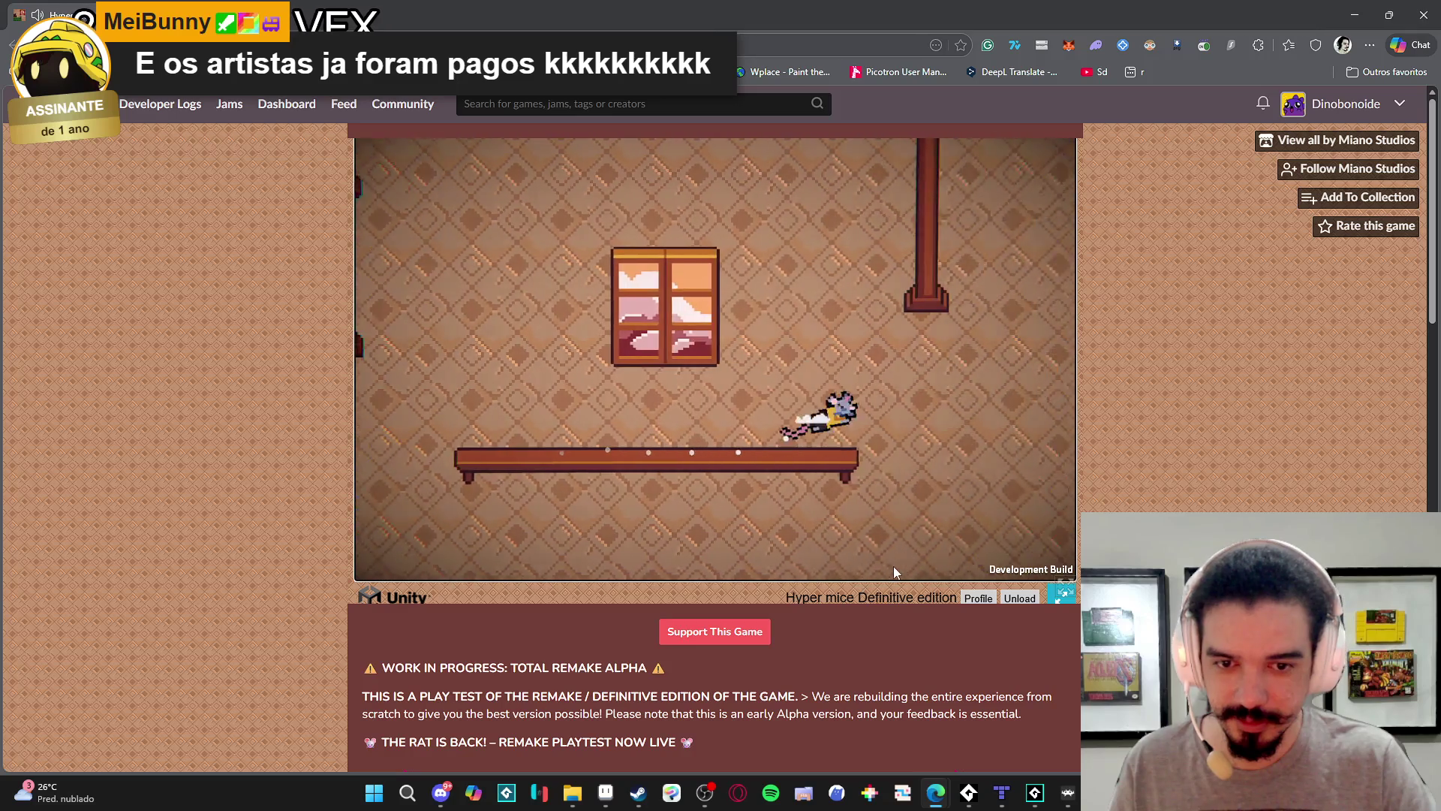
{"action": "key", "text": "space"}
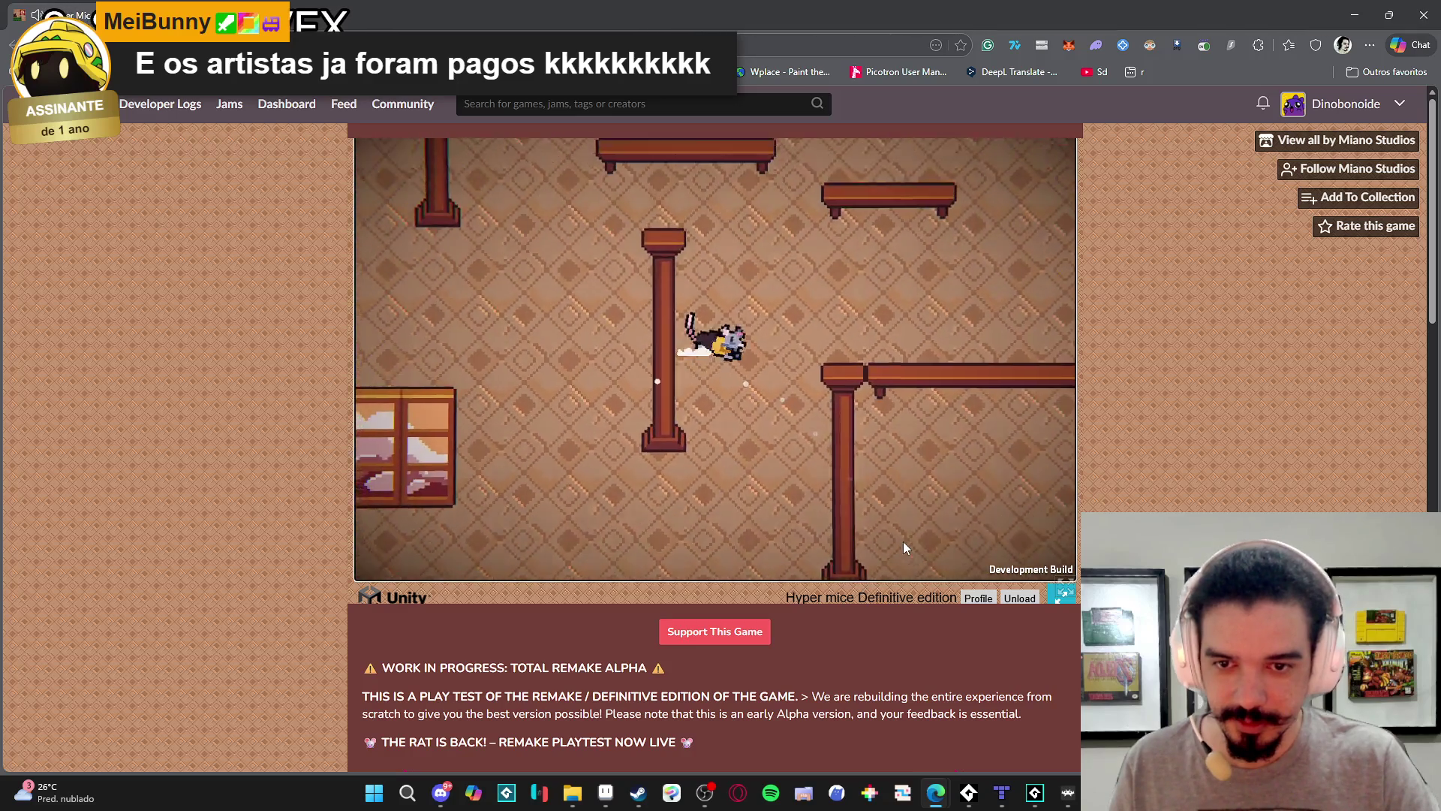
{"action": "key", "text": "Right"}
{"action": "key", "text": "space"}
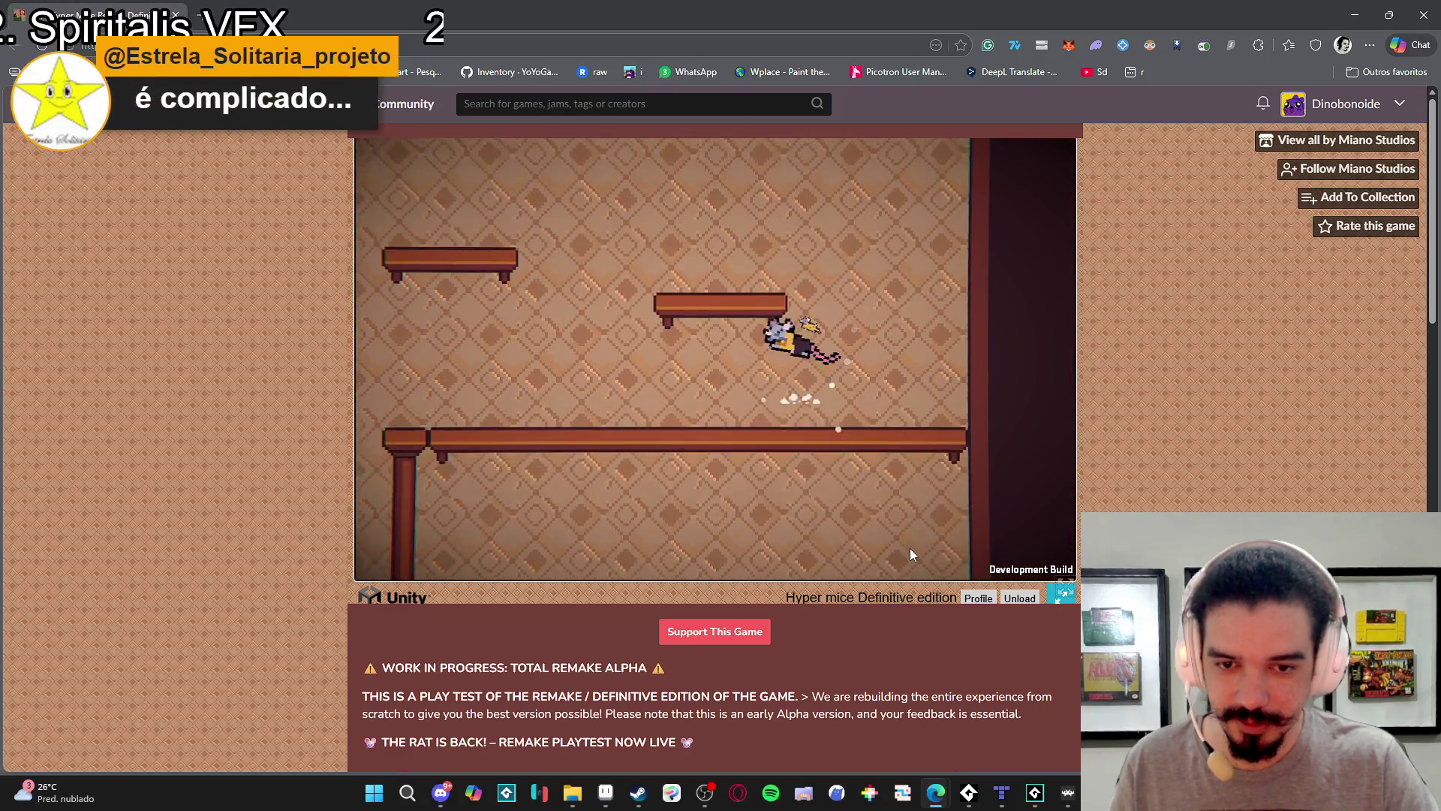
{"action": "key", "text": "Left"}
{"action": "key", "text": "space"}
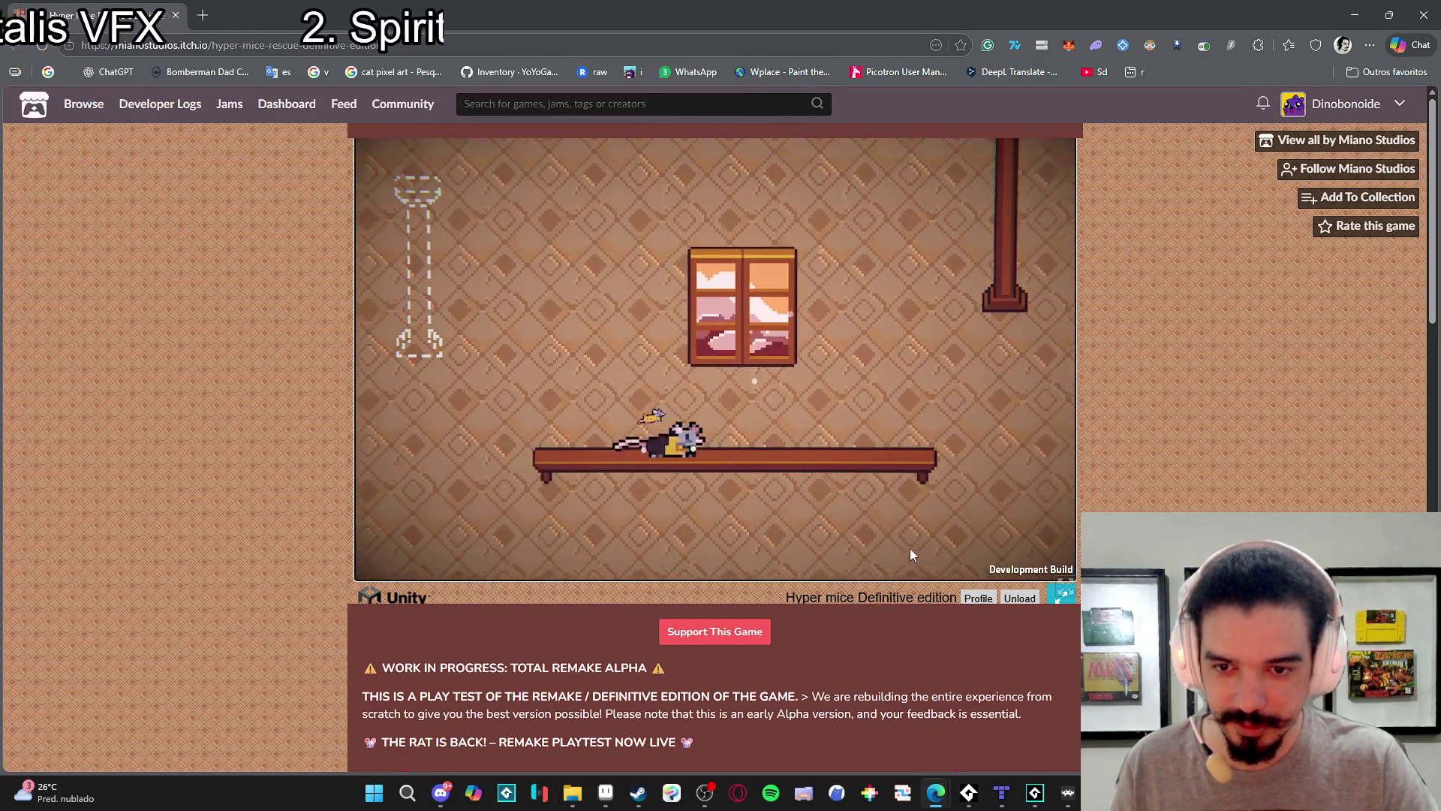
{"action": "key", "text": "Left"}
{"action": "key", "text": "space"}
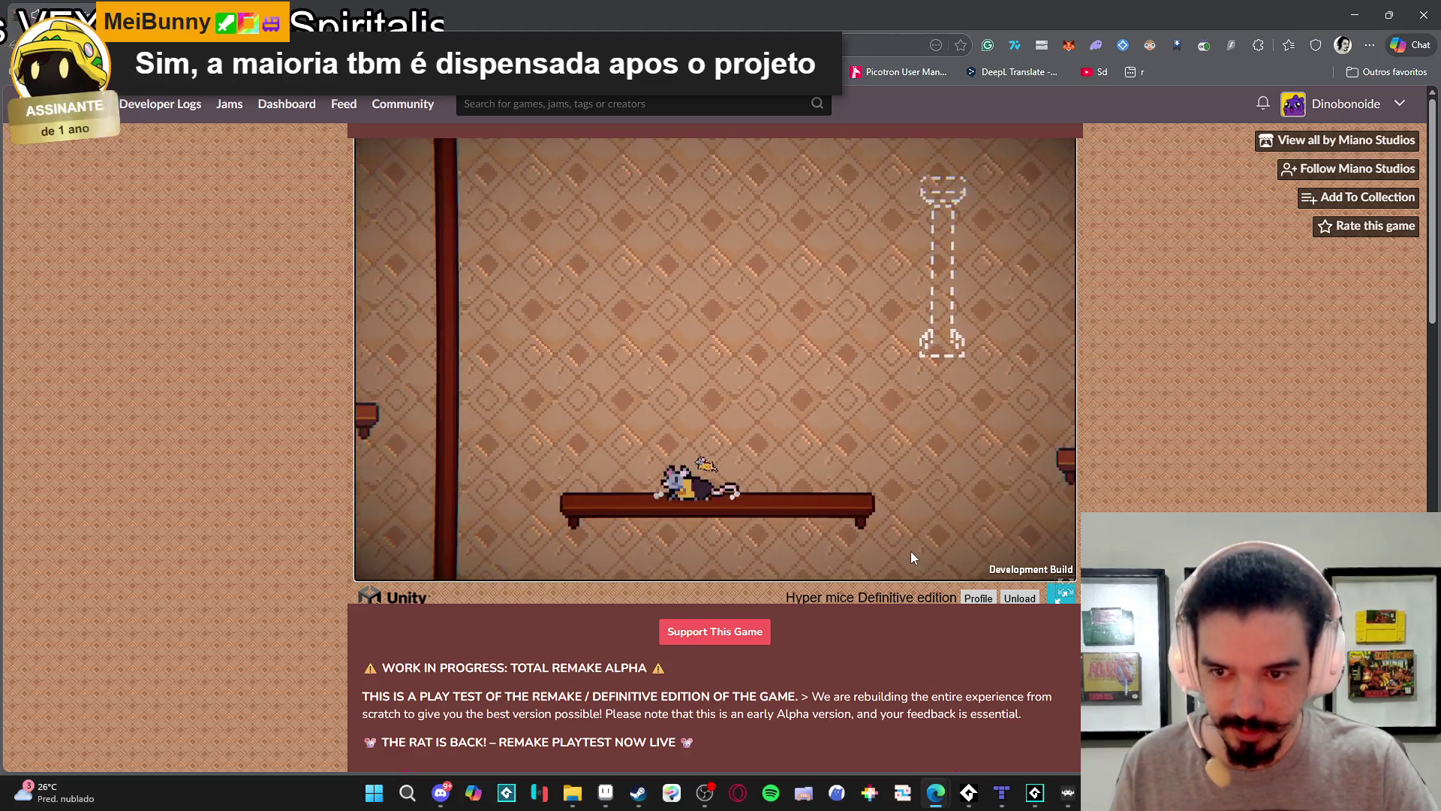
{"action": "key", "text": "space"}
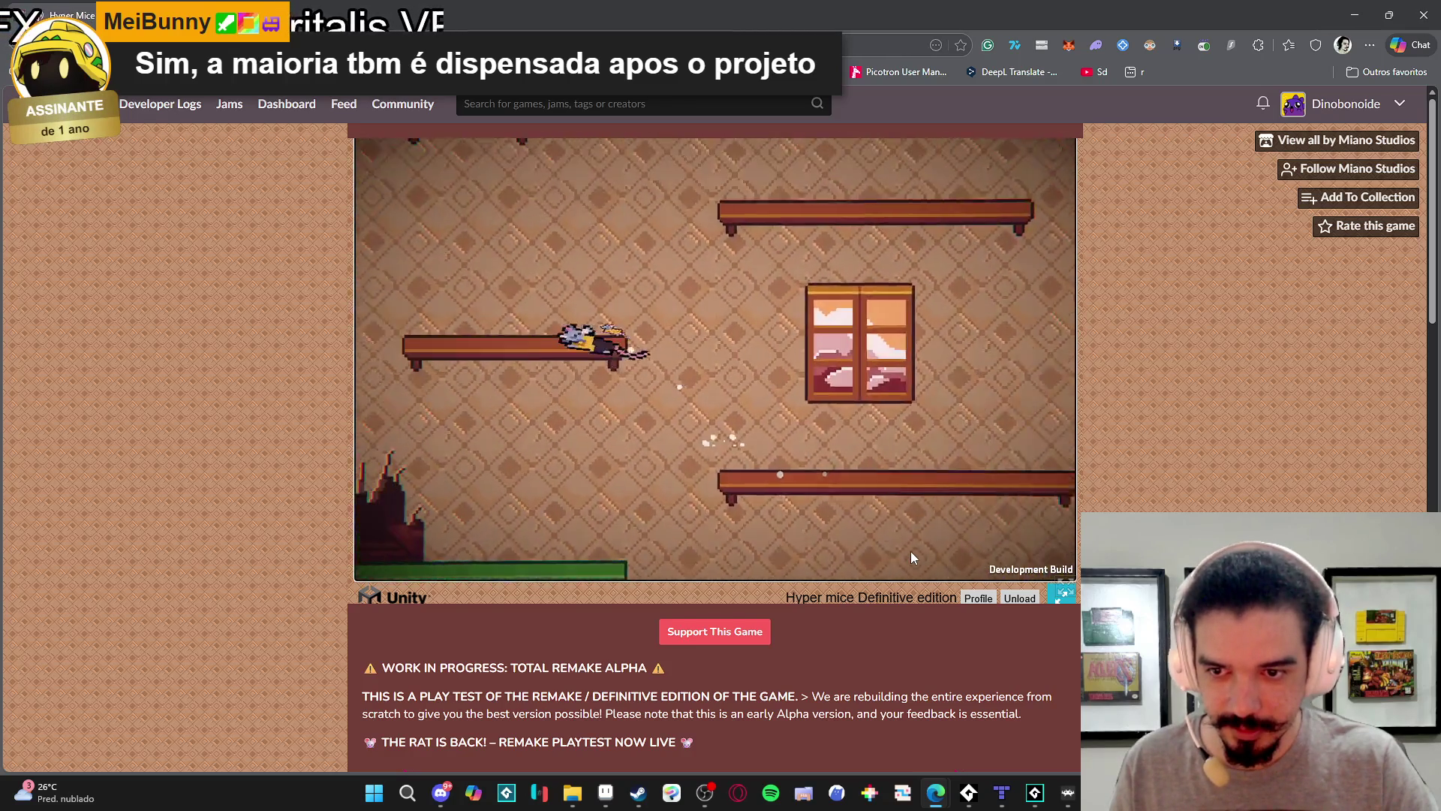
{"action": "key", "text": "Left"}
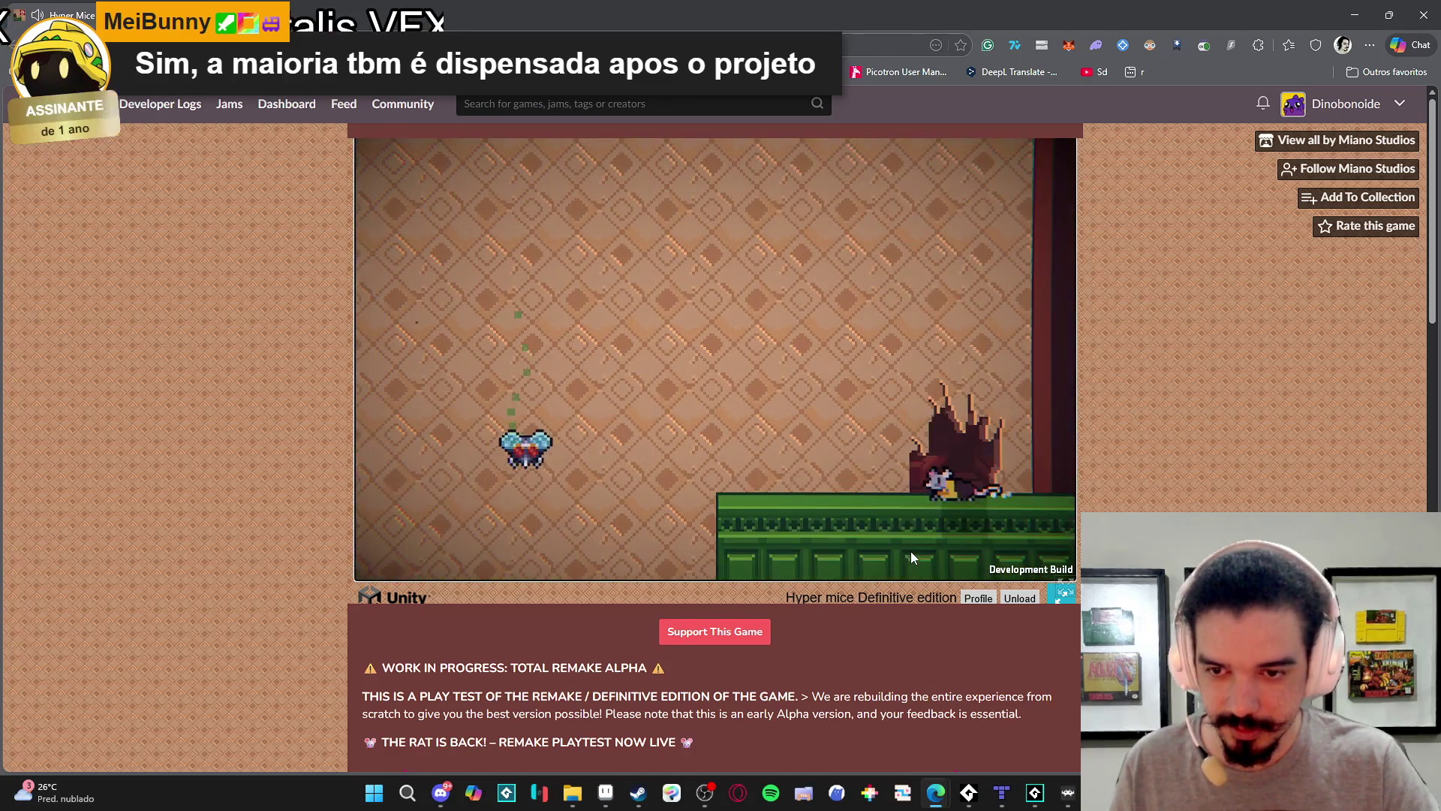
Run the rat back and forth along the green floor, hopping to the window ledge.
{"action": "key", "text": "space"}
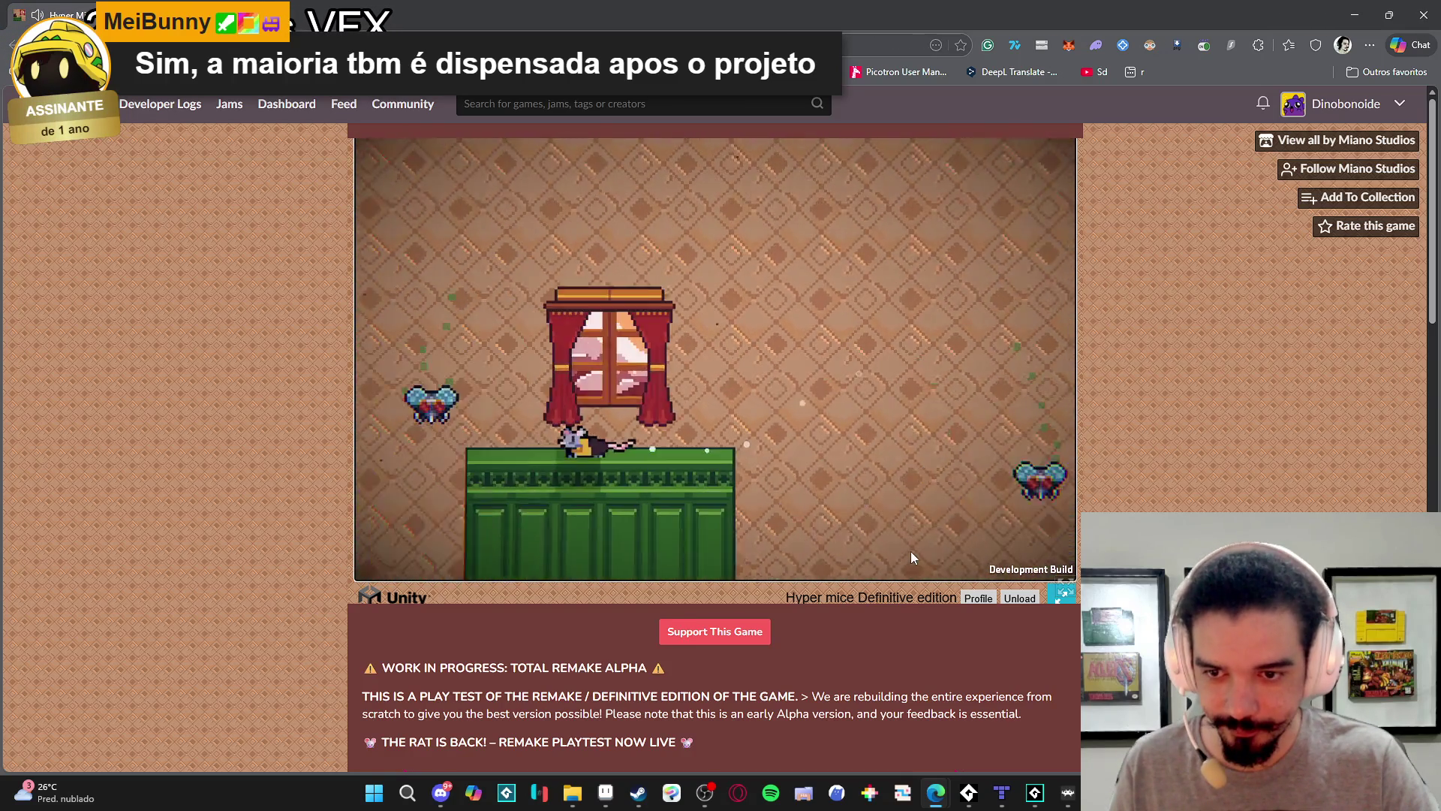
{"action": "key", "text": "space"}
{"action": "key", "text": "Right"}
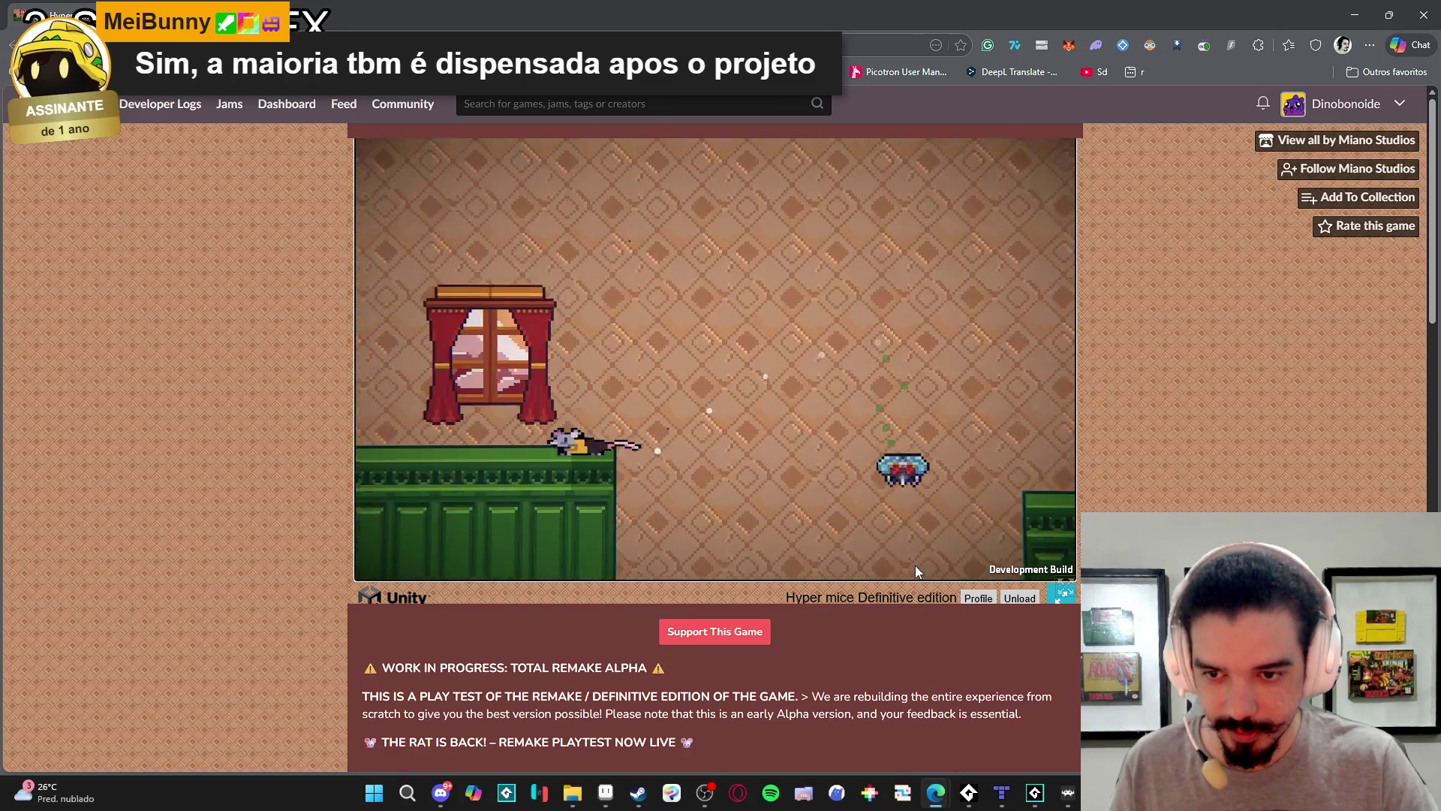
{"action": "key", "text": "Left"}
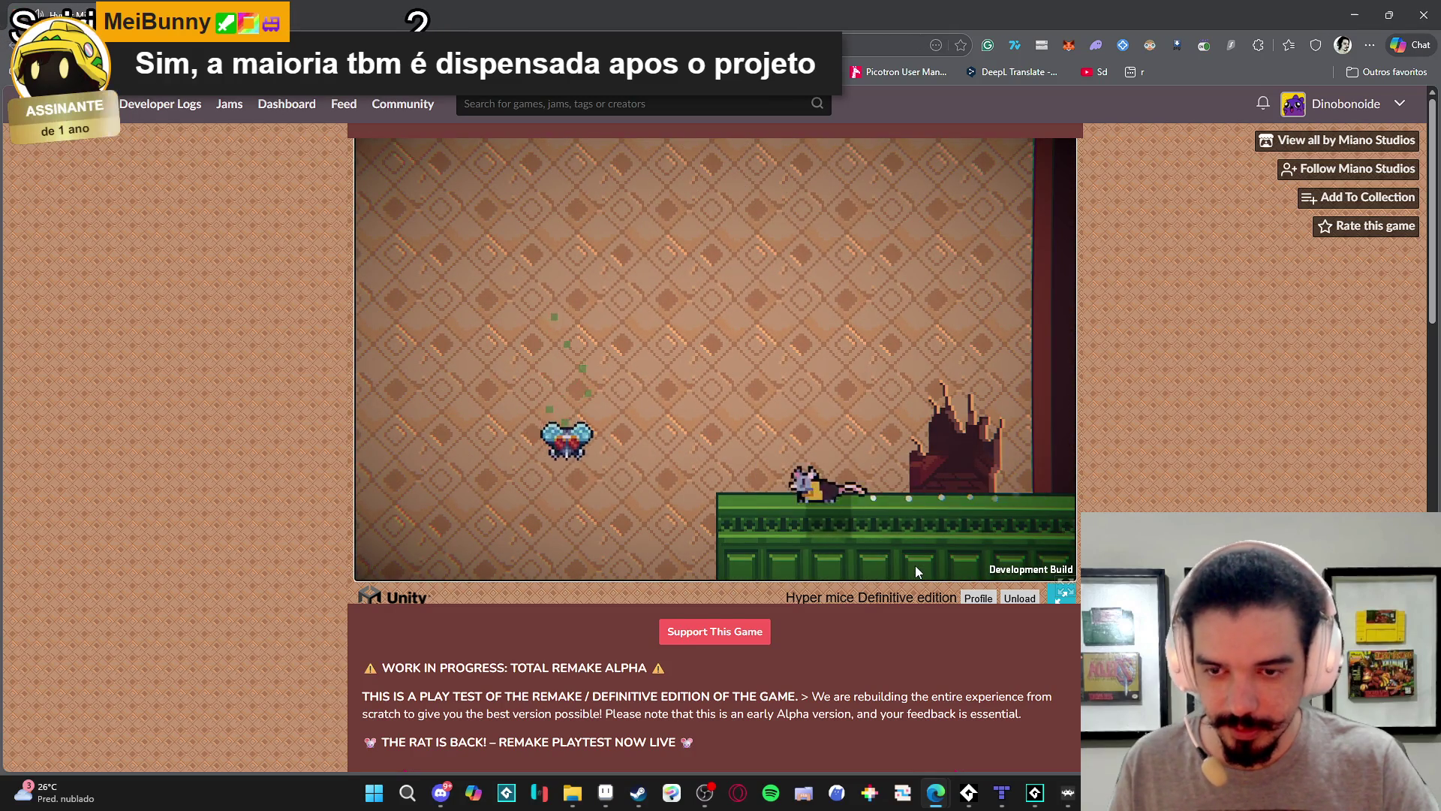
{"action": "key", "text": "space"}
{"action": "key", "text": "Left"}
{"action": "key", "text": "space"}
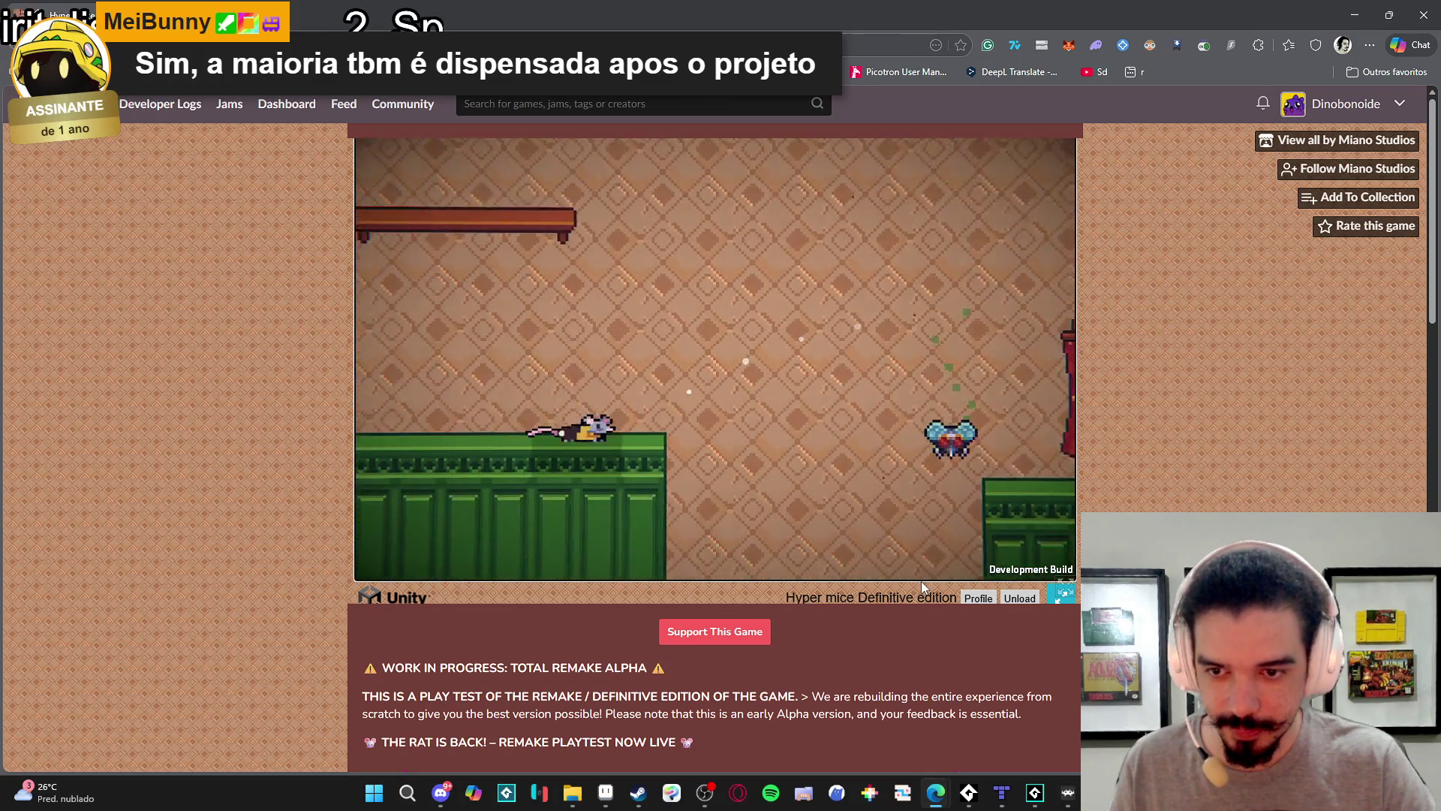
{"action": "key", "text": "Right"}
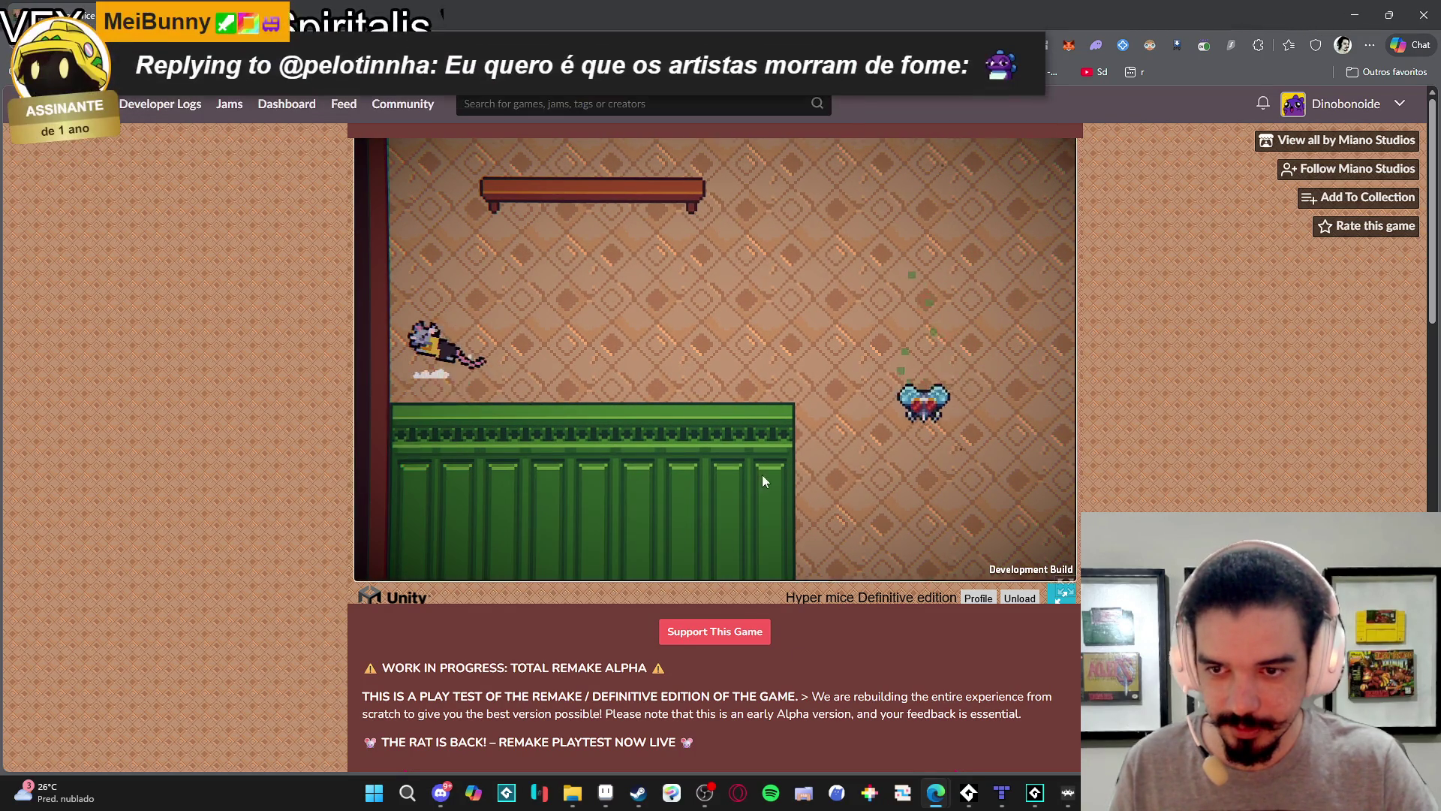
Fly the rat up the left wall onto the benches and up to the long shelf.
{"action": "key", "text": "space"}
{"action": "key", "text": "Right"}
{"action": "key", "text": "Left"}
{"action": "key", "text": "space"}
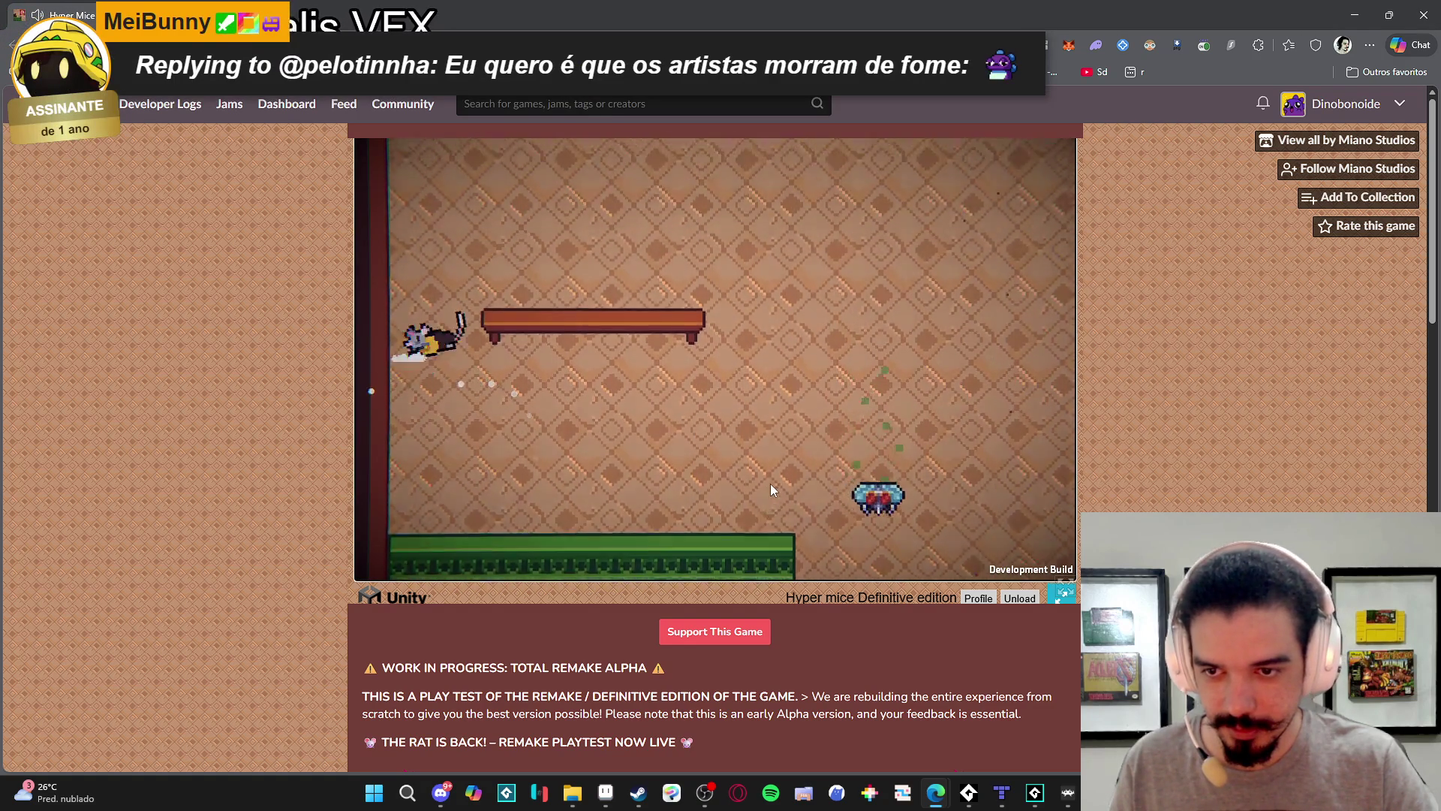
{"action": "key", "text": "space"}
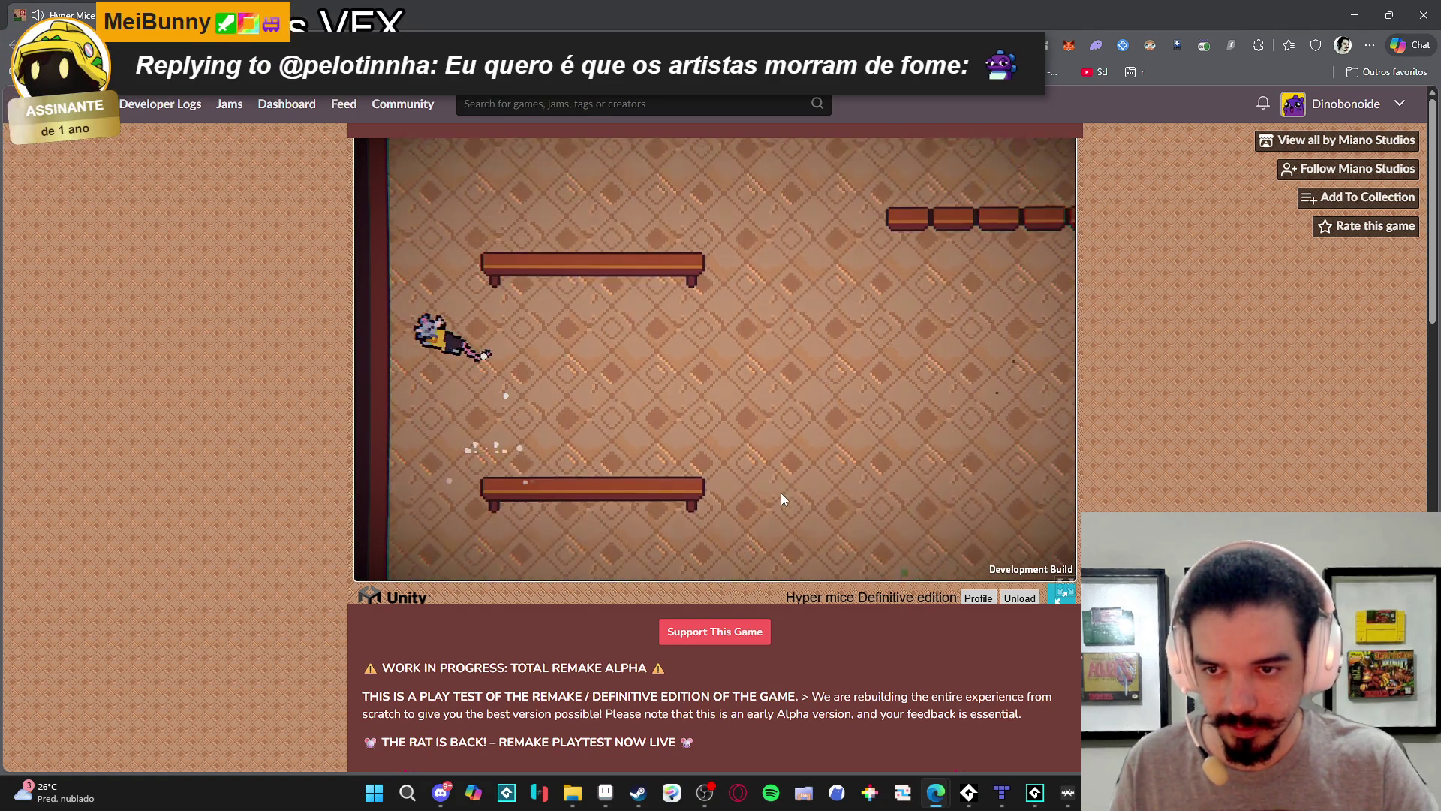
{"action": "key", "text": "Right"}
{"action": "key", "text": "space"}
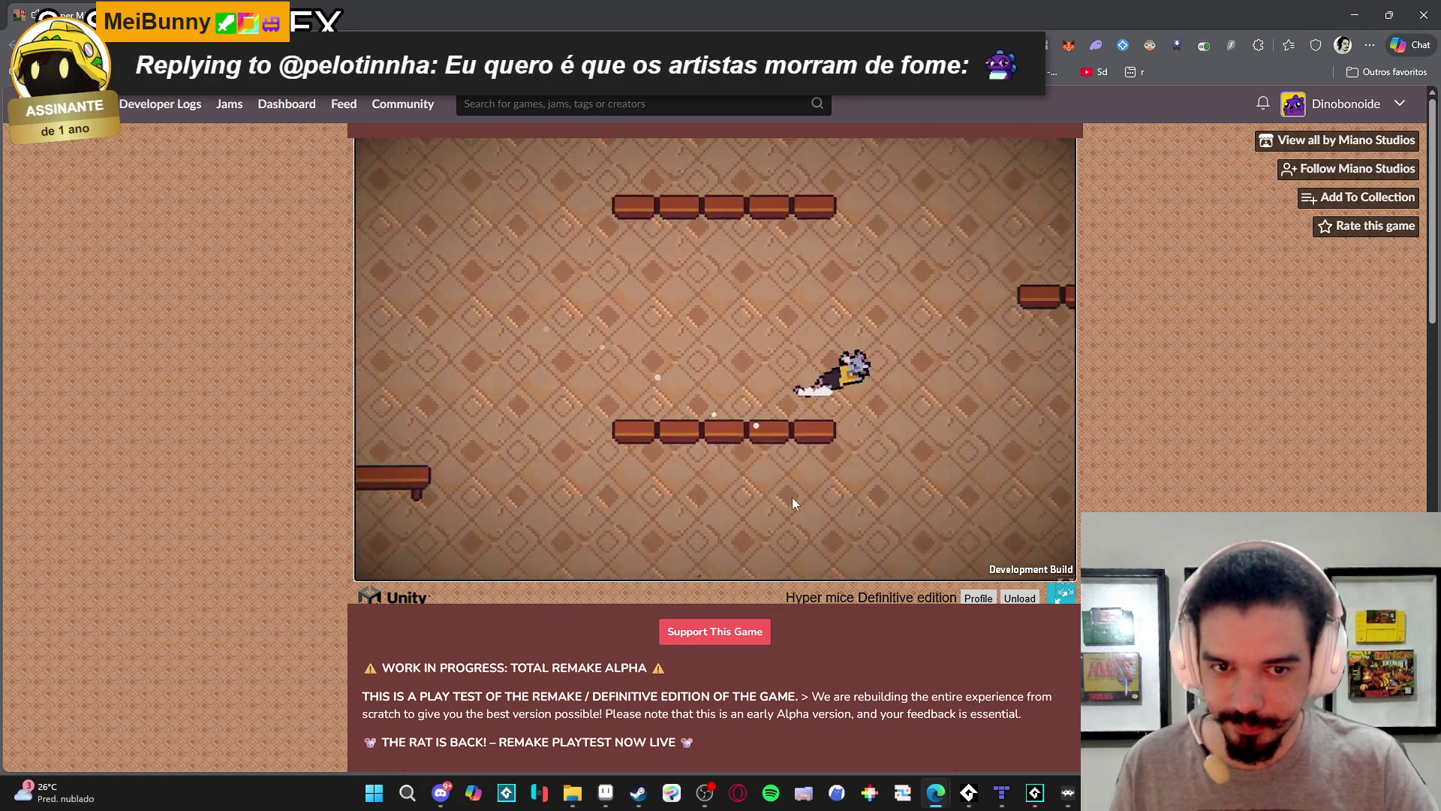
{"action": "key", "text": "Left"}
{"action": "key", "text": "space"}
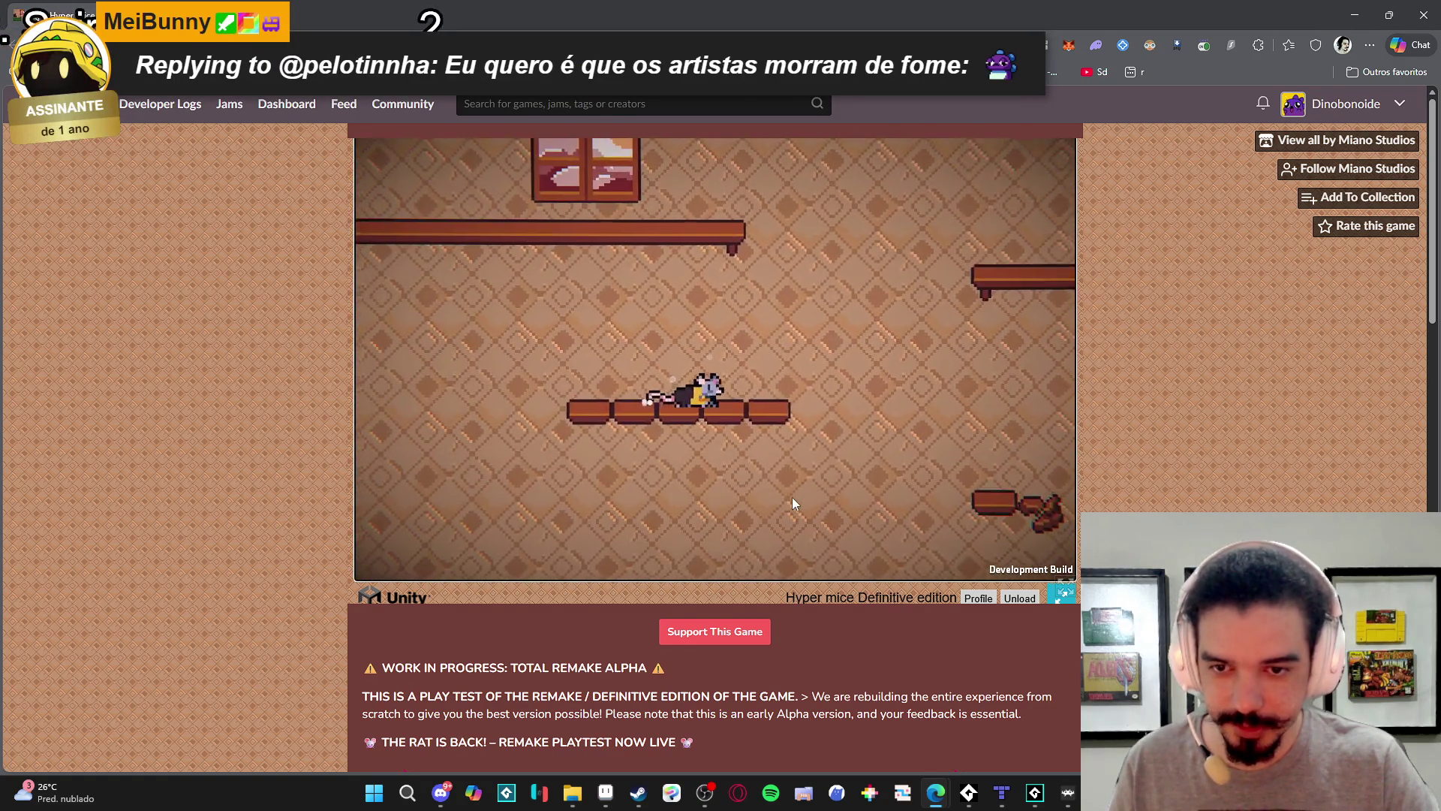
{"action": "key", "text": "Right"}
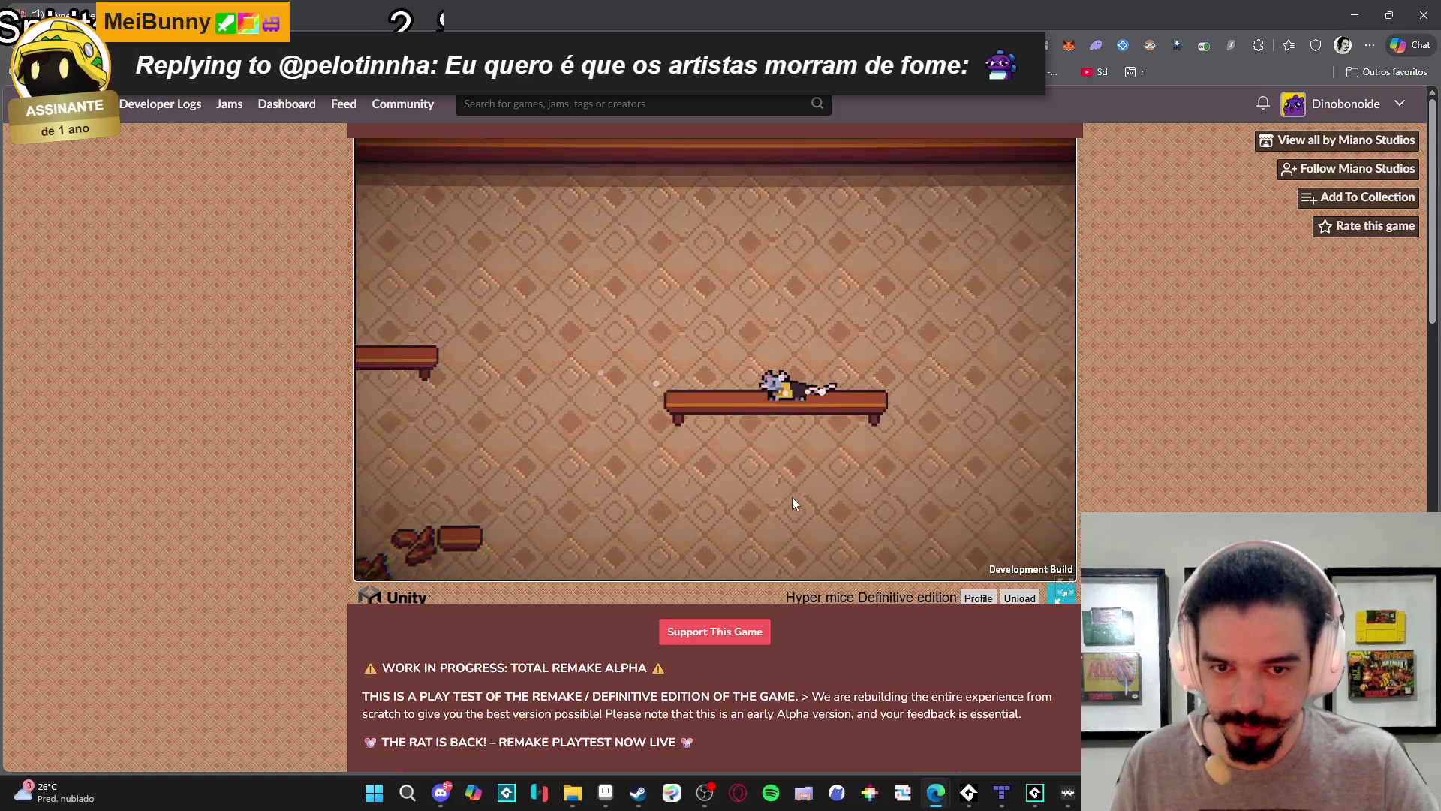
{"action": "key", "text": "Left"}
{"action": "key", "text": "space"}
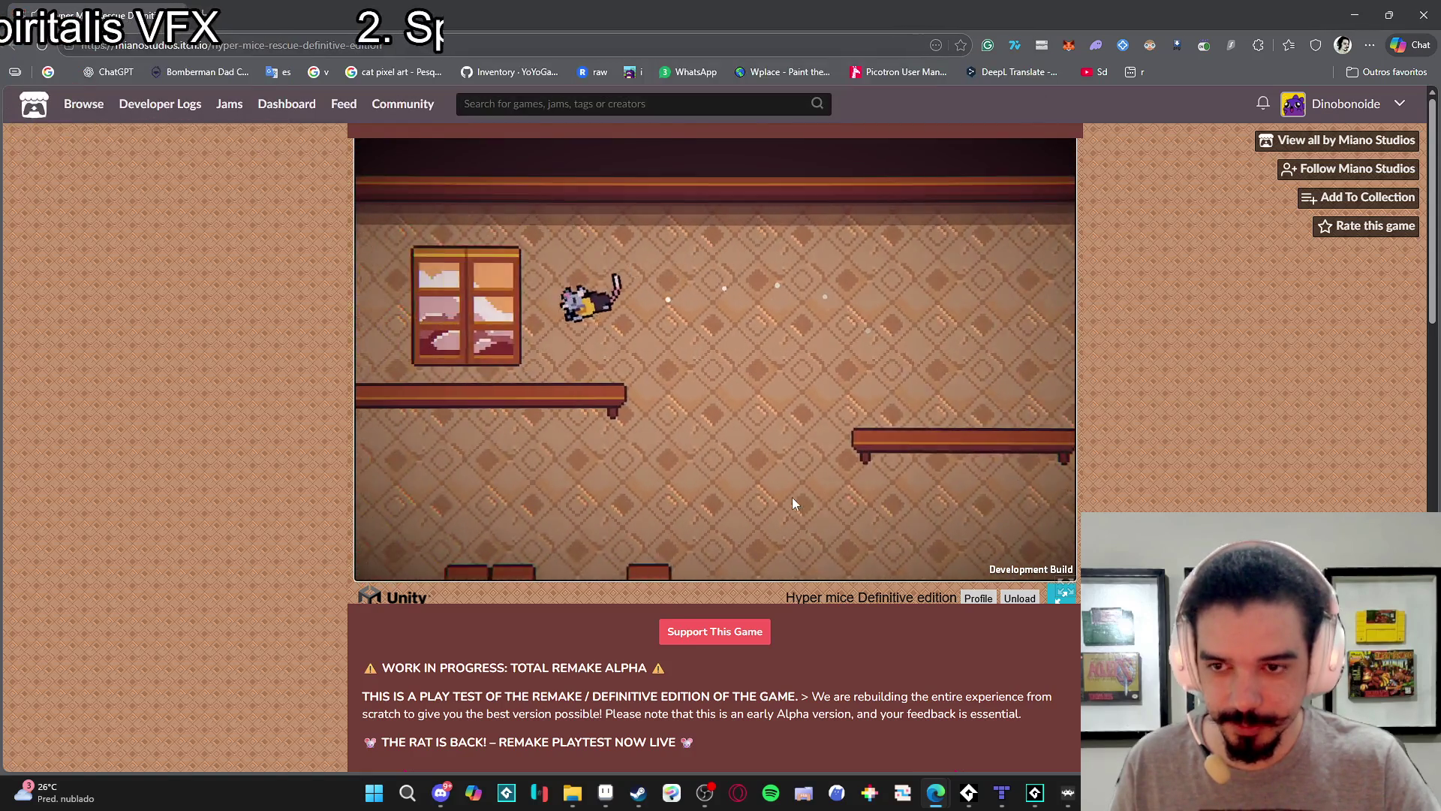
{"action": "key", "text": "Right"}
{"action": "key", "text": "Right"}
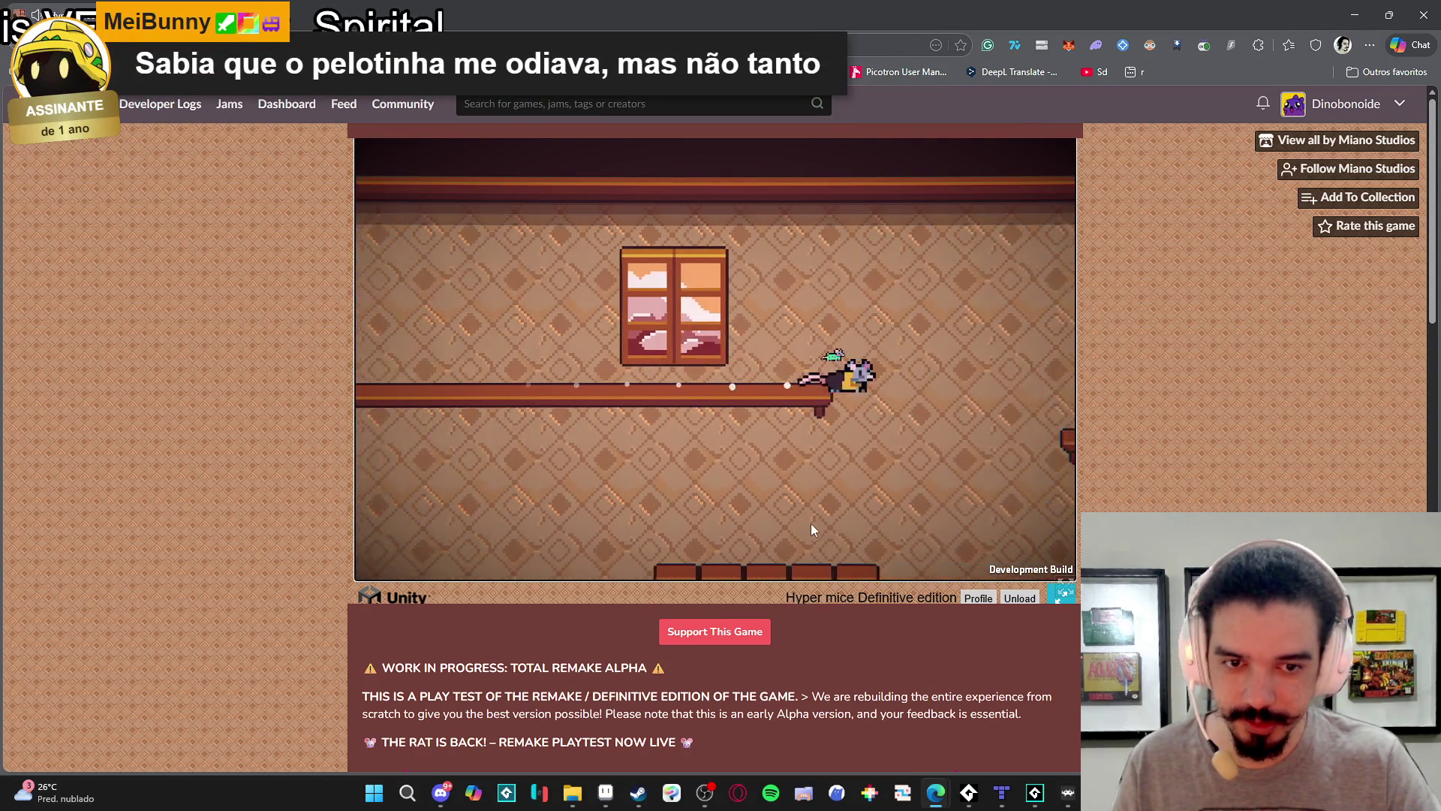
{"action": "key", "text": "space"}
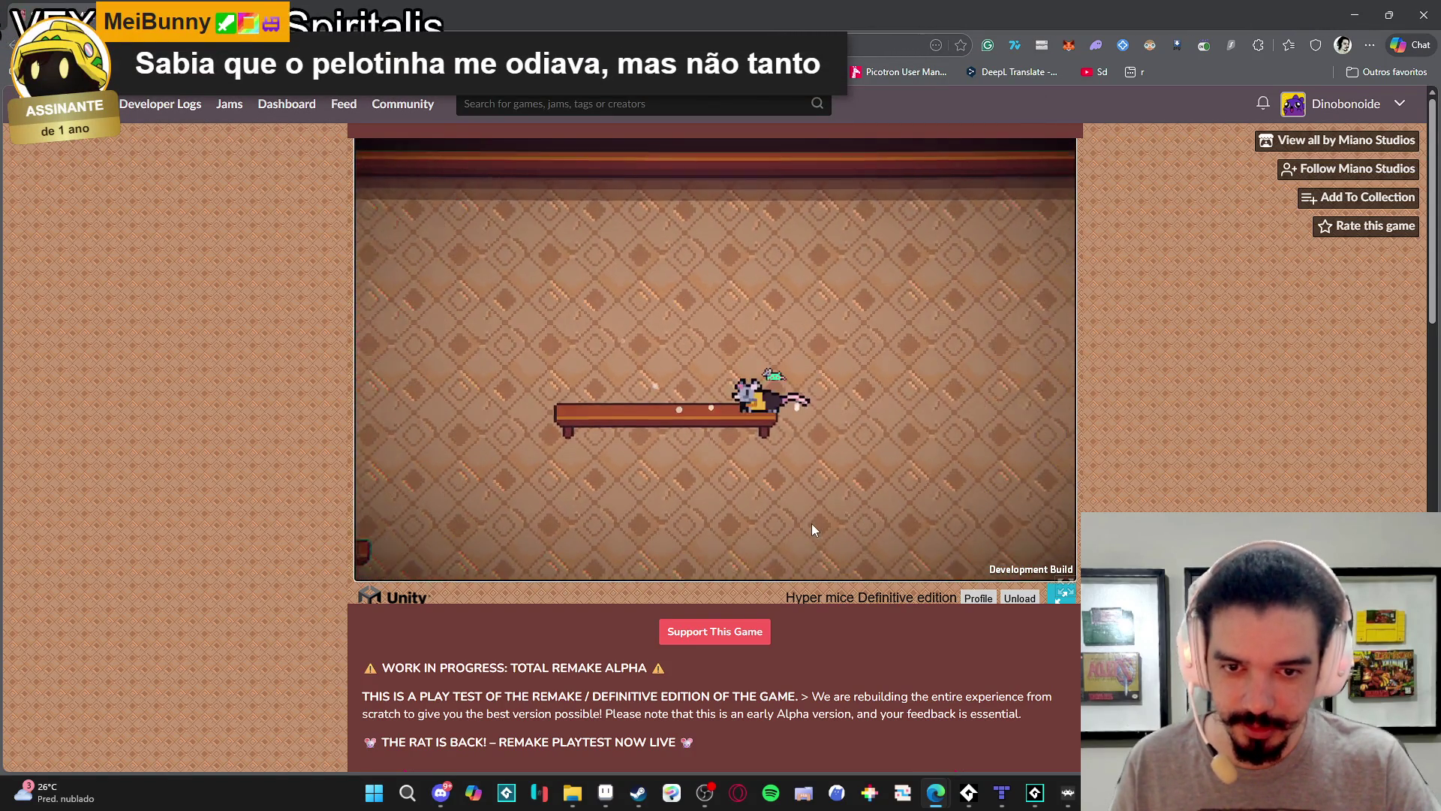
Drop the rat onto the green platform and run it right to the wall.
{"action": "key", "text": "Left"}
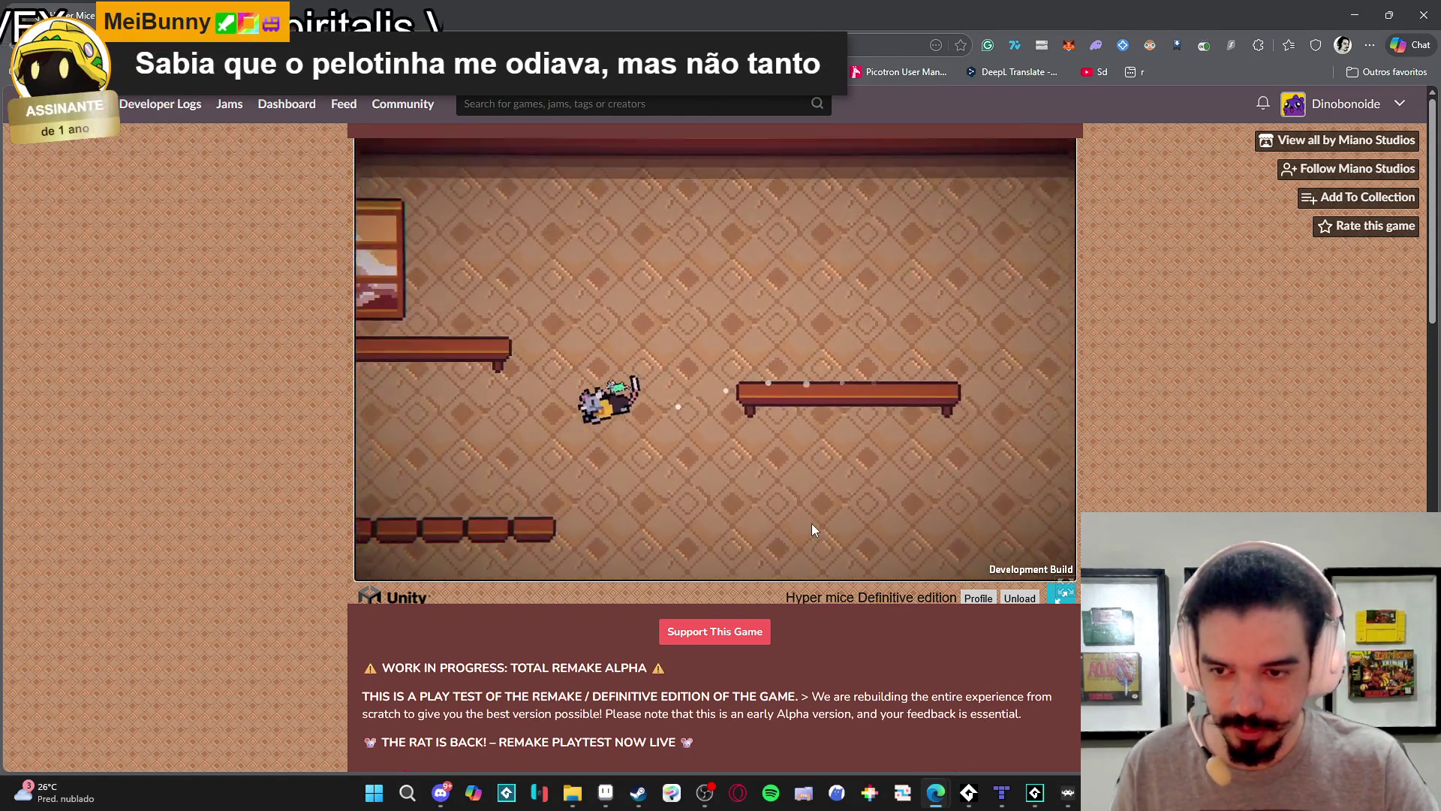
{"action": "key", "text": "Left"}
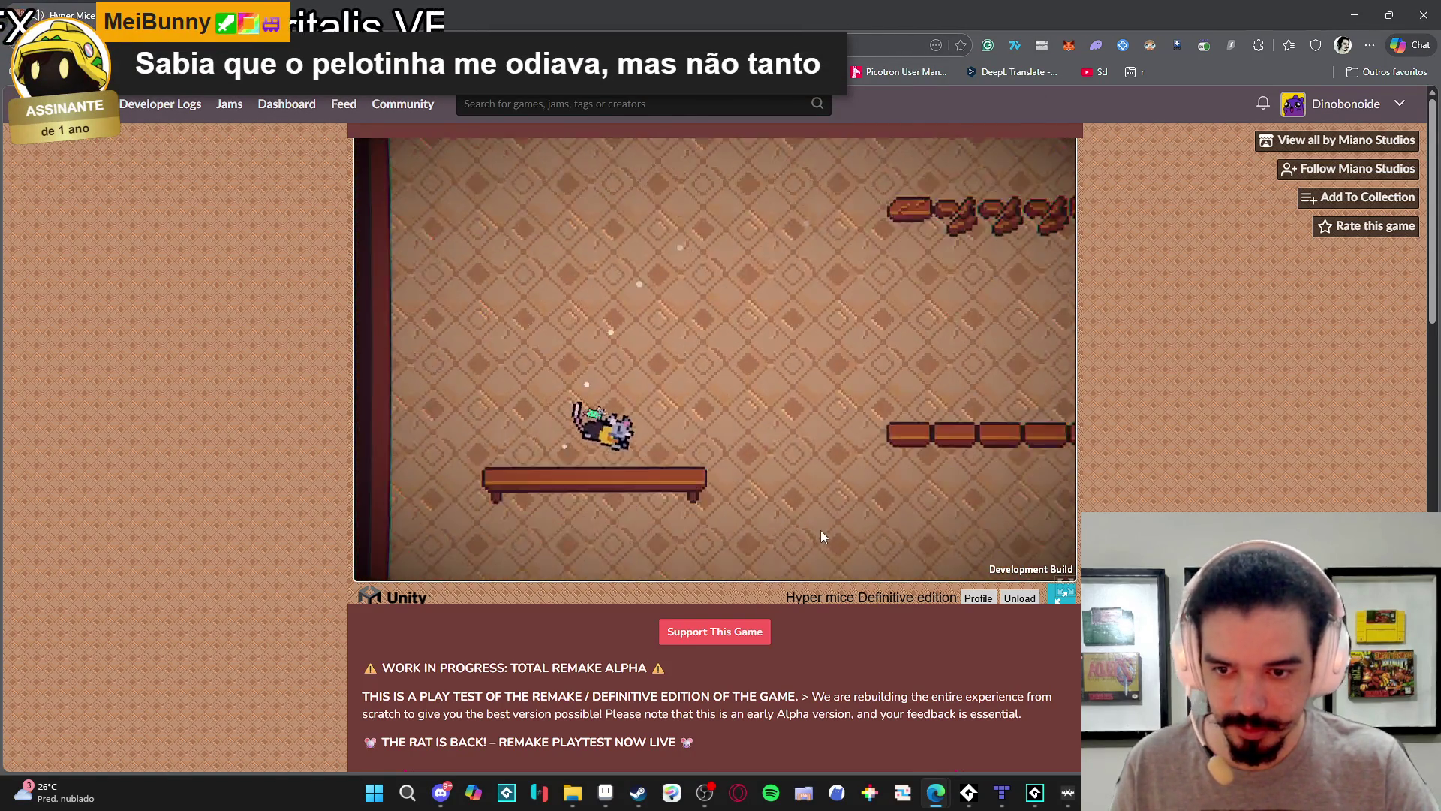
{"action": "key", "text": "Right"}
{"action": "key", "text": "space"}
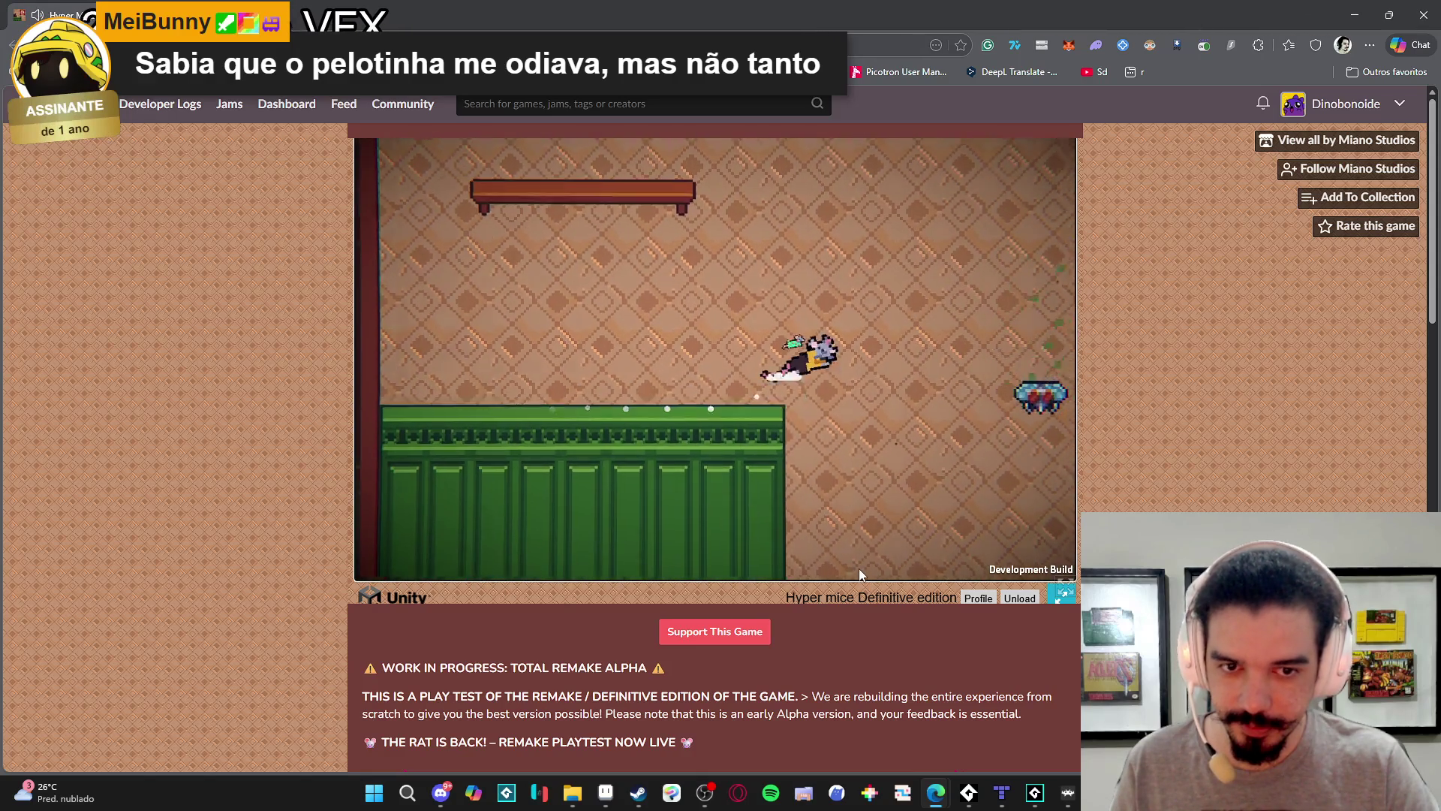
{"action": "key", "text": "space"}
{"action": "key", "text": "Left"}
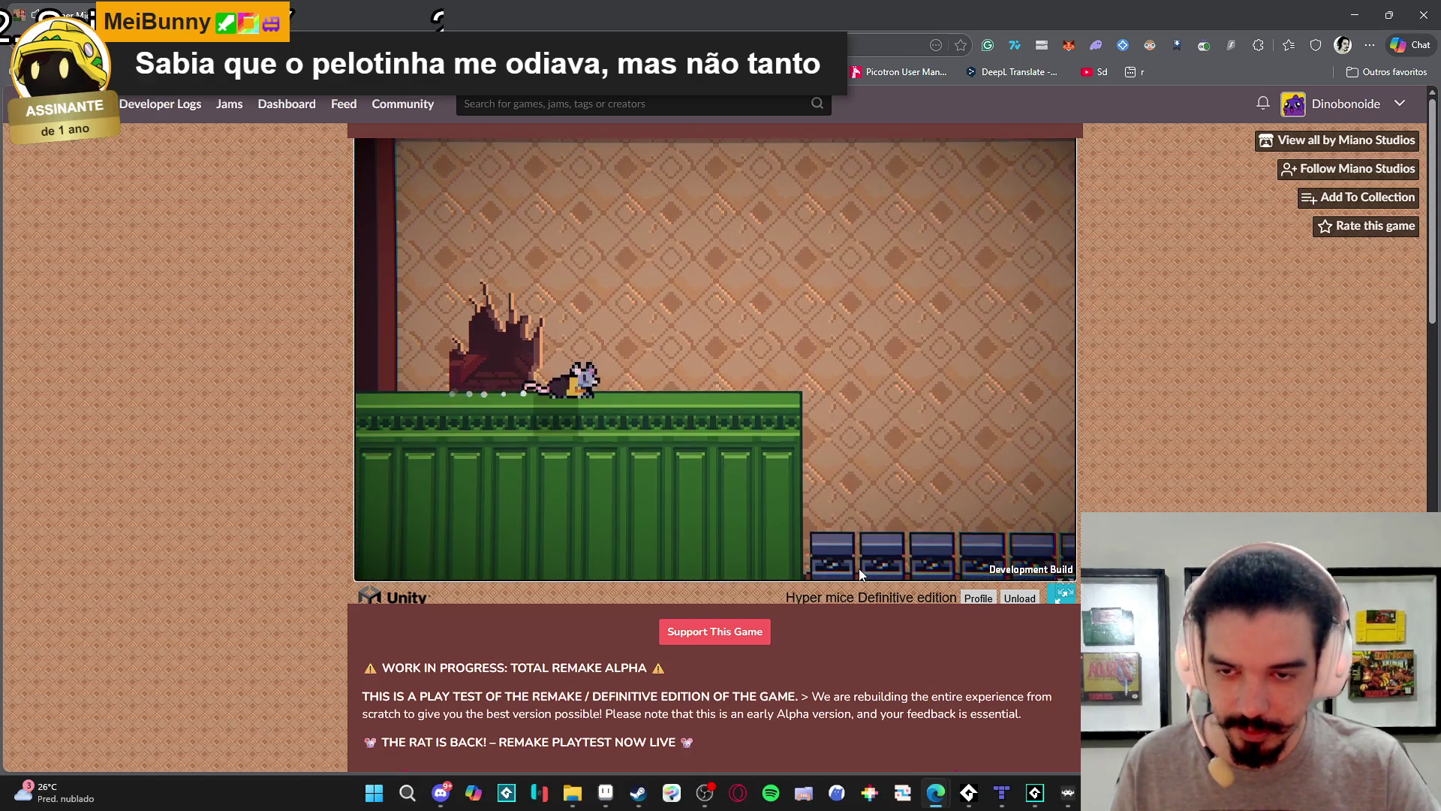
{"action": "key", "text": "space"}
{"action": "key", "text": "space"}
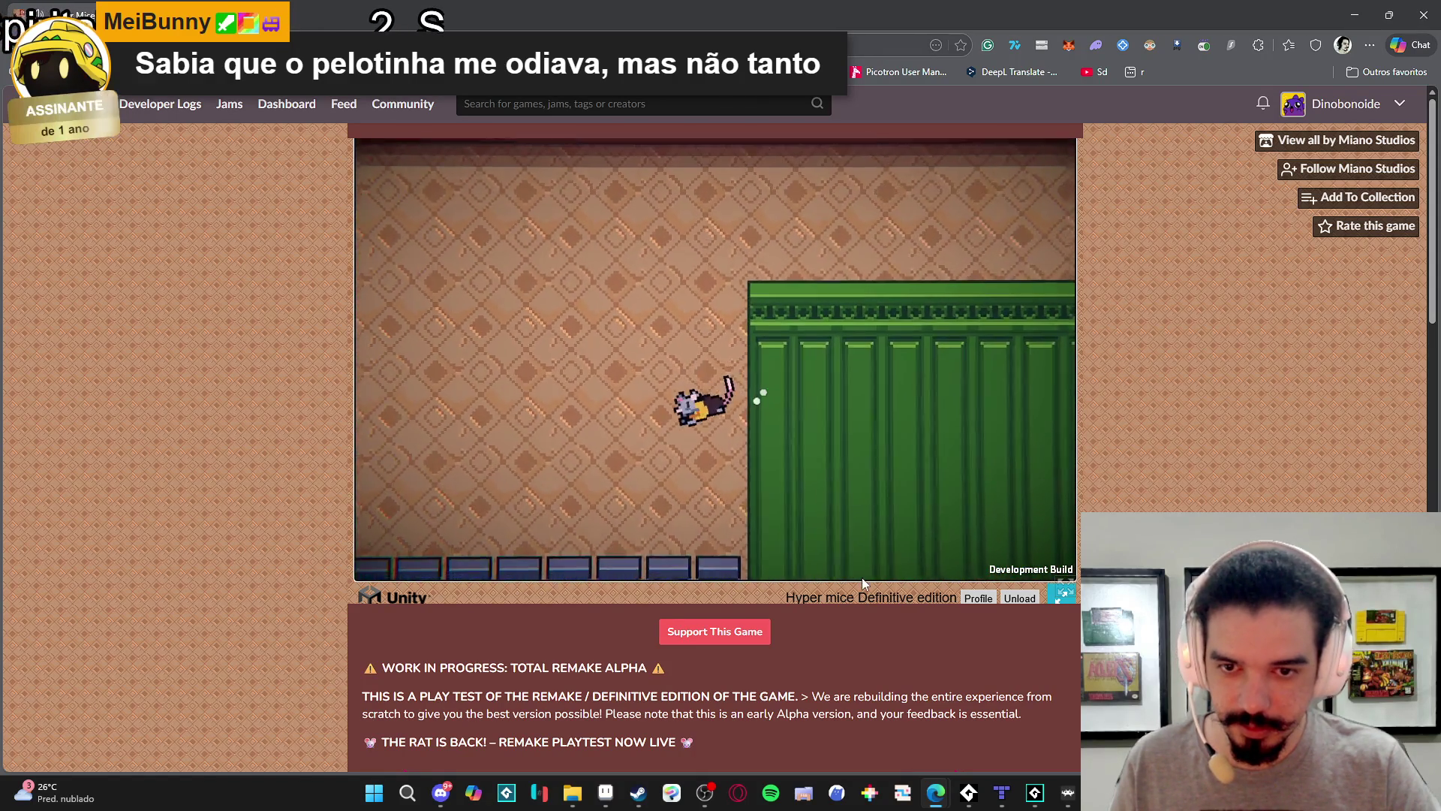
{"action": "key", "text": "Right"}
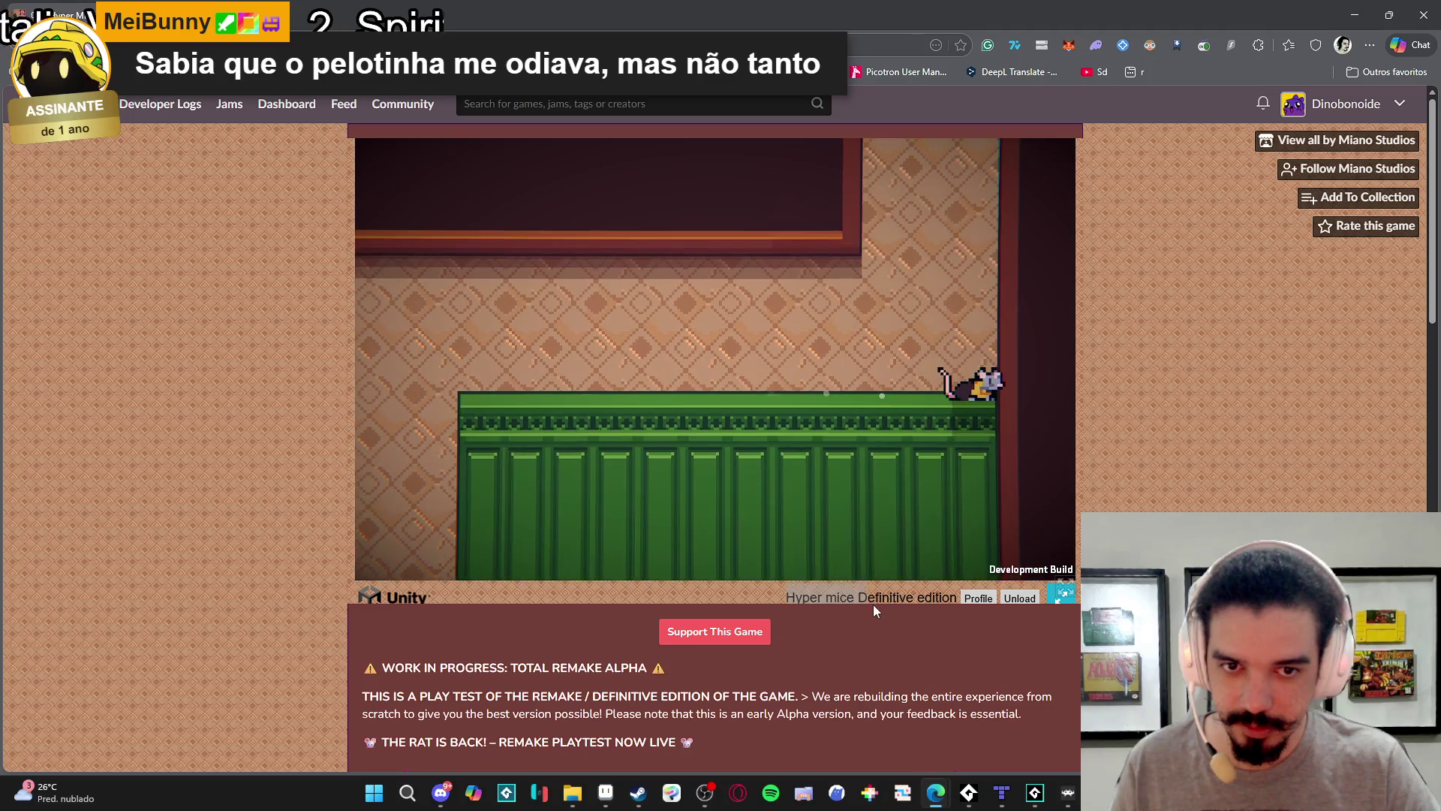
Wall-jump the rat up the corridor and walk it left to the other mouse.
{"action": "key", "text": "space"}
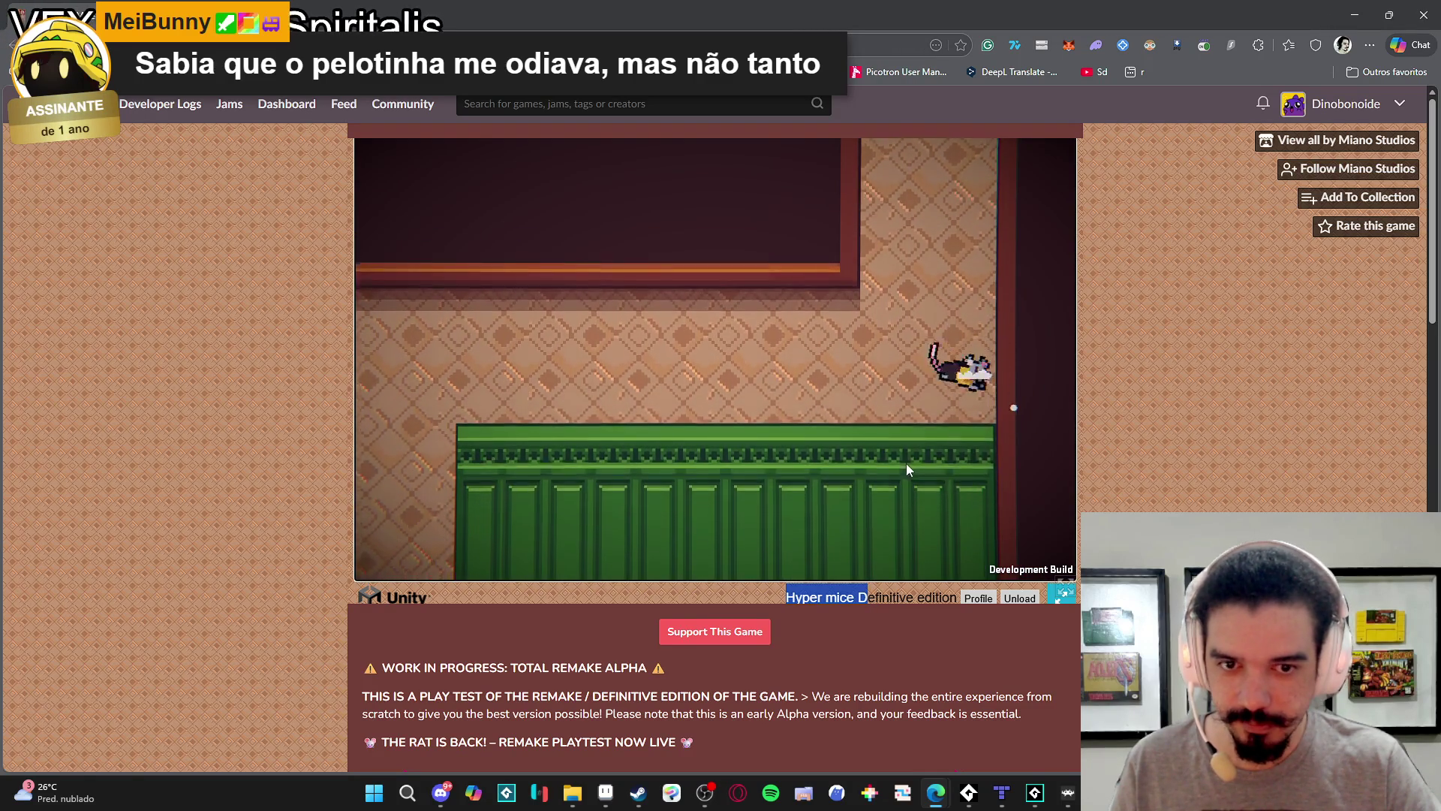
{"action": "key", "text": "space"}
{"action": "key", "text": "space"}
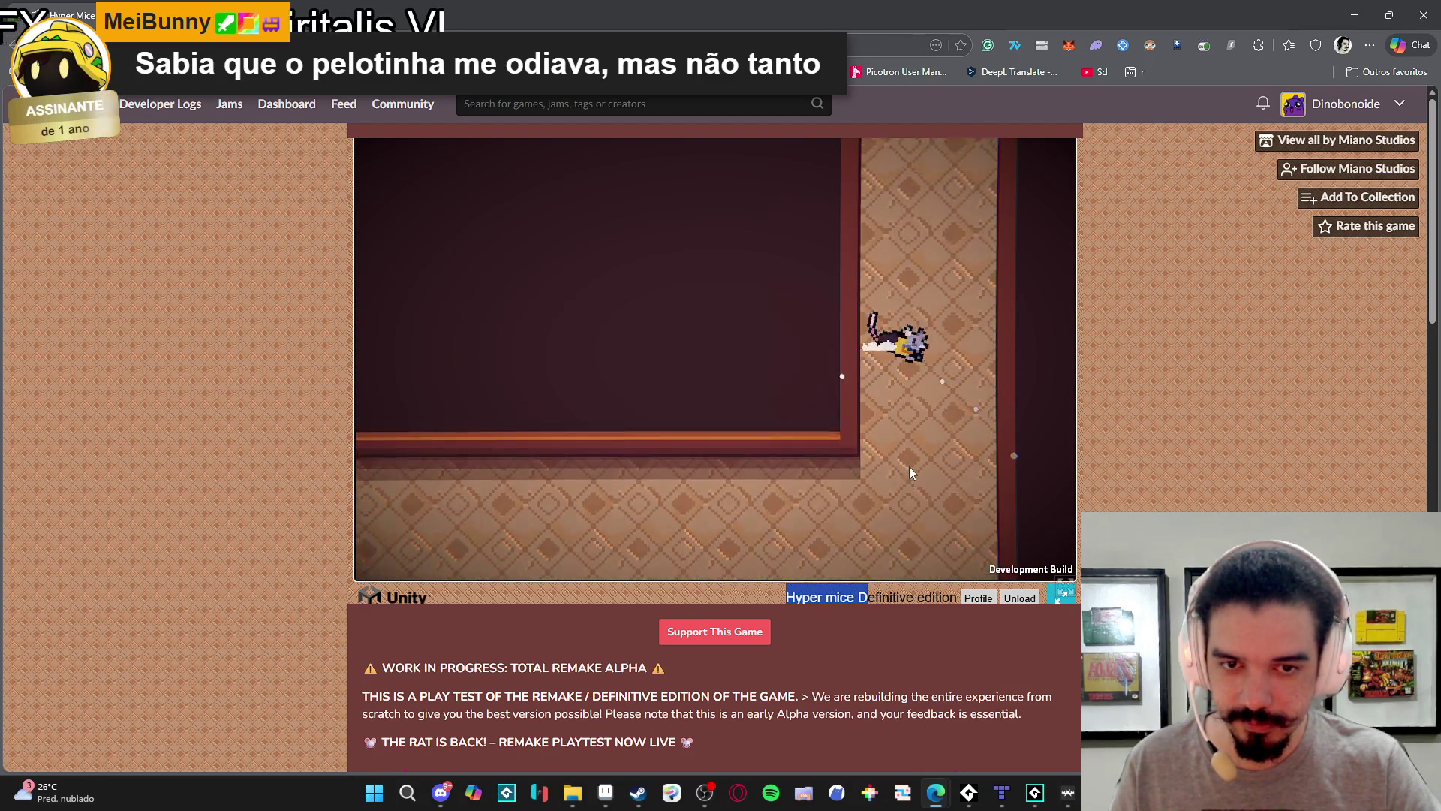
{"action": "key", "text": "space"}
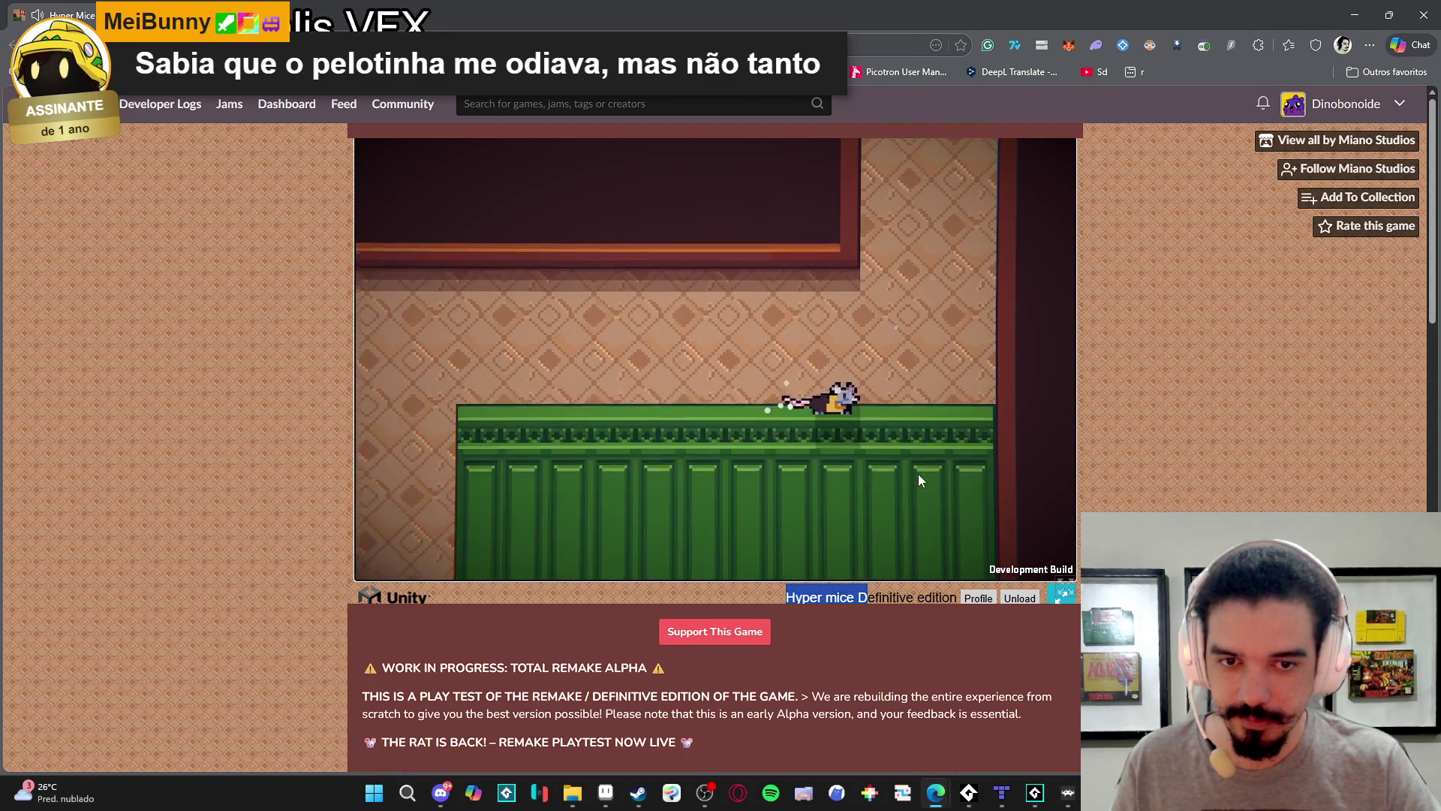
{"action": "key", "text": "space"}
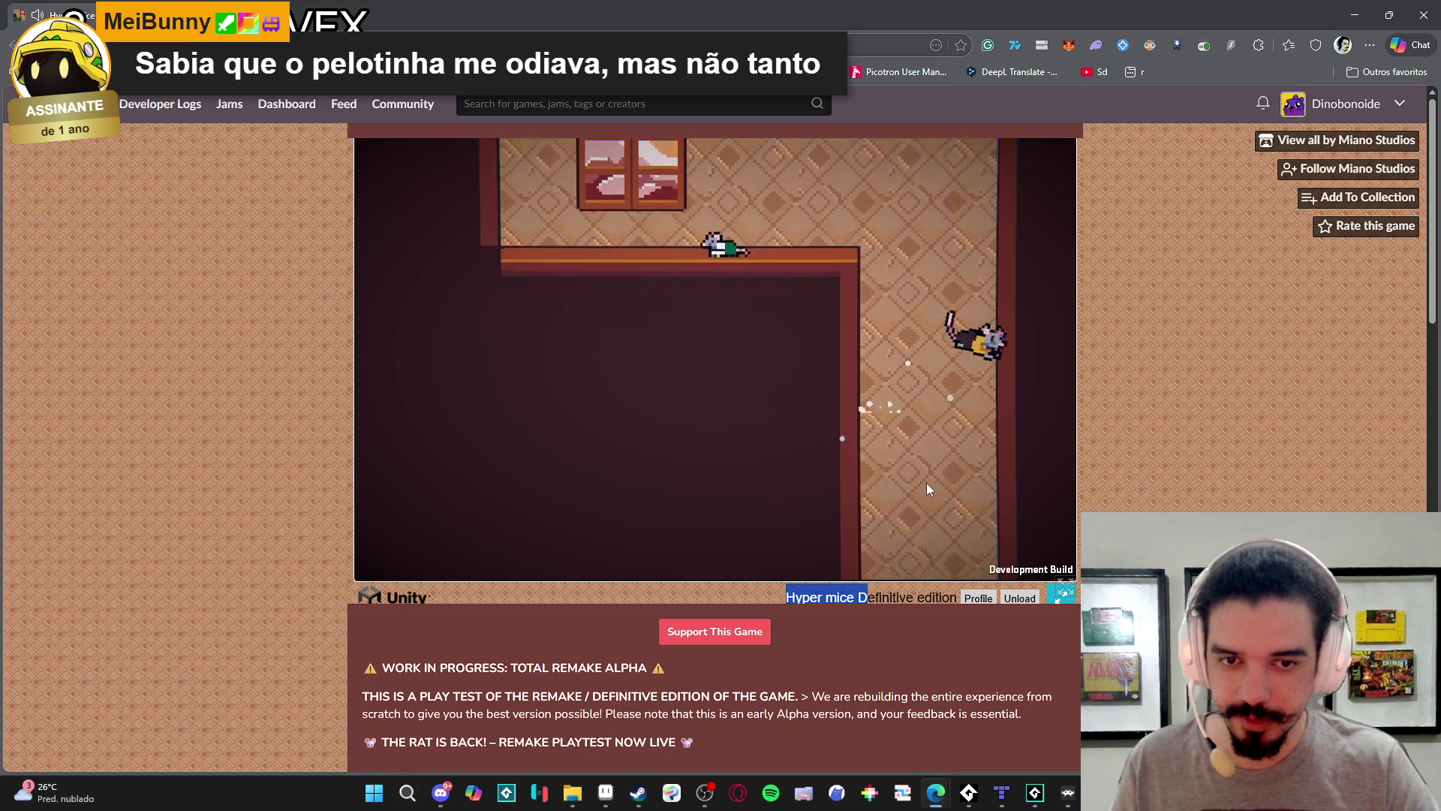
{"action": "key", "text": "Left"}
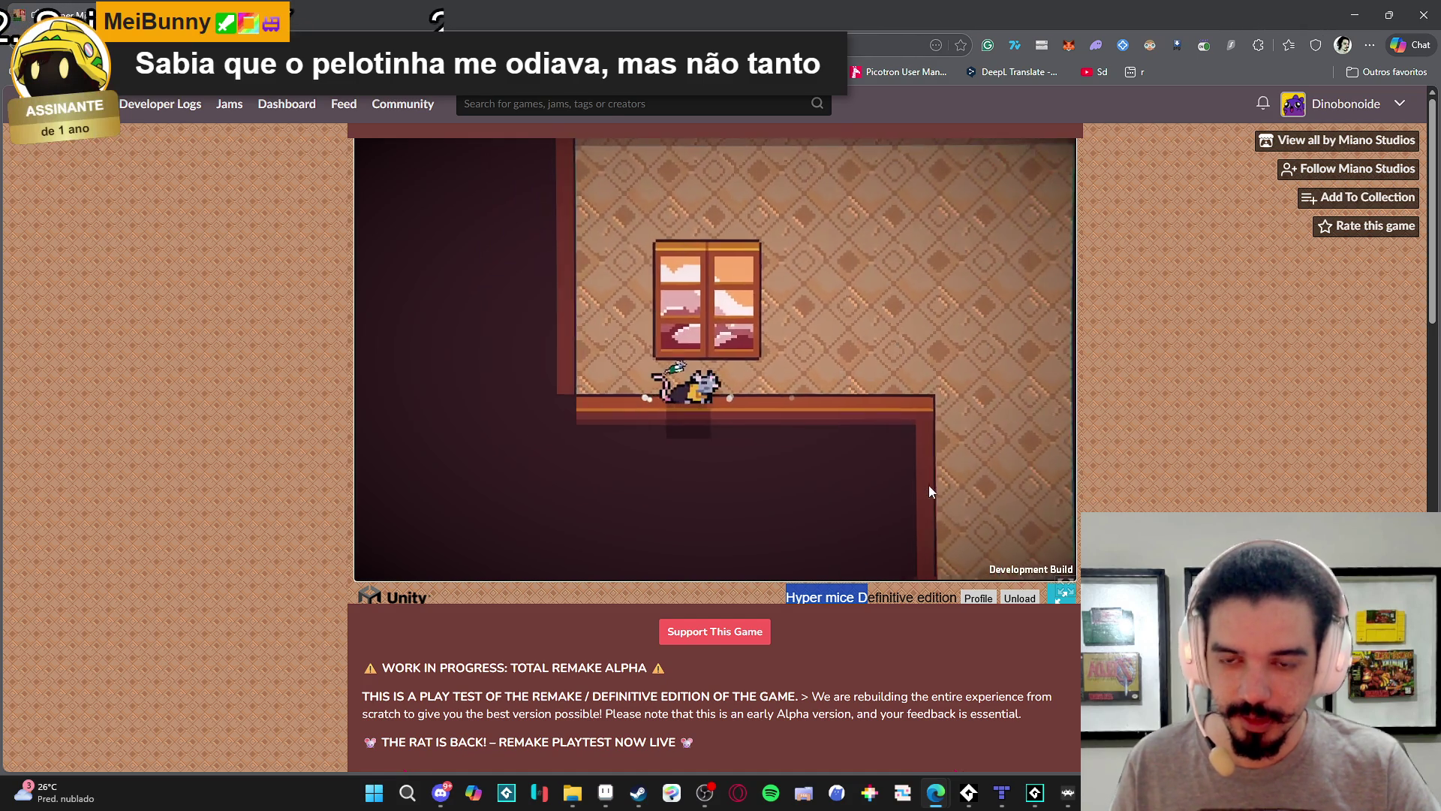
Drop the rat down the right corridor and climb the wooden ledges to the upper floor.
{"action": "key", "text": "Right"}
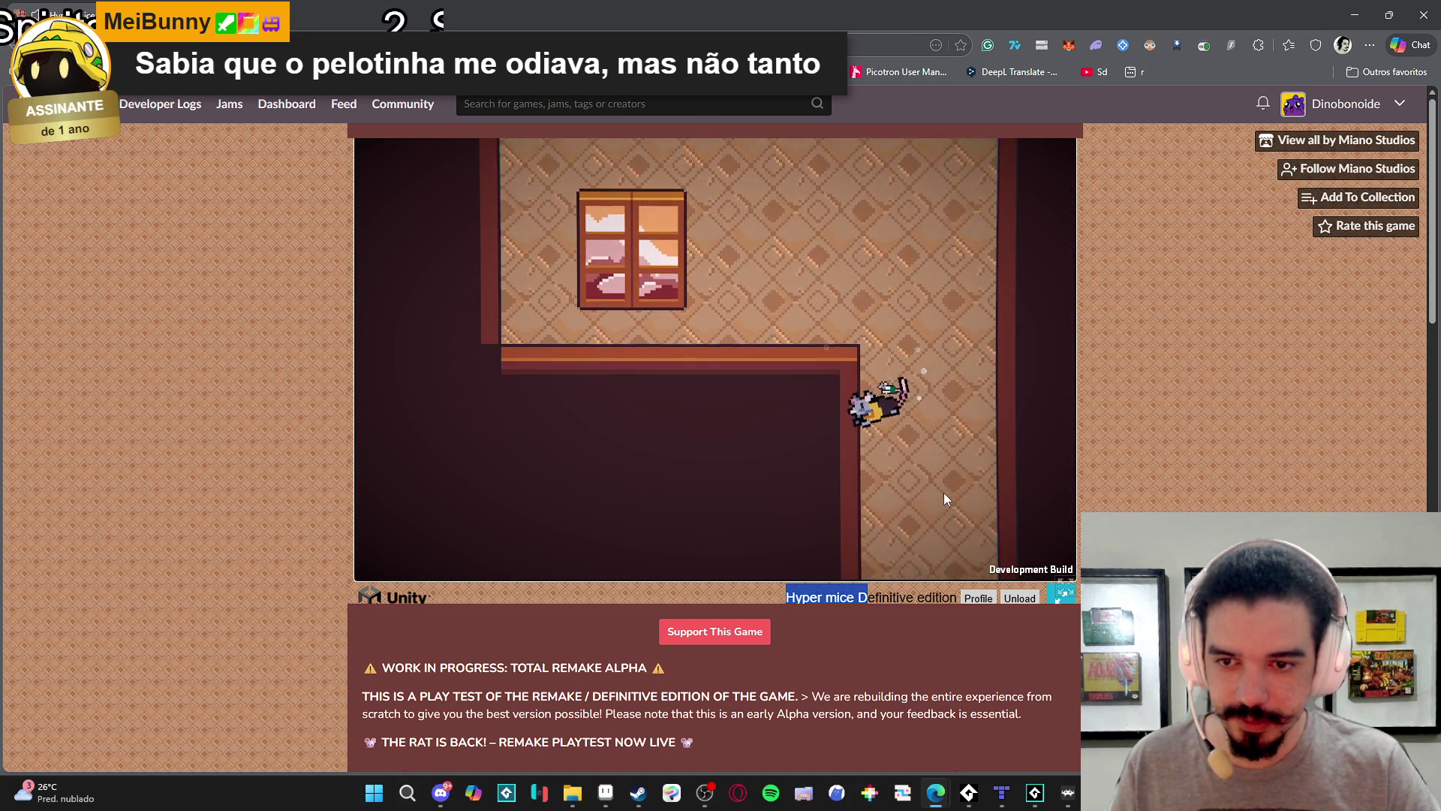
{"action": "key", "text": "Left"}
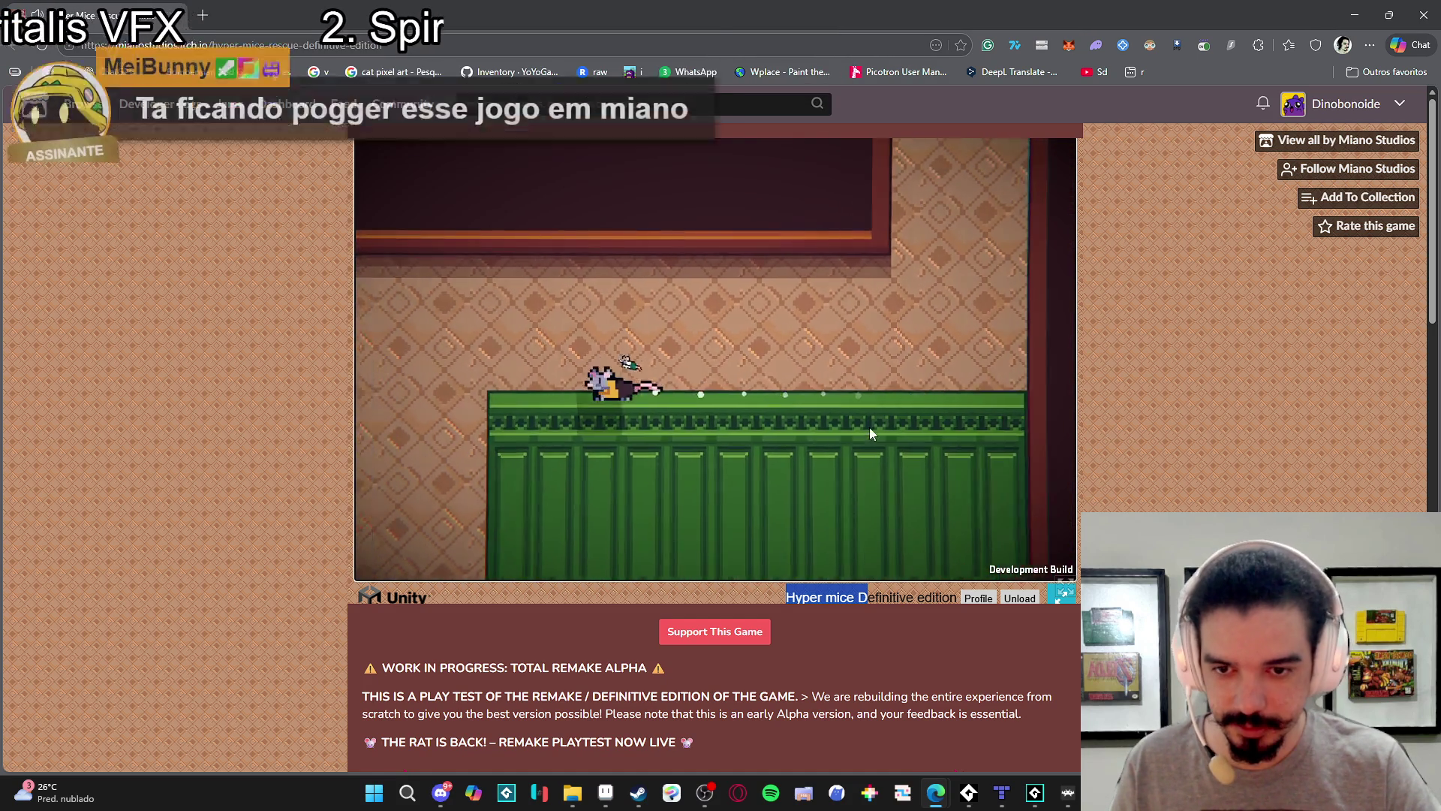
{"action": "key", "text": "Right"}
{"action": "key", "text": "Right"}
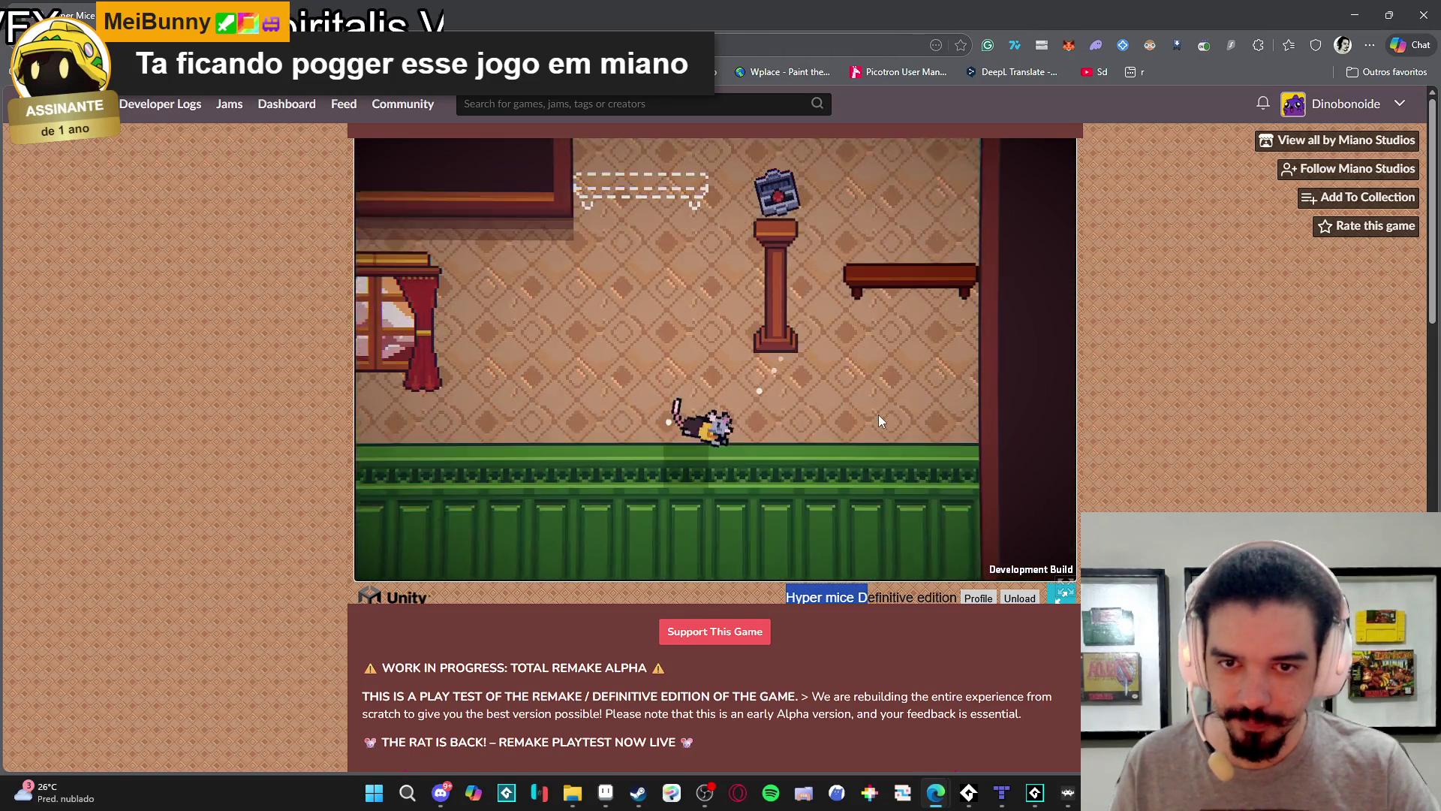
{"action": "key", "text": "space"}
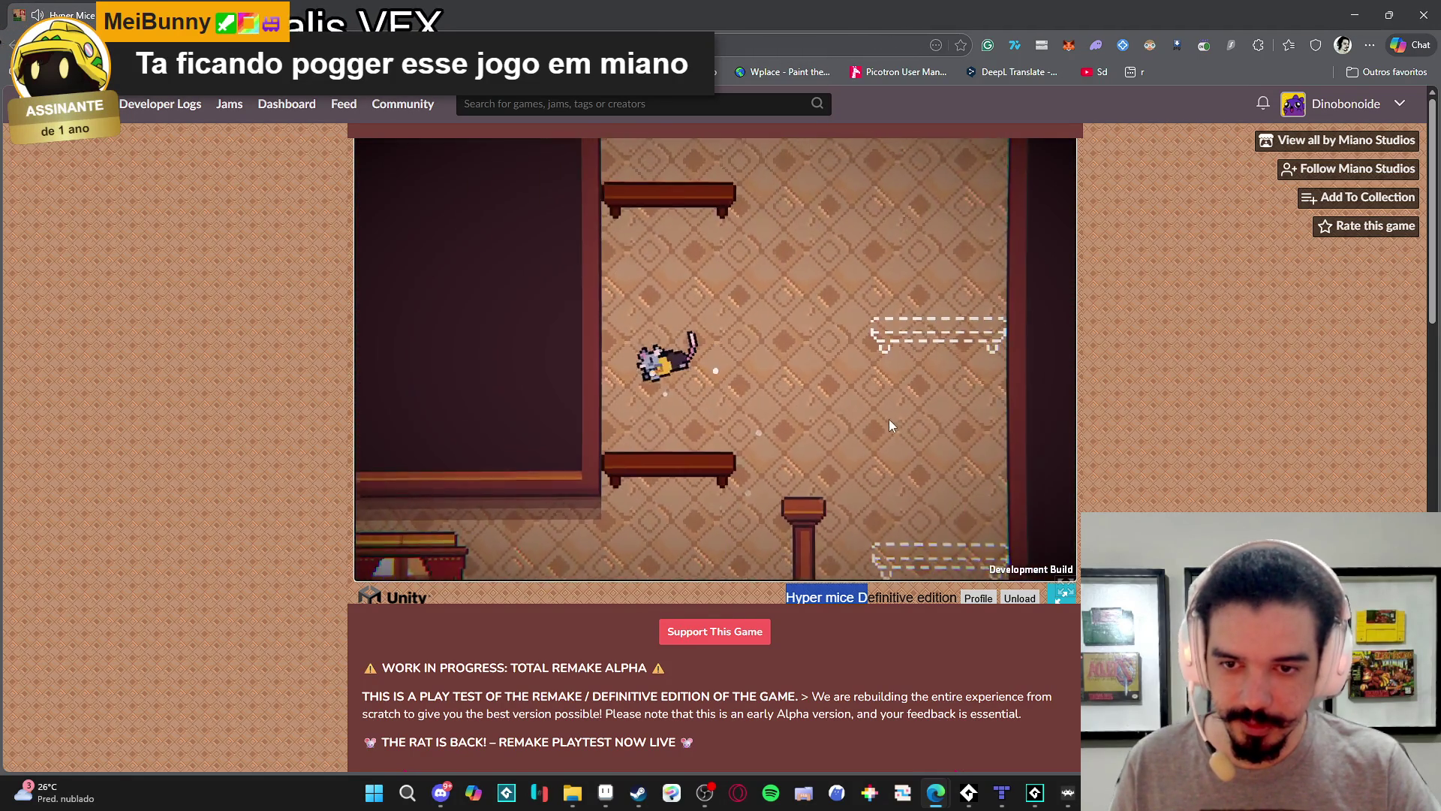
{"action": "key", "text": "space"}
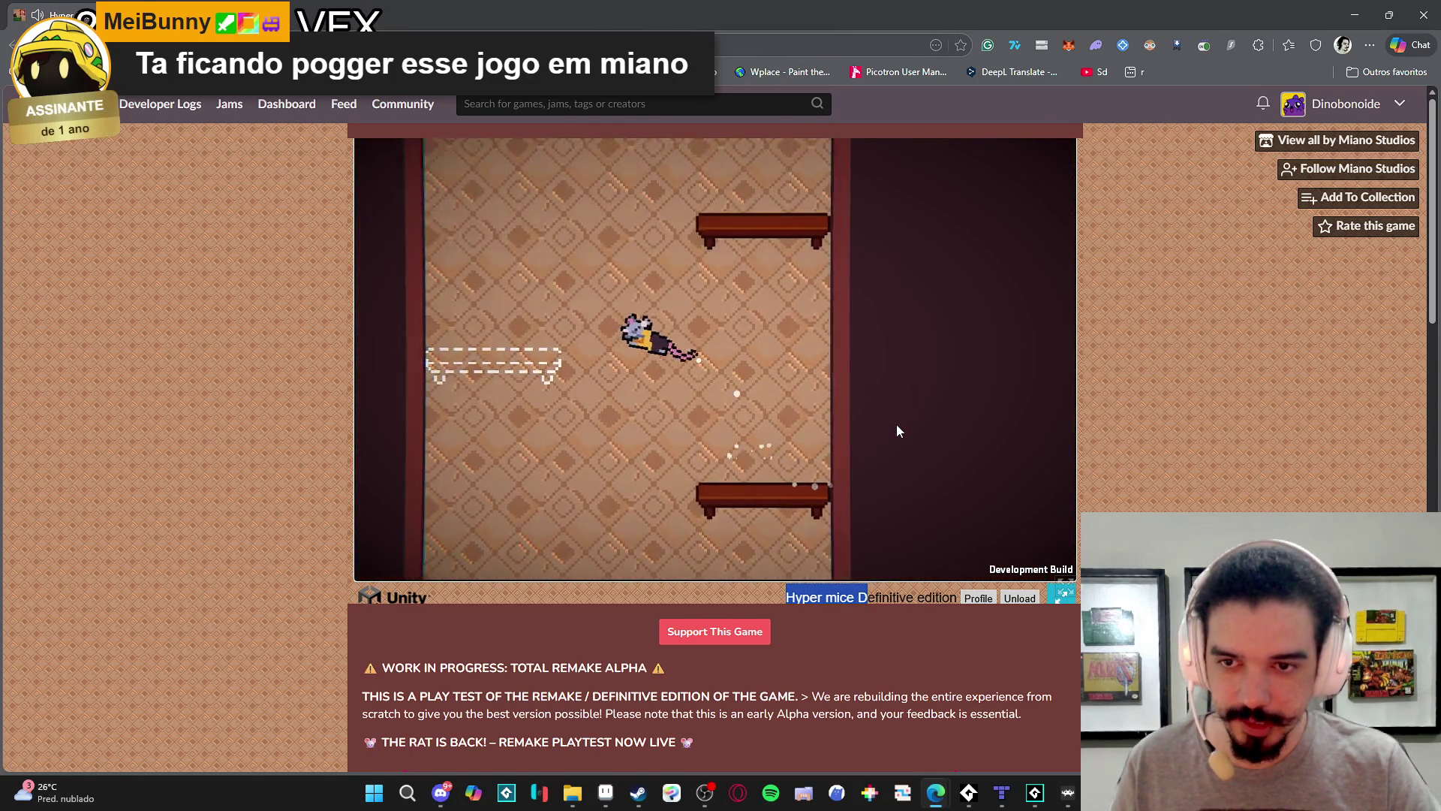
{"action": "key", "text": "space"}
{"action": "key", "text": "Left"}
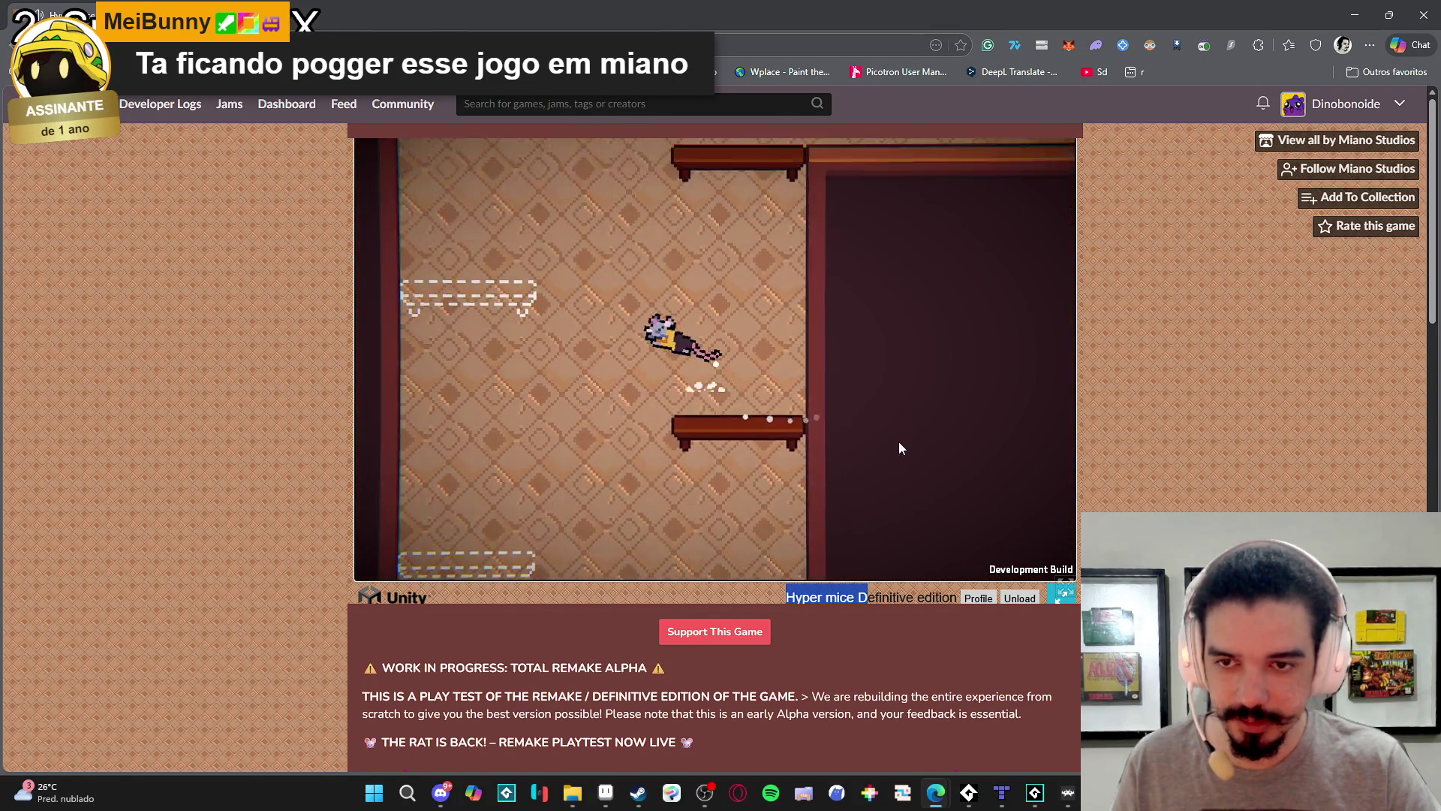
{"action": "key", "text": "space"}
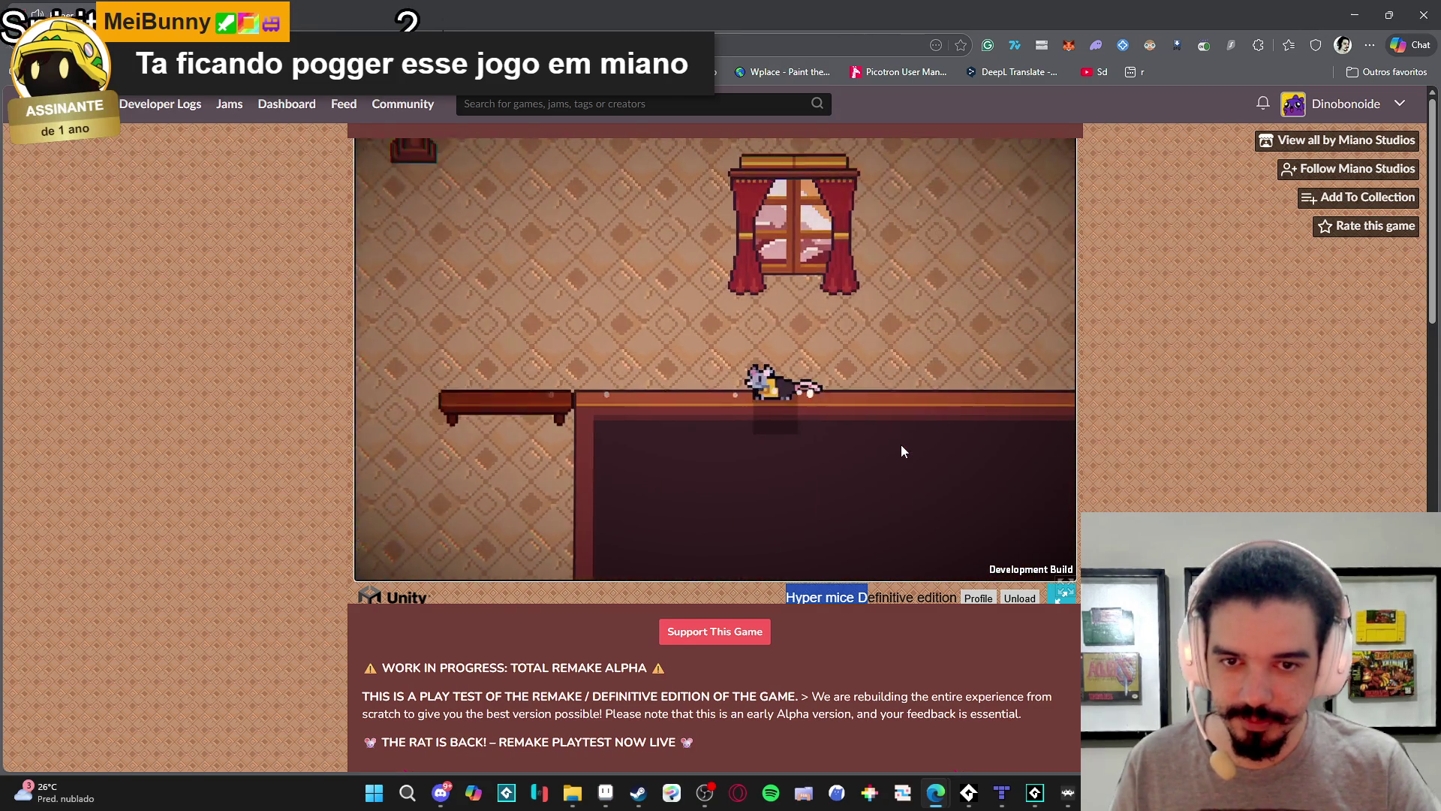
{"action": "key", "text": "space"}
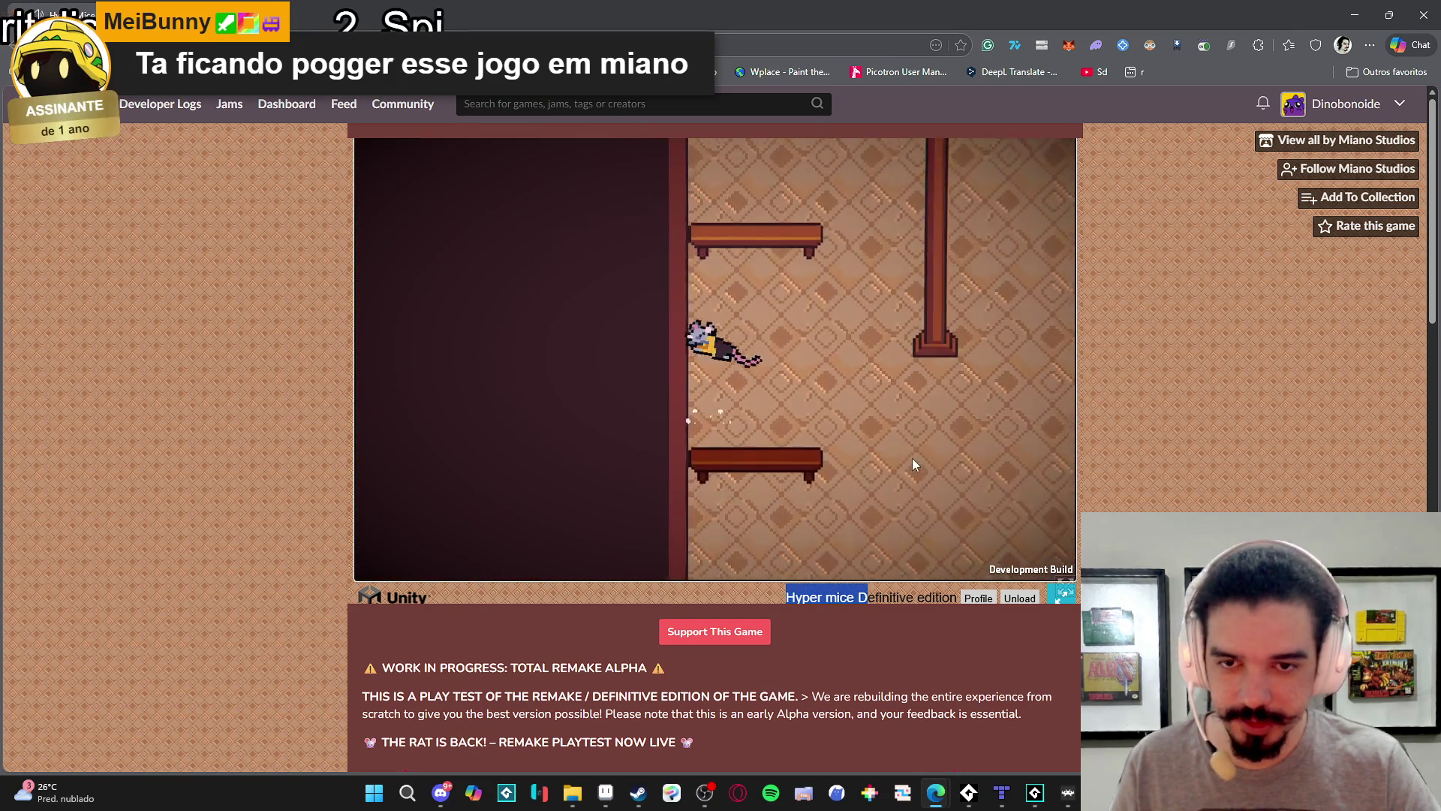
{"action": "key", "text": "Left"}
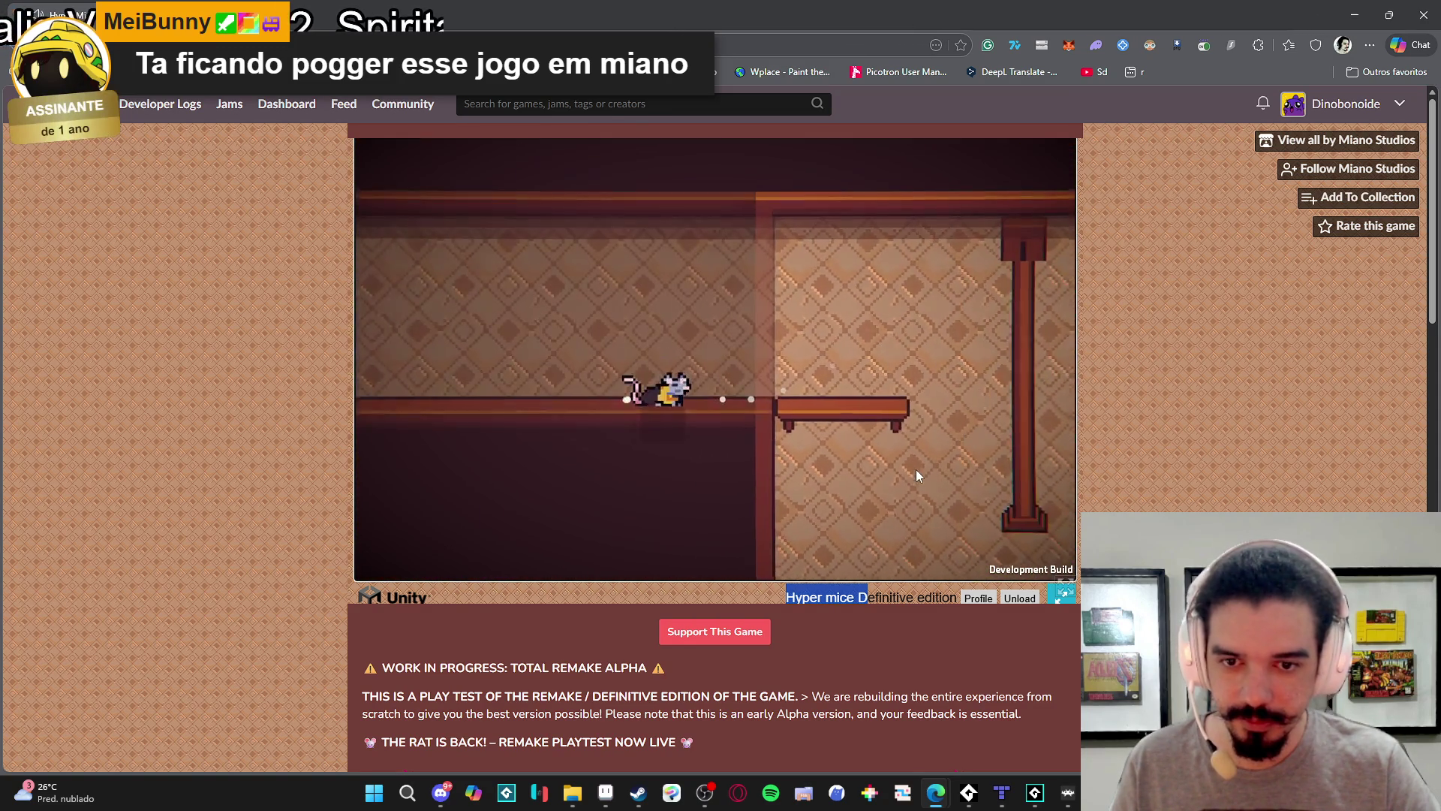
{"action": "key", "text": "Left"}
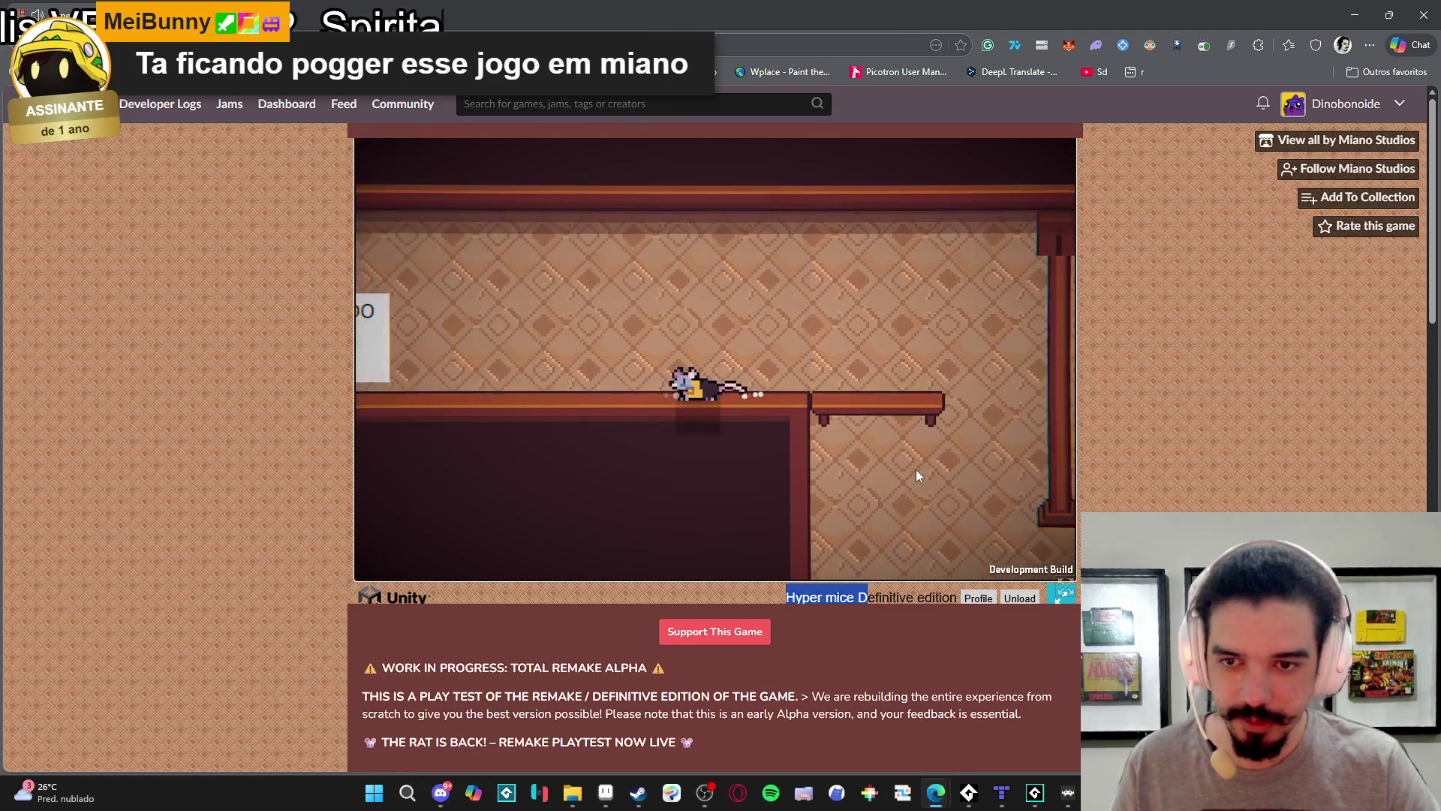
Steer the rat down the shaft to the right-wall ledge, then switch the game to fullscreen.
{"action": "key", "text": "Right"}
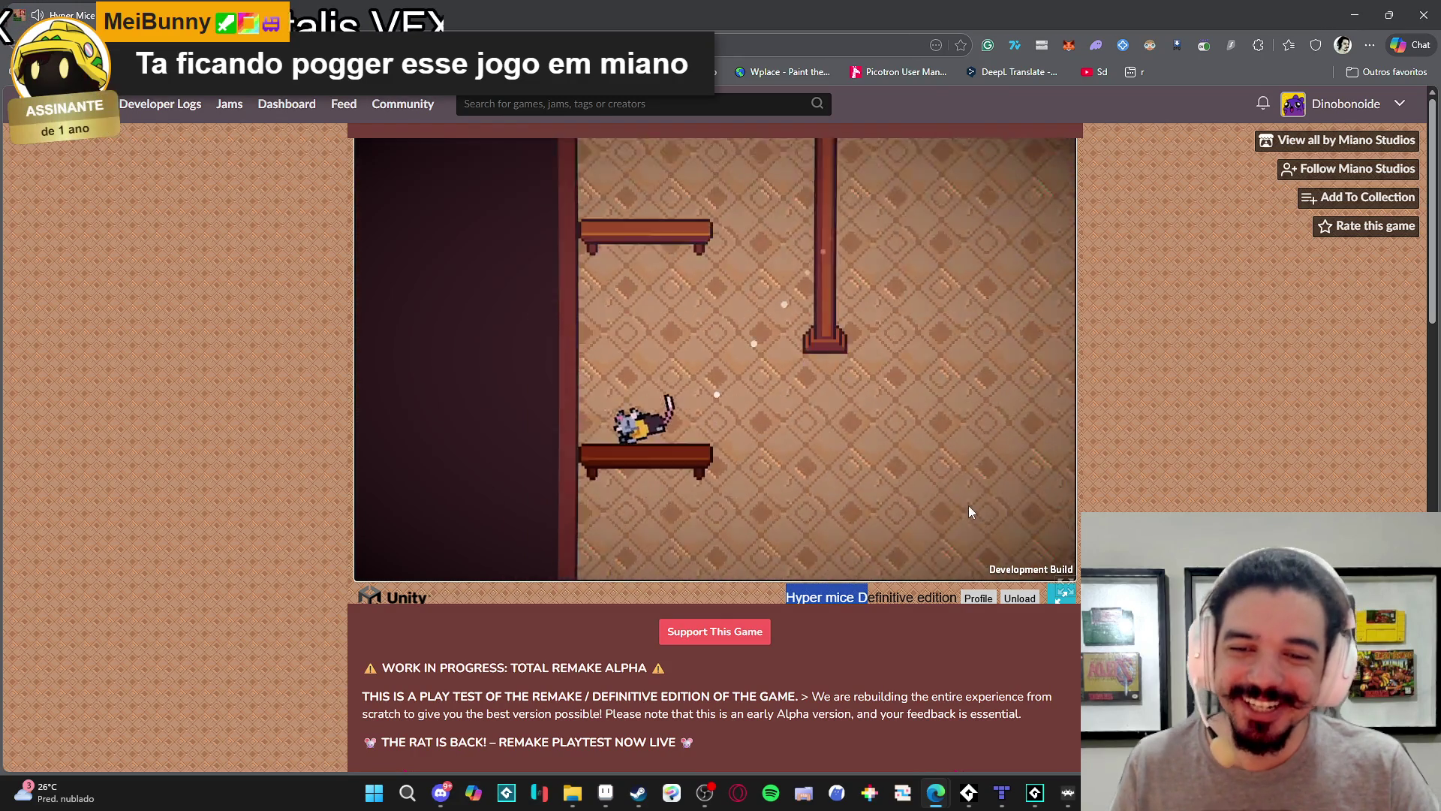
{"action": "key", "text": "Left"}
{"action": "key", "text": "Right"}
{"action": "key", "text": "Left"}
{"action": "key", "text": "Right"}
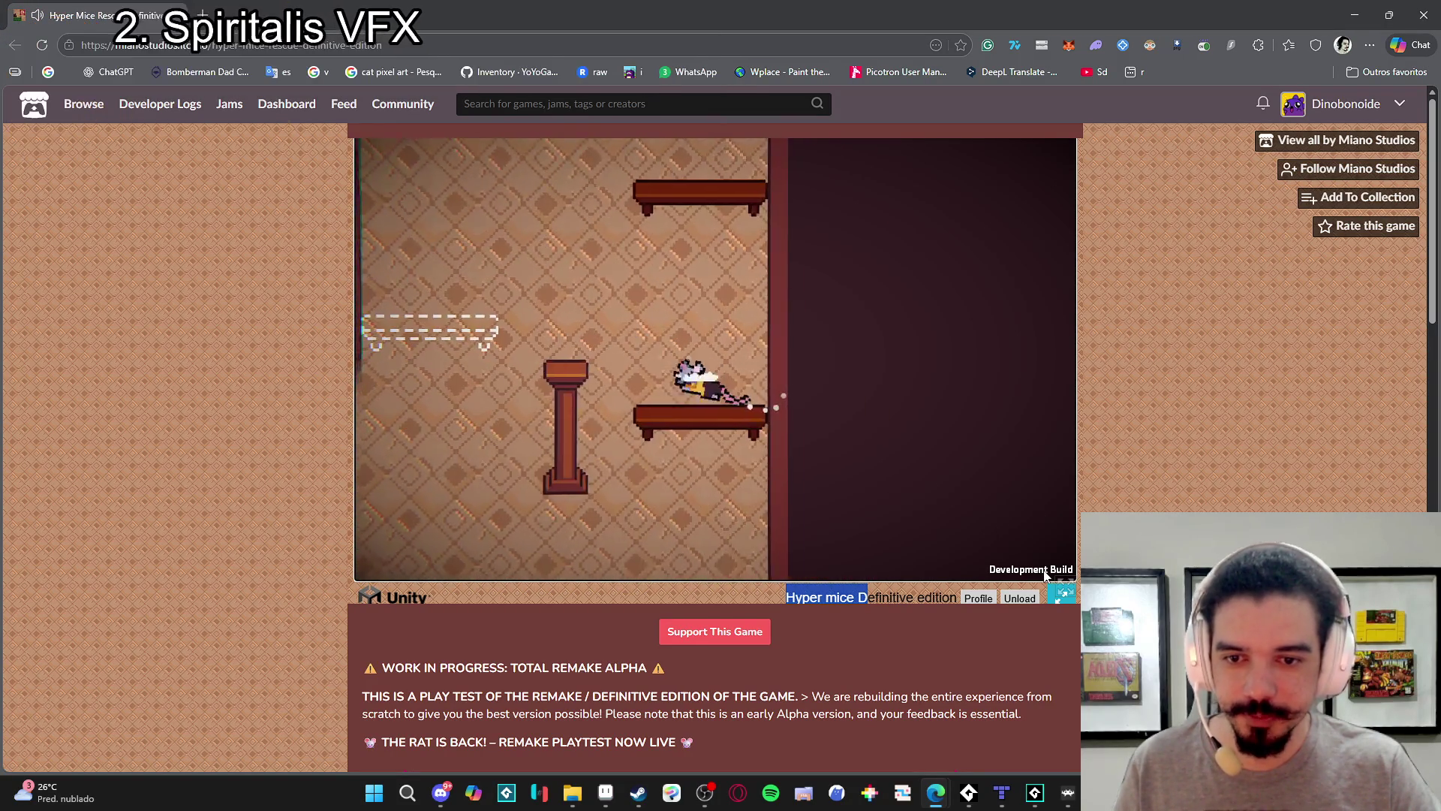
{"action": "key", "text": "Right"}
{"action": "key", "text": "space"}
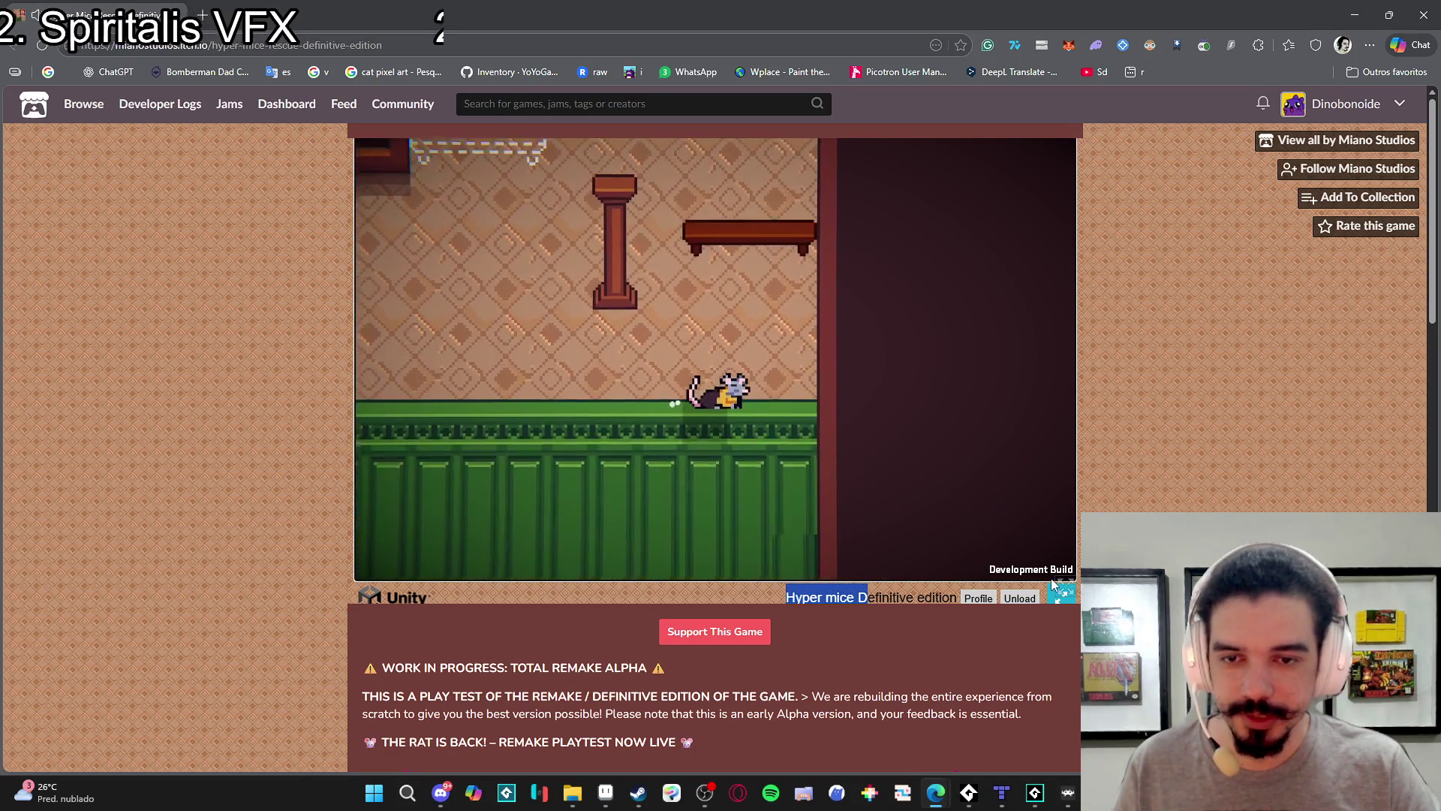
{"action": "left_click", "coordinate": [1069, 600]}
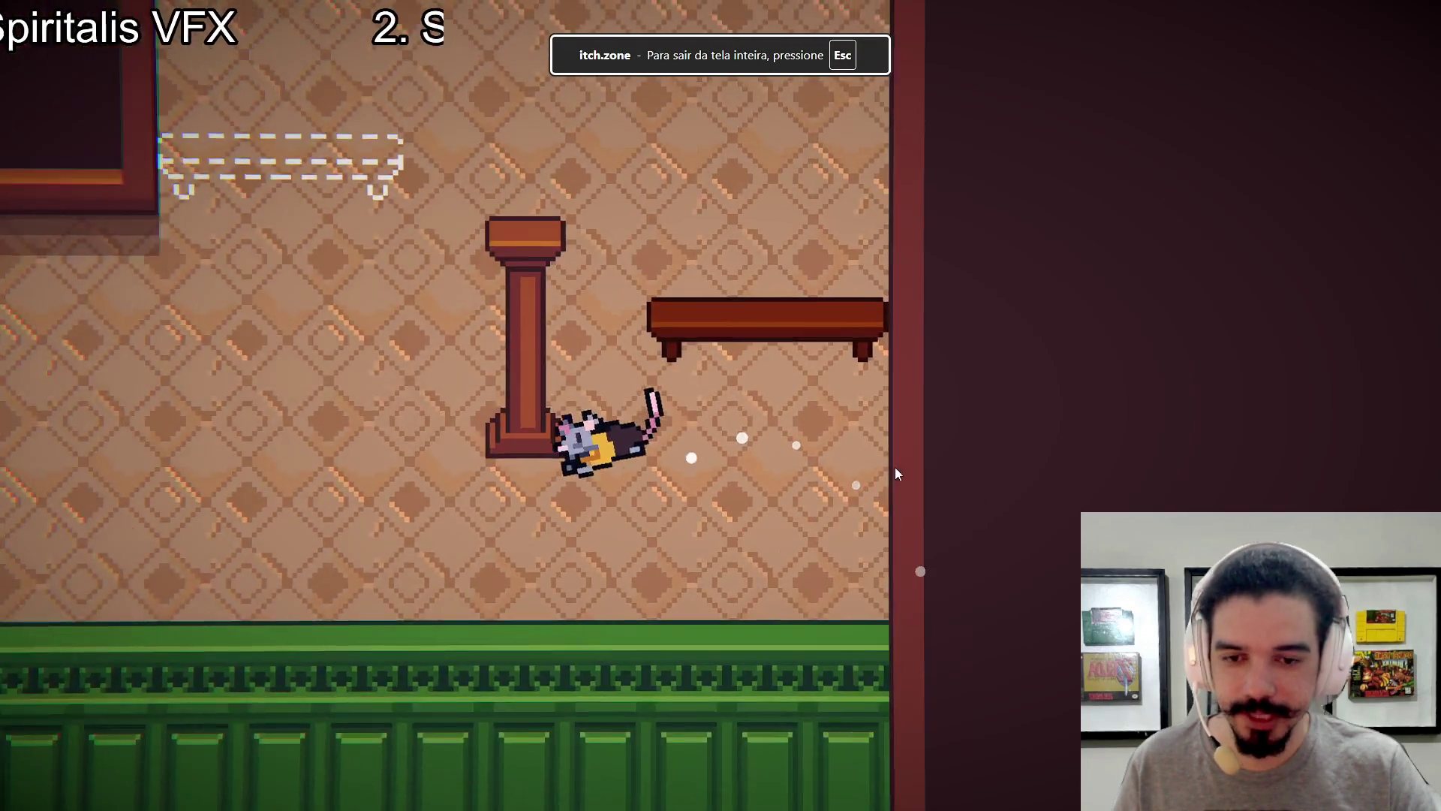
Wall-jump the rat up the pillar and shelves, then across the long ledge and off the bench.
{"action": "key", "text": "Left"}
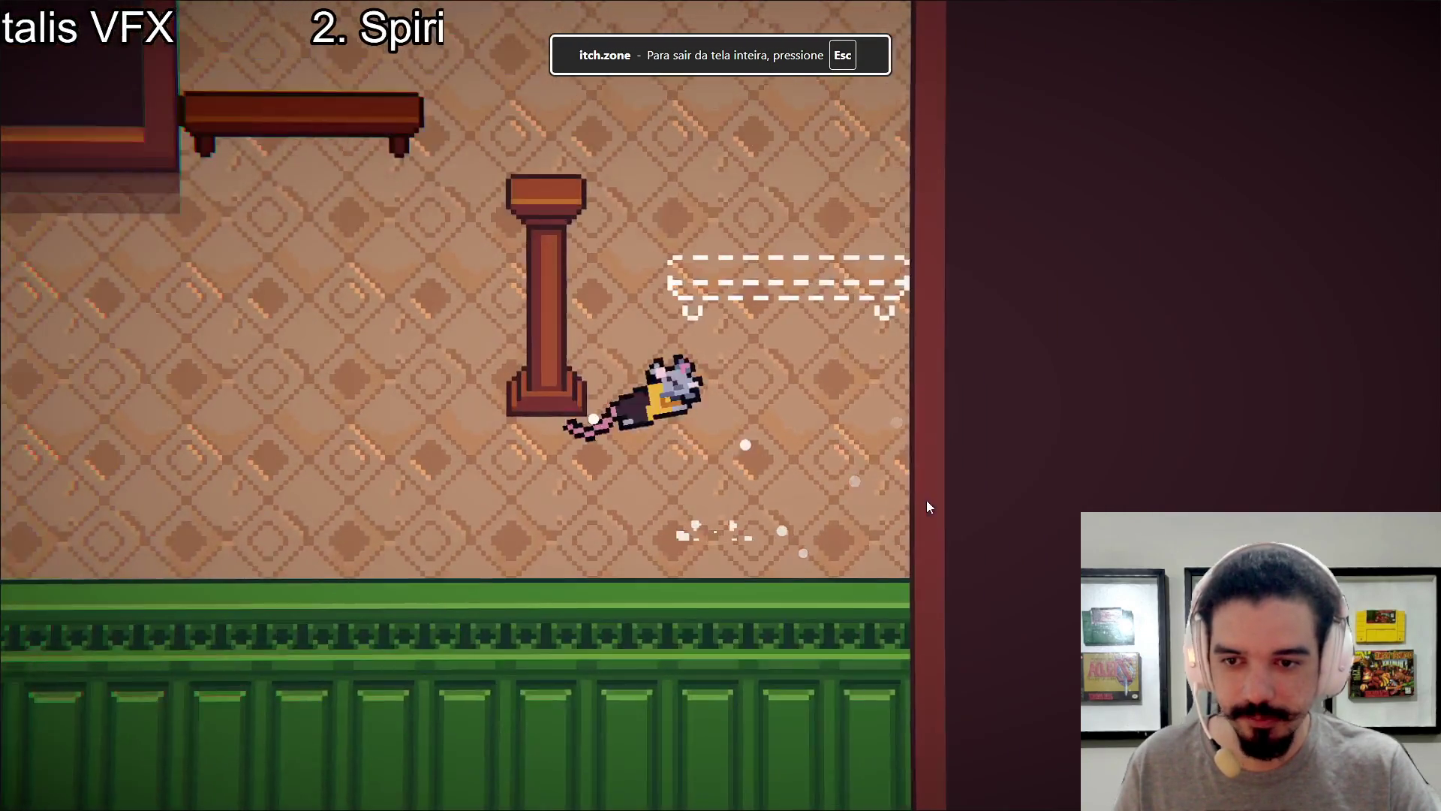
{"action": "key", "text": "space"}
{"action": "key", "text": "space"}
{"action": "key", "text": "Left"}
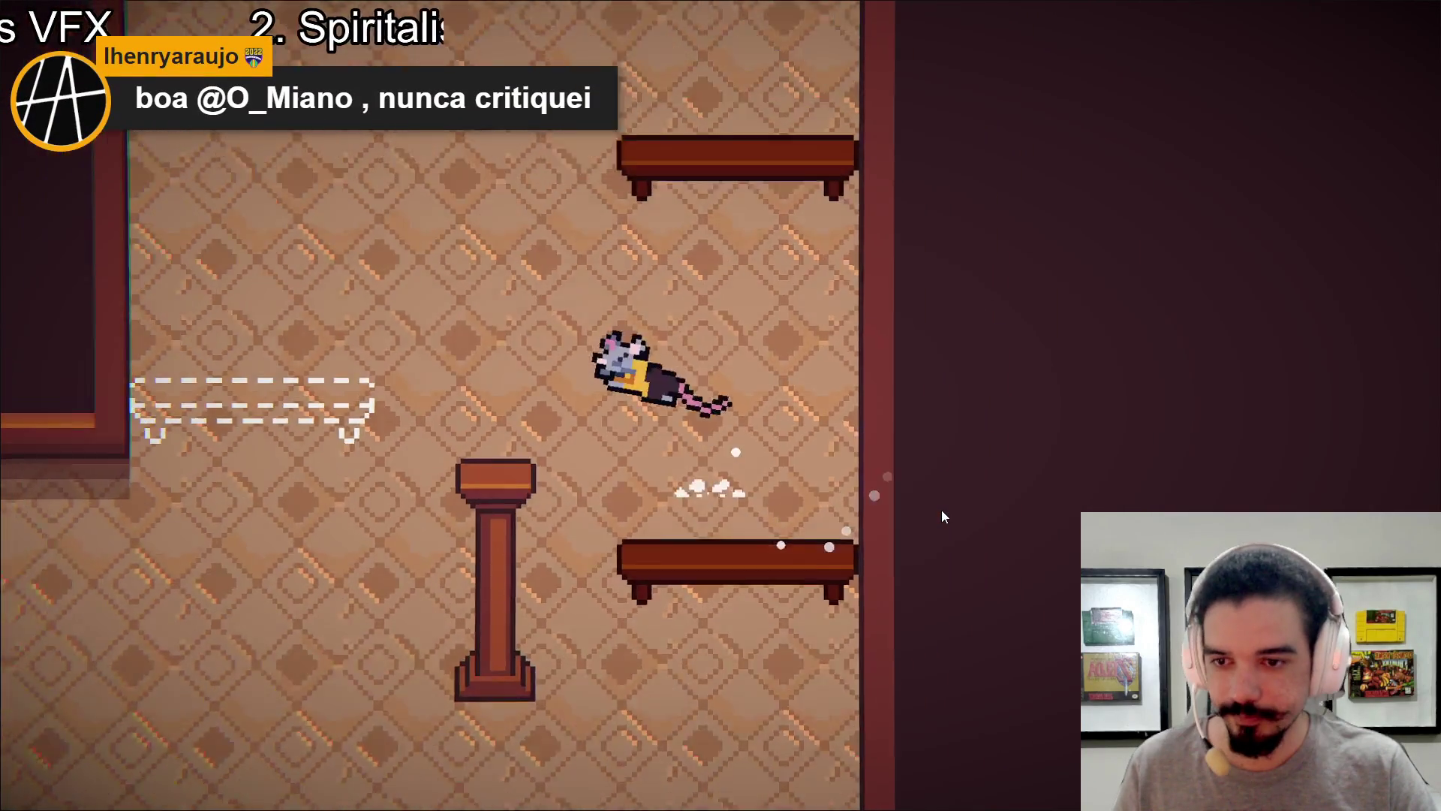
{"action": "key", "text": "space"}
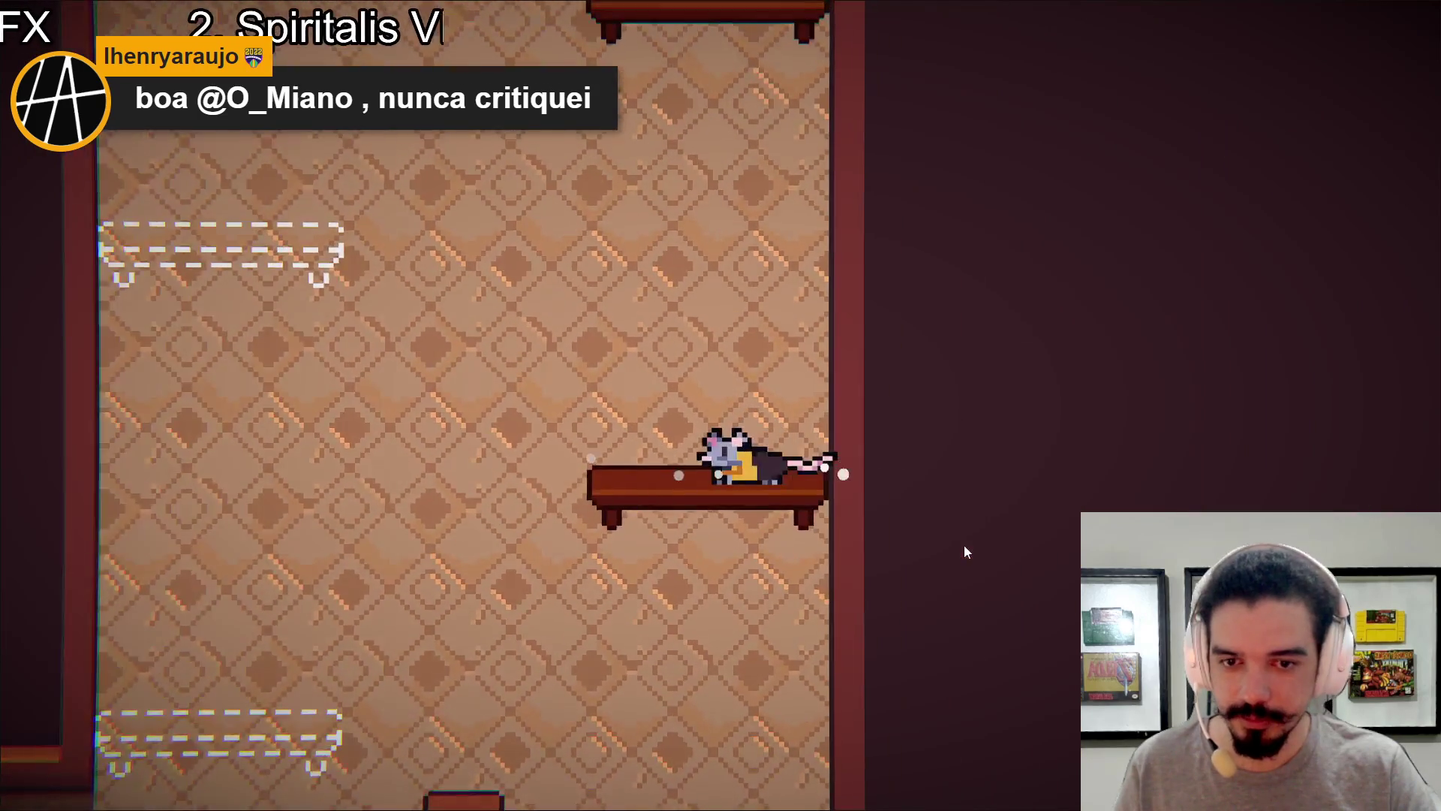
{"action": "key", "text": "space"}
{"action": "key", "text": "space"}
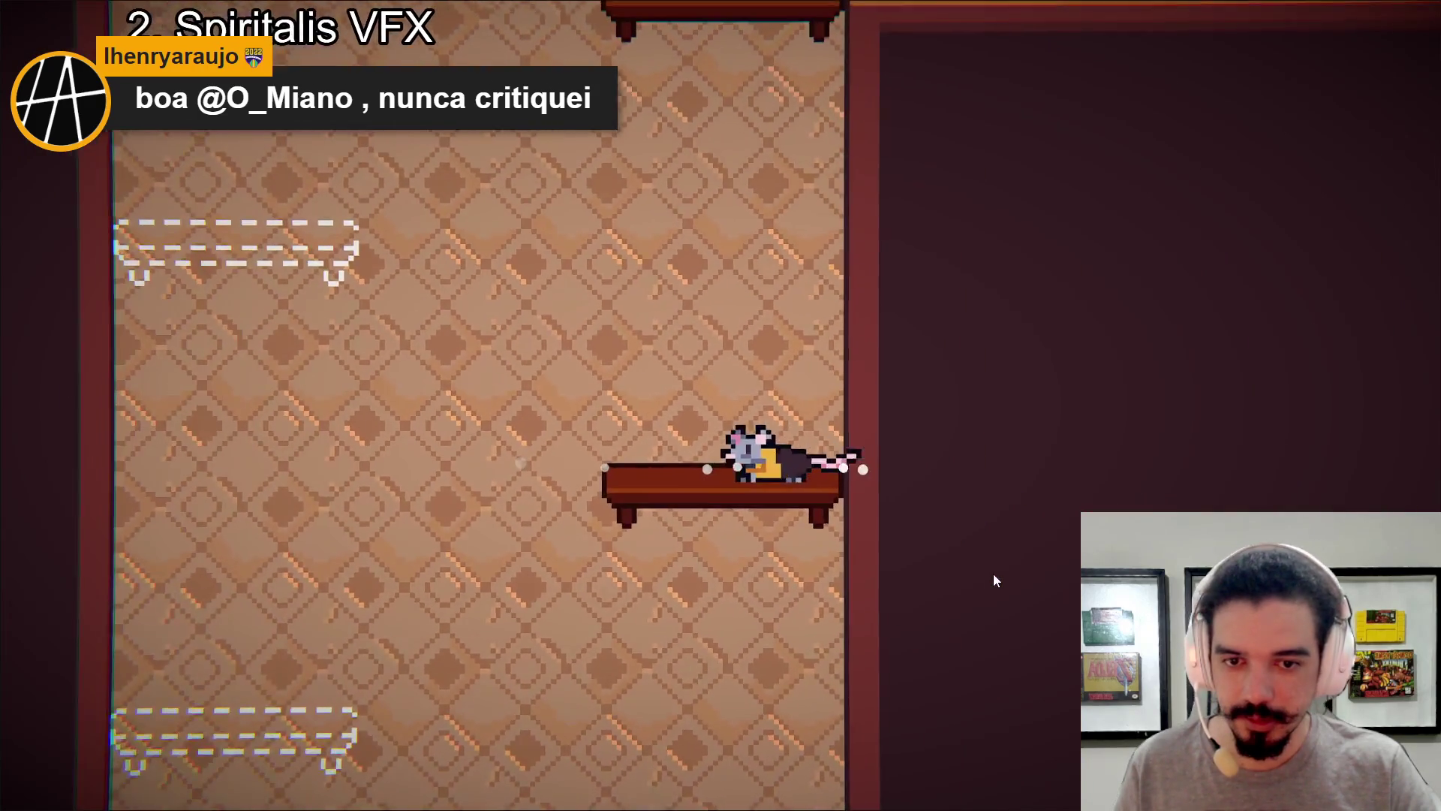
{"action": "key", "text": "space"}
{"action": "key", "text": "space"}
{"action": "key", "text": "Left"}
{"action": "key", "text": "space"}
{"action": "key", "text": "space"}
{"action": "key", "text": "Left"}
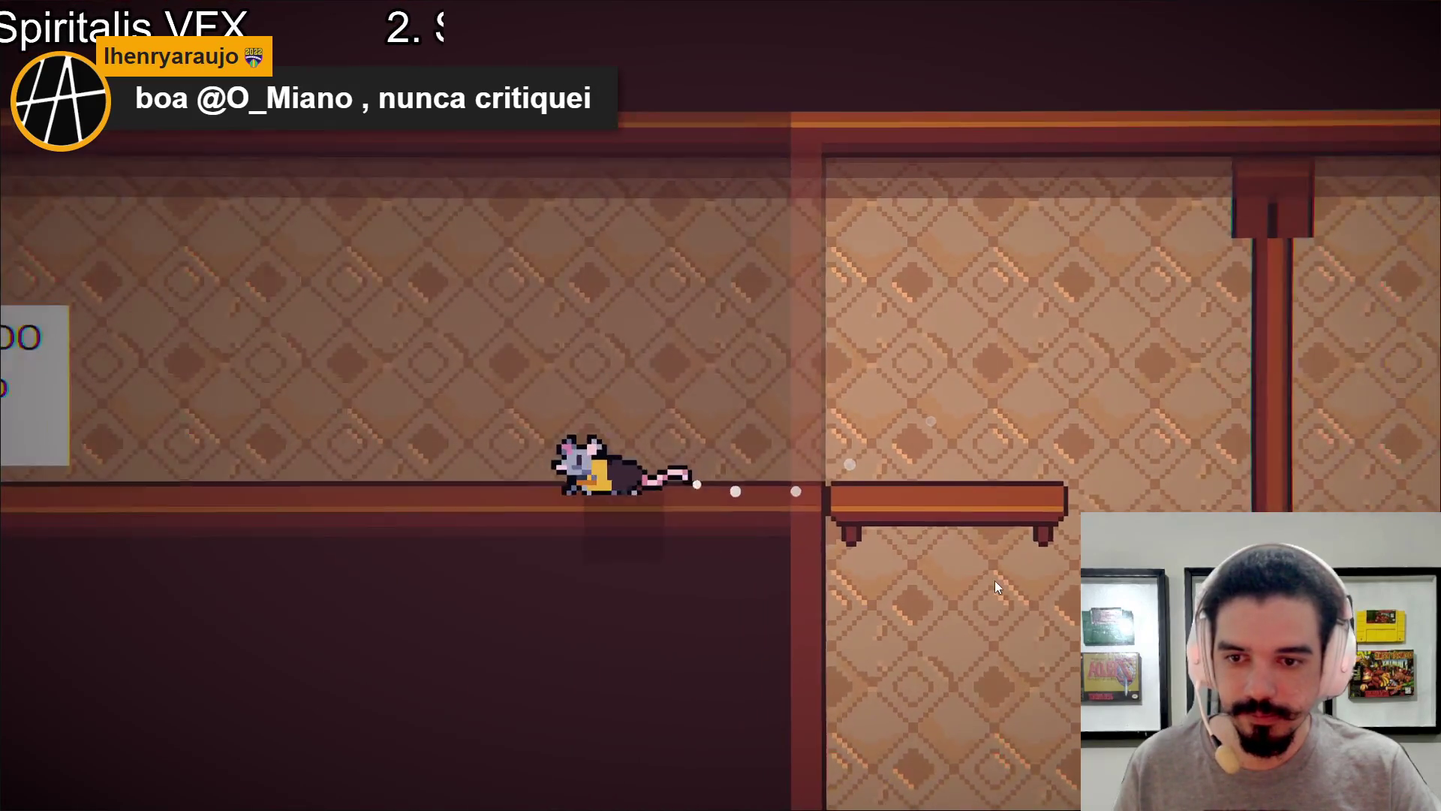
{"action": "key", "text": "space"}
{"action": "key", "text": "space"}
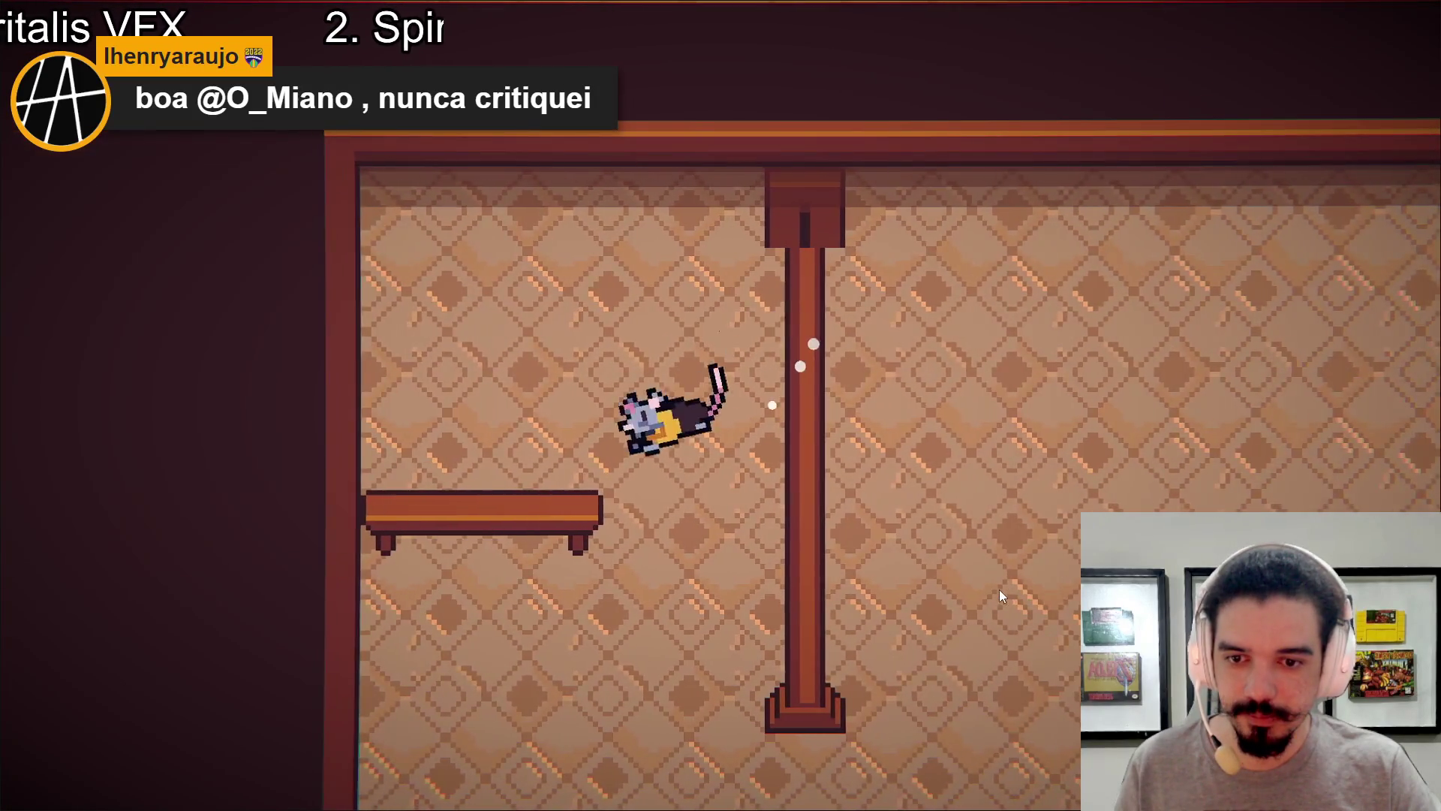
{"action": "key", "text": "space"}
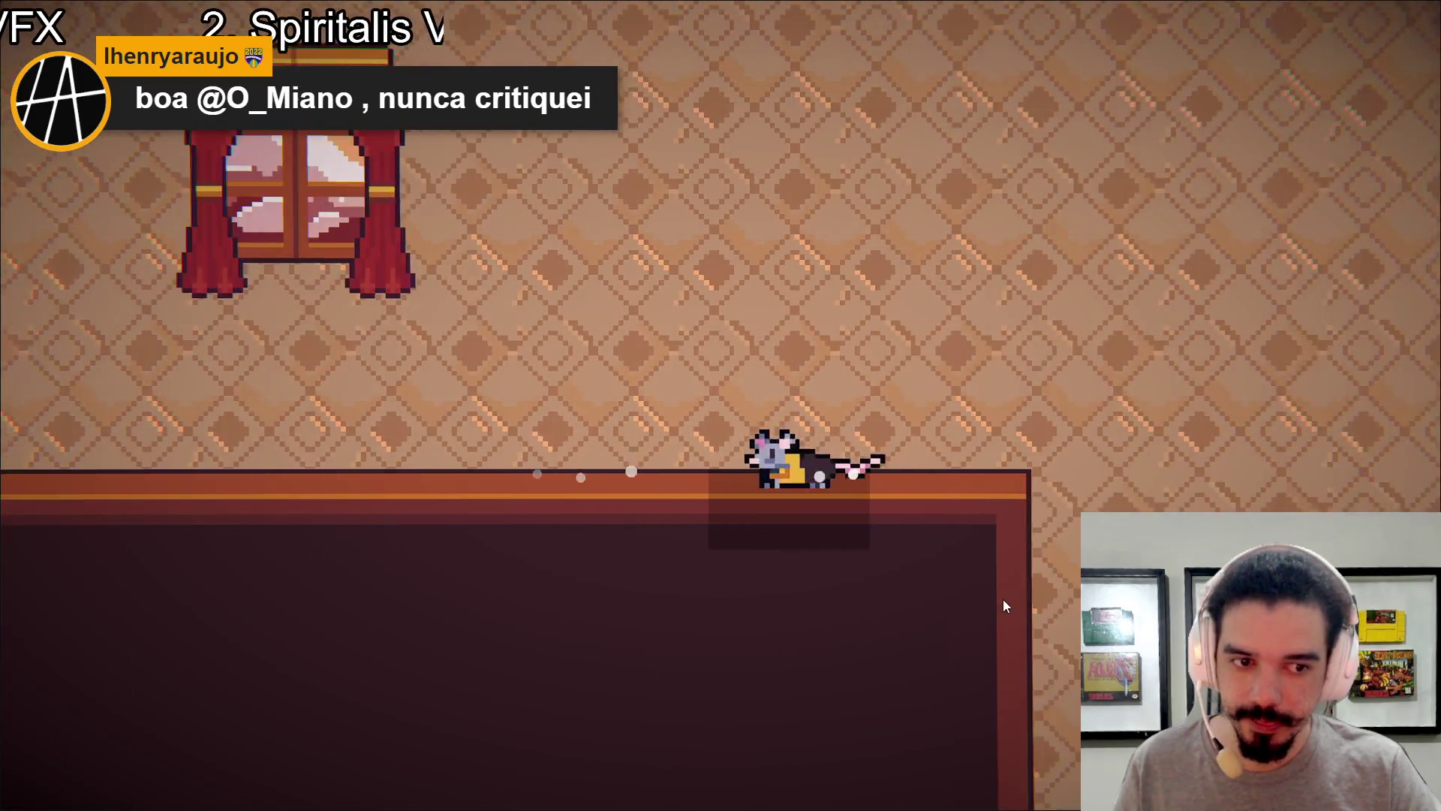
{"action": "key", "text": "space"}
{"action": "key", "text": "space"}
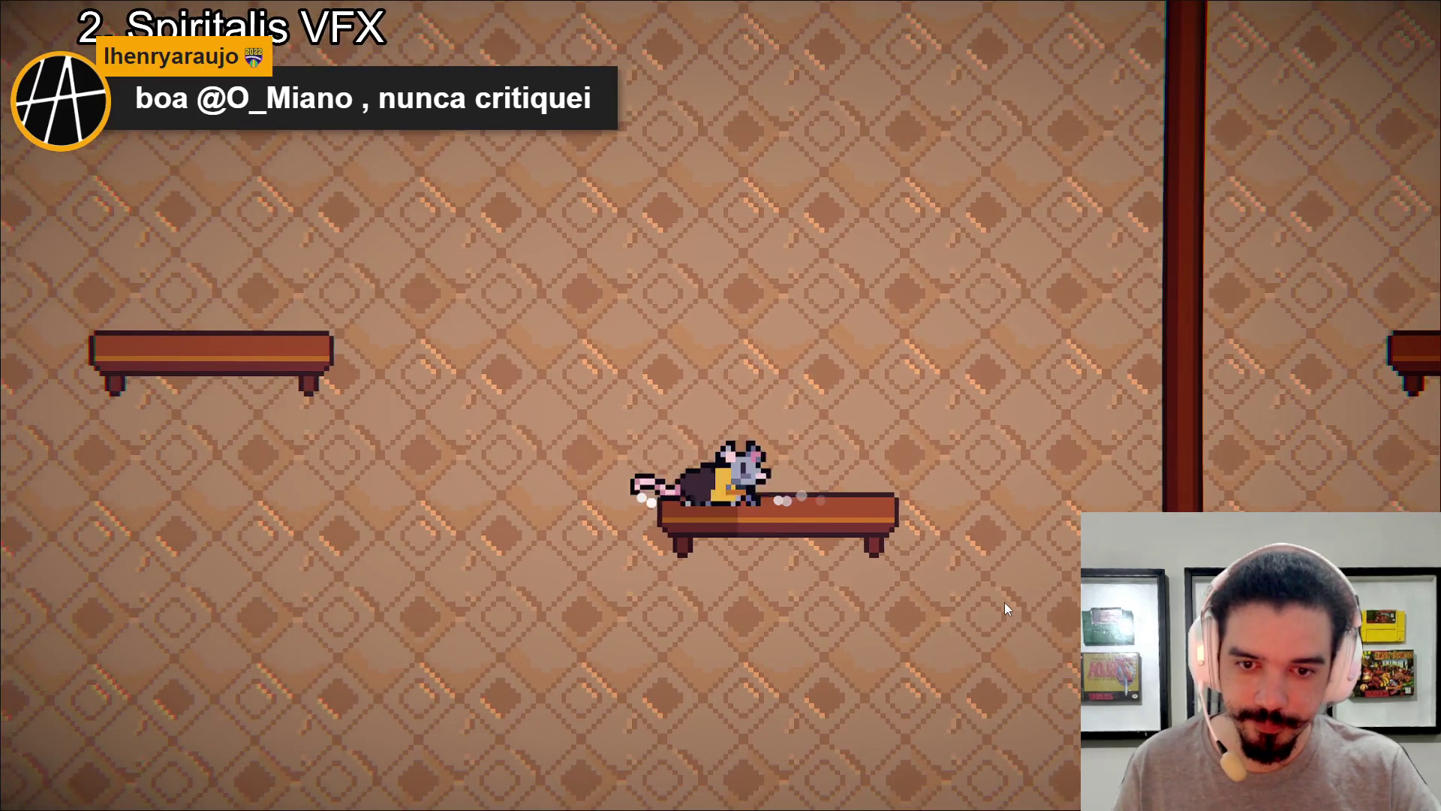
{"action": "key", "text": "space"}
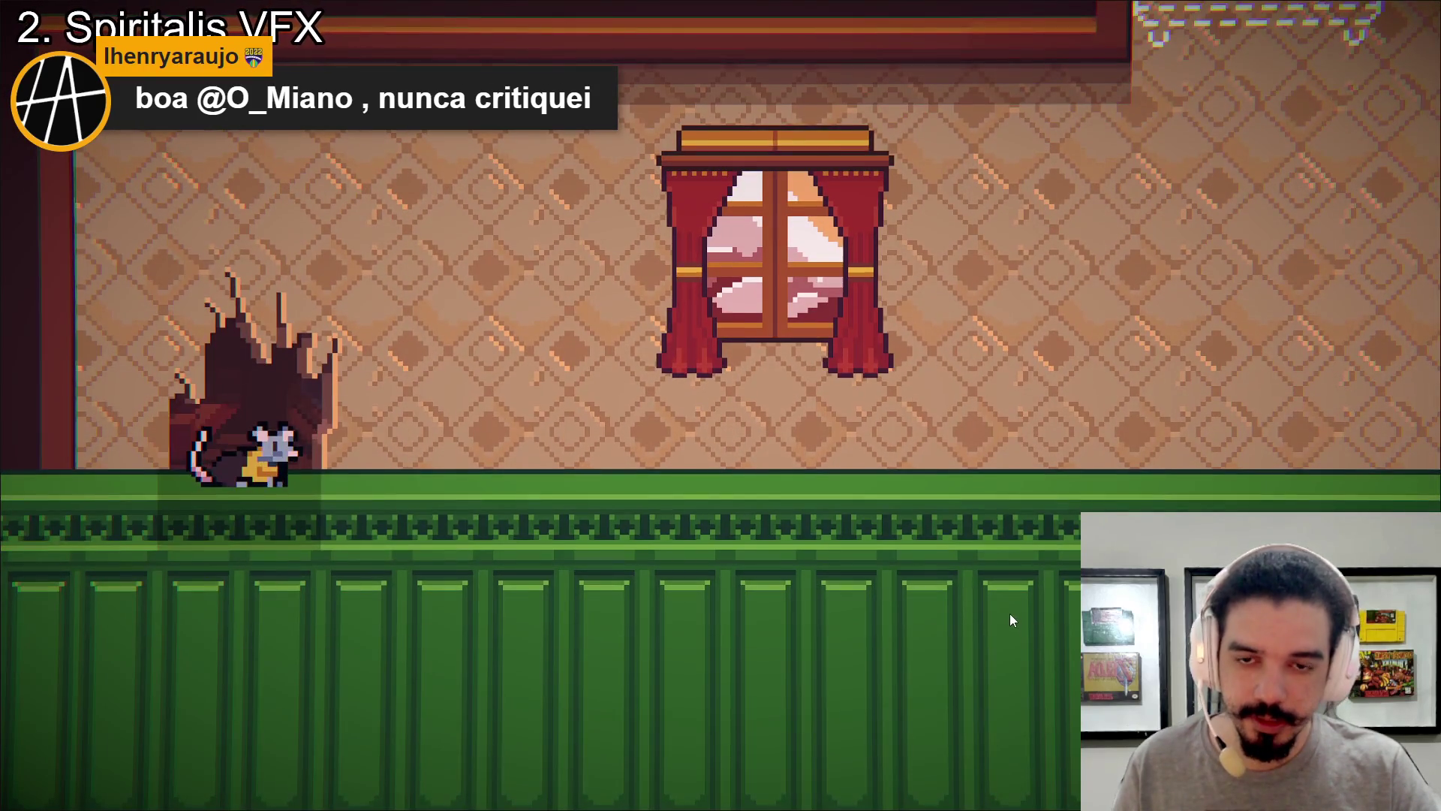
Hop the rat between benches and the pillar, then run right into the green-floored room.
{"action": "key", "text": "Right"}
{"action": "key", "text": "space"}
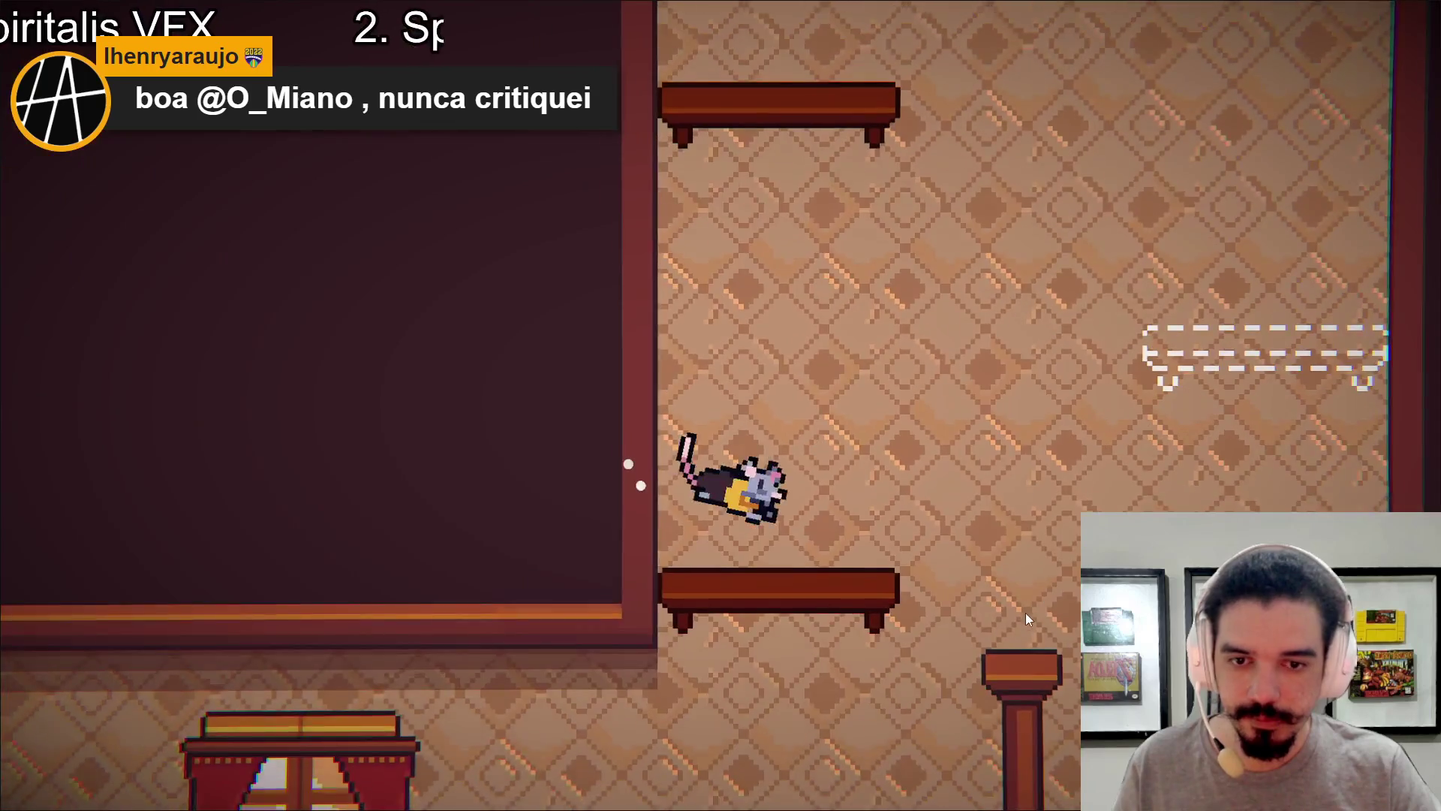
{"action": "key", "text": "space"}
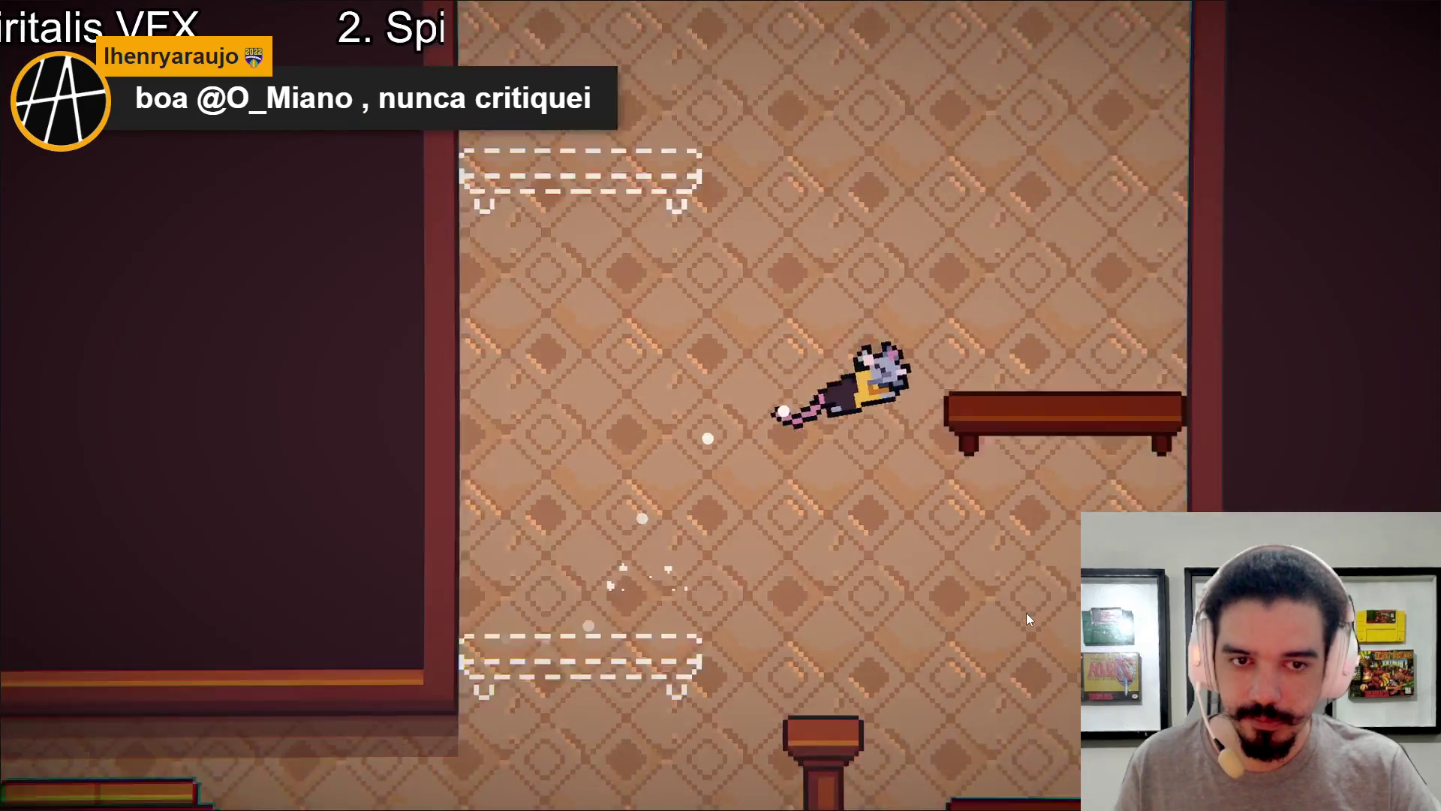
{"action": "key", "text": "space"}
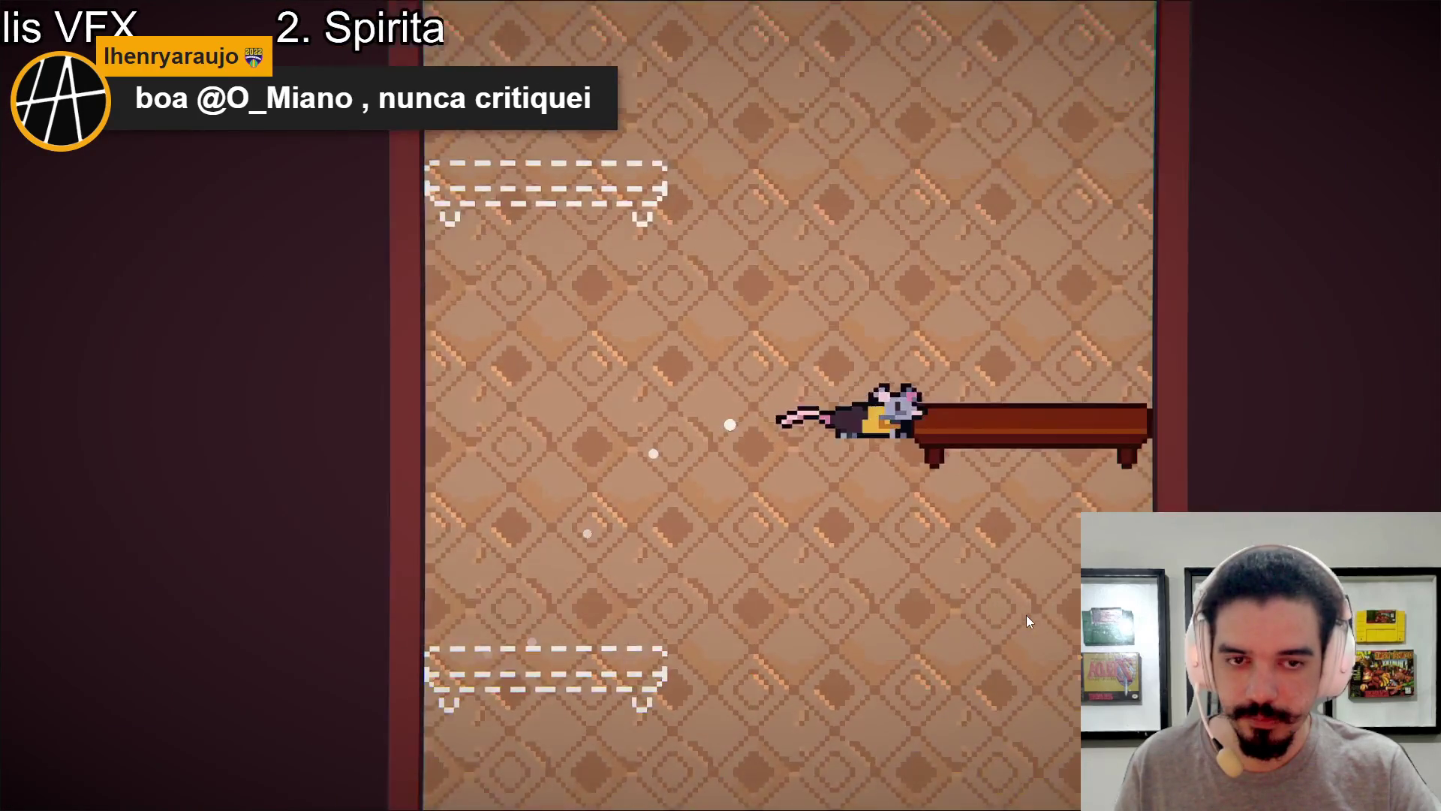
{"action": "key", "text": "space"}
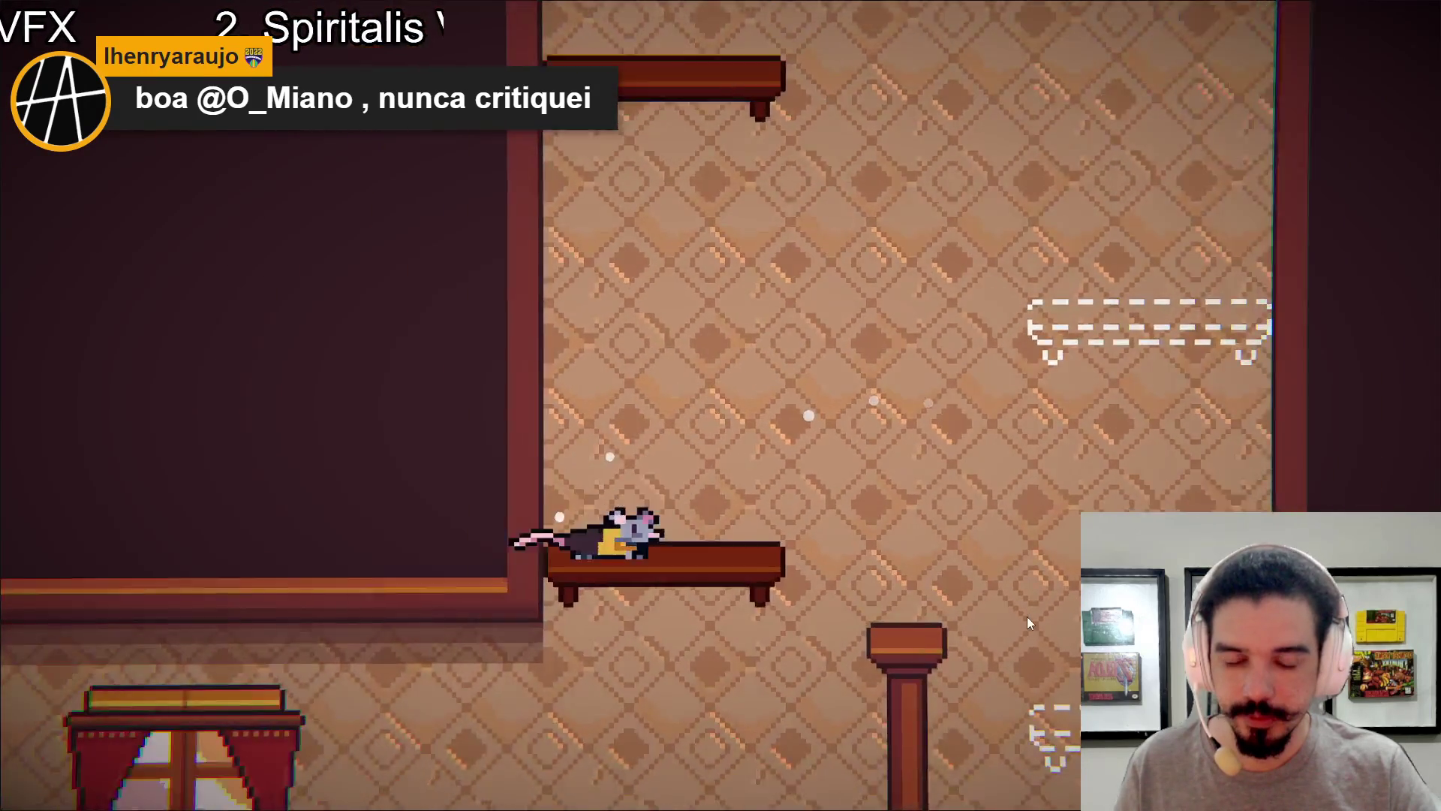
{"action": "key", "text": "space"}
{"action": "key", "text": "space"}
{"action": "key", "text": "space"}
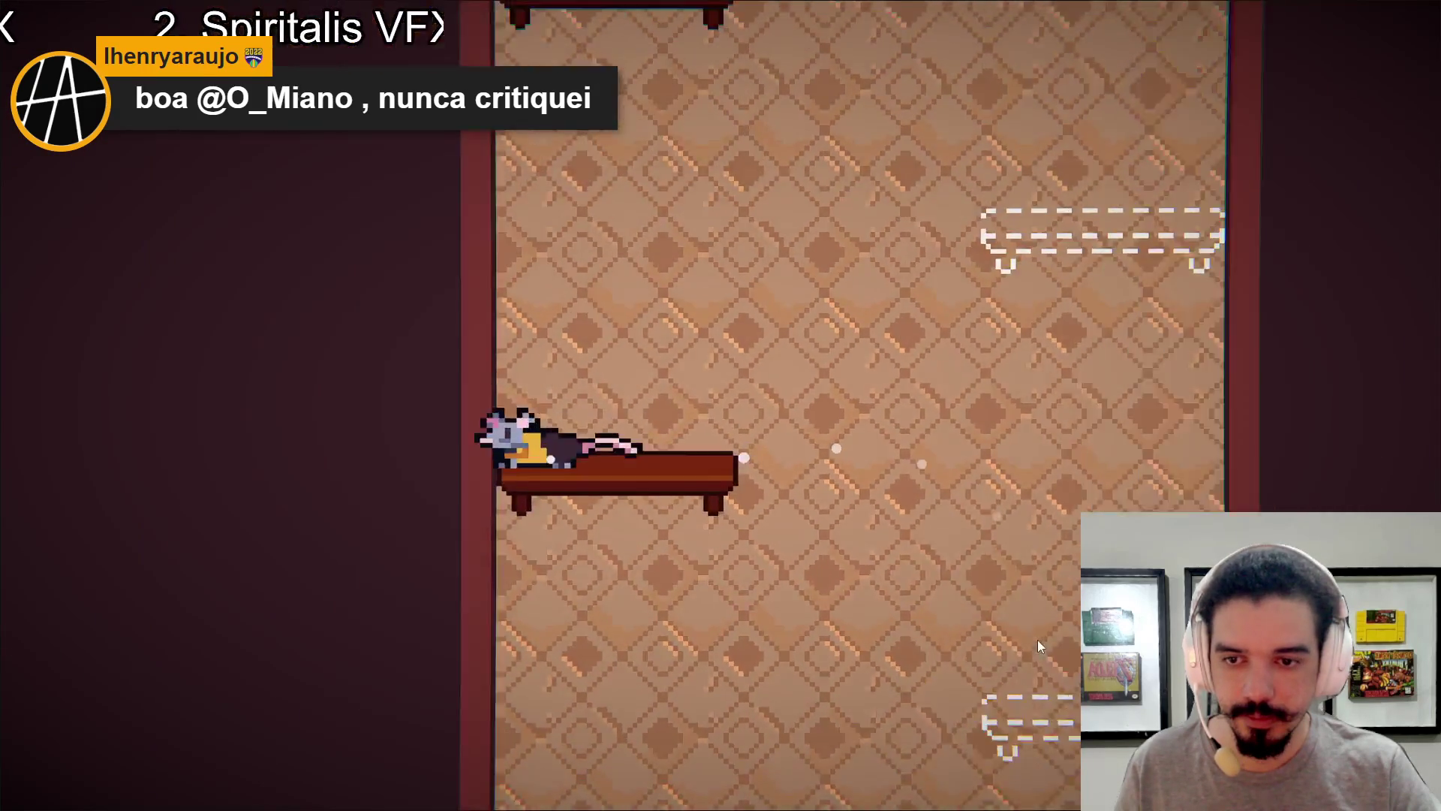
{"action": "key", "text": "space"}
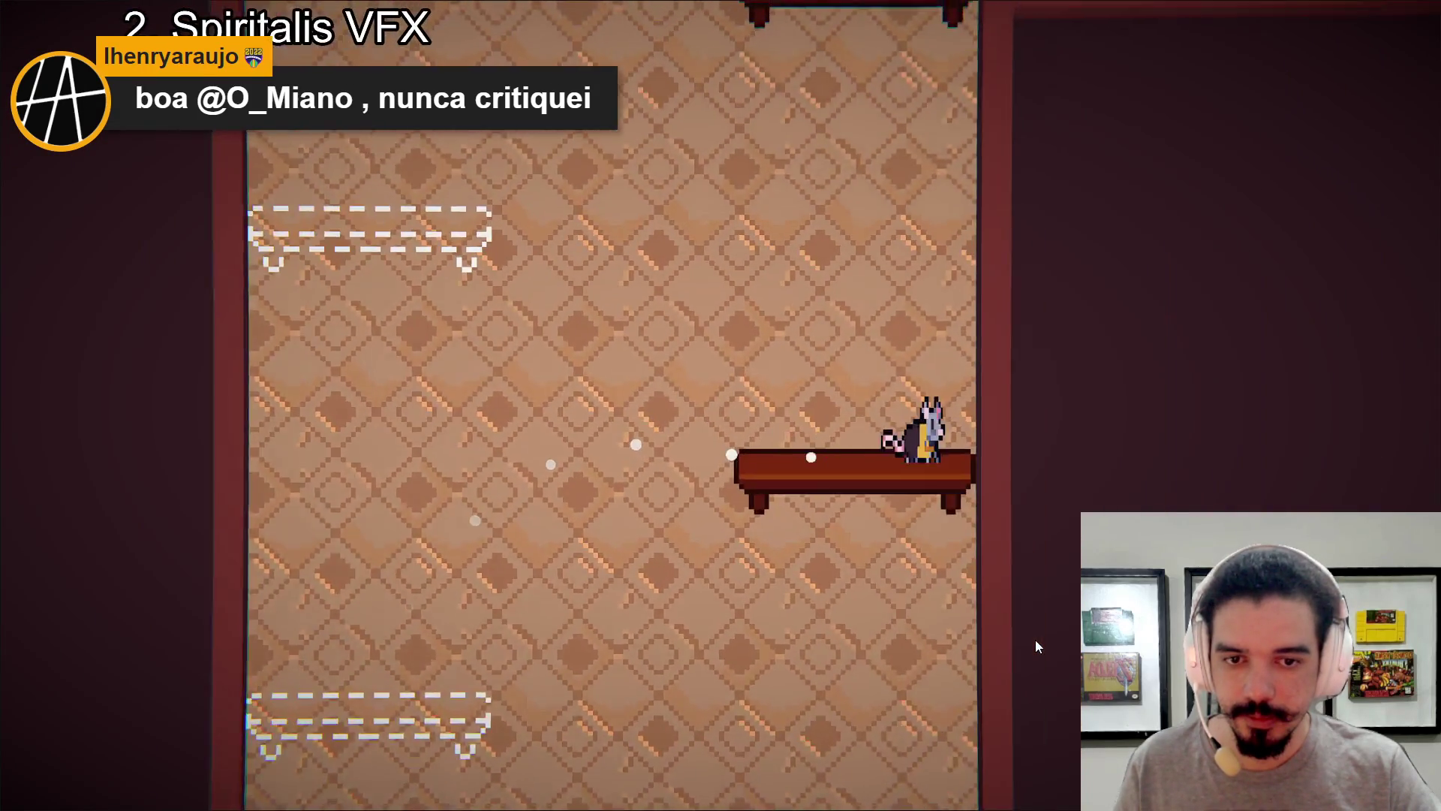
{"action": "key", "text": "space"}
{"action": "key", "text": "space"}
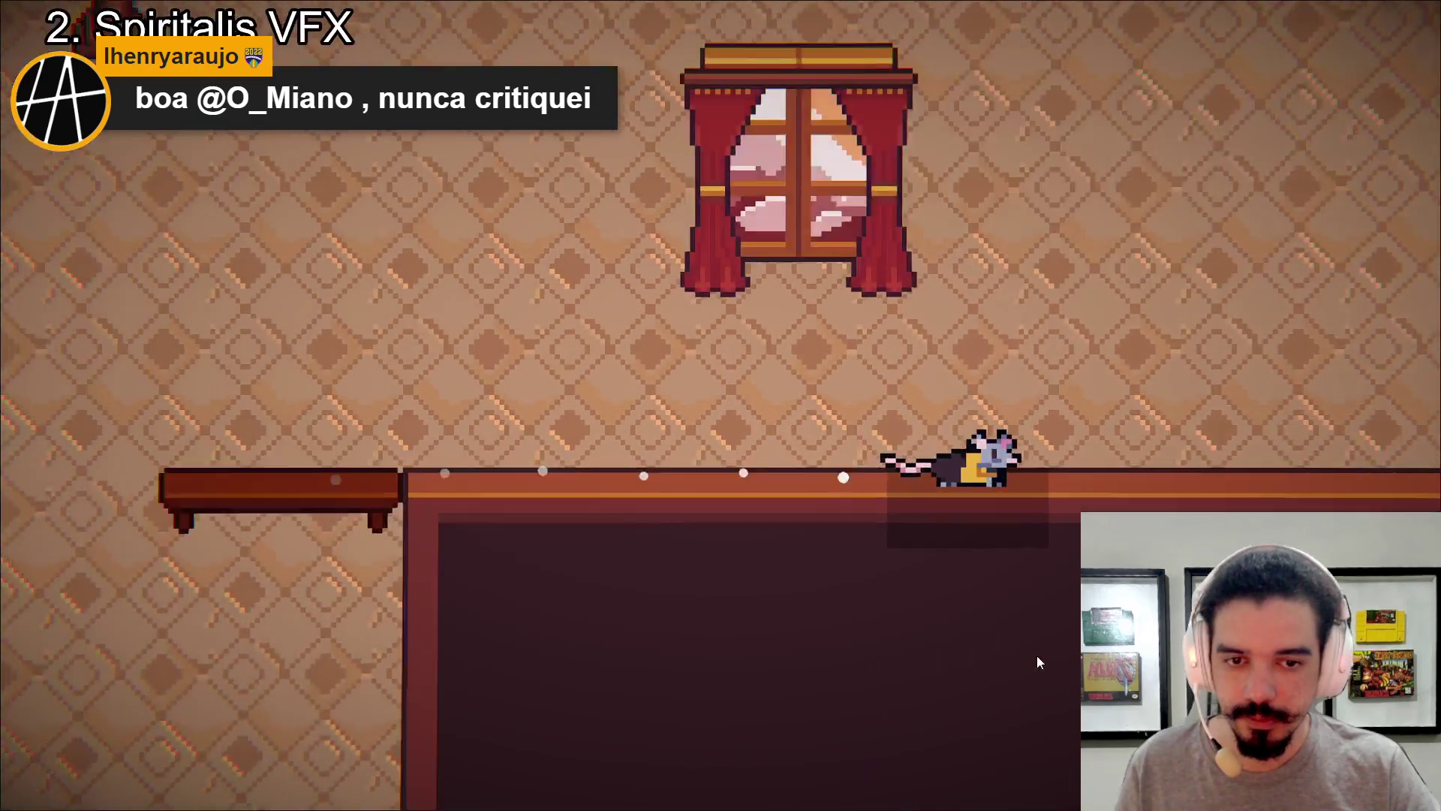
{"action": "key", "text": "space"}
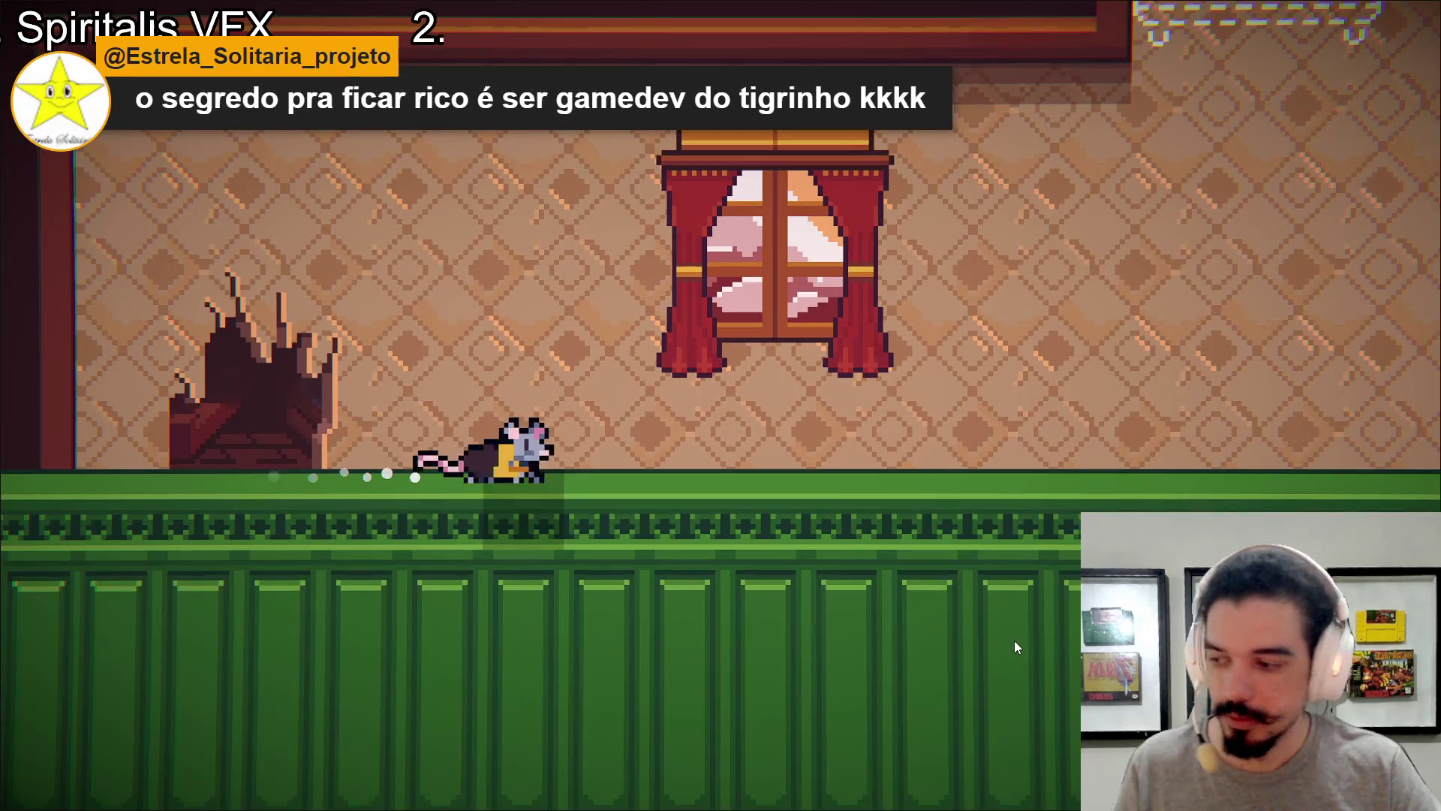
{"action": "key", "text": "Right"}
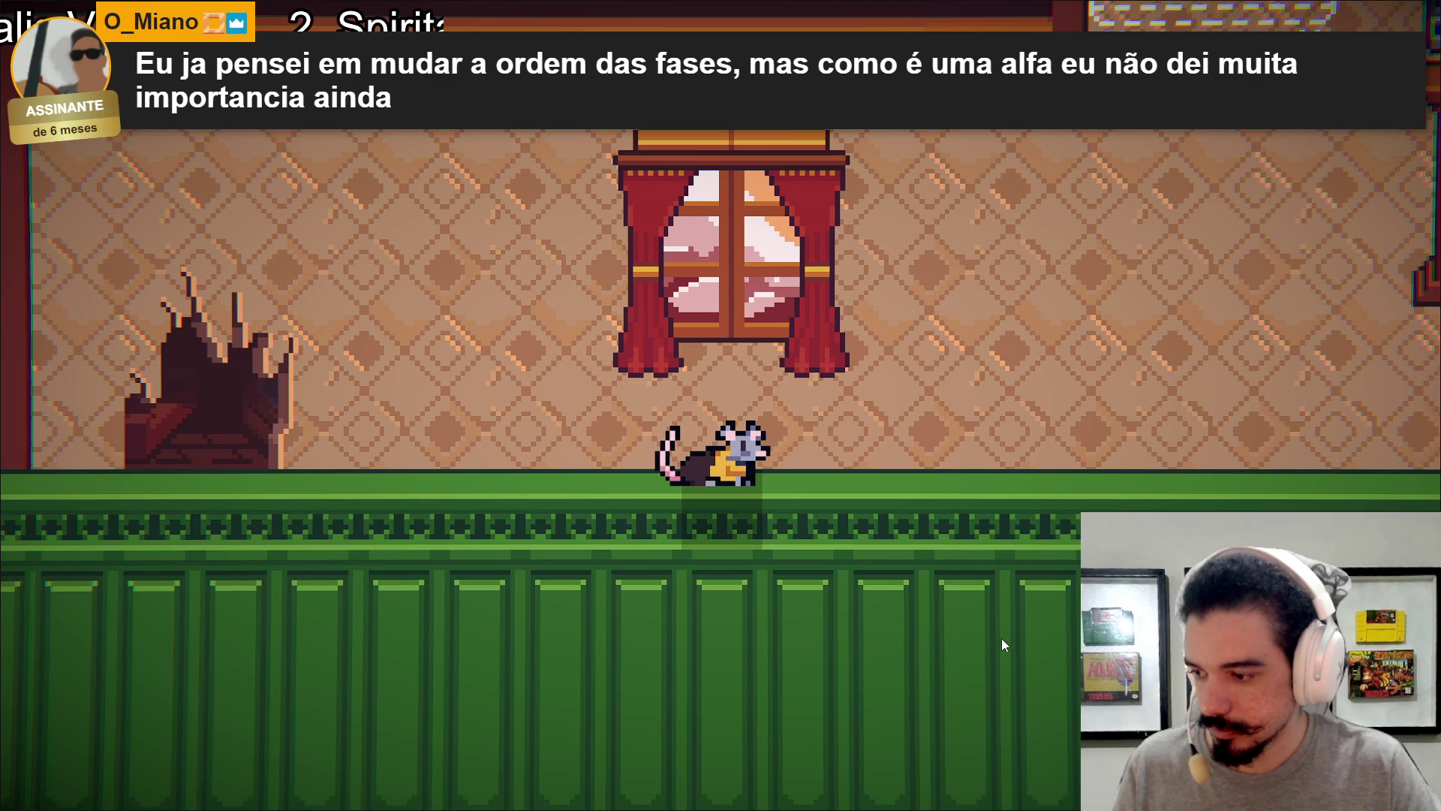
{"action": "key", "text": "Right"}
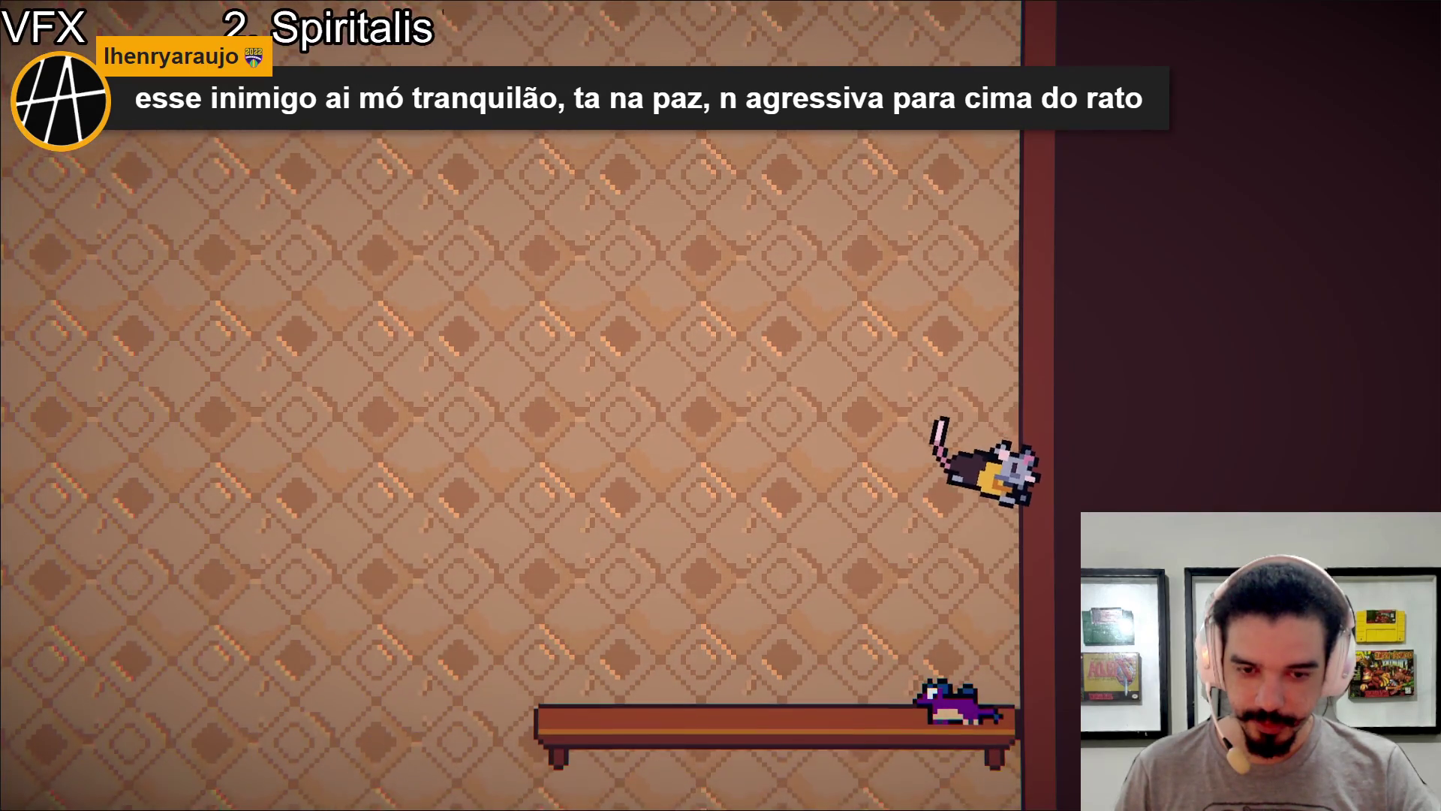
Slide the rat down the wall, jump off the bench, and run right out of the room.
{"action": "key", "text": "Left"}
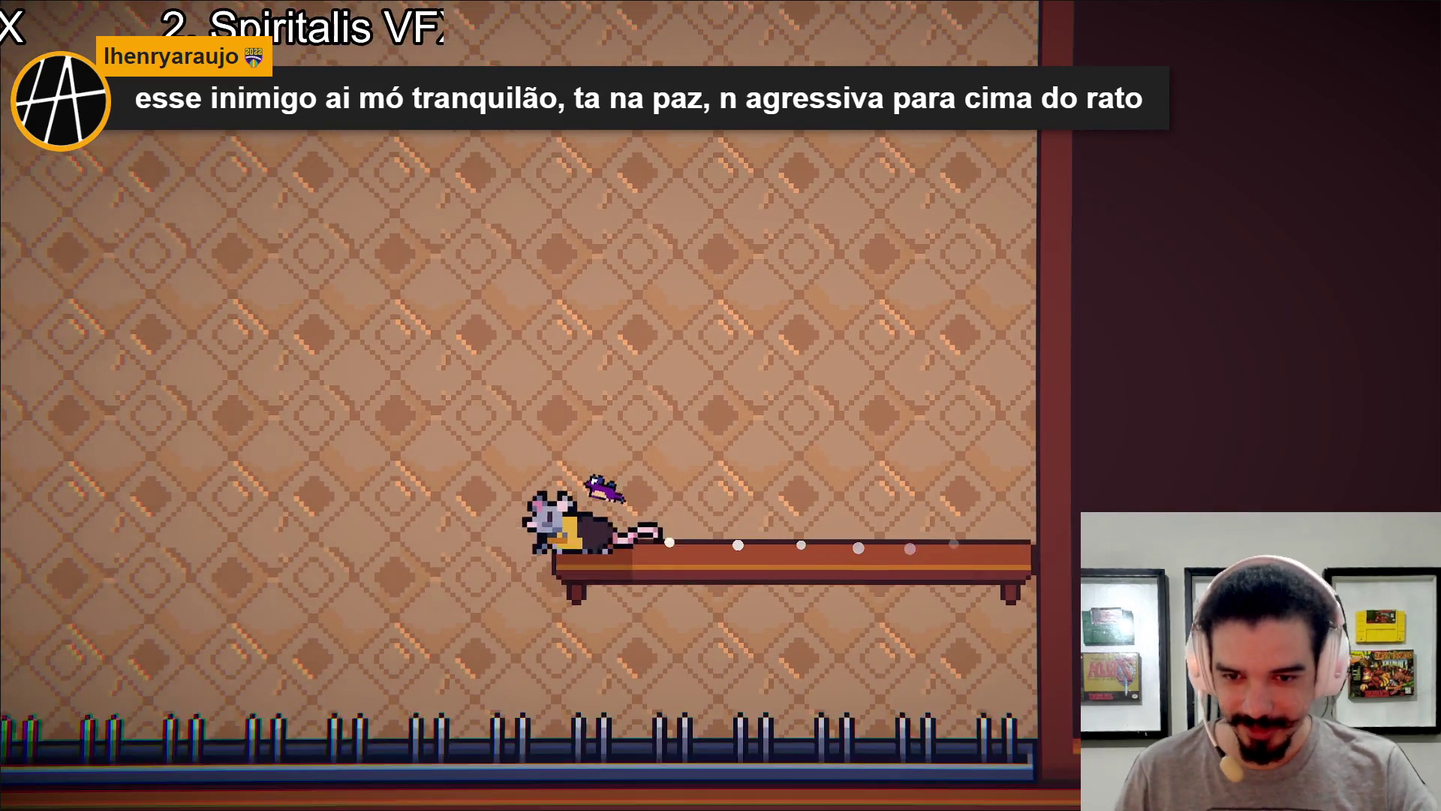
{"action": "key", "text": "space"}
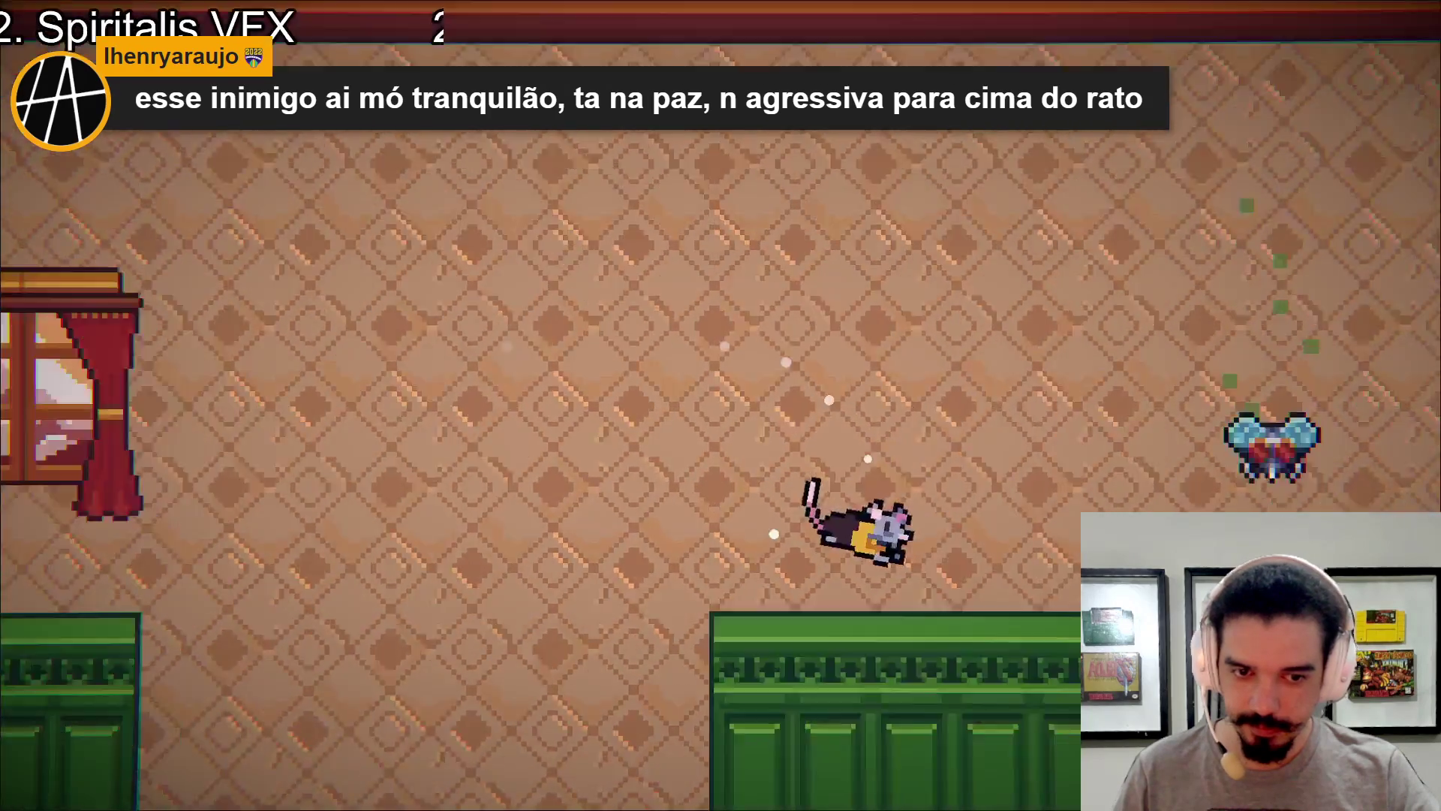
{"action": "key", "text": "Right"}
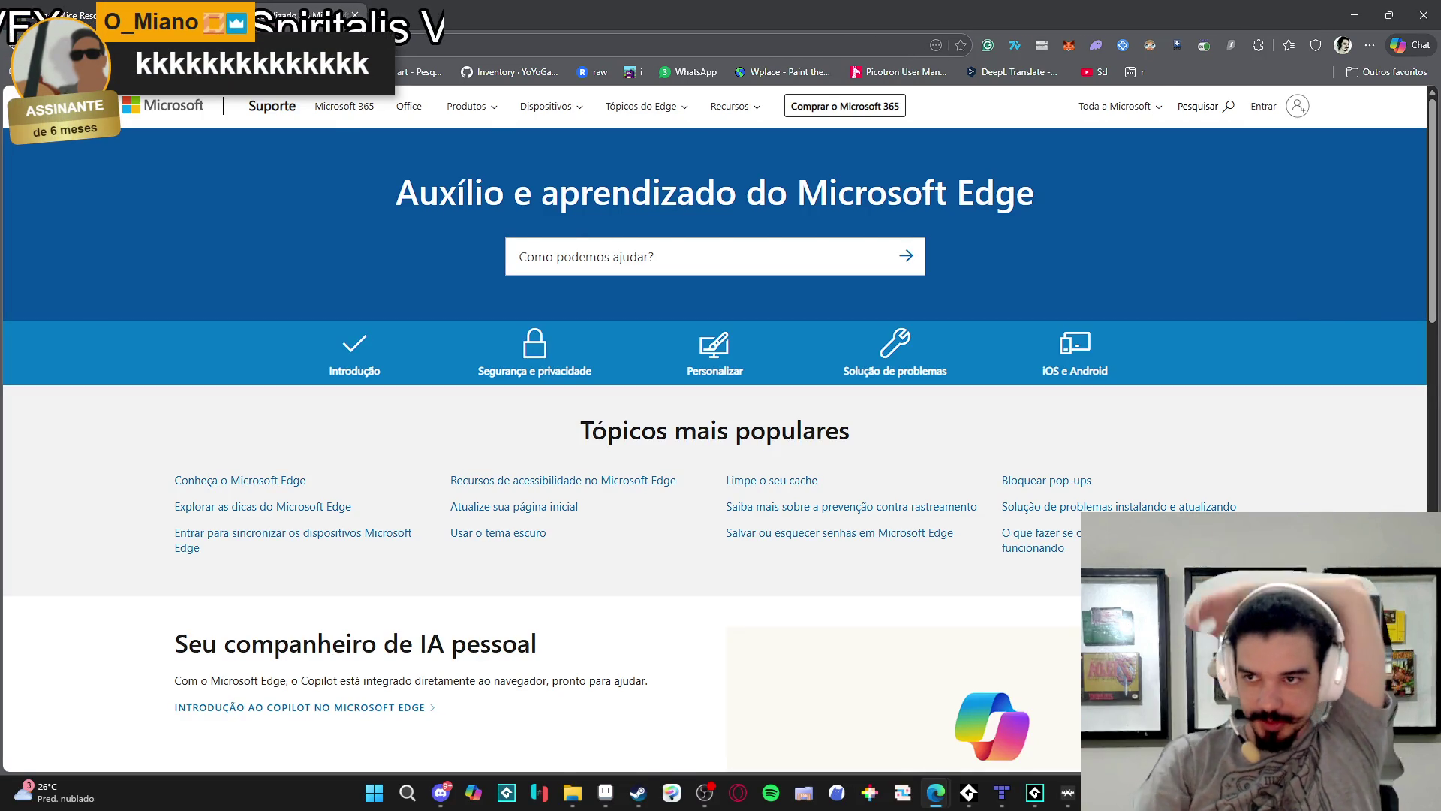
Back on the itch.io game page, jump the rat across the gap past the window and broken chair.
{"action": "key", "text": "ctrl+shift+Tab"}
{"action": "key", "text": "Right"}
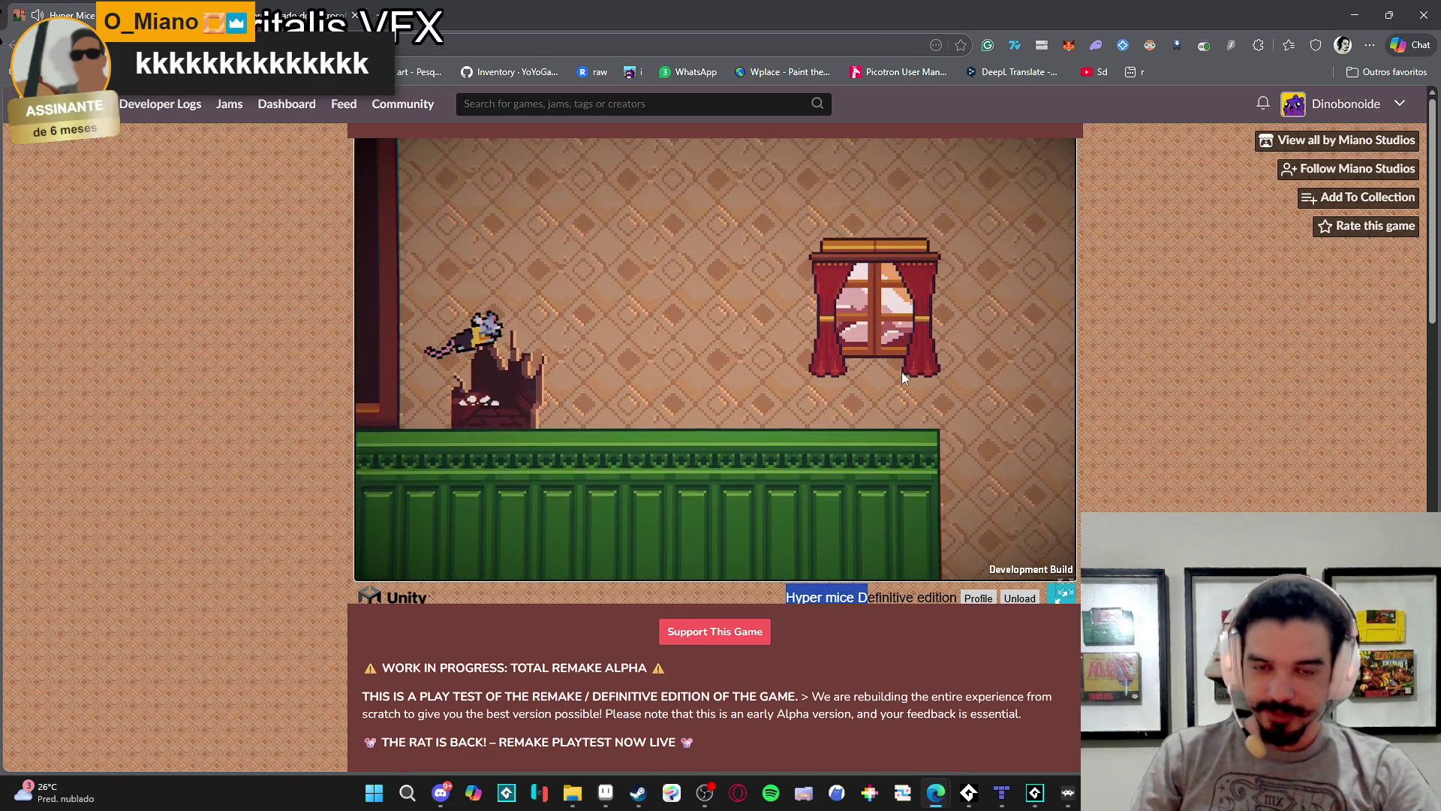
{"action": "key", "text": "space"}
{"action": "key", "text": "space"}
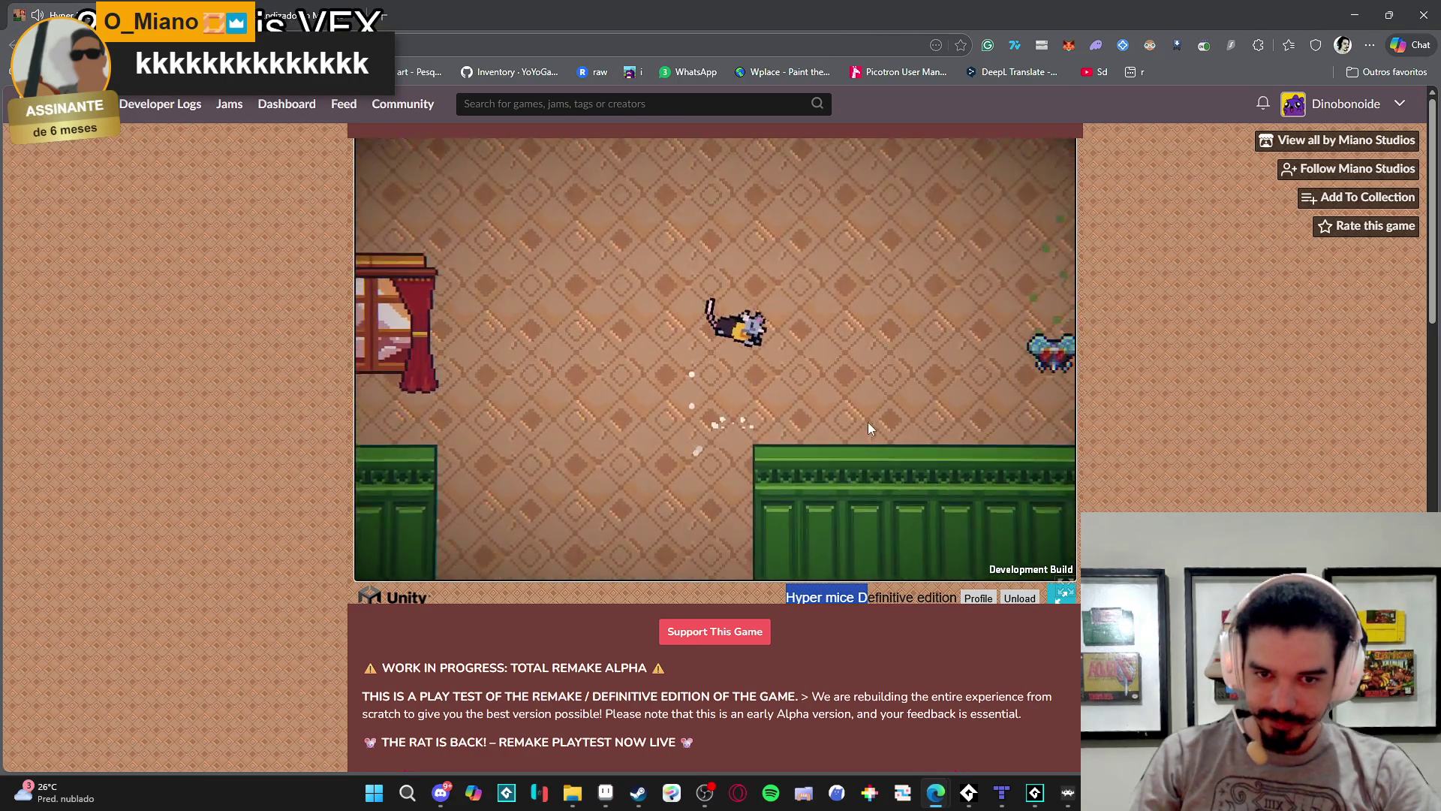
{"action": "key", "text": "space"}
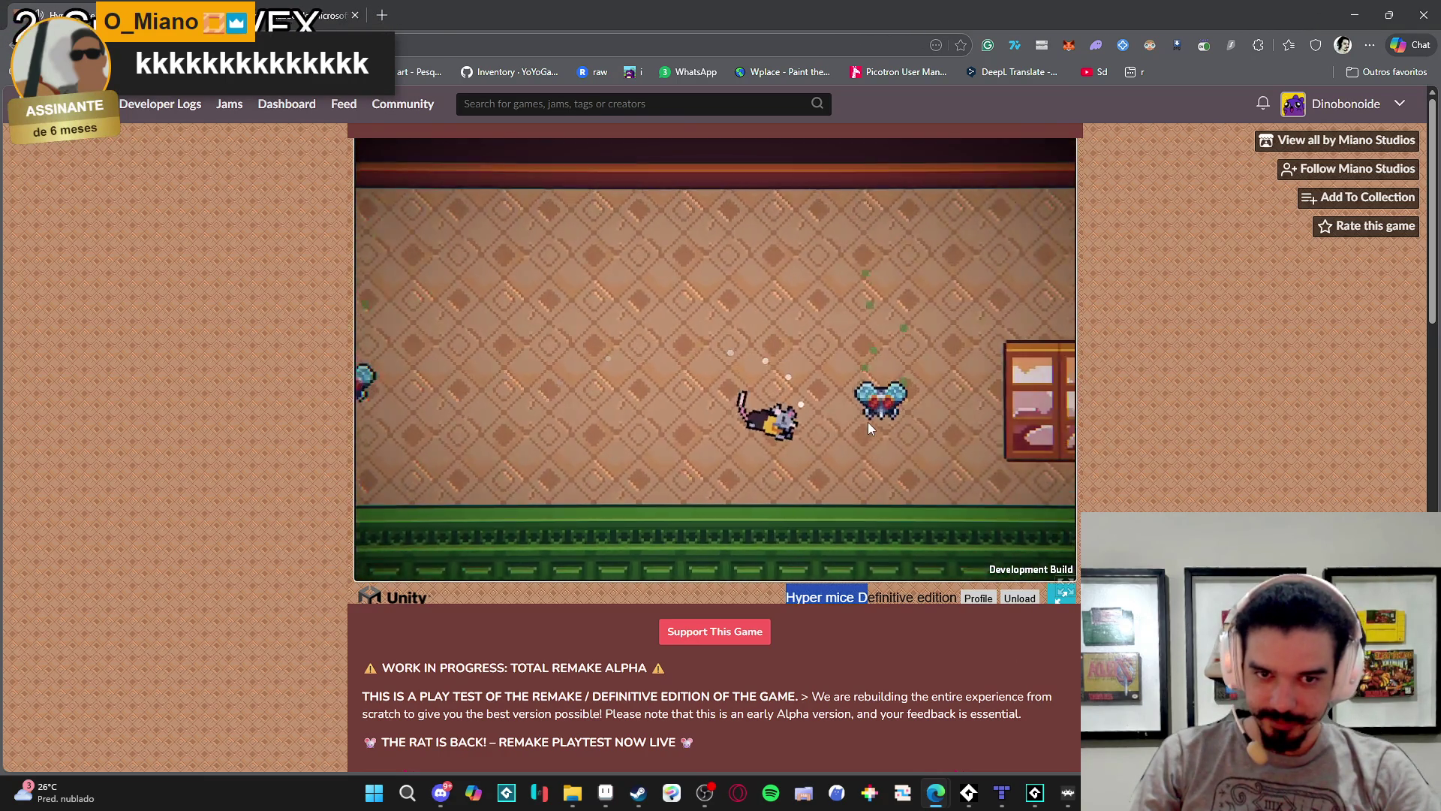
{"action": "key", "text": "space"}
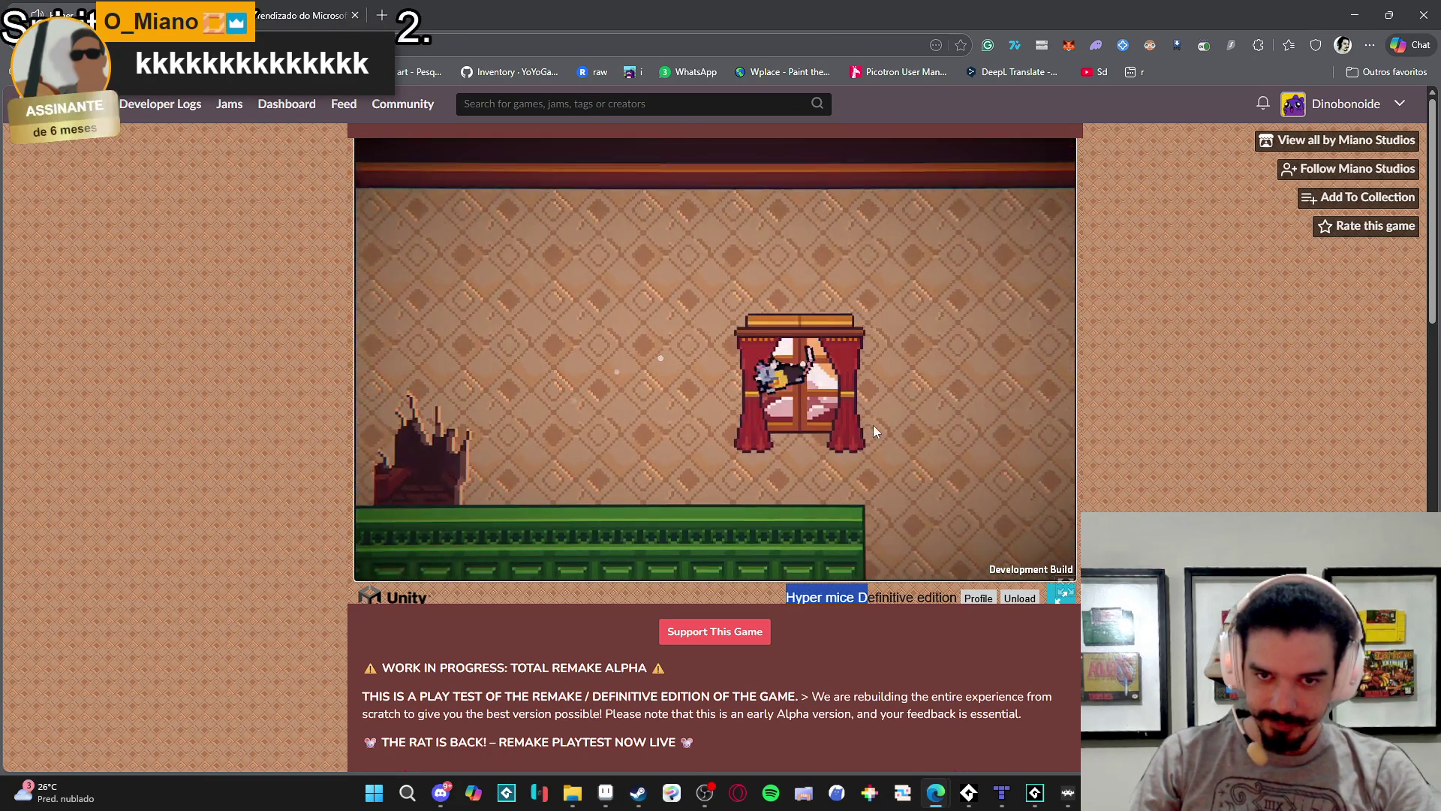
{"action": "key", "text": "space"}
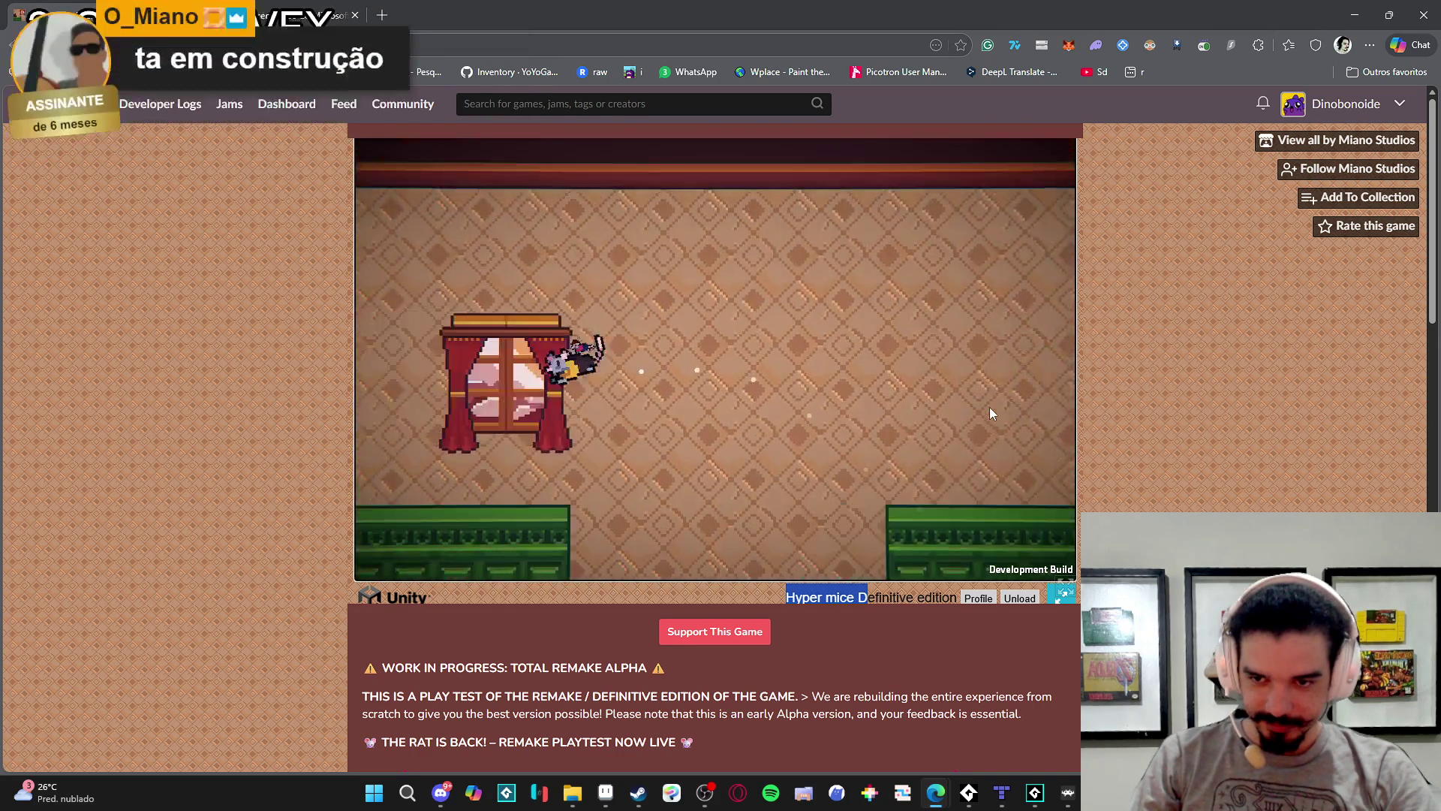
Run the rat along the green ledge and jump it up across the benches.
{"action": "key", "text": "Right"}
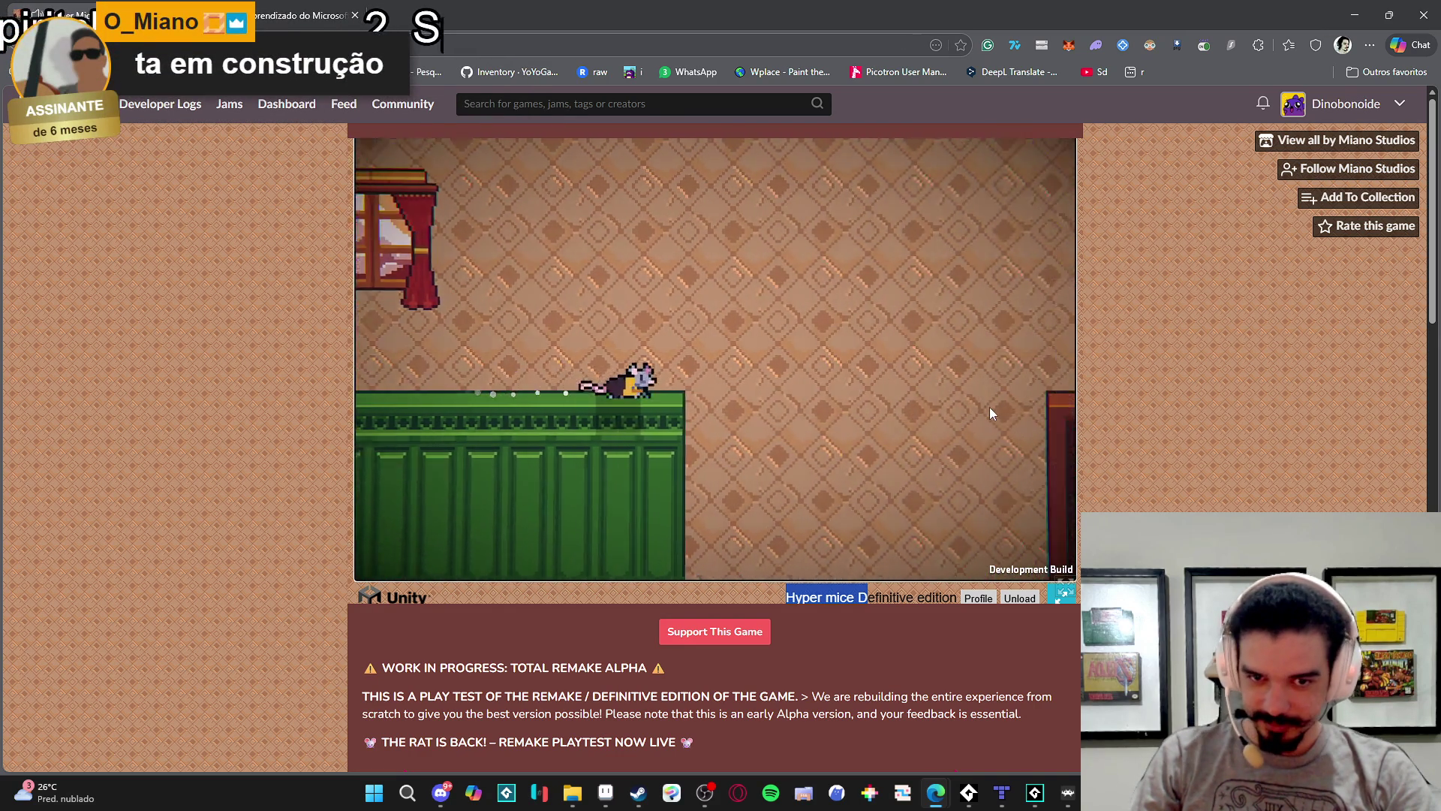
{"action": "key", "text": "Left"}
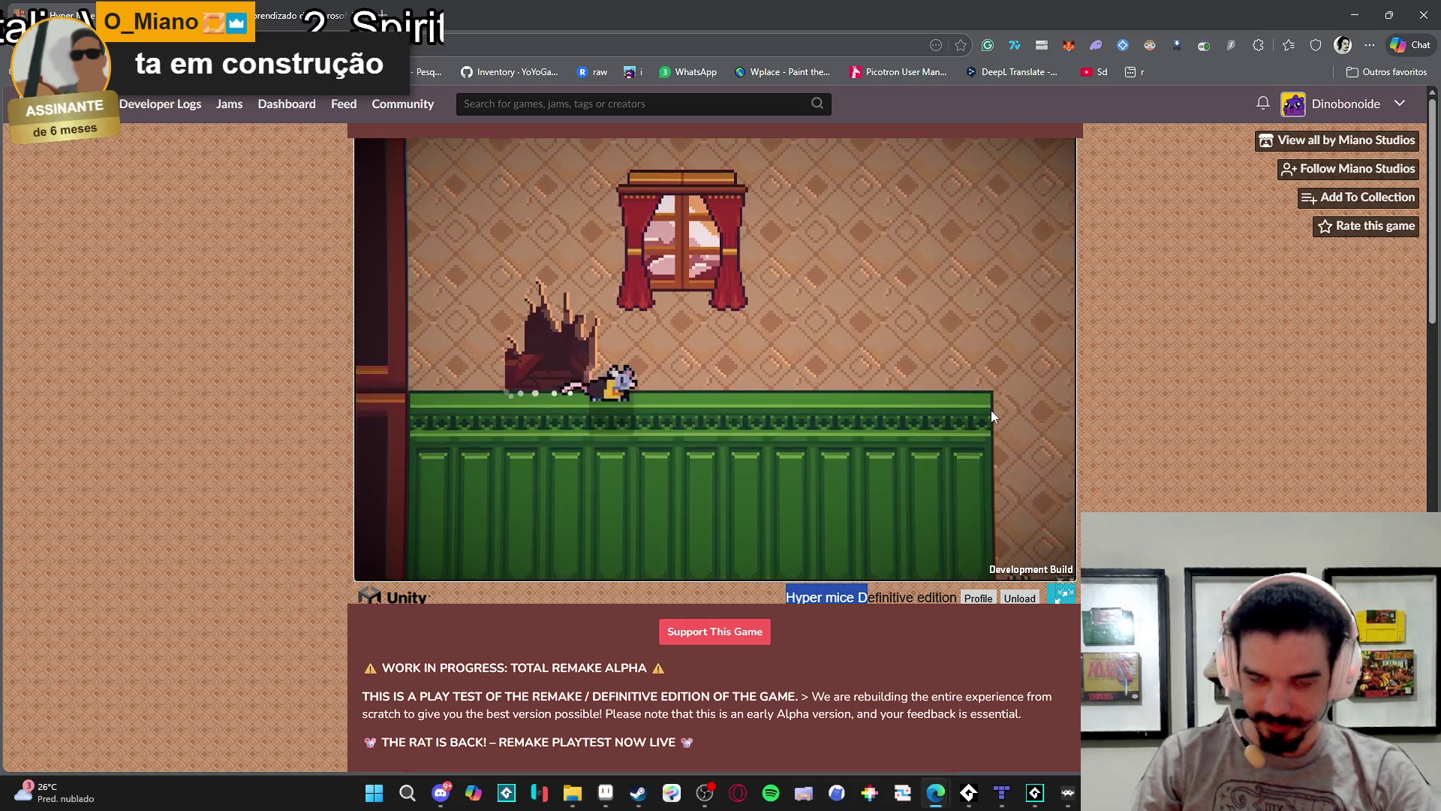
{"action": "key", "text": "space"}
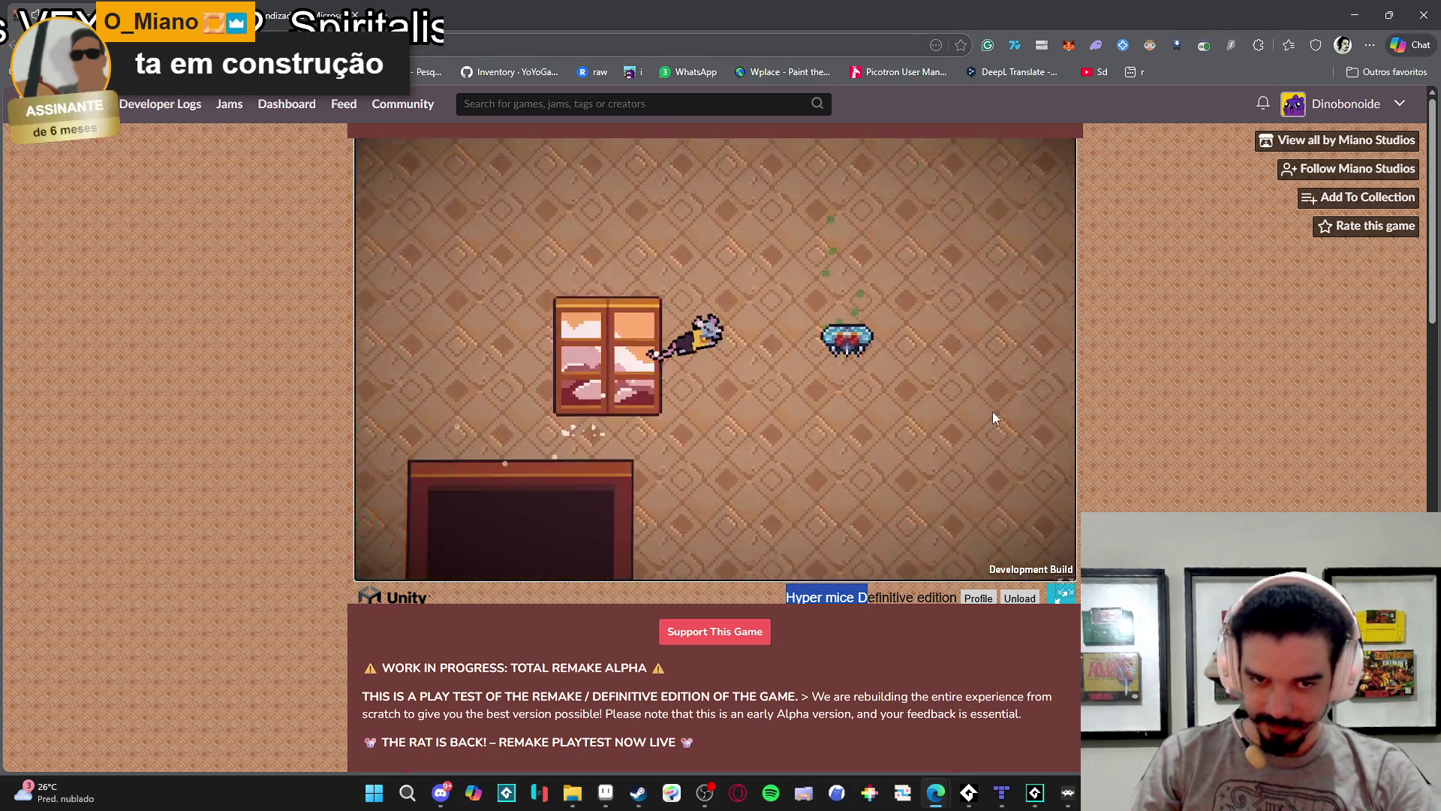
{"action": "key", "text": "Left"}
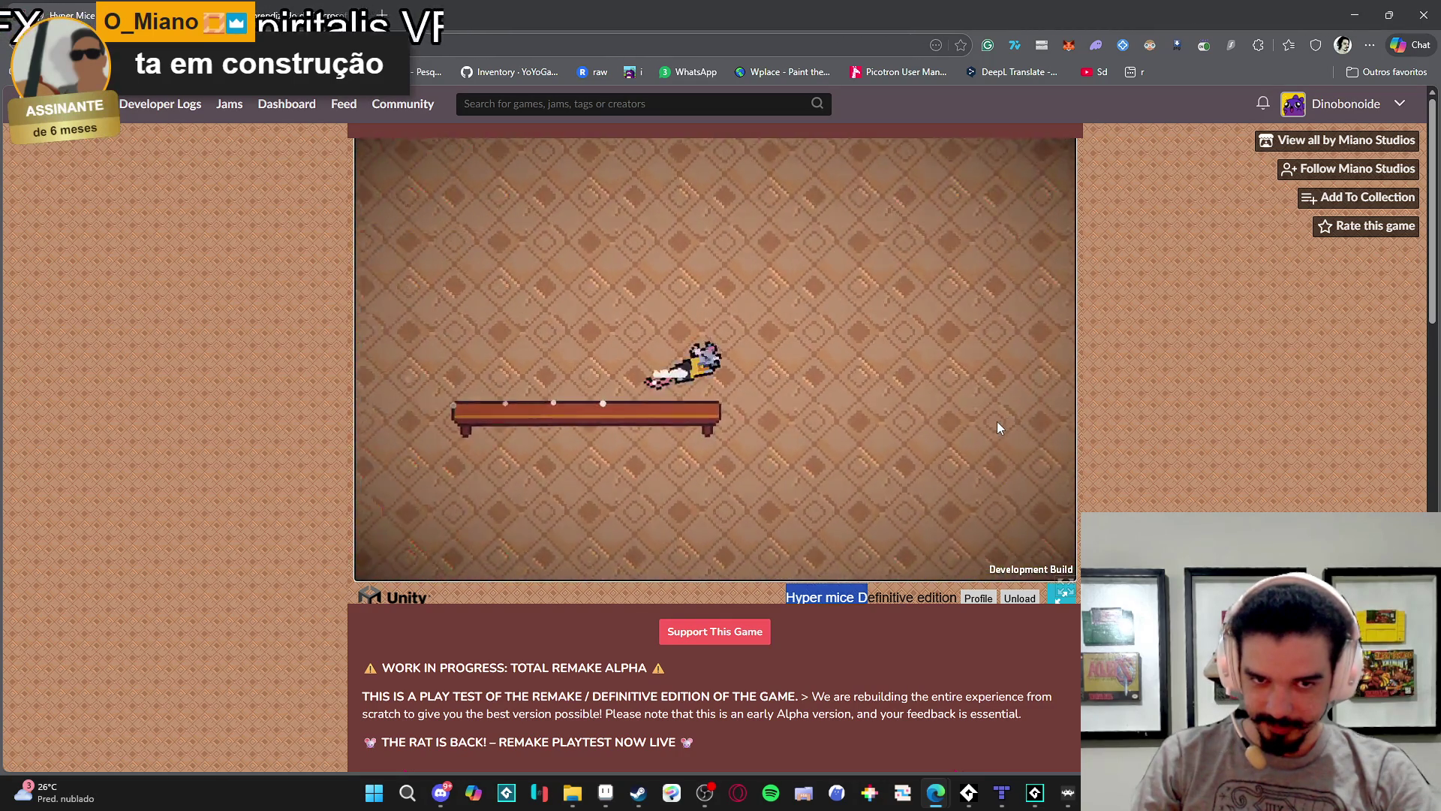
{"action": "key", "text": "space"}
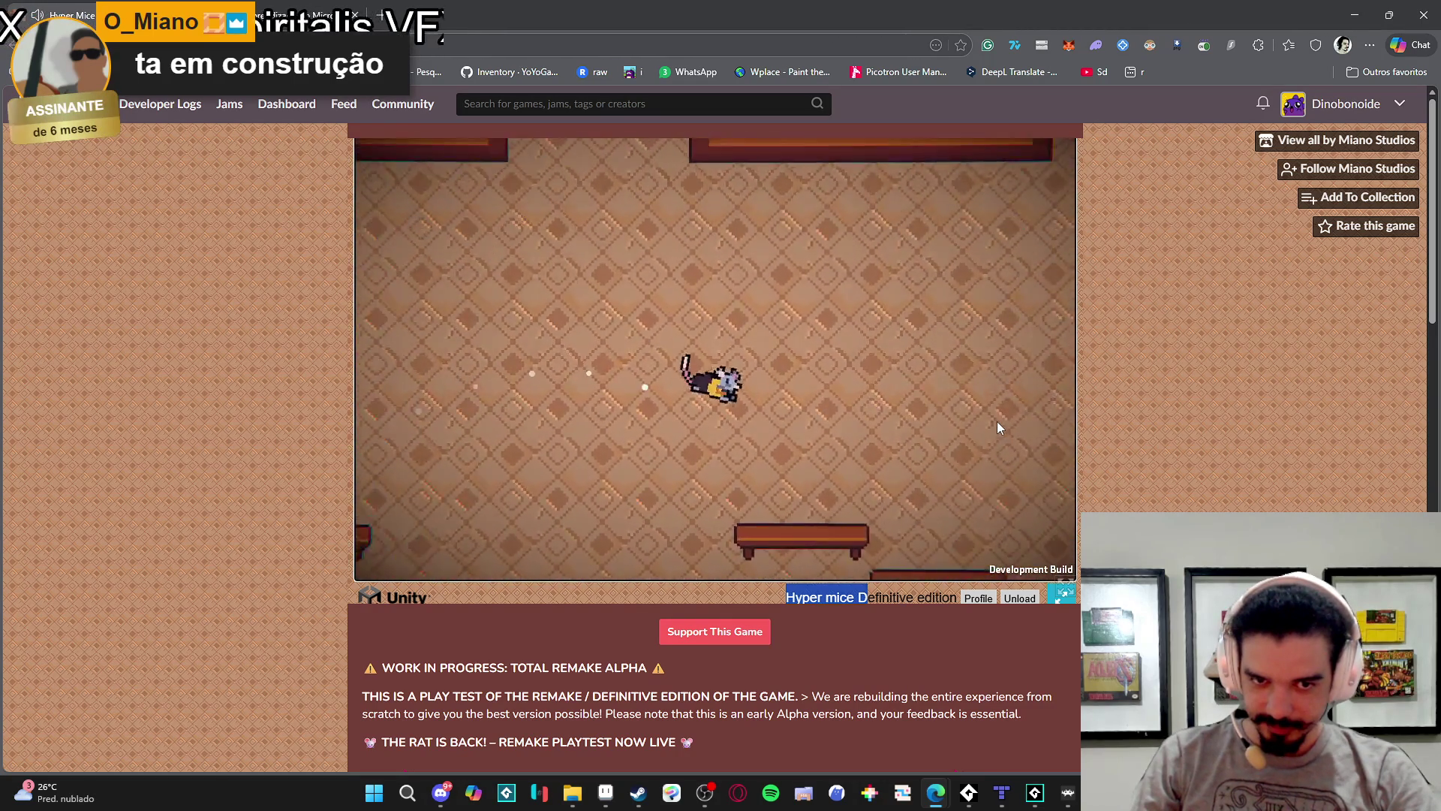
{"action": "key", "text": "Right"}
{"action": "key", "text": "Right"}
{"action": "key", "text": "space"}
Jump the rat around the room and land it on the green floor below the window.
{"action": "key", "text": "Left"}
{"action": "key", "text": "Left"}
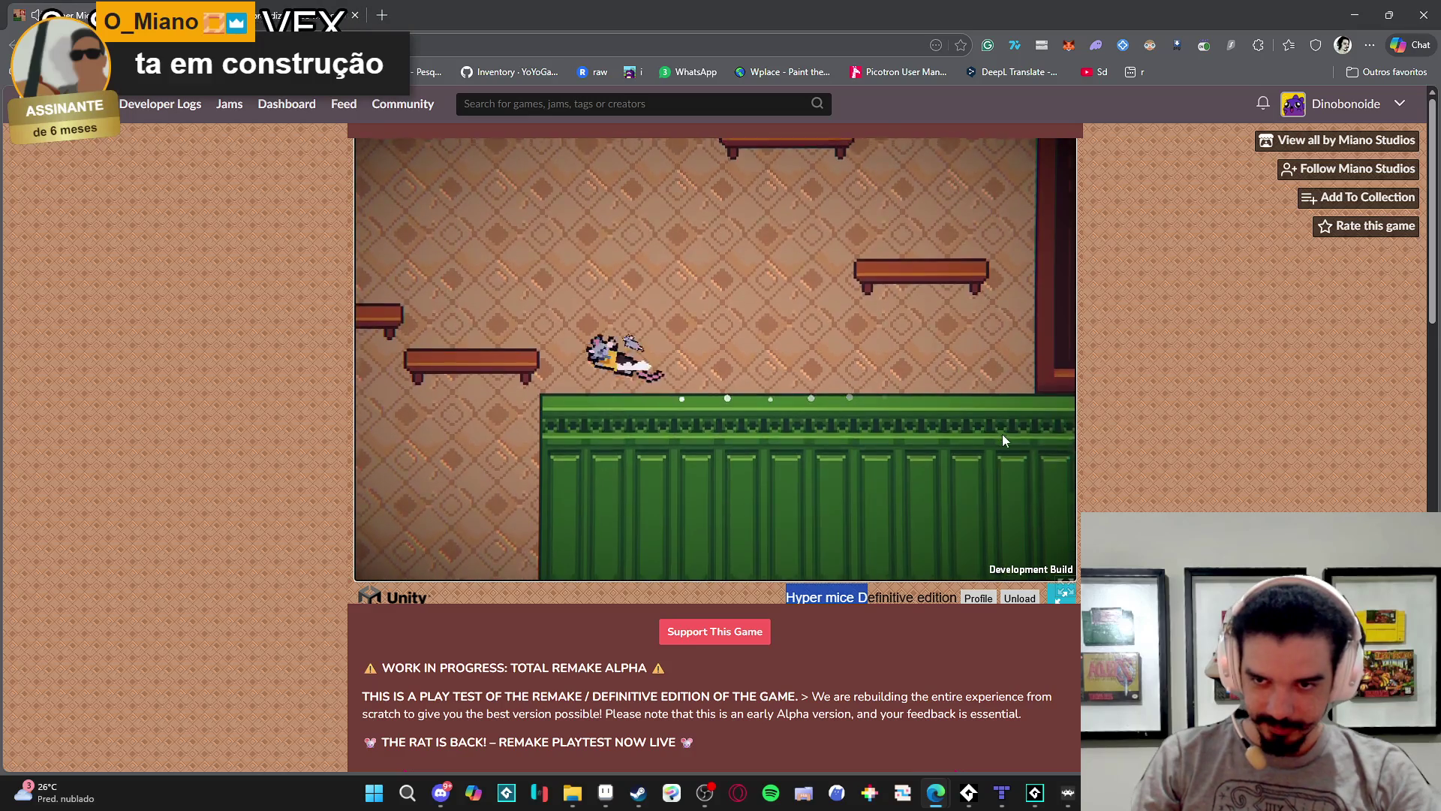
{"action": "key", "text": "space"}
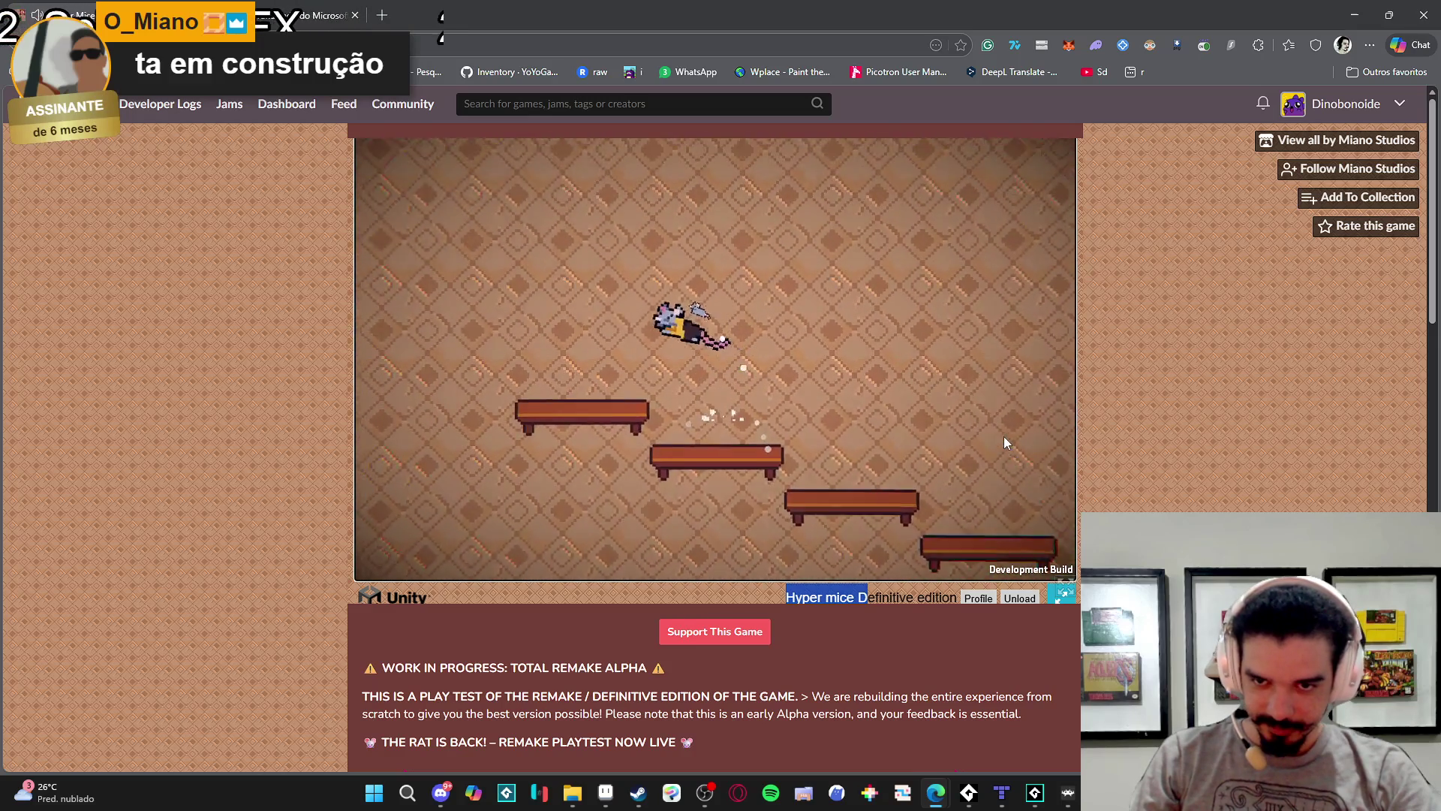
{"action": "key", "text": "Left"}
{"action": "key", "text": "space"}
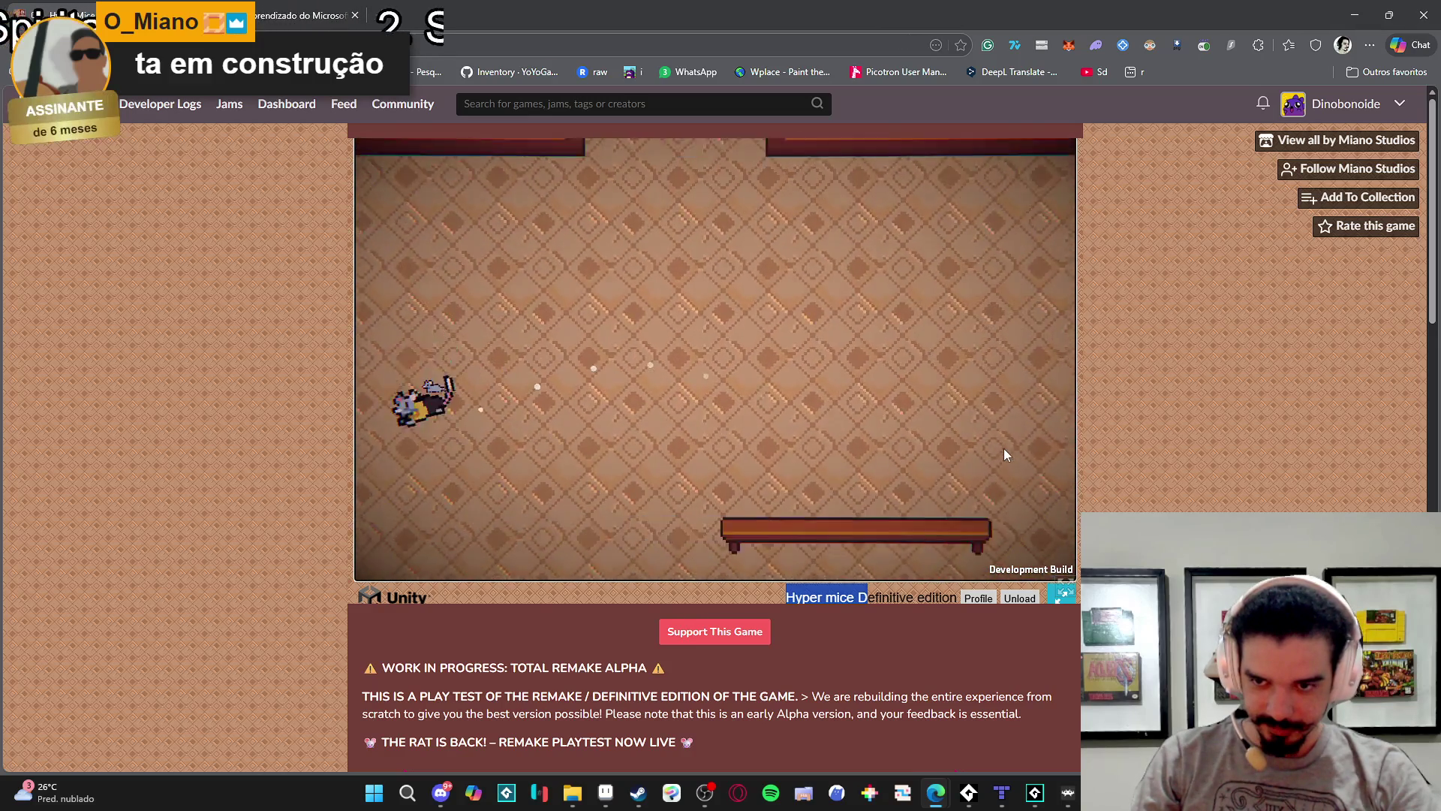
{"action": "key", "text": "Right"}
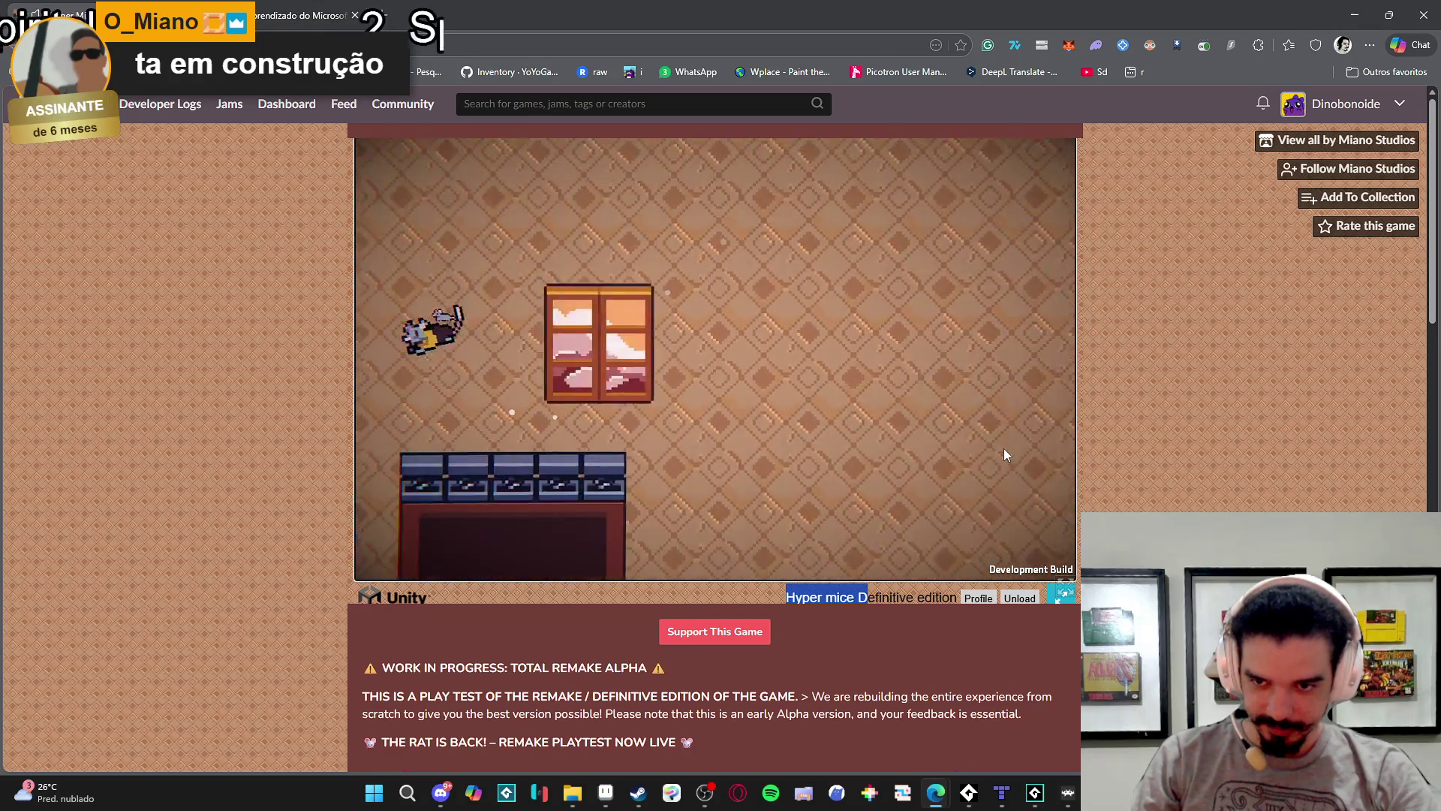
{"action": "key", "text": "Left"}
{"action": "key", "text": "Left"}
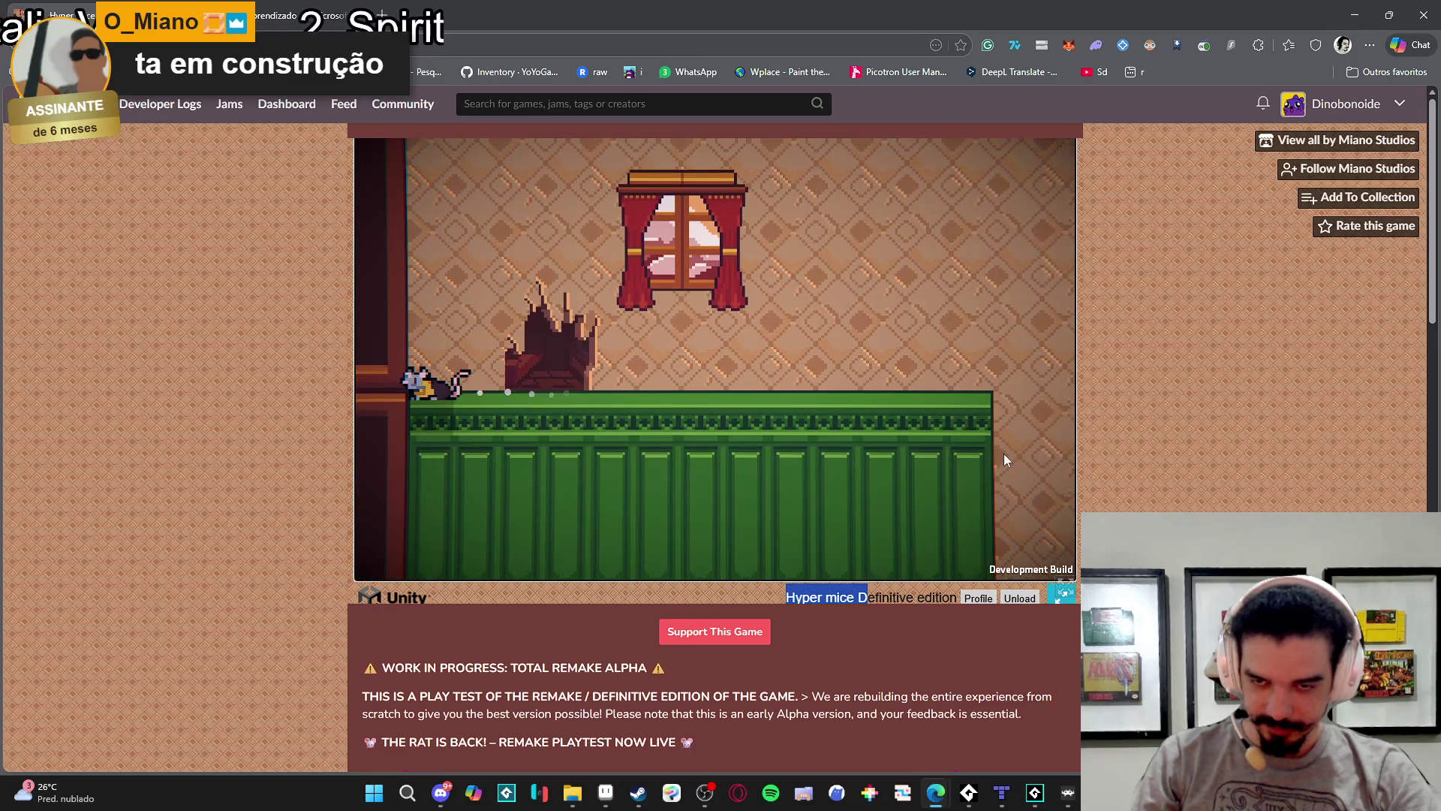